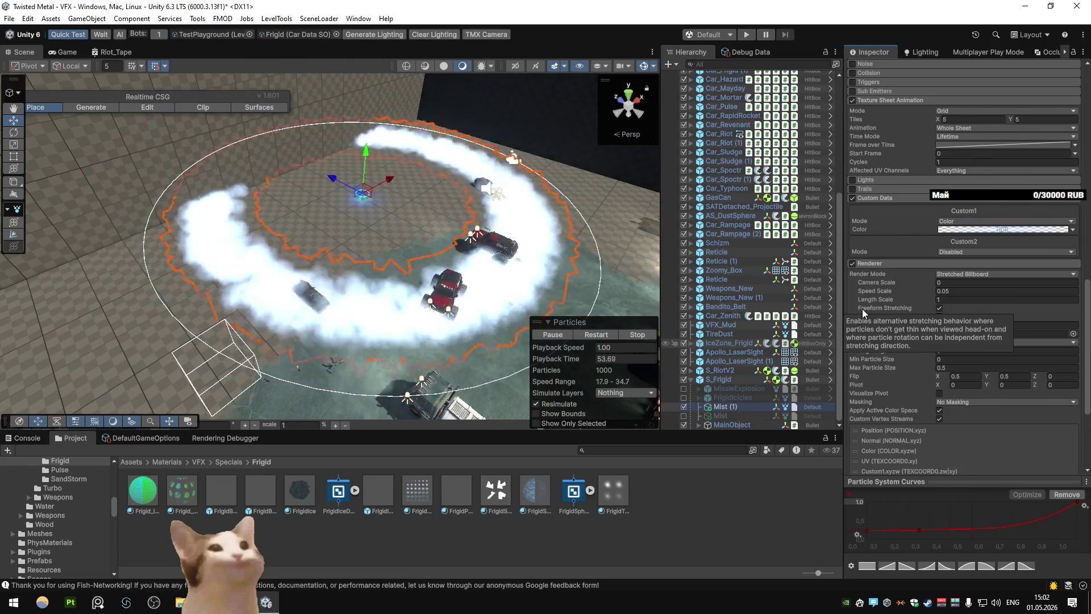
# Pause the mist preview, scrub it back slightly, and bring up the Custom1 colour gradient
pyautogui.click(567, 363)
pyautogui.moveTo(567, 363)
pyautogui.mouseDown()
pyautogui.moveTo(546, 371)
pyautogui.moveTo(605, 385)
pyautogui.moveTo(520, 391)
pyautogui.mouseUp()
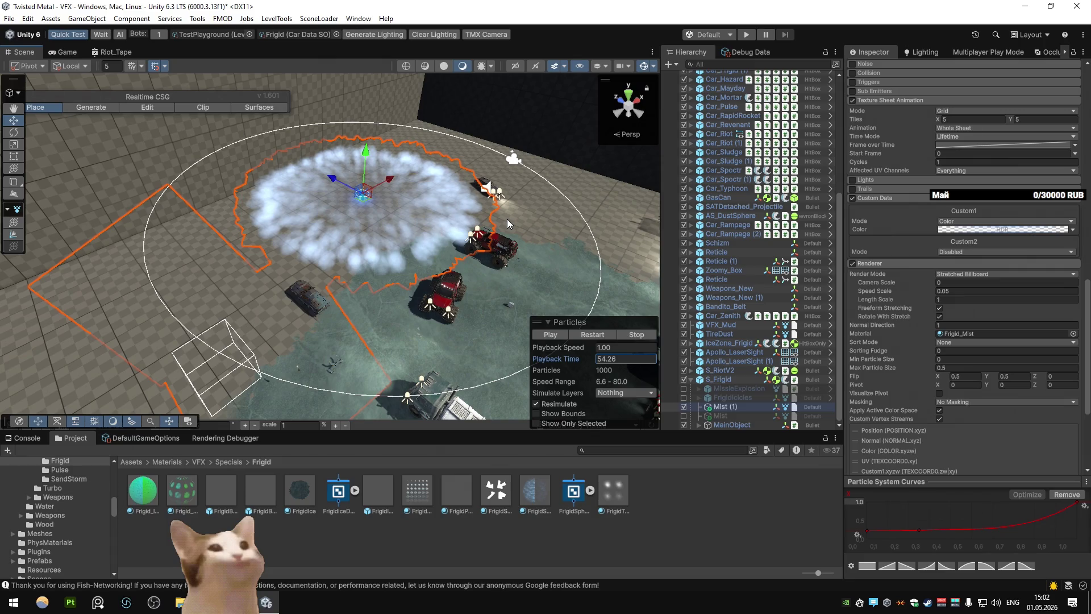
pyautogui.click(968, 230)
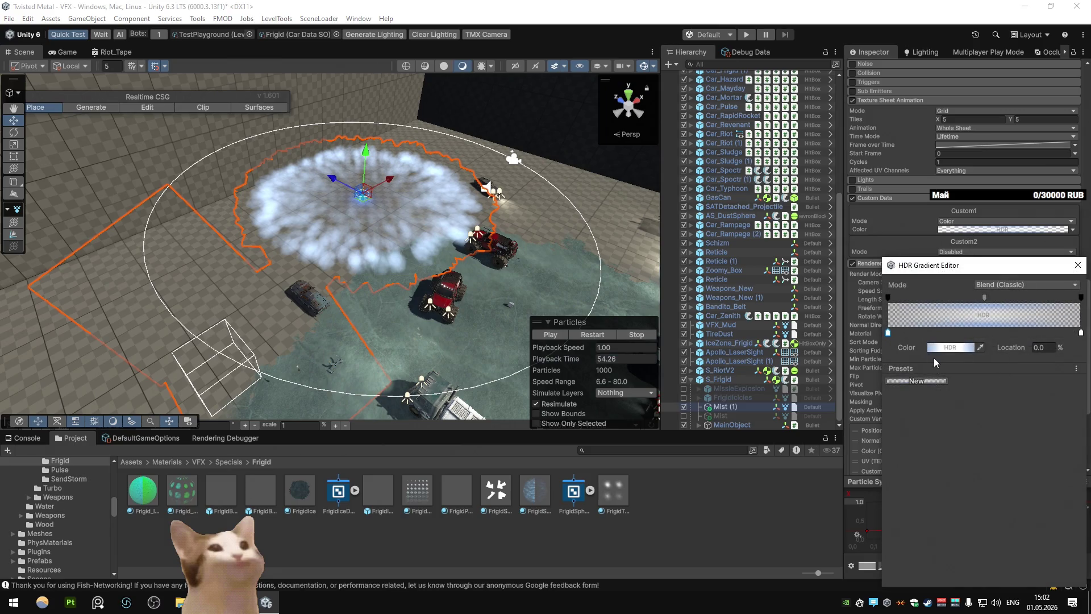
# Raise a Custom1 gradient key's HDR intensity by one and scrub the preview back
pyautogui.click(960, 347)
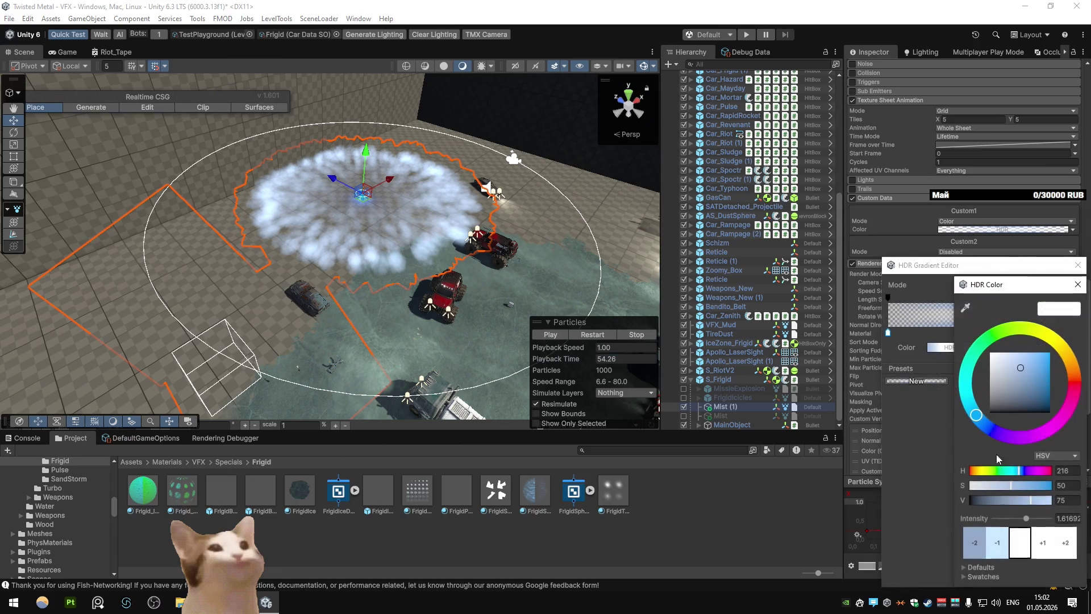
pyautogui.click(1044, 542)
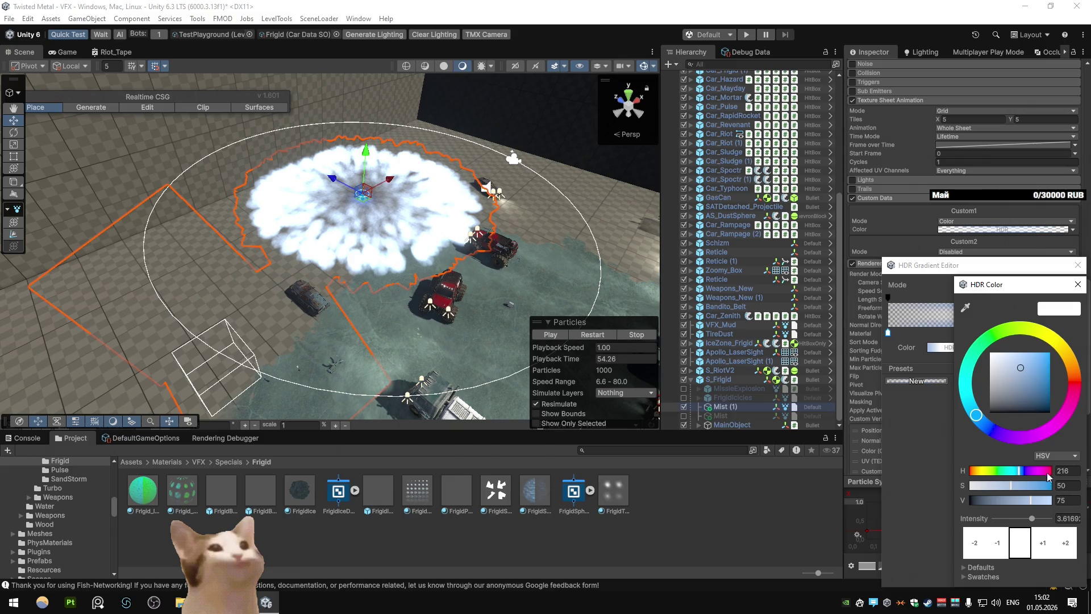
pyautogui.click(1078, 285)
pyautogui.moveTo(564, 362)
pyautogui.mouseDown()
pyautogui.moveTo(602, 359)
pyautogui.moveTo(570, 359)
pyautogui.mouseUp()
# Restart the mist burst and darken the 40% Custom1 key's value to about 17
pyautogui.click(1010, 230)
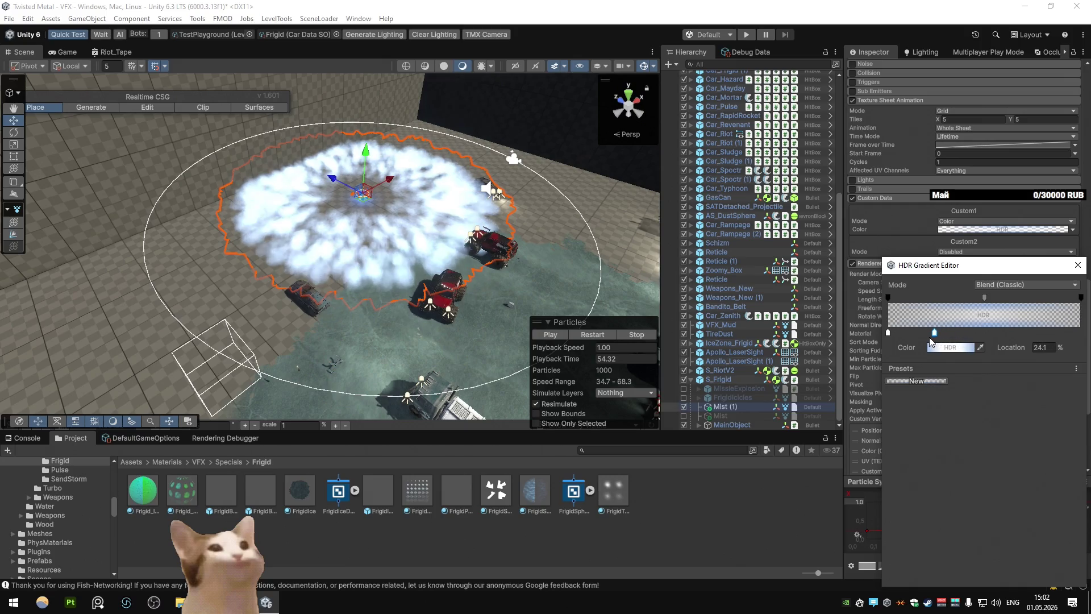
pyautogui.click(595, 334)
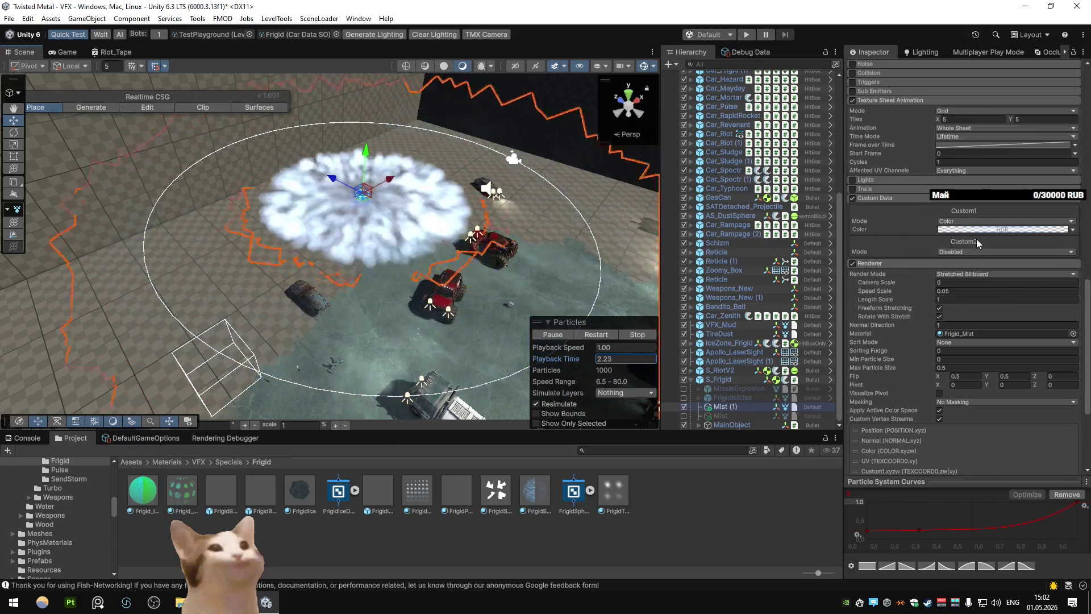
pyautogui.click(1003, 230)
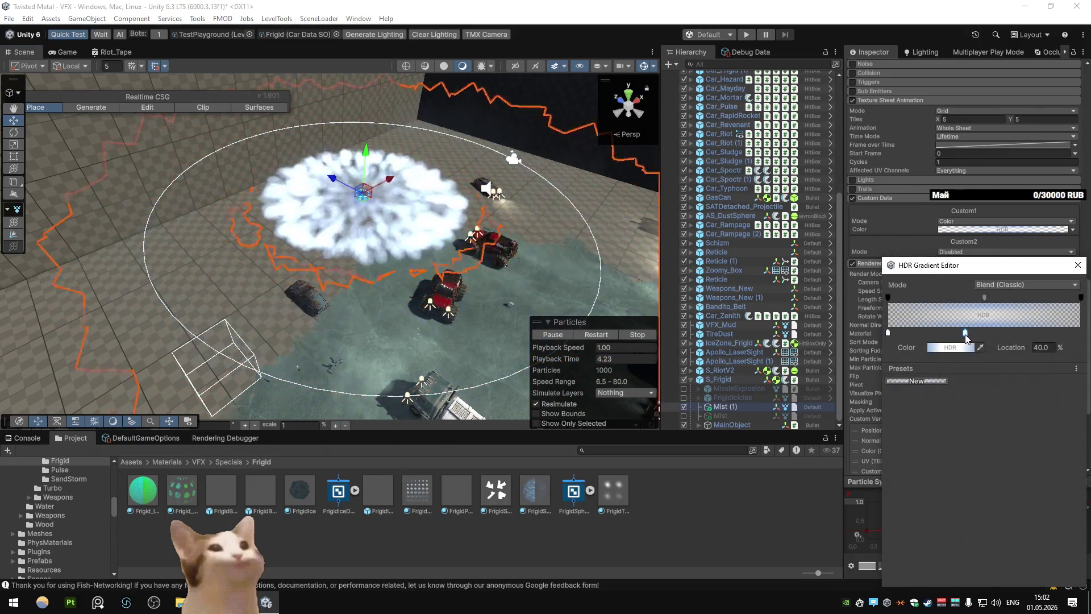
pyautogui.click(962, 349)
pyautogui.moveTo(1030, 500); pyautogui.dragTo(983, 500)
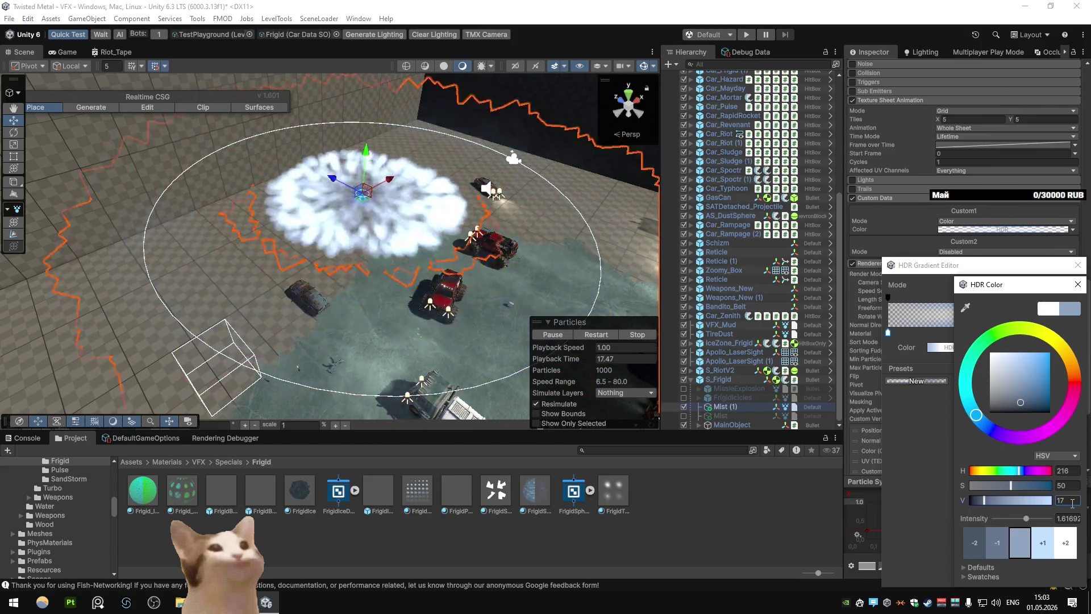
pyautogui.click(1077, 284)
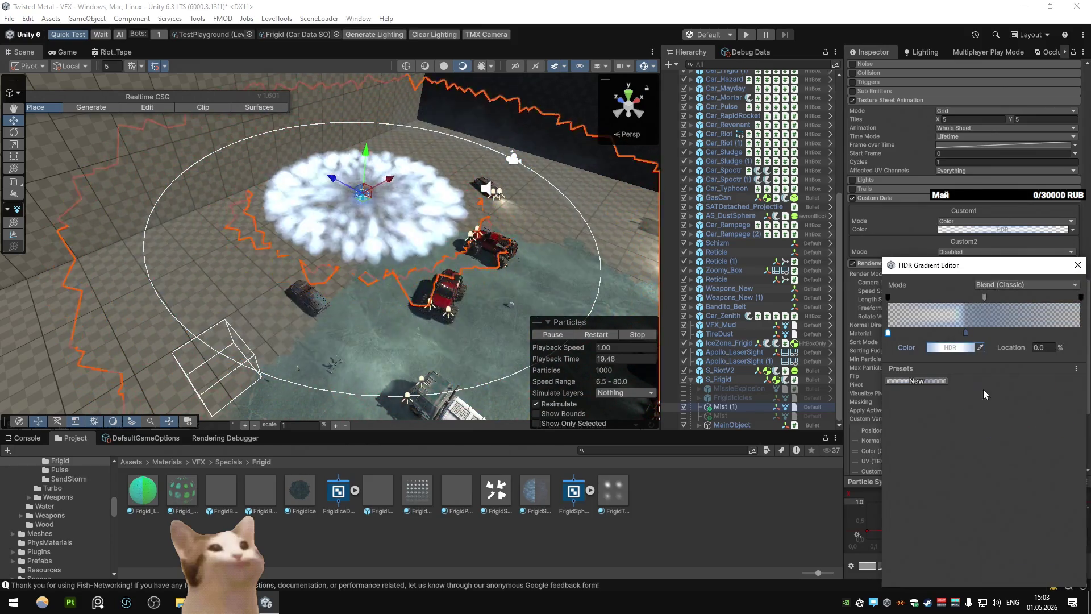
pyautogui.press('Escape')
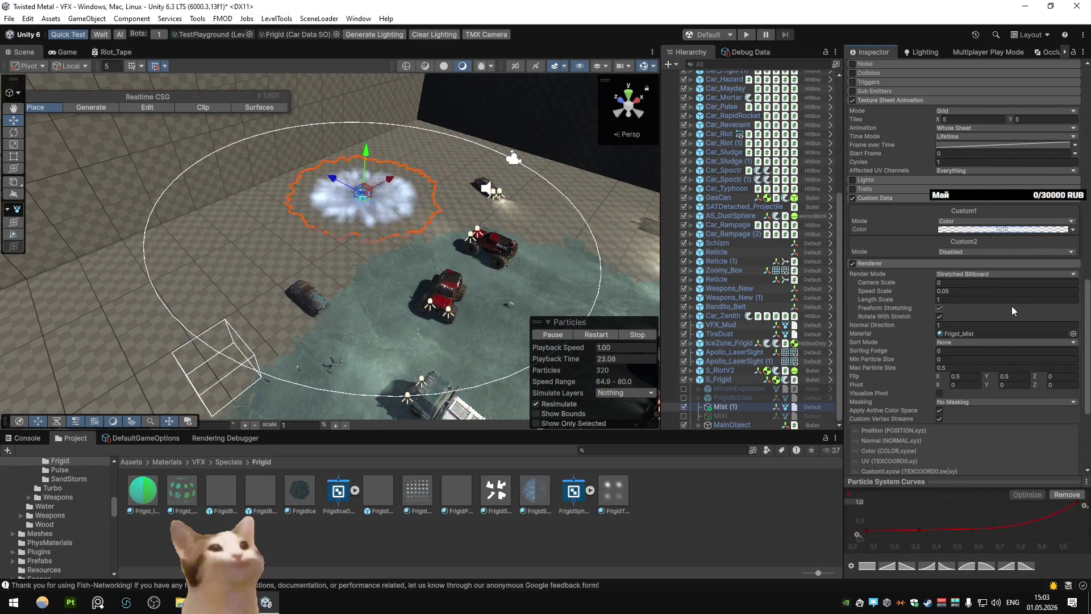
# Add a new colour key at about 33.8% to the Custom1 gradient
pyautogui.click(998, 230)
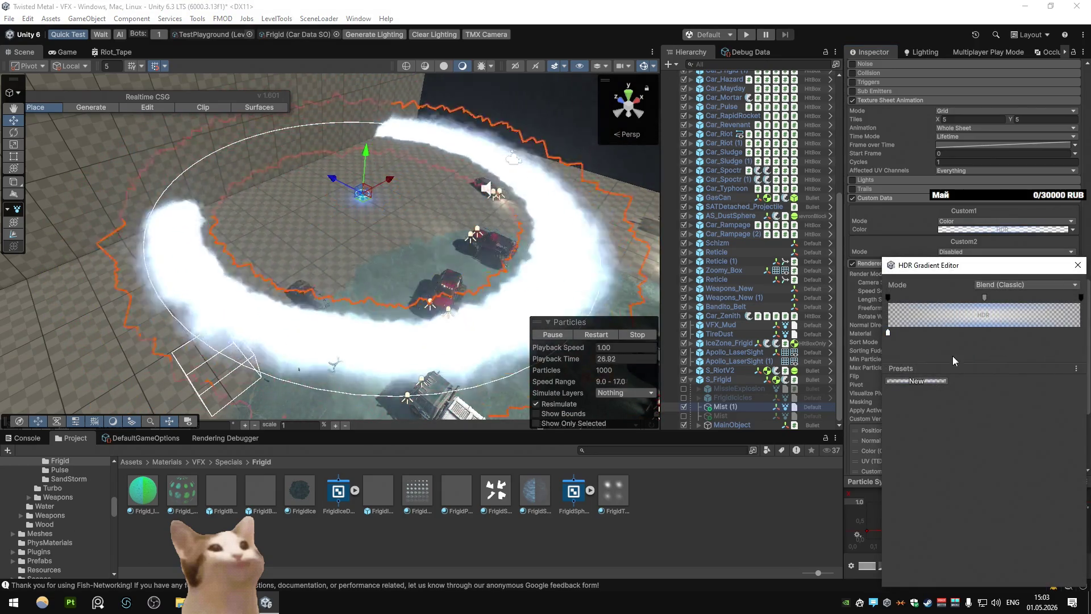
pyautogui.click(952, 333)
pyautogui.click(950, 347)
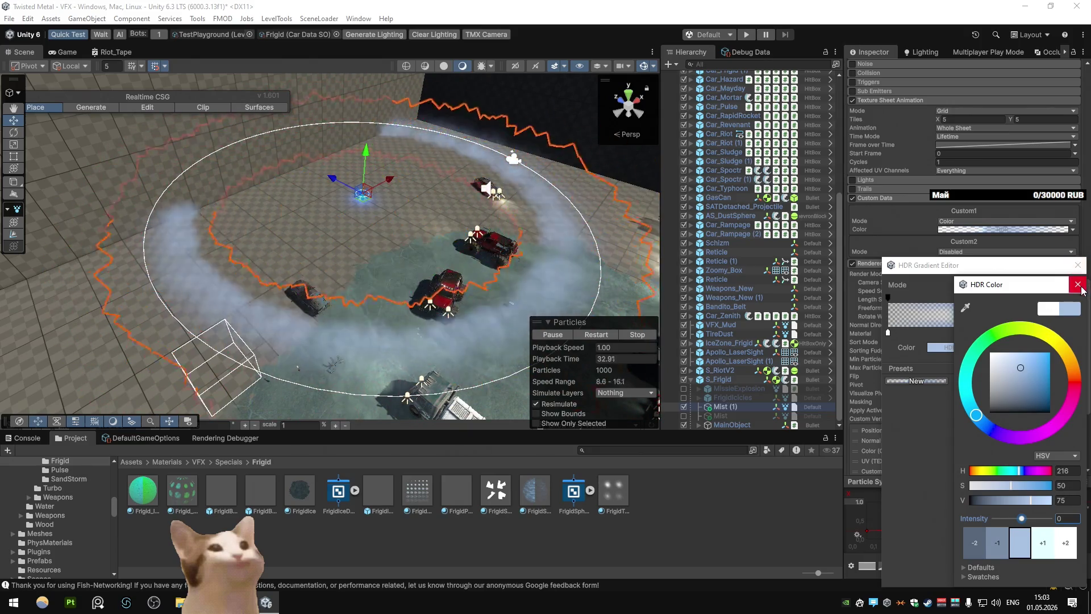
pyautogui.click(652, 399)
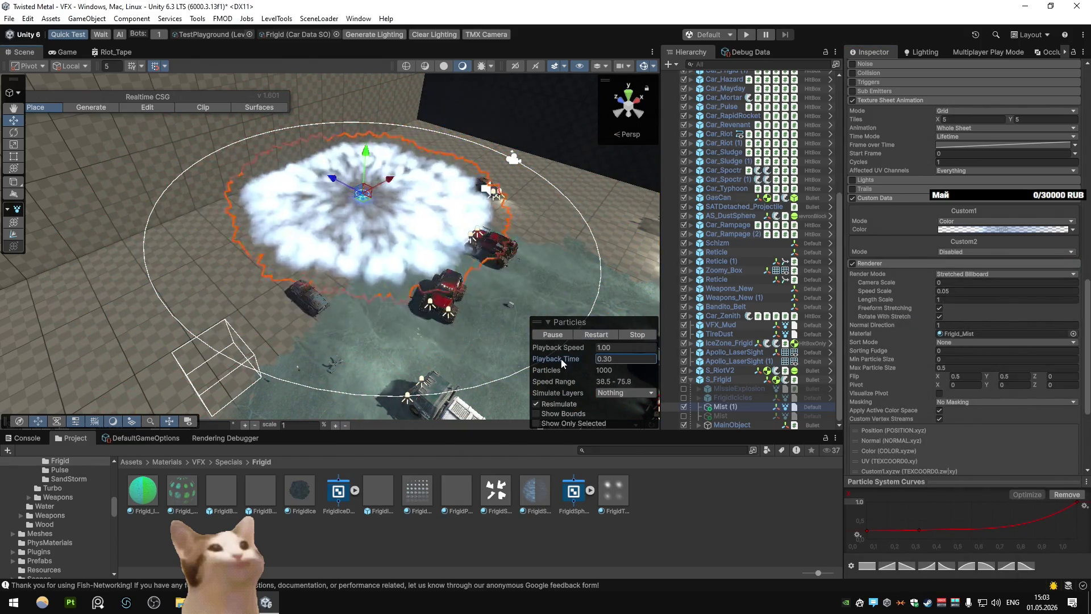
# Pause and scrub the preview, then set a Custom1 key's HDR intensity to 0
pyautogui.click(570, 335)
pyautogui.moveTo(597, 360); pyautogui.dragTo(594, 359)
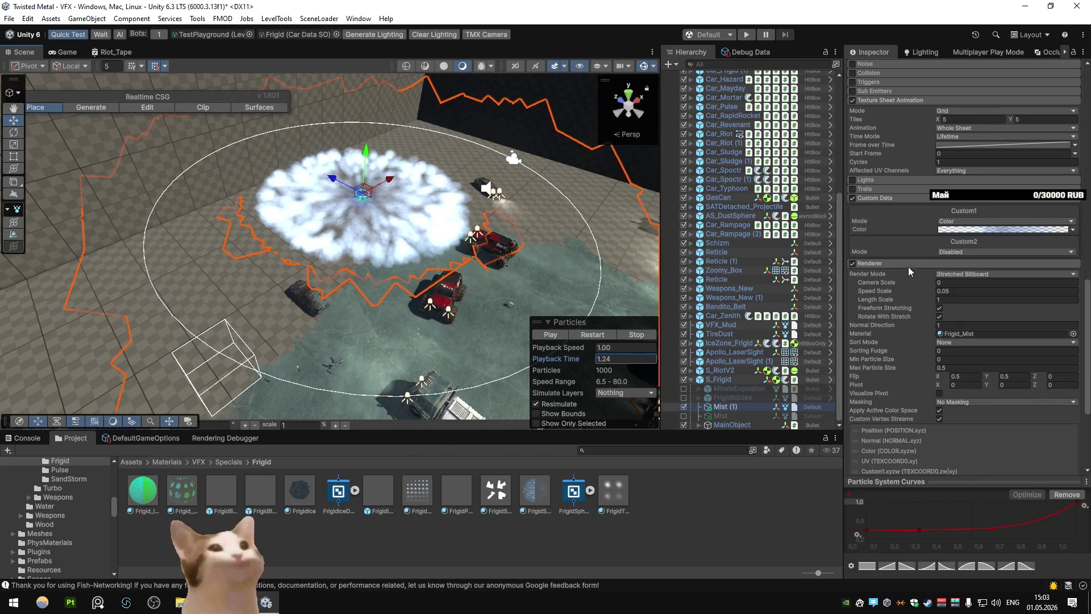
pyautogui.click(984, 228)
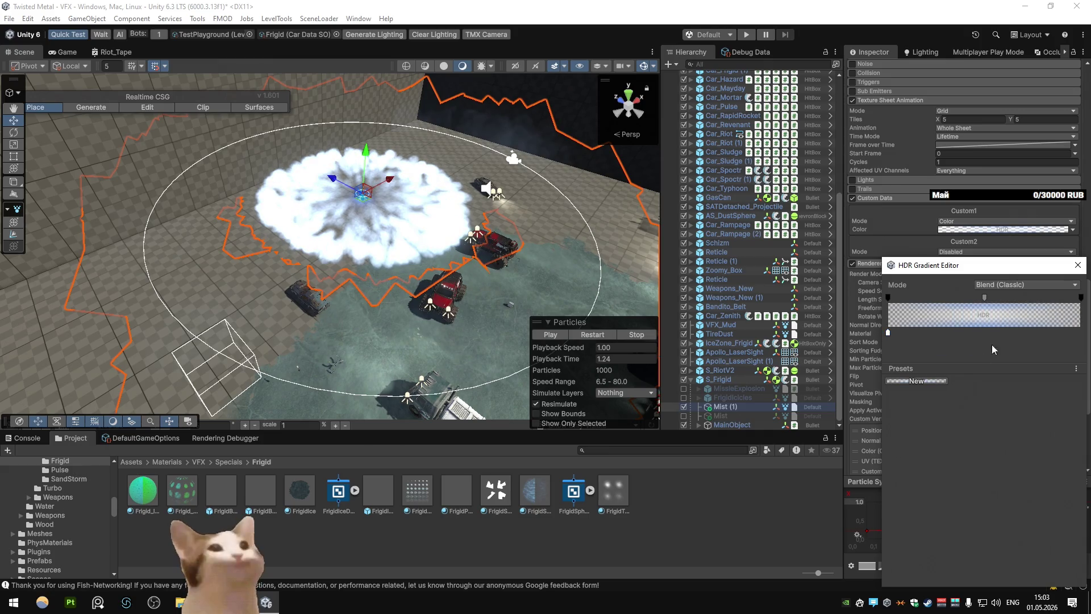
pyautogui.click(950, 344)
pyautogui.click(1062, 518)
pyautogui.write('0')
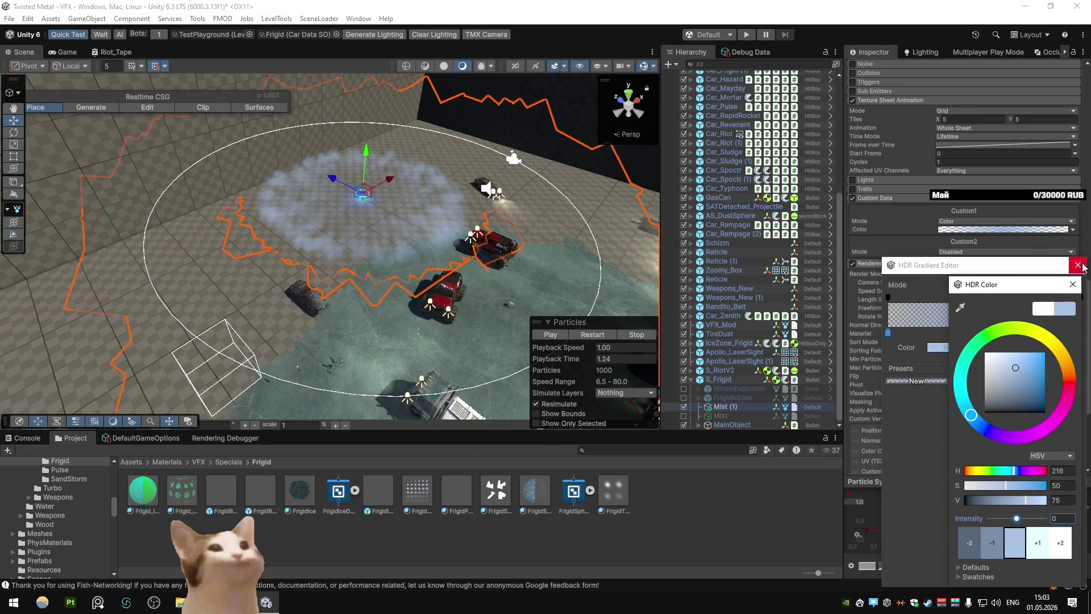
pyautogui.click(1077, 265)
pyautogui.scroll(-3, 927, 342)
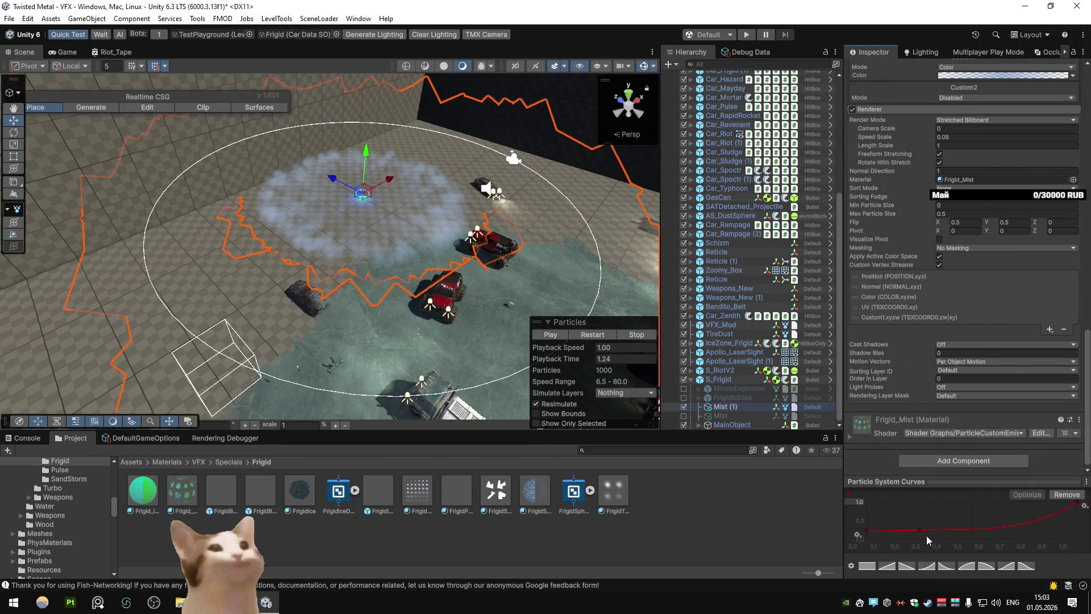
# Raise the particle curve's first key to about 0.66 and restart the mist burst
pyautogui.moveTo(864, 523); pyautogui.dragTo(864, 518)
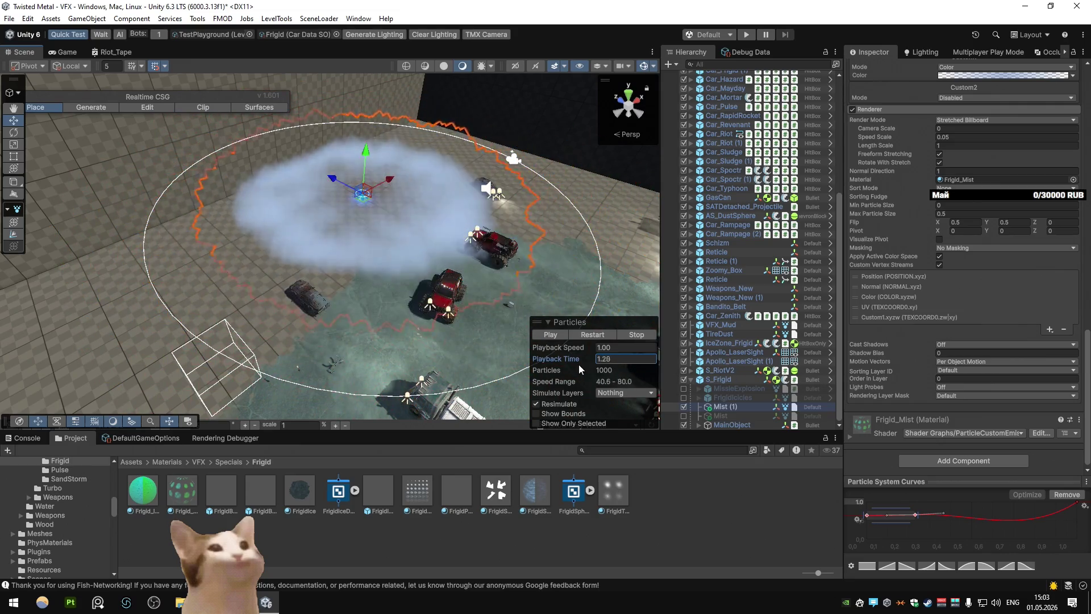
pyautogui.click(597, 336)
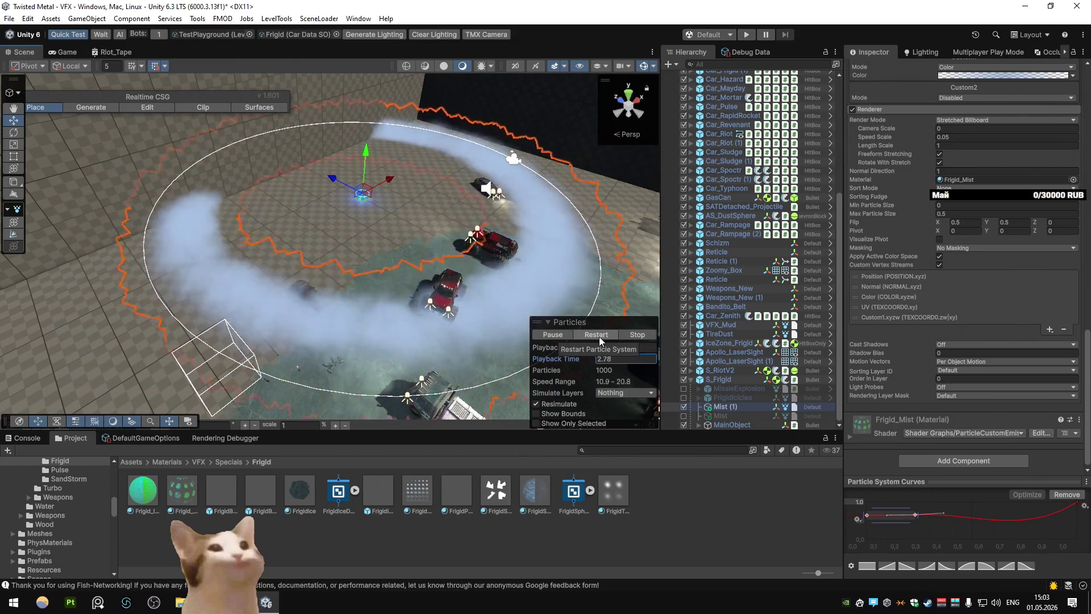
pyautogui.scroll(15, 982, 358)
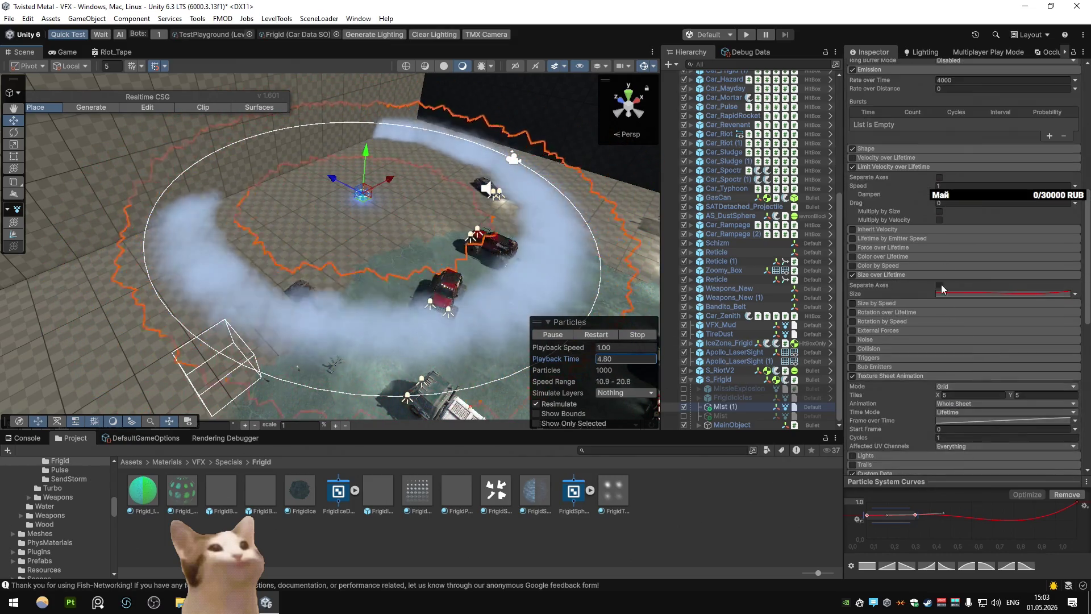
# Lower the Emission Rate over Time from 4000 to 2000
pyautogui.click(938, 203)
pyautogui.press('Delete')
pyautogui.write('2')
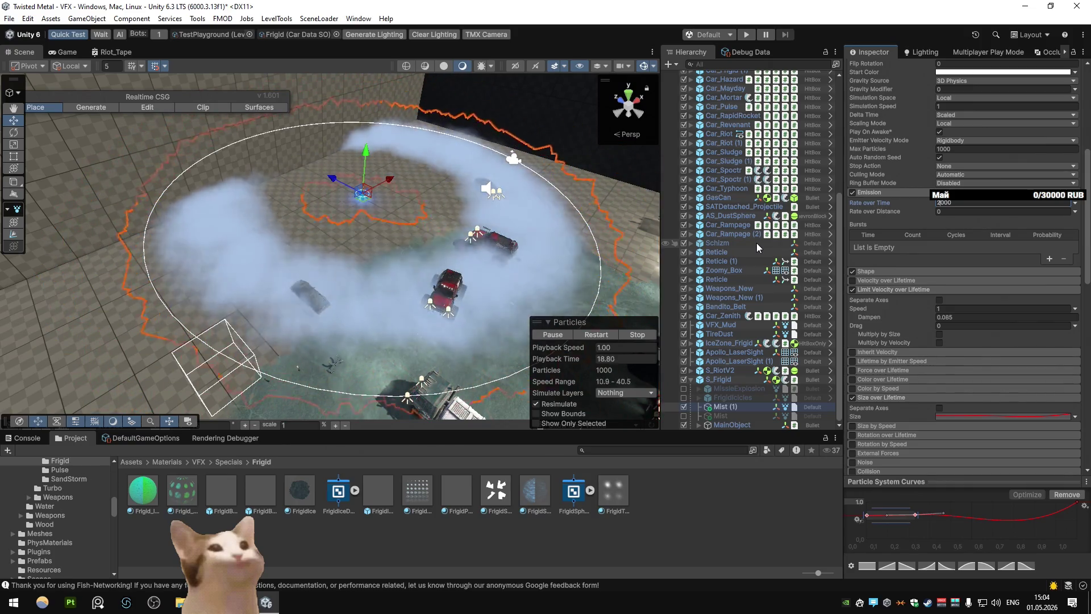
# Drag the particle curve's end key down to about 0.95
pyautogui.scroll(-5, 1022, 280)
pyautogui.scroll(-7, 1005, 280)
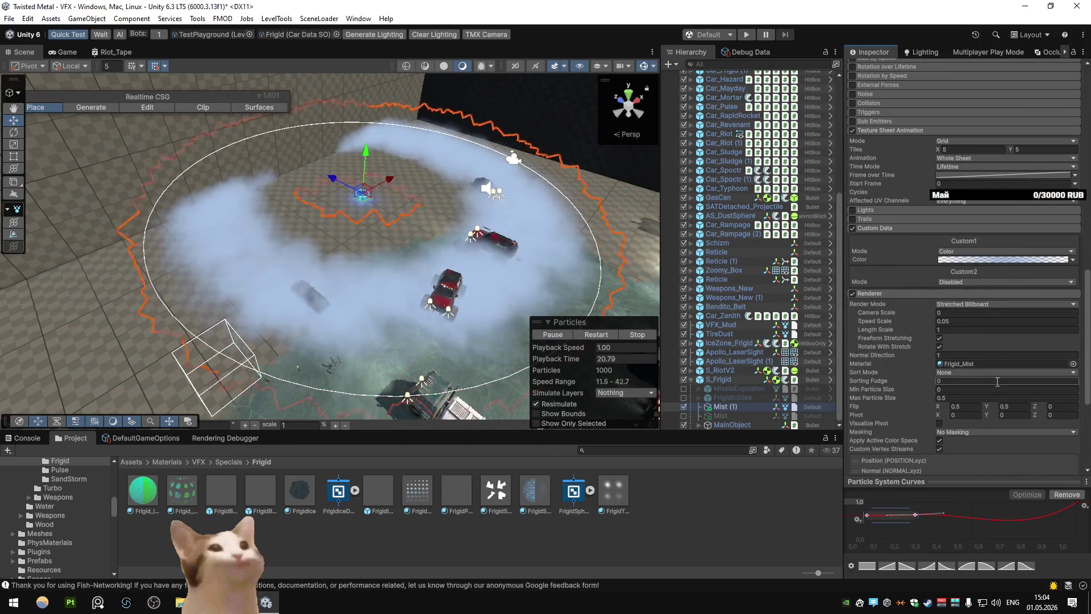
pyautogui.moveTo(1048, 509)
pyautogui.mouseDown()
pyautogui.moveTo(1057, 536)
pyautogui.moveTo(1046, 516)
pyautogui.mouseUp()
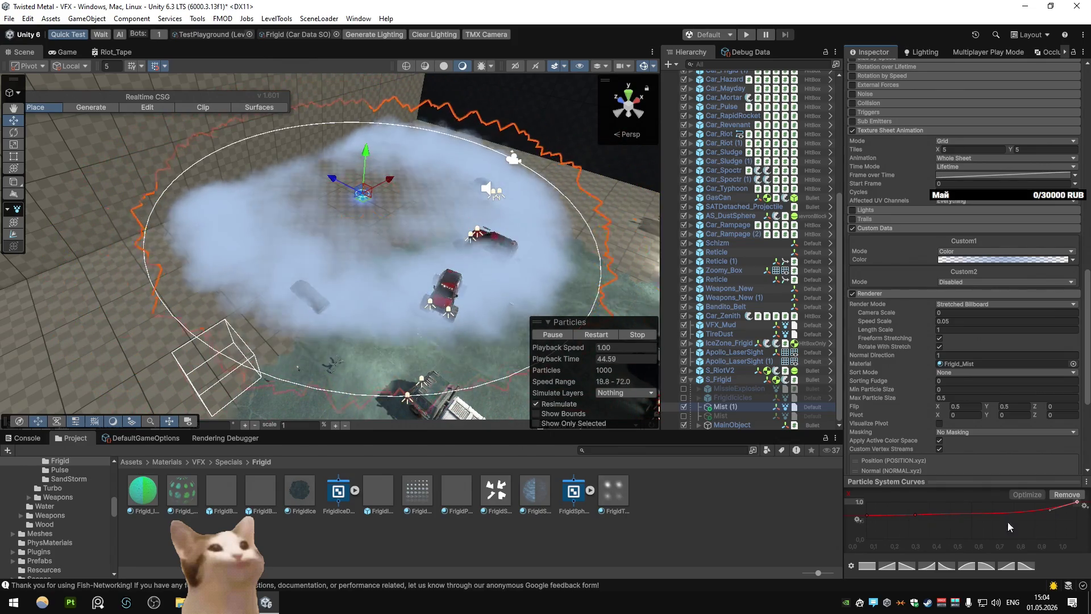
pyautogui.moveTo(1076, 502)
pyautogui.mouseDown()
pyautogui.moveTo(1083, 545)
pyautogui.moveTo(1047, 553)
pyautogui.moveTo(1050, 533)
pyautogui.mouseUp()
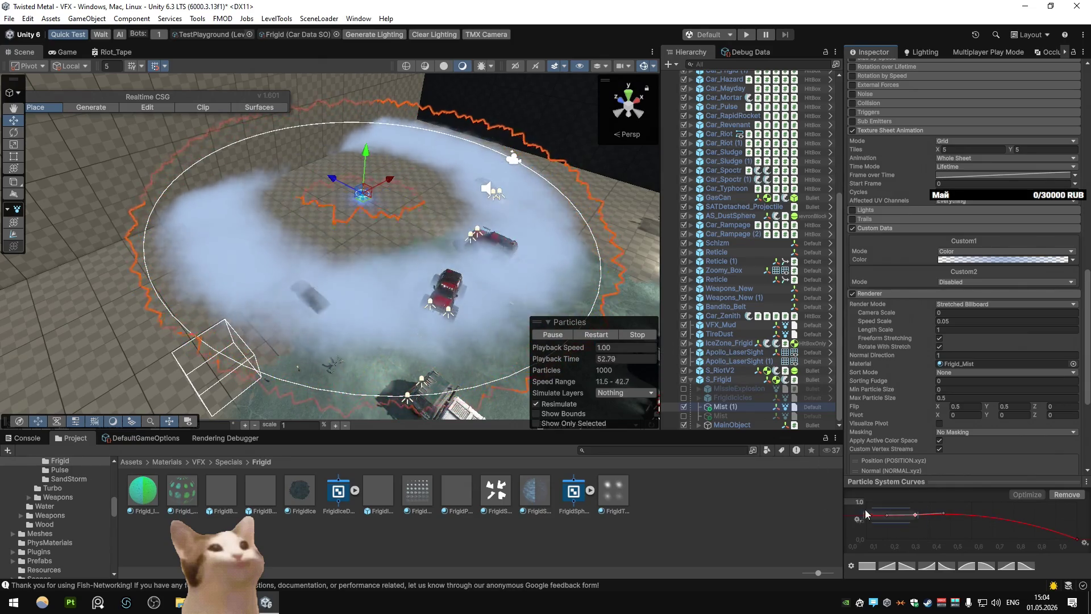
# Set the particle curve's first key to about 1.11
pyautogui.moveTo(866, 515)
pyautogui.mouseDown()
pyautogui.moveTo(856, 492)
pyautogui.moveTo(868, 525)
pyautogui.mouseUp()
pyautogui.click(913, 515)
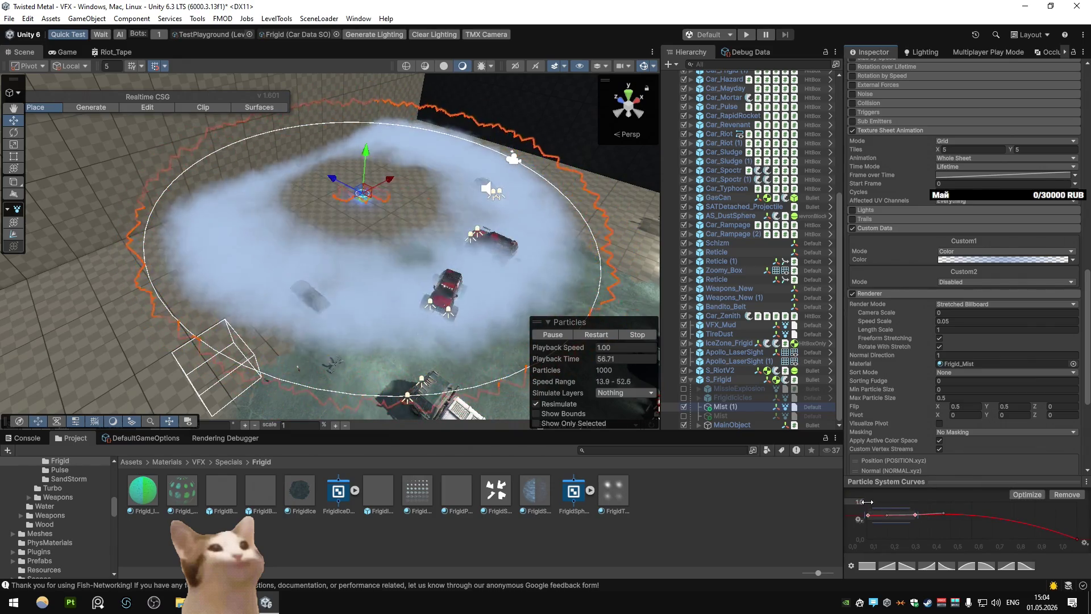
pyautogui.moveTo(867, 515); pyautogui.dragTo(867, 502)
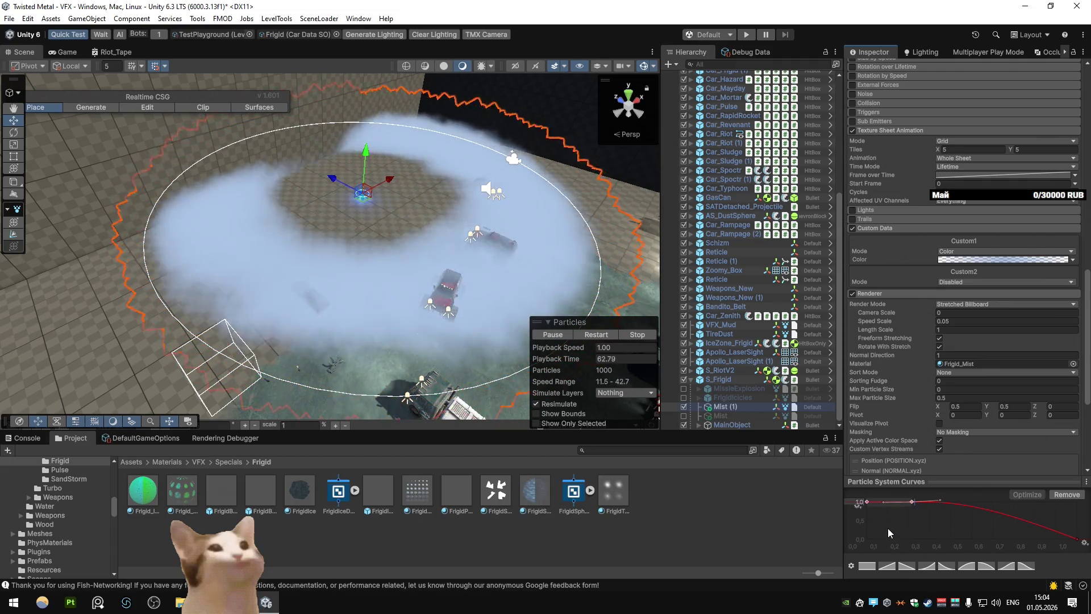
pyautogui.click(908, 520)
# Try deleting and moving the middle curve key, undoing both changes
pyautogui.click(913, 500)
pyautogui.press('Delete')
pyautogui.hotkey('ctrl', 'z')
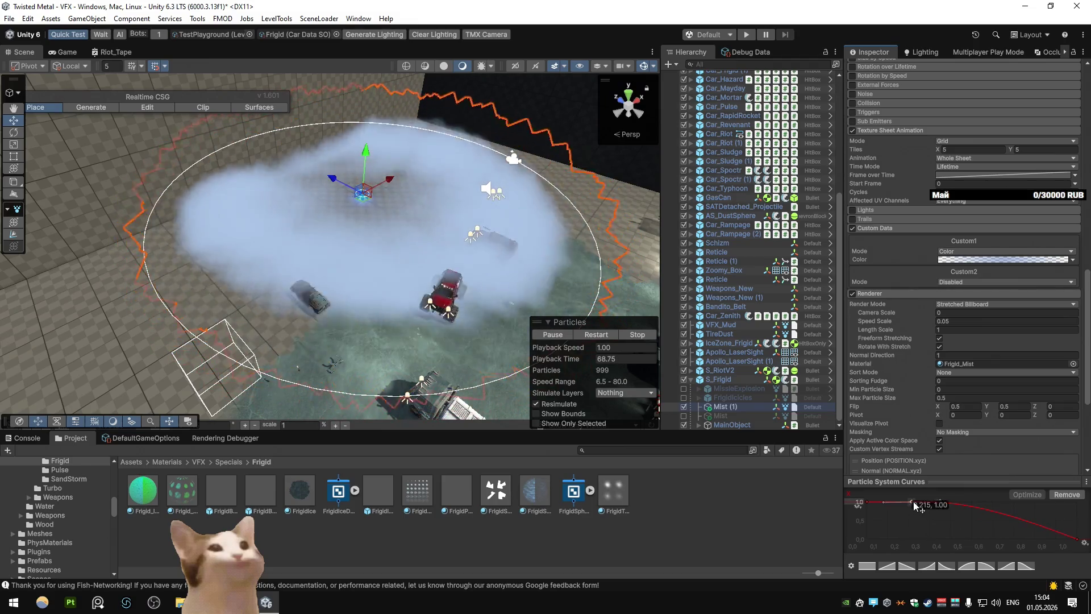
pyautogui.moveTo(916, 502); pyautogui.dragTo(972, 503)
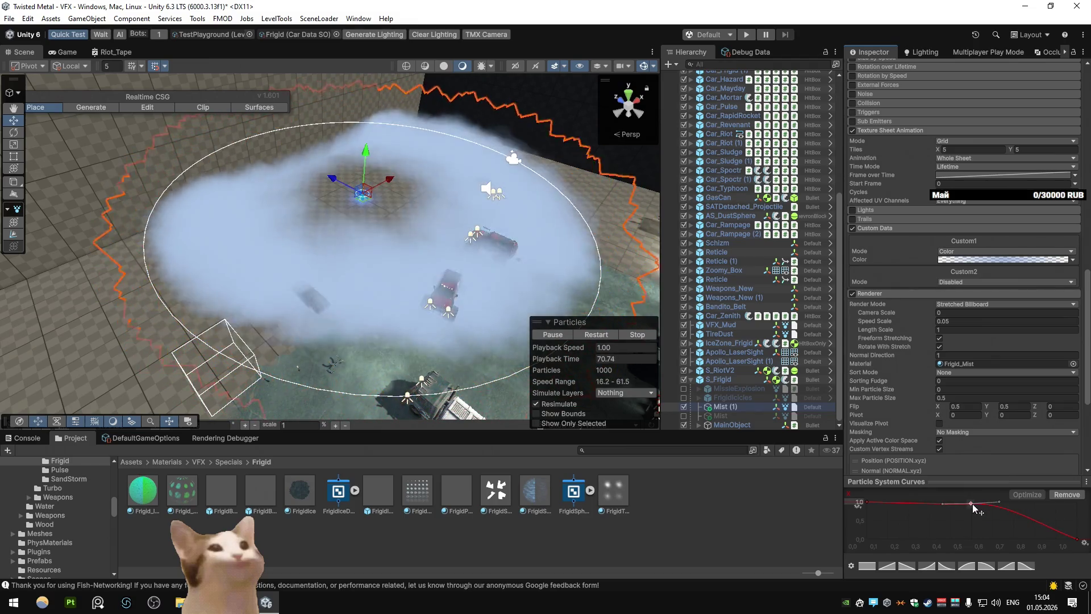
pyautogui.hotkey('ctrl', 'z')
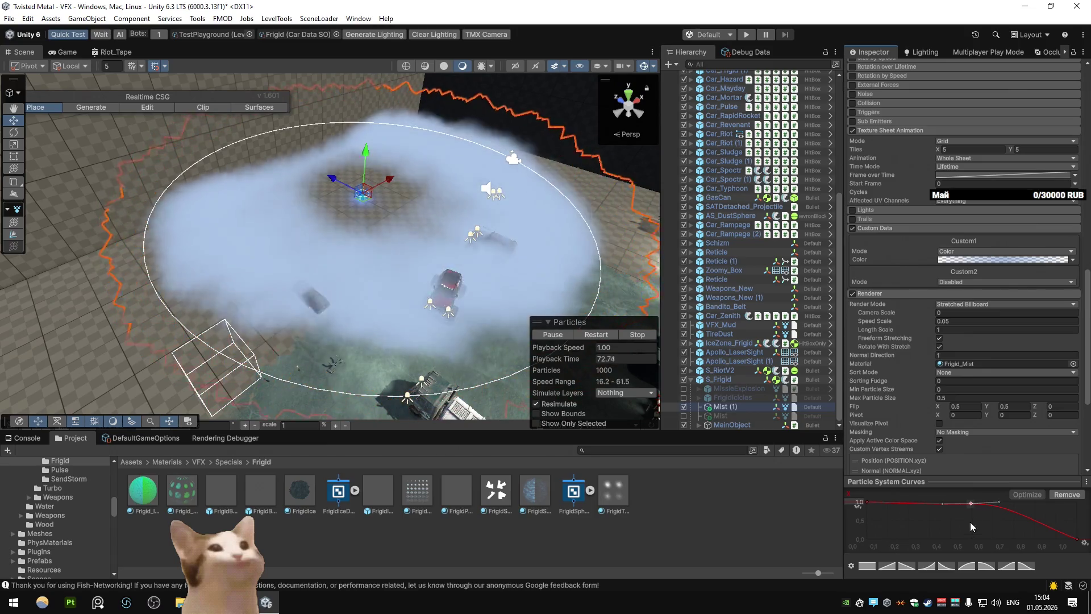
pyautogui.hotkey('alt', 'Tab')
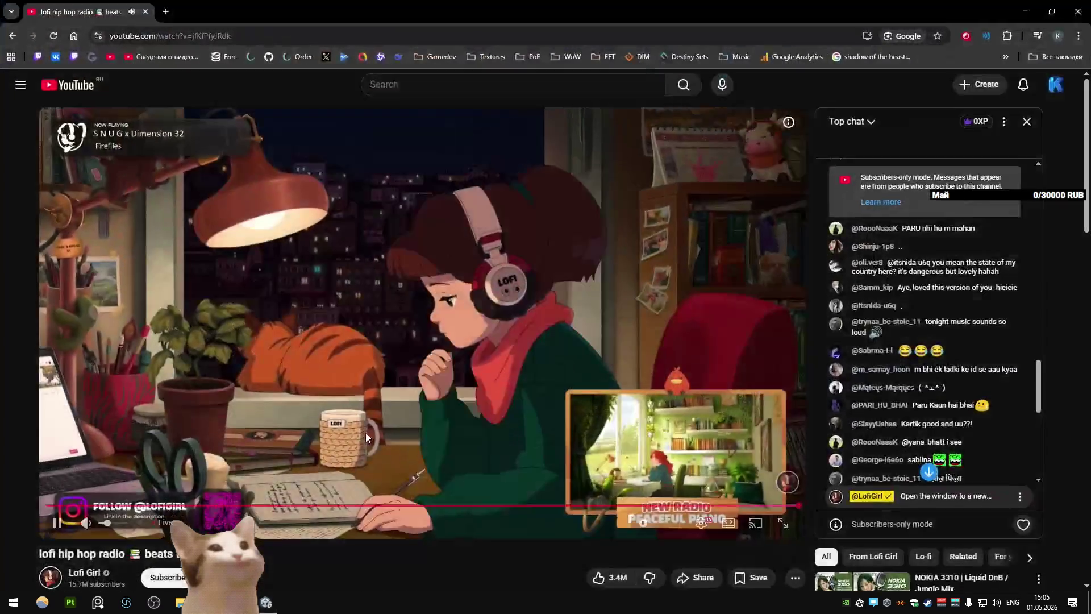
# Replay the Terminator II smoke scene from 0:41 for reference, then return to Unity
pyautogui.hotkey('ctrl', 'Tab')
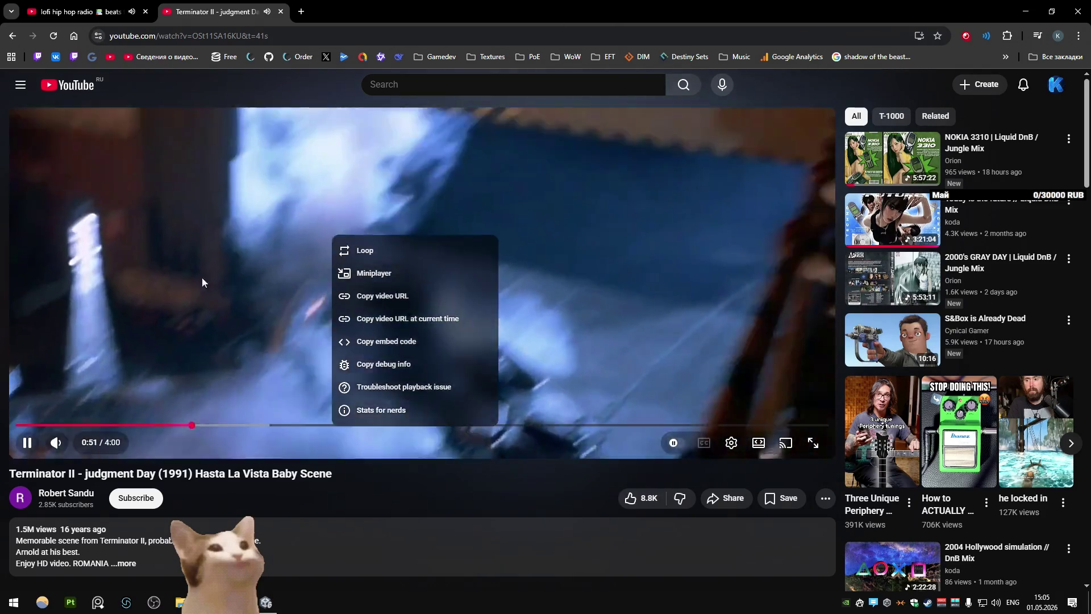
pyautogui.click(304, 284)
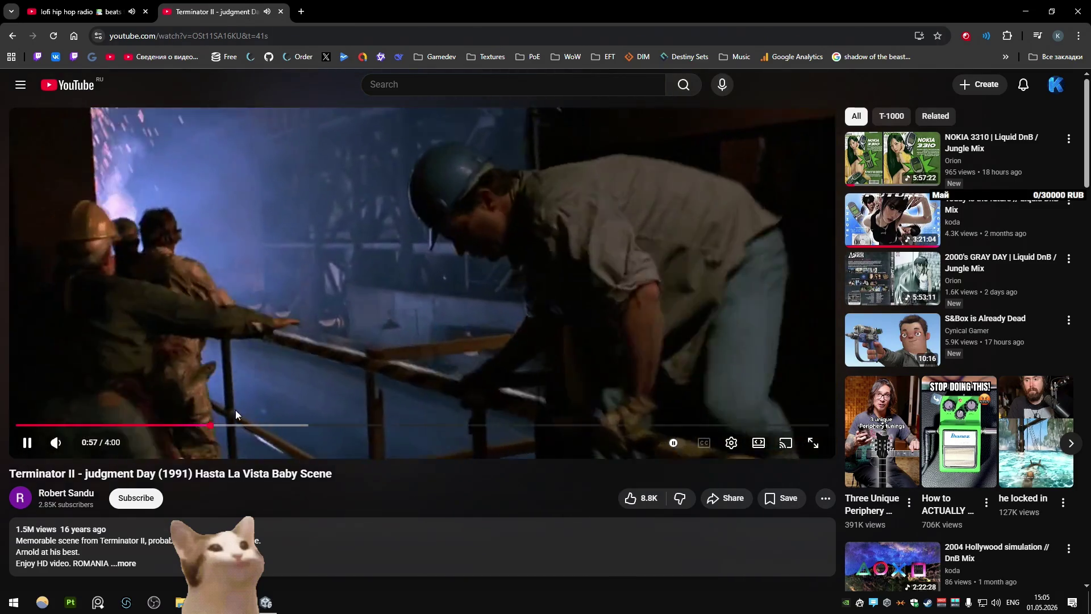
pyautogui.click(208, 430)
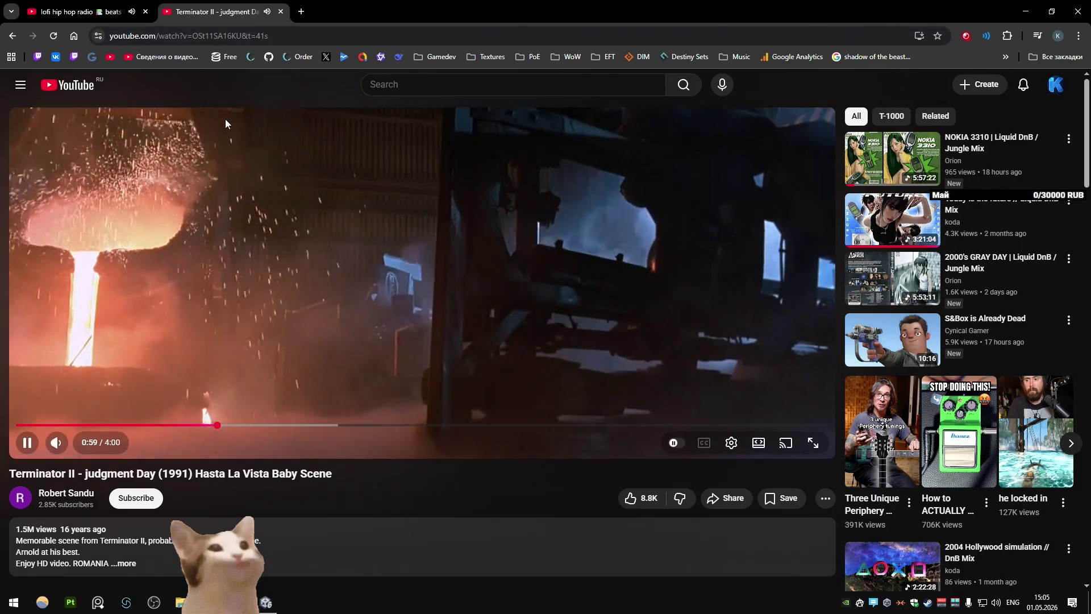
pyautogui.press('F5')
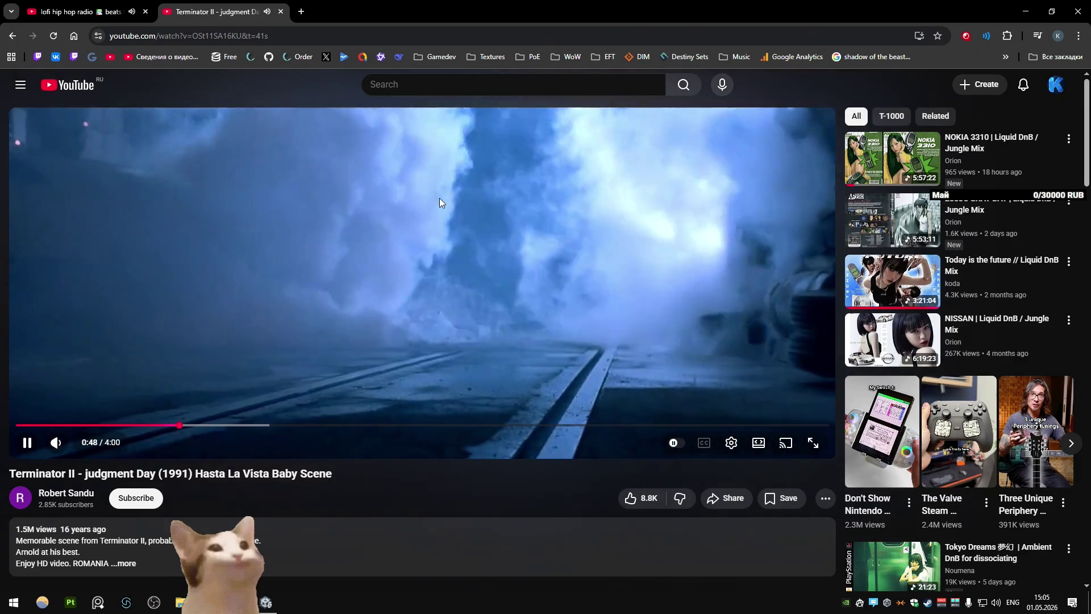
pyautogui.rightClick(438, 184)
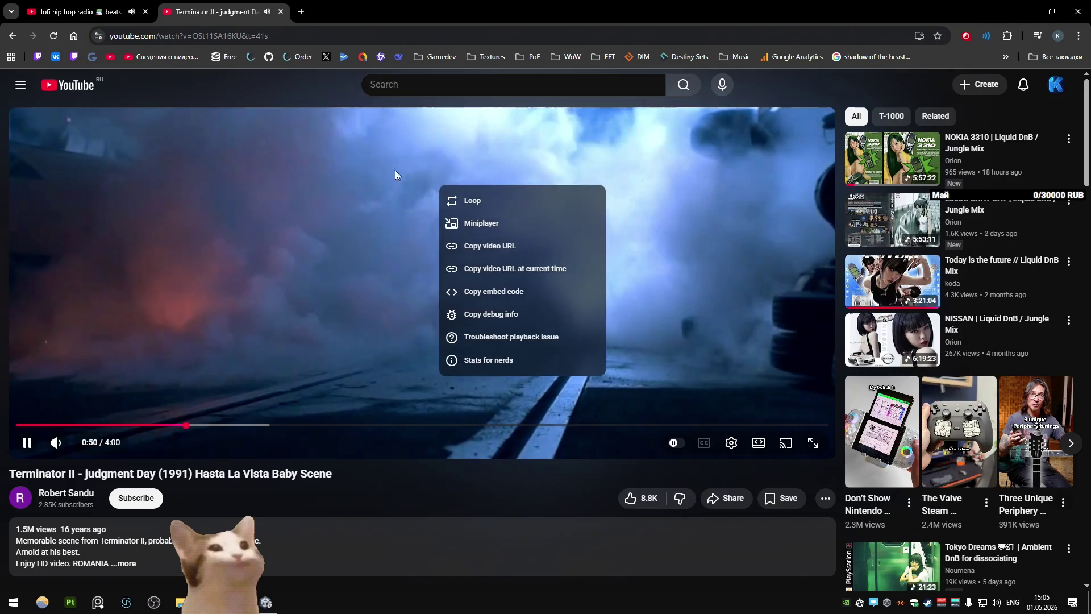
pyautogui.click(361, 177)
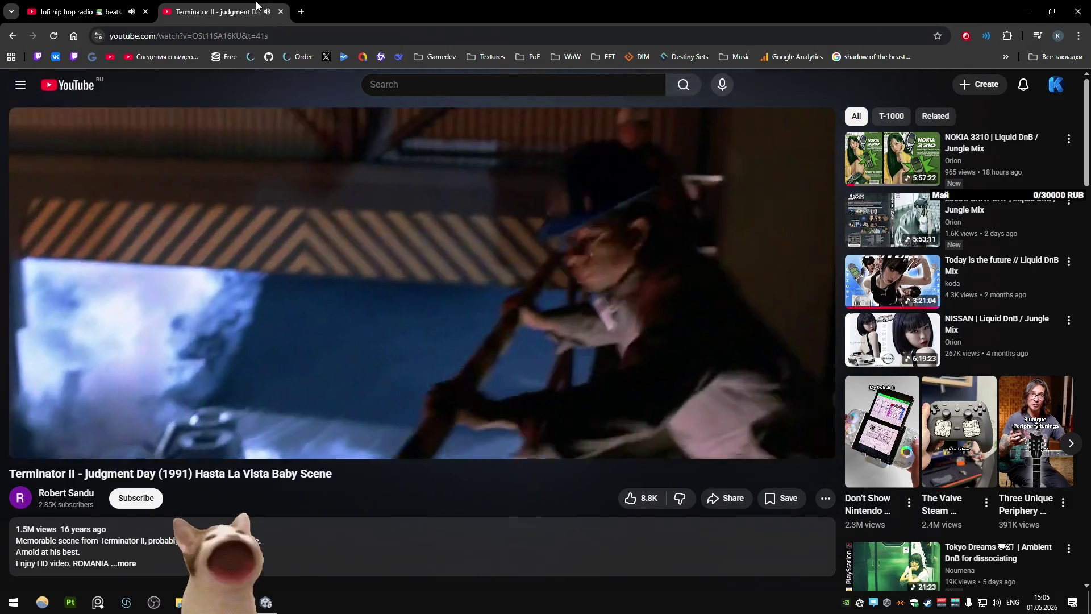
pyautogui.hotkey('ctrl', 'Tab')
pyautogui.hotkey('alt', 'Tab')
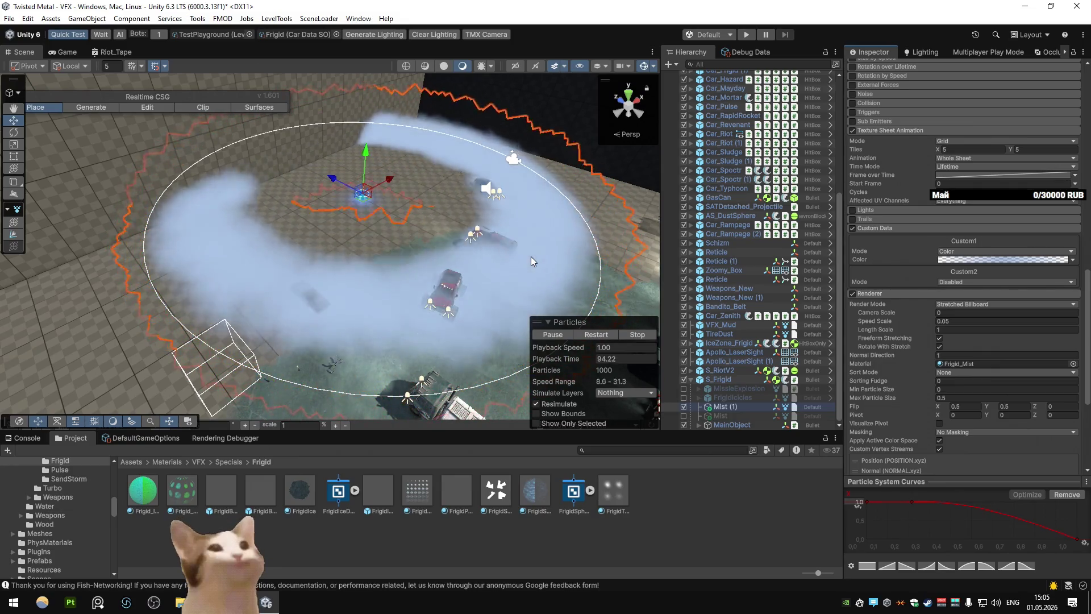
# Recolour the Custom1 gradient key to a pale blue, HSV 217, 64, 75
pyautogui.moveTo(531, 257)
pyautogui.mouseDown()
pyautogui.moveTo(302, 241)
pyautogui.moveTo(507, 219)
pyautogui.mouseUp()
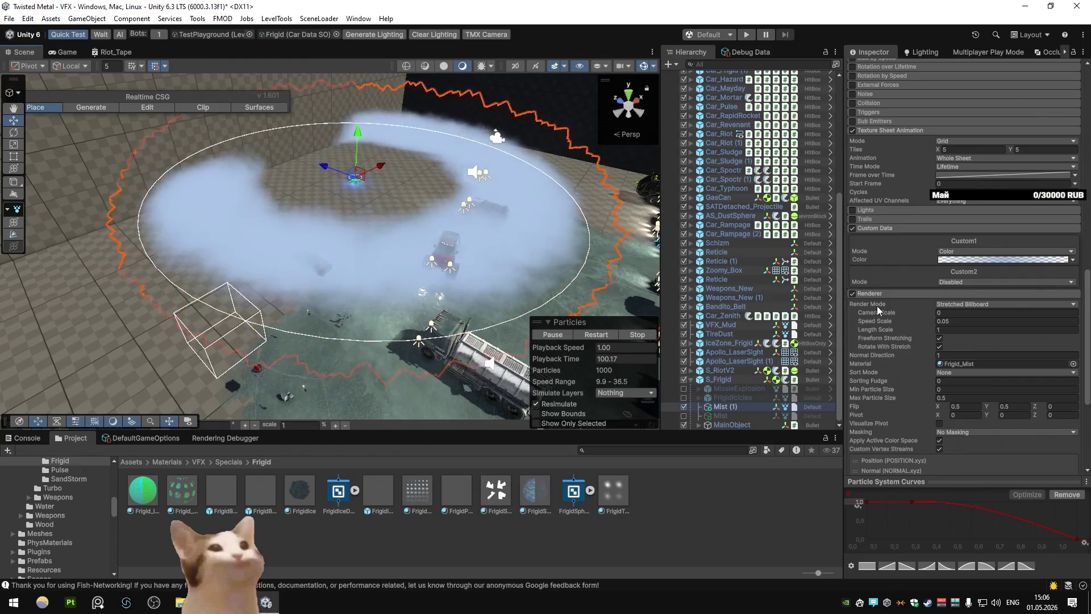
pyautogui.click(1005, 251)
pyautogui.click(1037, 259)
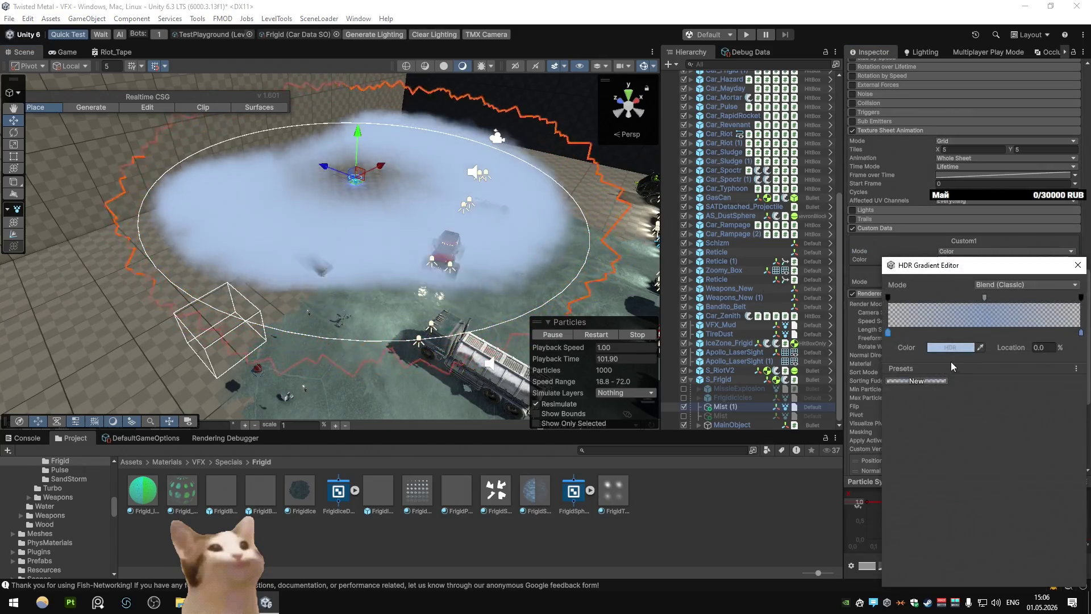
pyautogui.click(943, 347)
pyautogui.click(1044, 543)
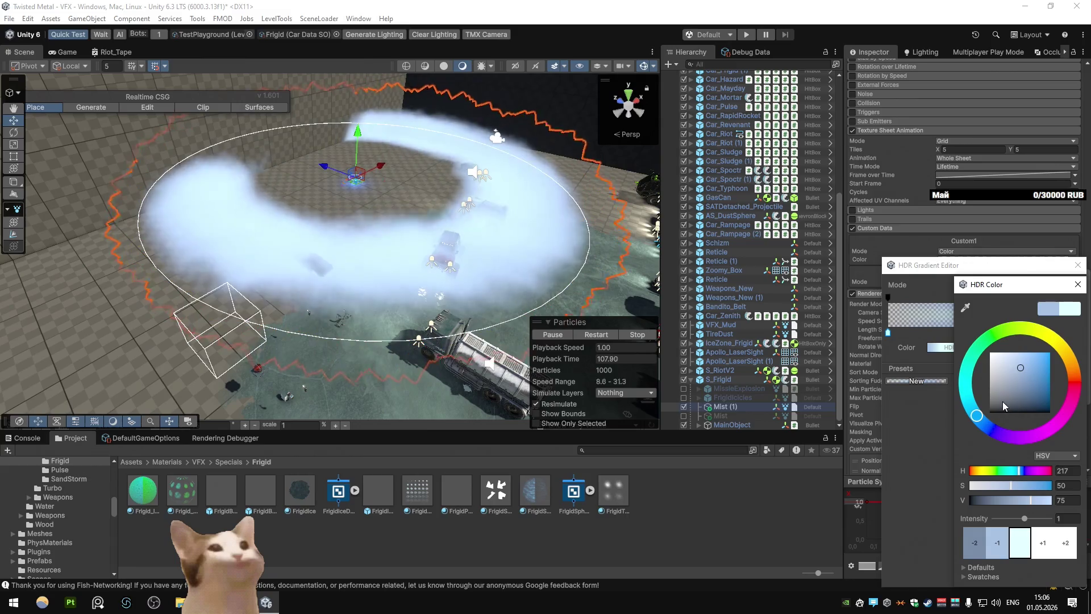
pyautogui.click(1048, 367)
pyautogui.moveTo(1047, 368)
pyautogui.mouseDown()
pyautogui.moveTo(1013, 340)
pyautogui.moveTo(1043, 339)
pyautogui.moveTo(1031, 336)
pyautogui.mouseUp()
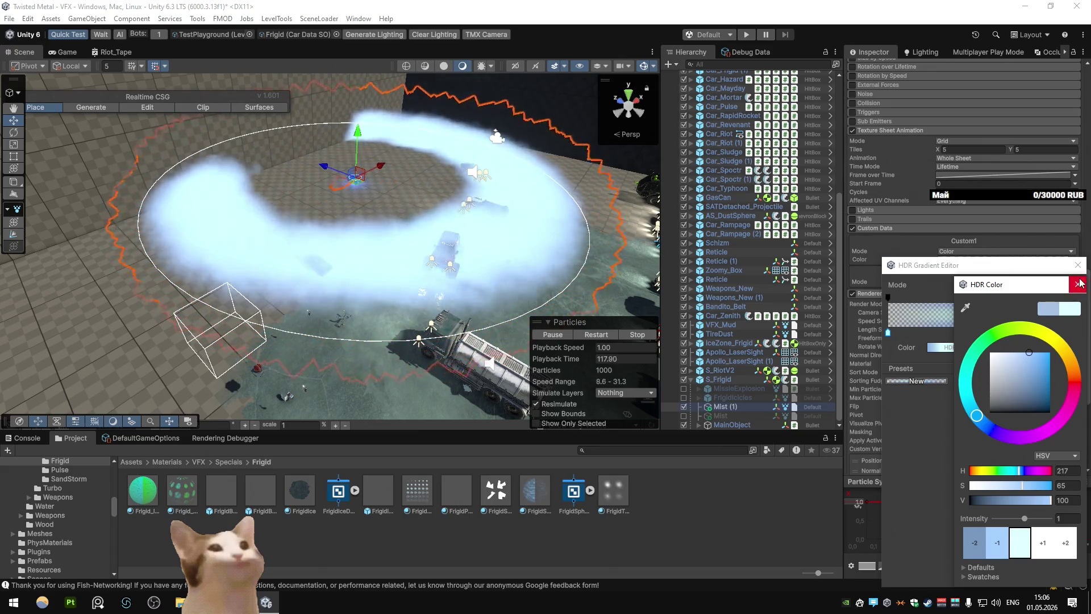
pyautogui.click(1000, 538)
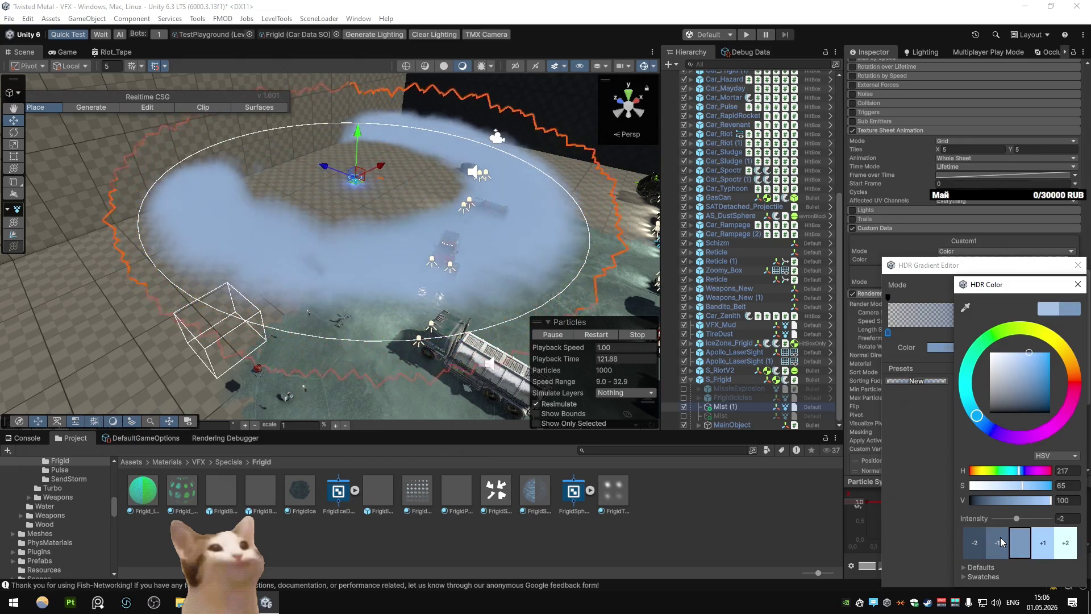
pyautogui.click(1036, 540)
pyautogui.click(1037, 542)
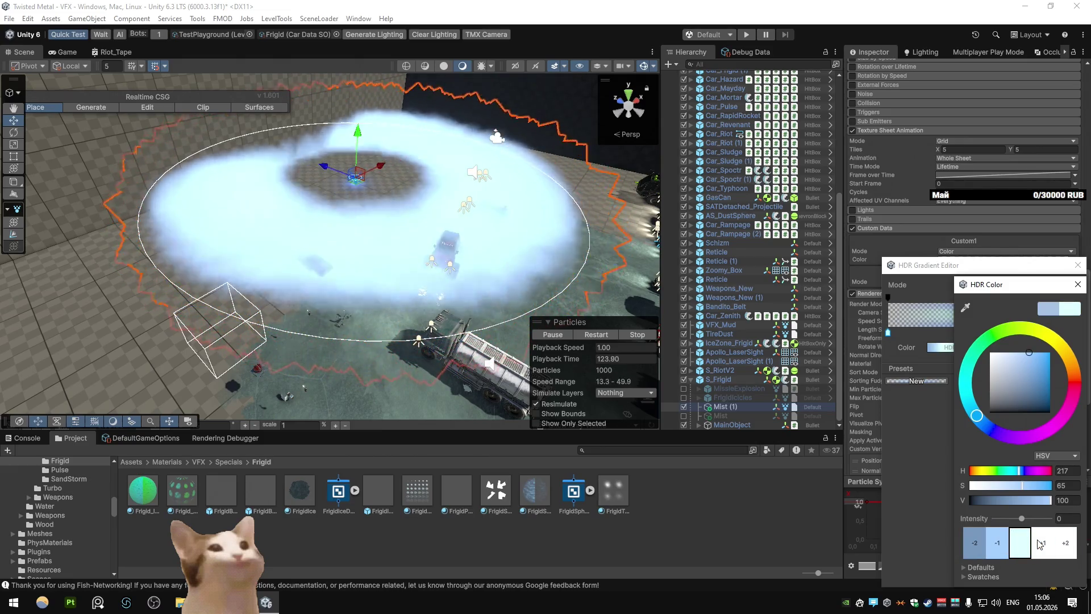
pyautogui.click(1078, 284)
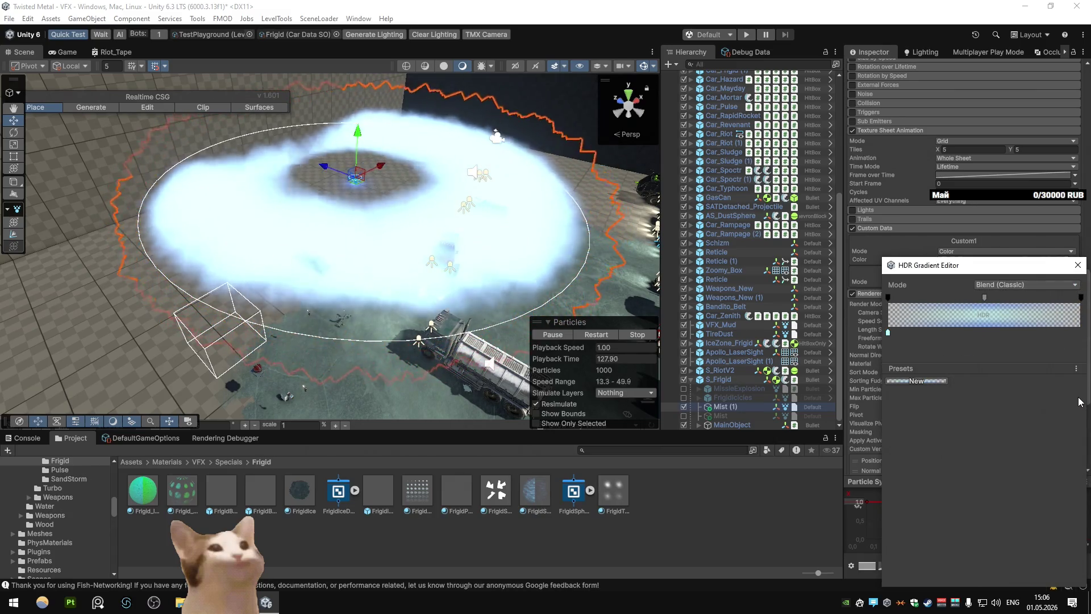
# Set the key's HDR intensity to exactly 0 and close the editors
pyautogui.click(967, 346)
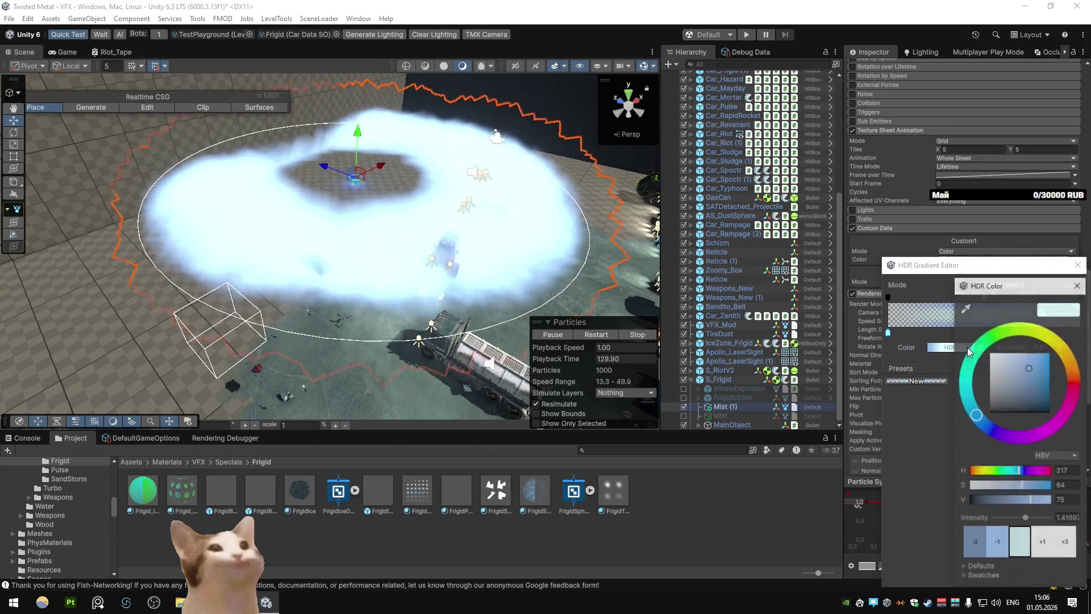
pyautogui.click(1068, 518)
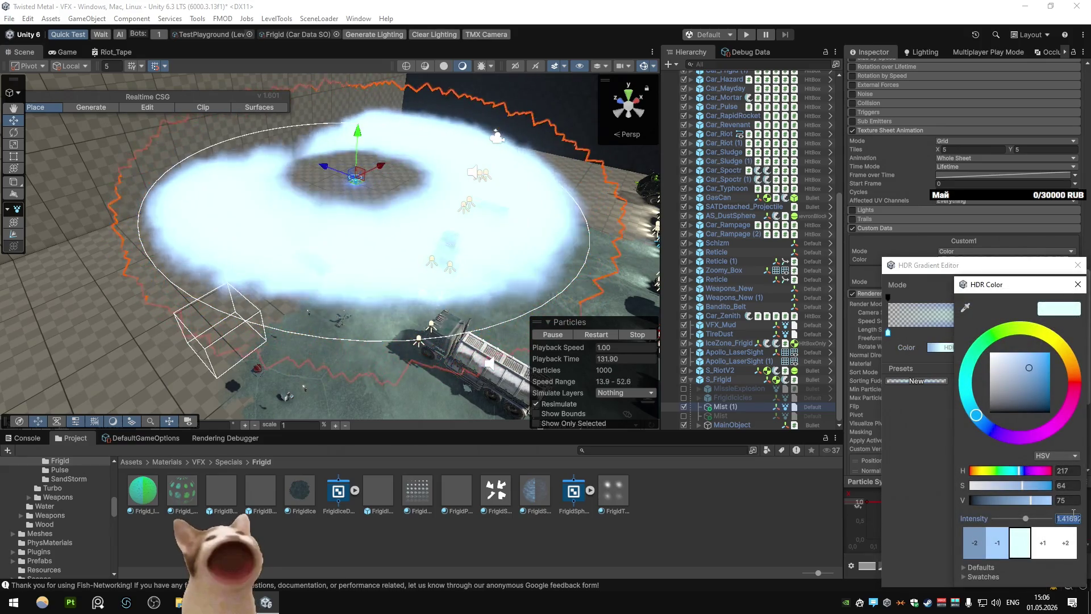
pyautogui.write('0')
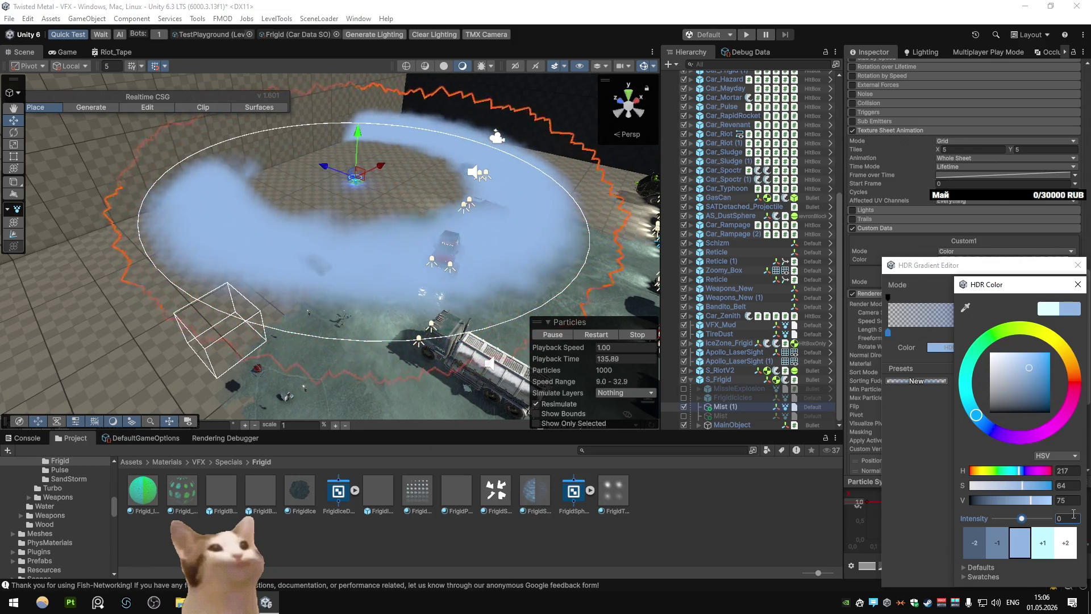
pyautogui.press('Return')
# Set the Mist Emission Rate over Time to 1000
pyautogui.click(968, 337)
pyautogui.scroll(3, 968, 337)
pyautogui.scroll(5, 968, 332)
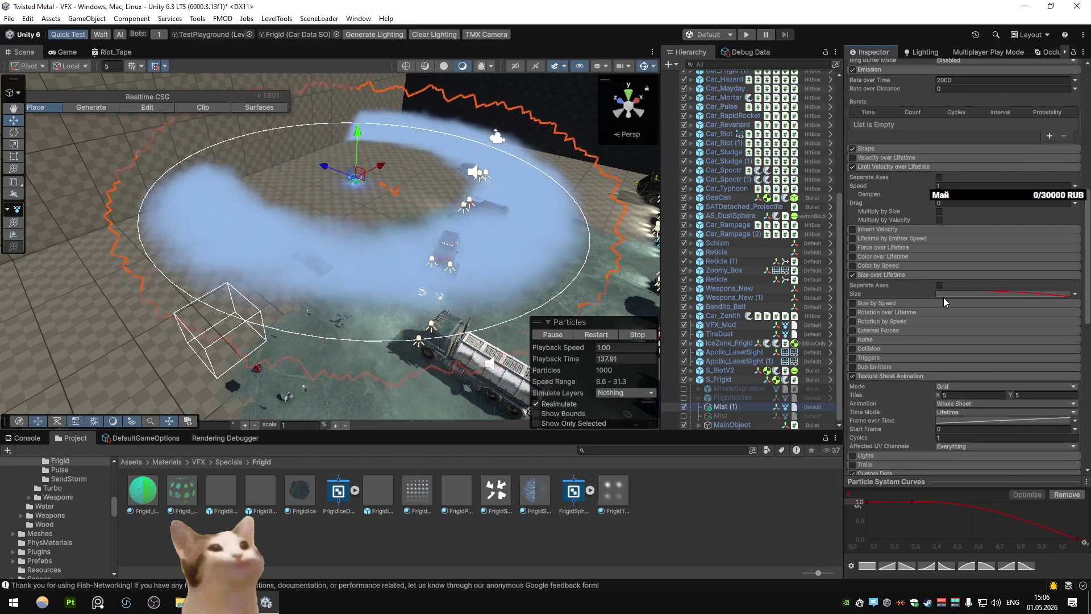
pyautogui.click(937, 172)
pyautogui.write('1000')
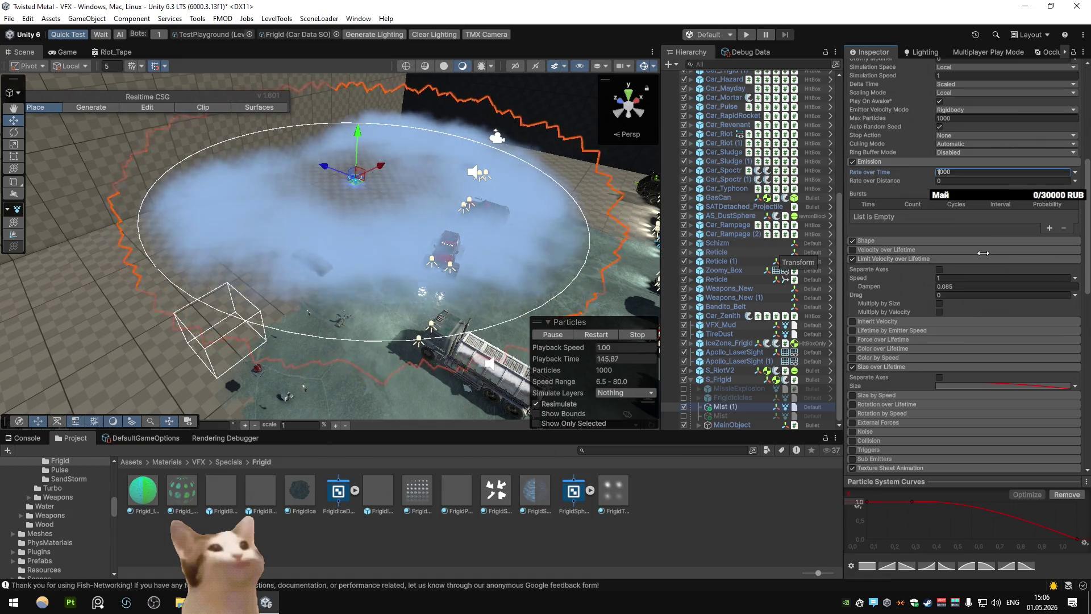
# Test without Looping, then enable Looping and Prewarm with a 3-second Duration
pyautogui.scroll(5, 1017, 256)
pyautogui.click(940, 171)
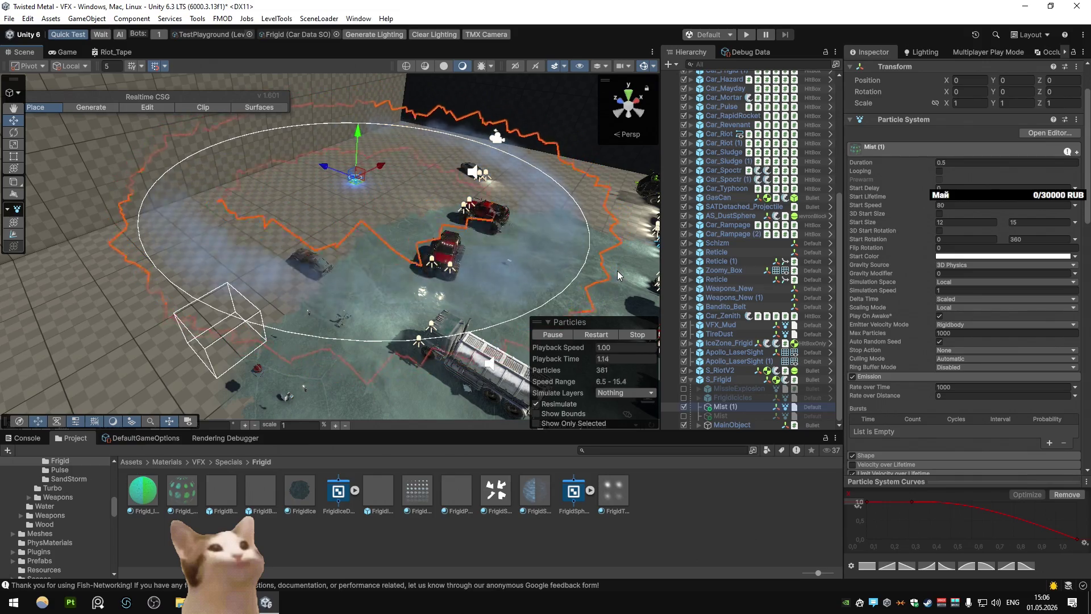
pyautogui.moveTo(620, 247)
pyautogui.mouseDown()
pyautogui.moveTo(499, 185)
pyautogui.moveTo(444, 173)
pyautogui.mouseUp()
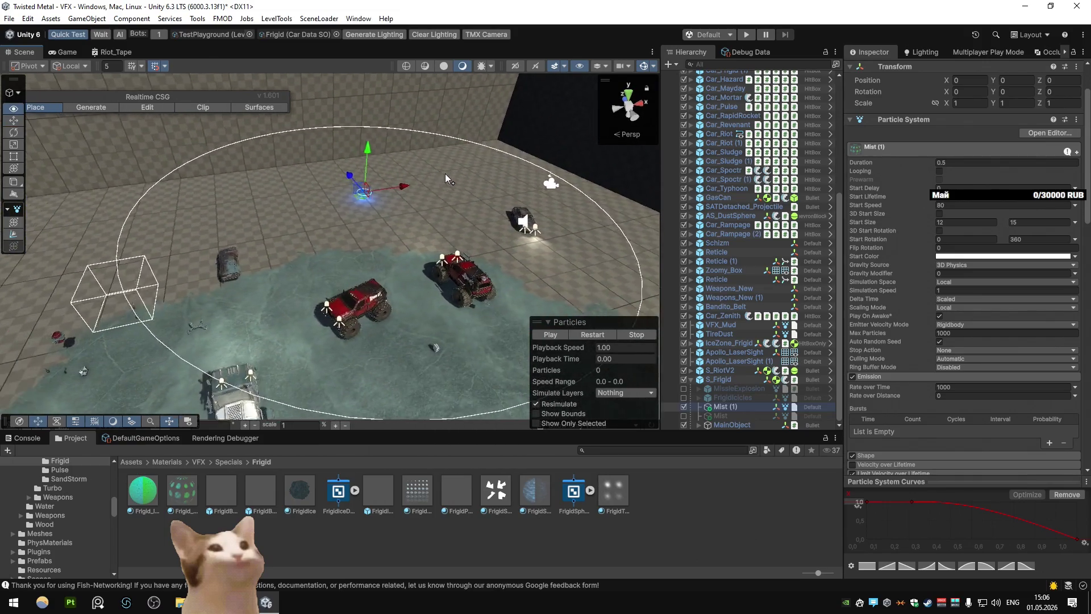
pyautogui.click(940, 171)
pyautogui.click(944, 163)
pyautogui.write('3')
pyautogui.press('Return')
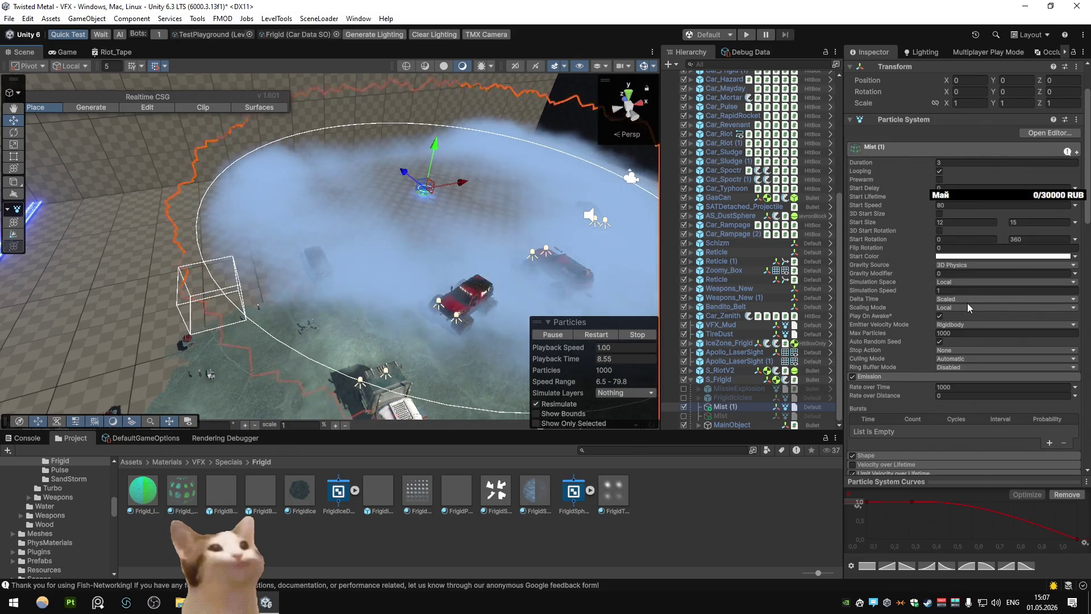
# Set Mist (1)'s Duration to 0.5 and restart the simulation to preview it
pyautogui.click(1075, 387)
pyautogui.press('Escape')
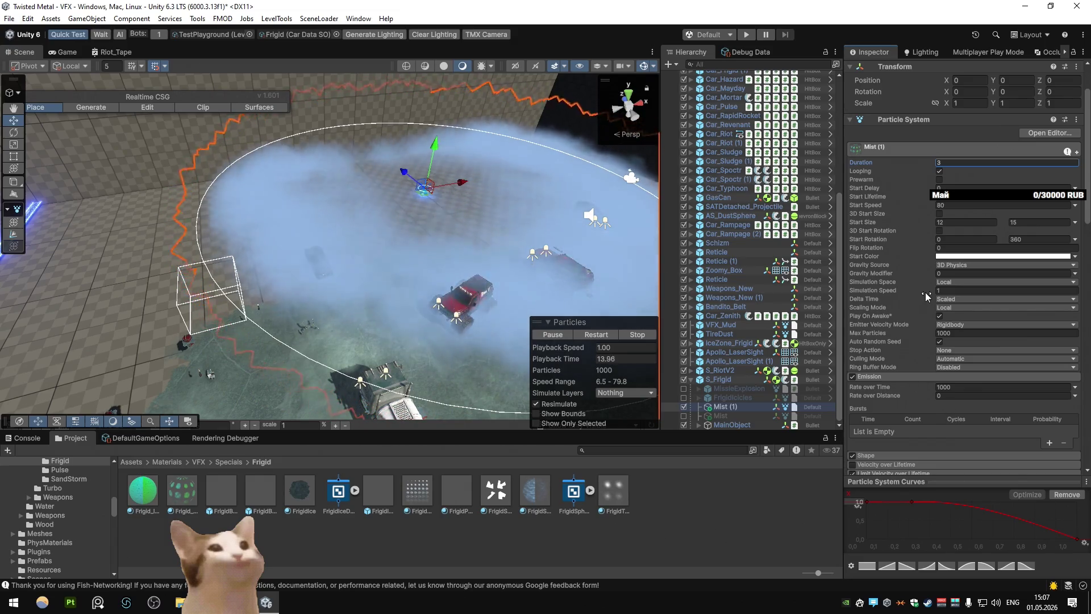
pyautogui.click(946, 162)
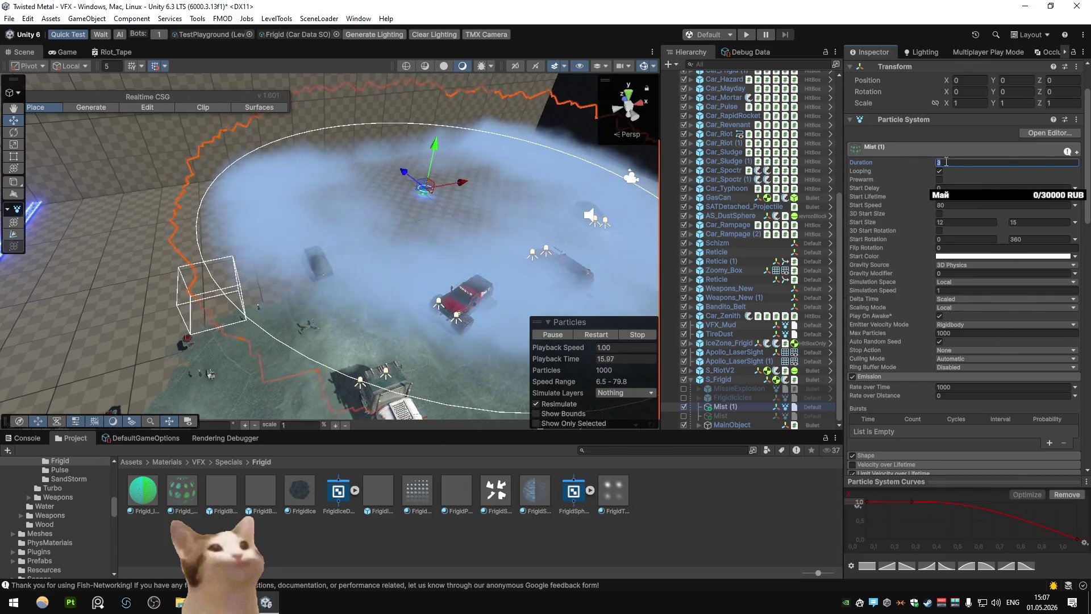
pyautogui.press('BackSpace')
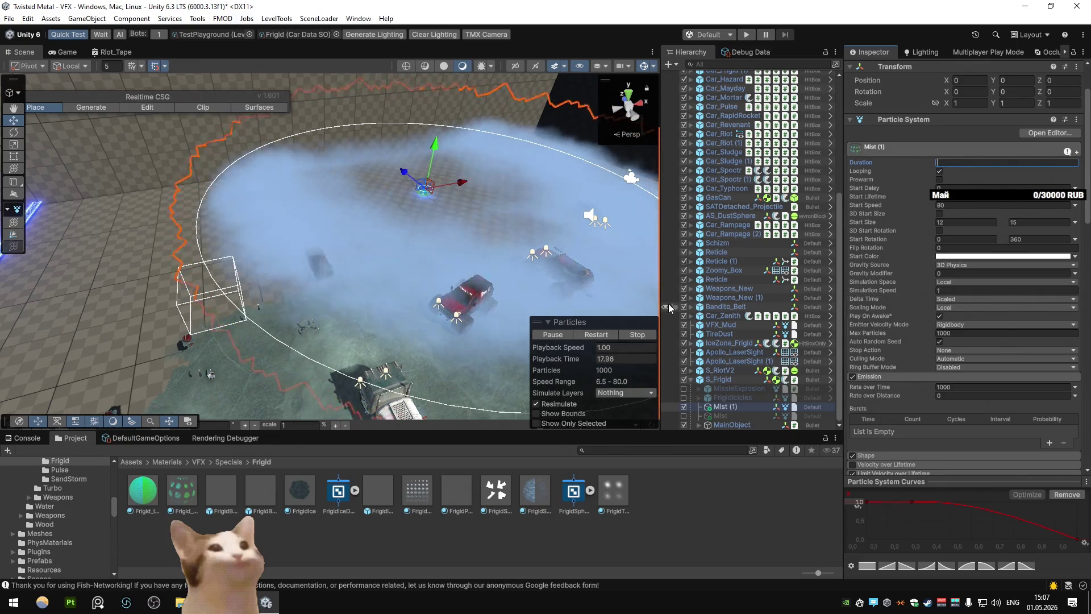
pyautogui.write('0.5')
pyautogui.click(612, 337)
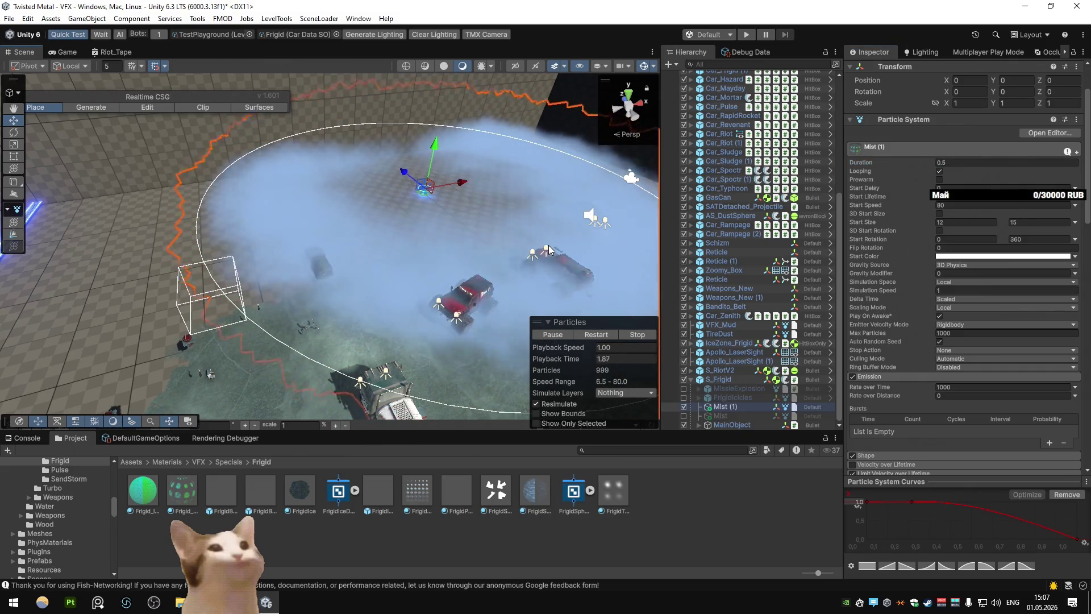
pyautogui.moveTo(482, 241); pyautogui.dragTo(576, 233)
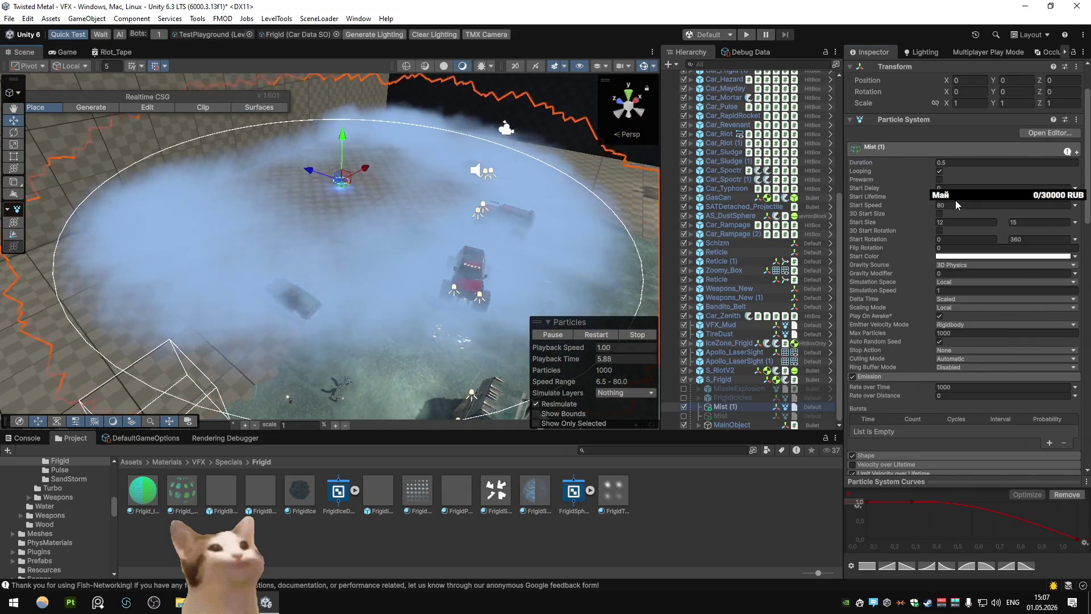
pyautogui.click(590, 336)
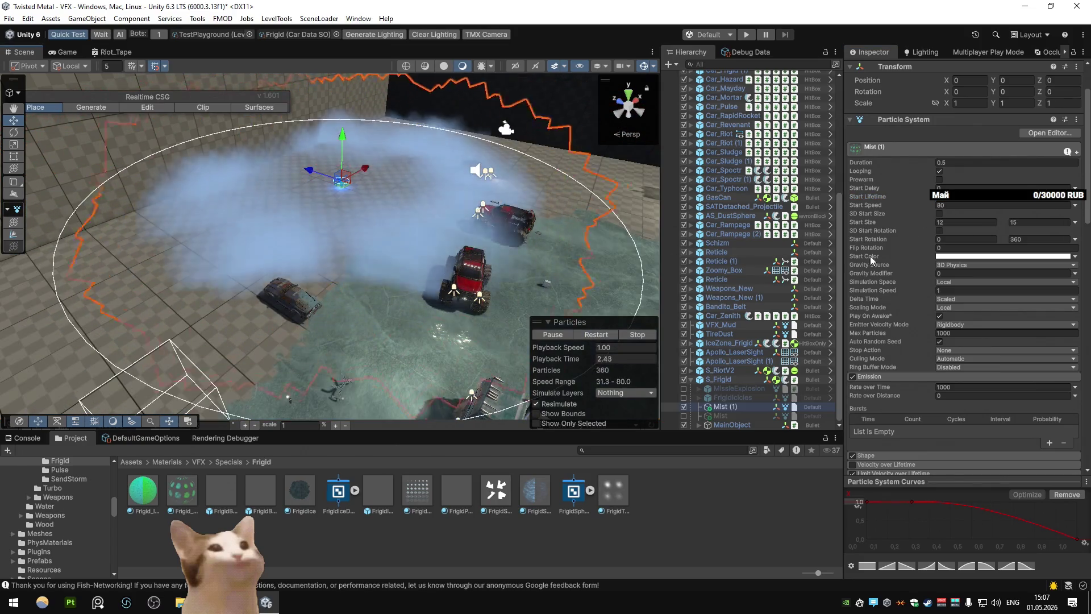
# Turn off Looping, replay the one-shot burst twice, then select S_Frigid
pyautogui.scroll(3, 448, 224)
pyautogui.scroll(-3, 410, 234)
pyautogui.scroll(4, 410, 234)
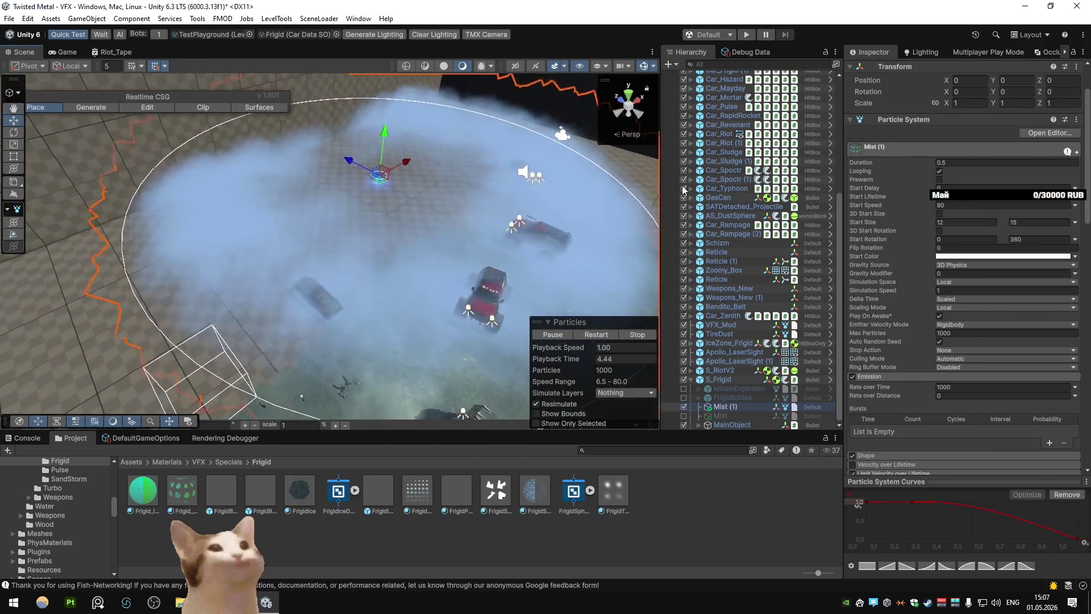
pyautogui.click(939, 171)
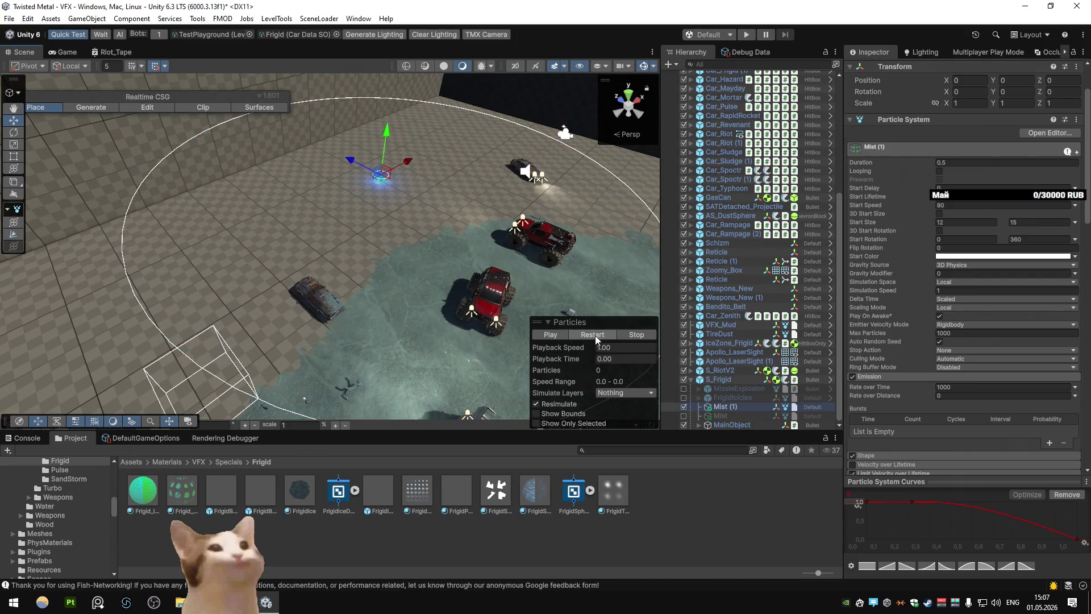
pyautogui.click(595, 334)
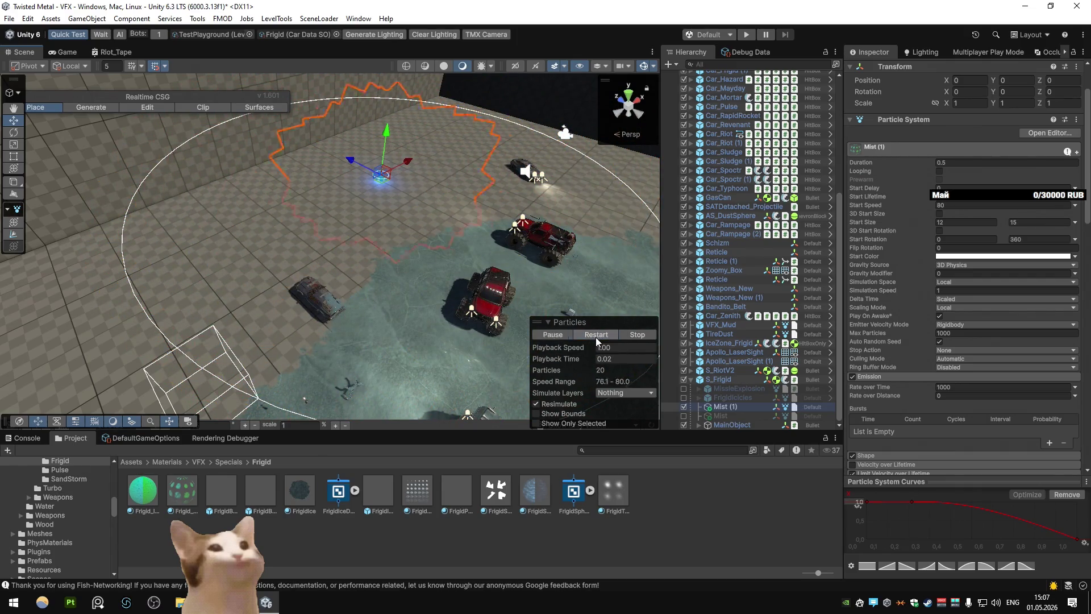
pyautogui.click(596, 336)
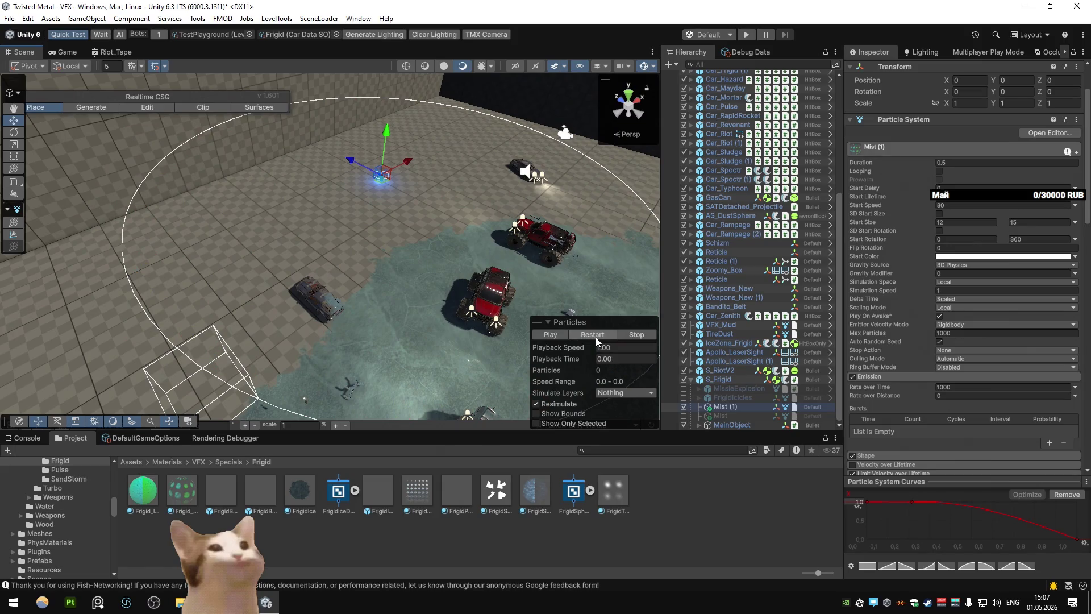
pyautogui.click(719, 380)
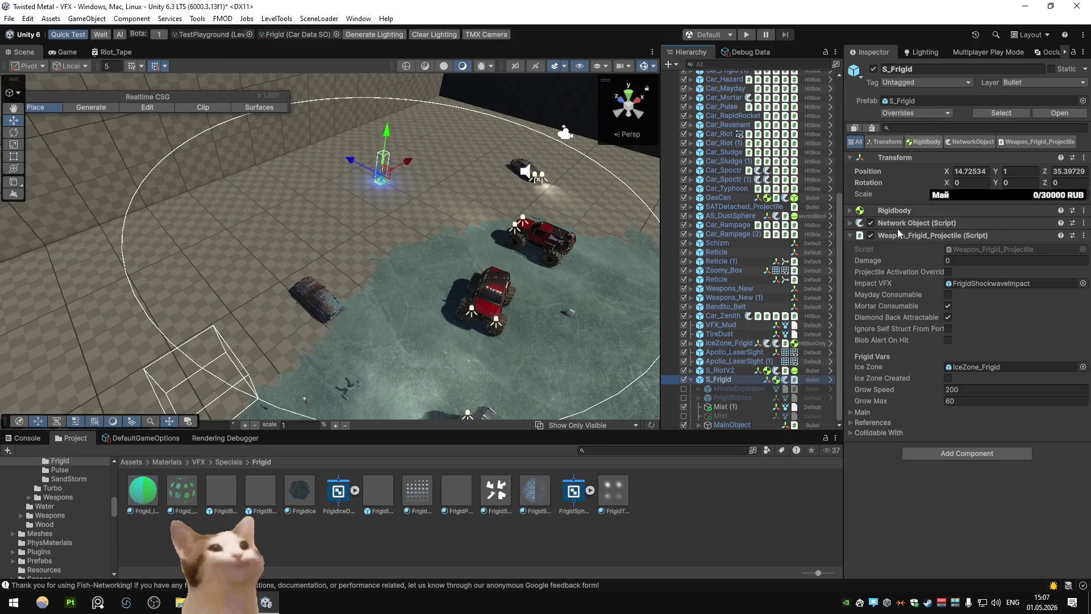
# Revert the MainObject override on S_Frigid
pyautogui.click(742, 425)
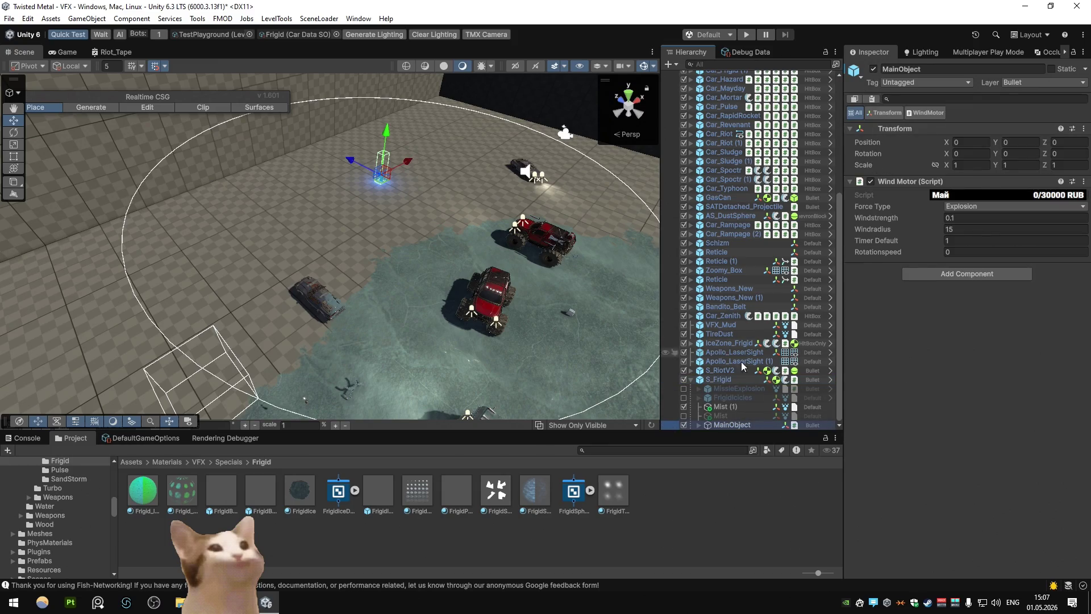
pyautogui.click(730, 379)
pyautogui.click(916, 113)
pyautogui.click(921, 212)
pyautogui.click(833, 217)
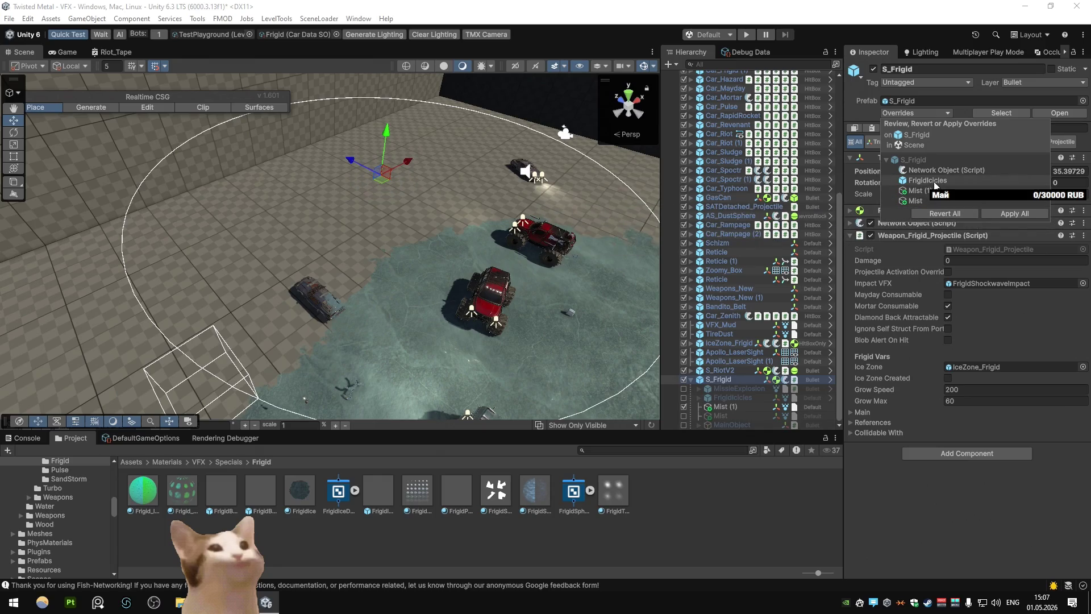
# Apply the FrigidIcicles change and the added Mist (1) and Mist objects to the prefab
pyautogui.click(932, 181)
pyautogui.click(927, 199)
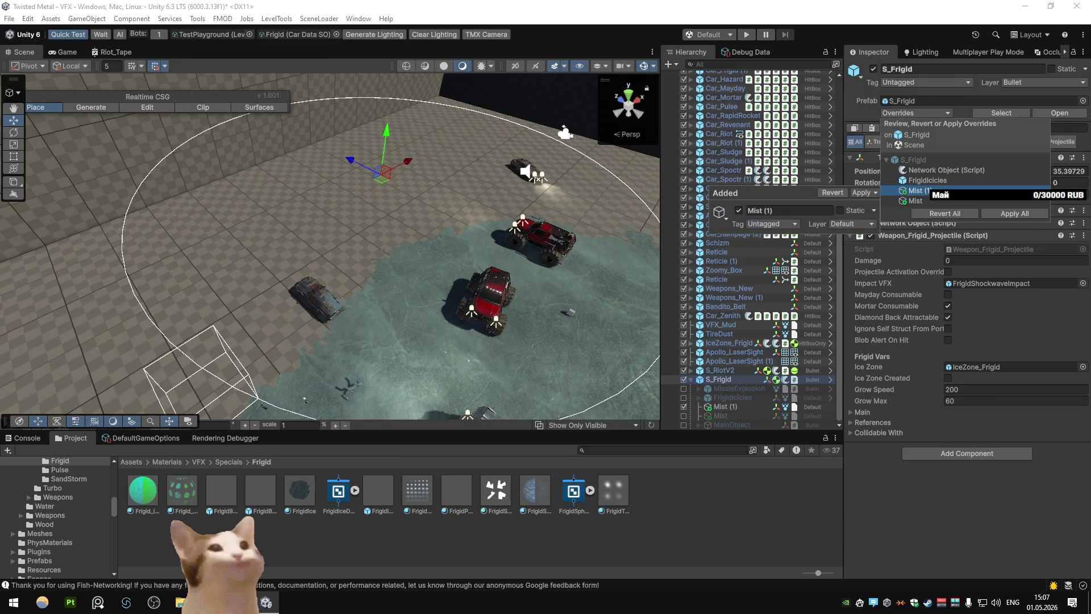
pyautogui.click(924, 162)
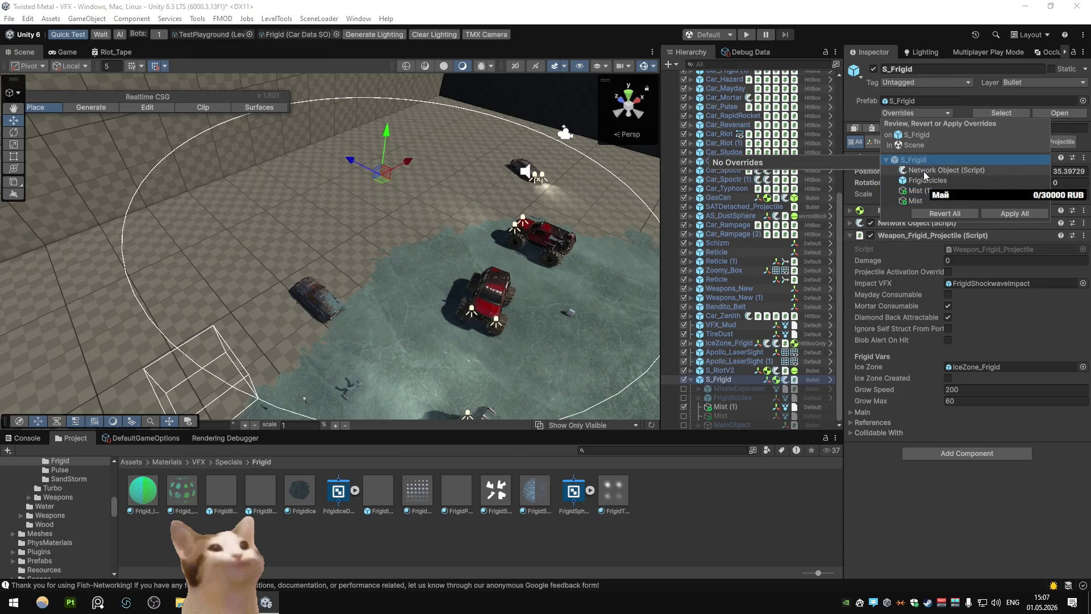
pyautogui.click(922, 181)
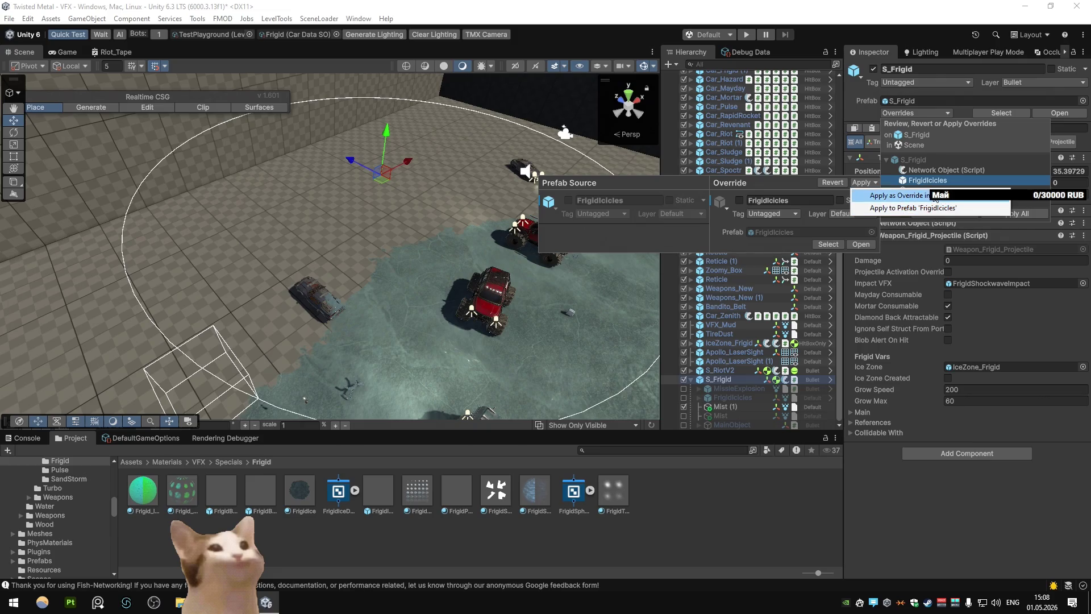
pyautogui.click(935, 196)
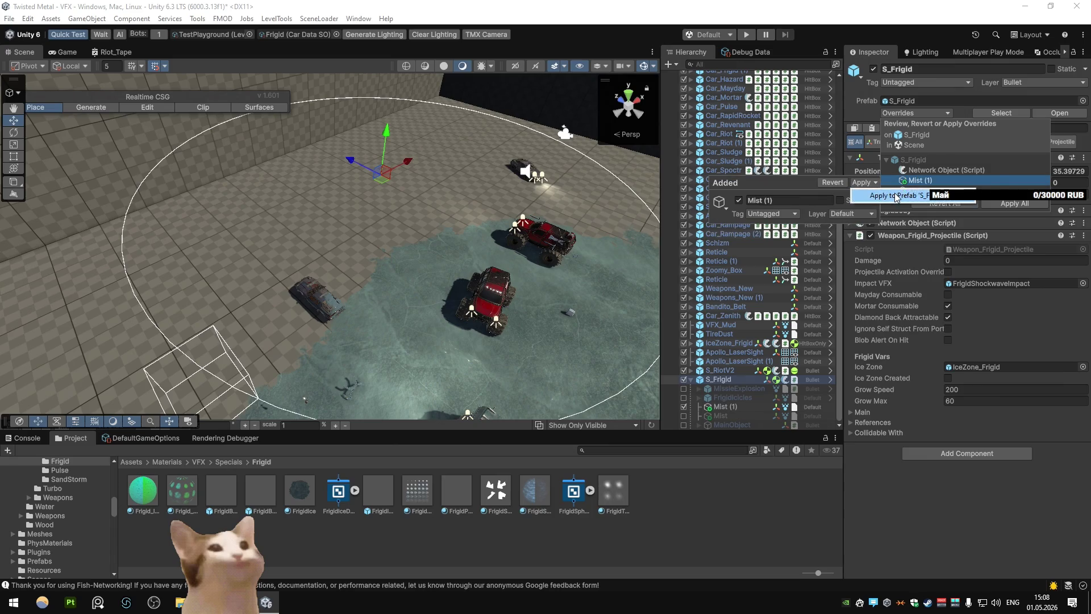
pyautogui.click(909, 195)
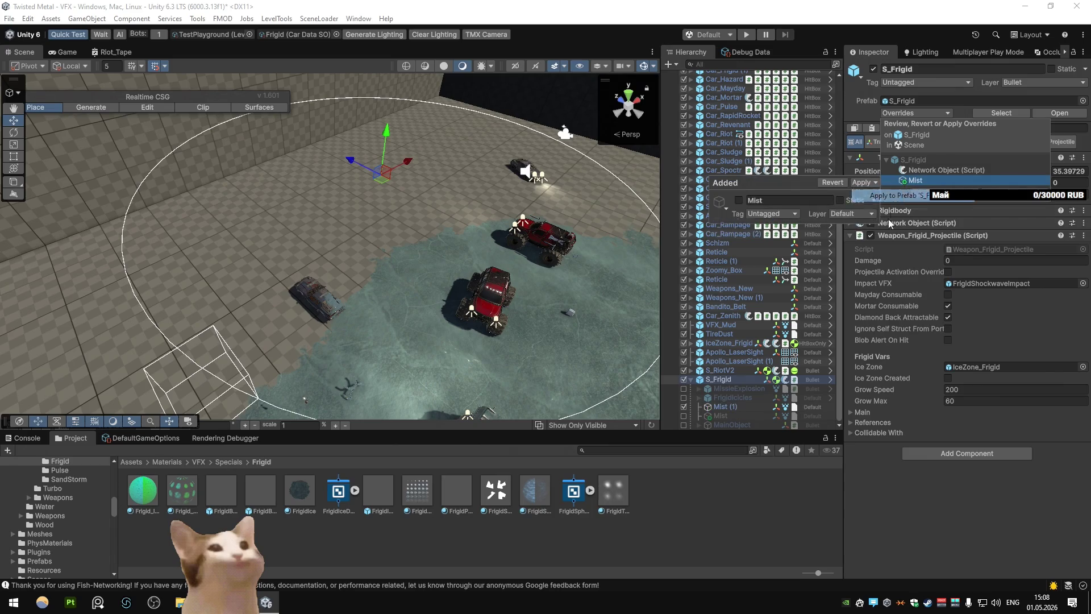
pyautogui.click(897, 194)
# Reselect S_Frigid and open it in Prefab Mode
pyautogui.click(729, 397)
pyautogui.click(718, 379)
pyautogui.click(1059, 113)
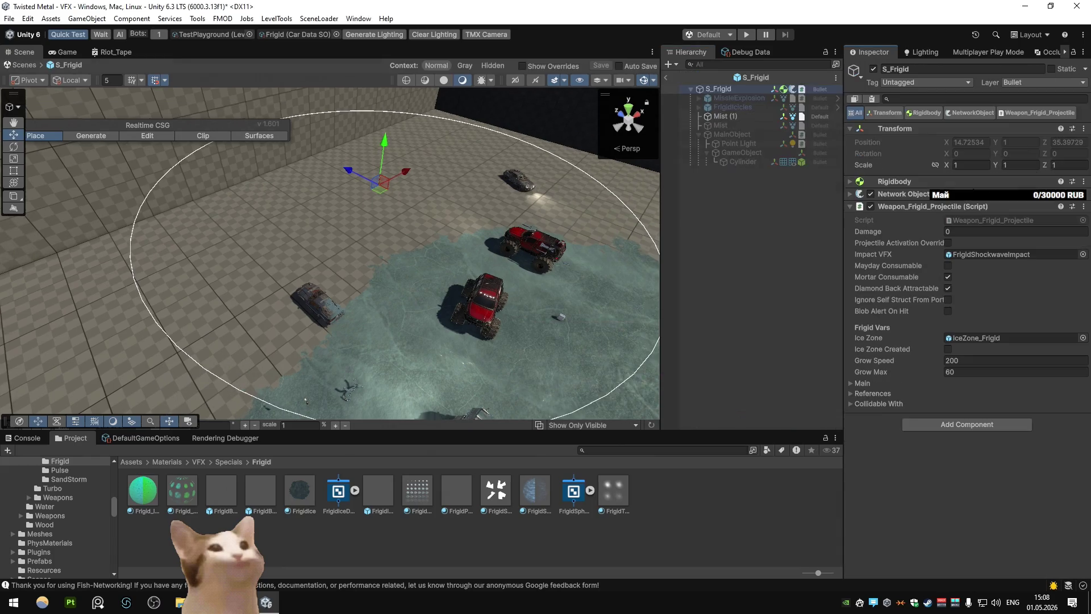
# Set the Weapon_Frigid_Projectile References Emitter to Mist (1)
pyautogui.click(1035, 112)
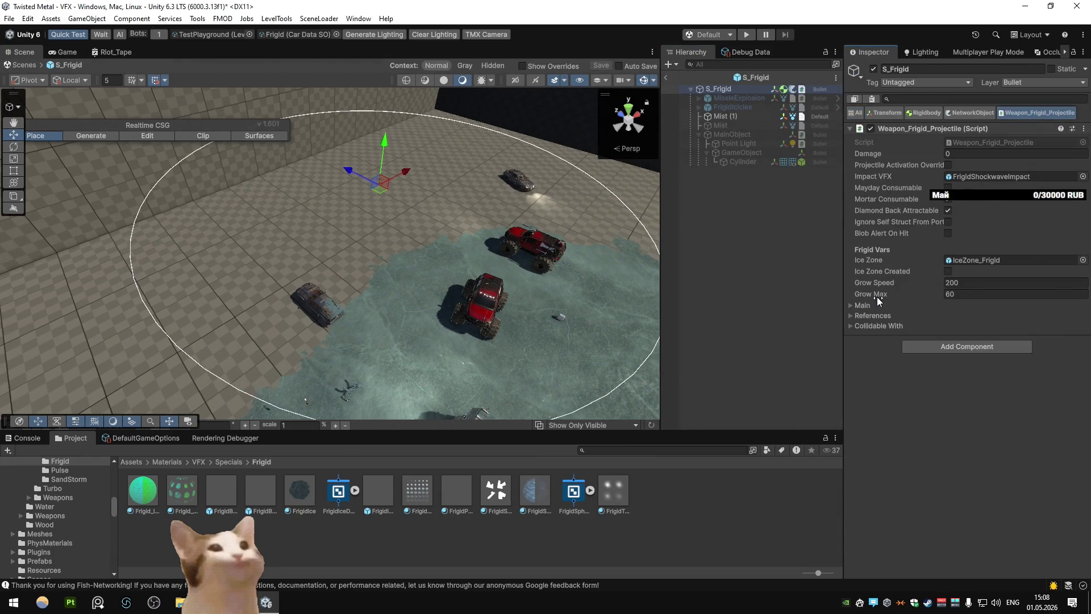
pyautogui.click(848, 317)
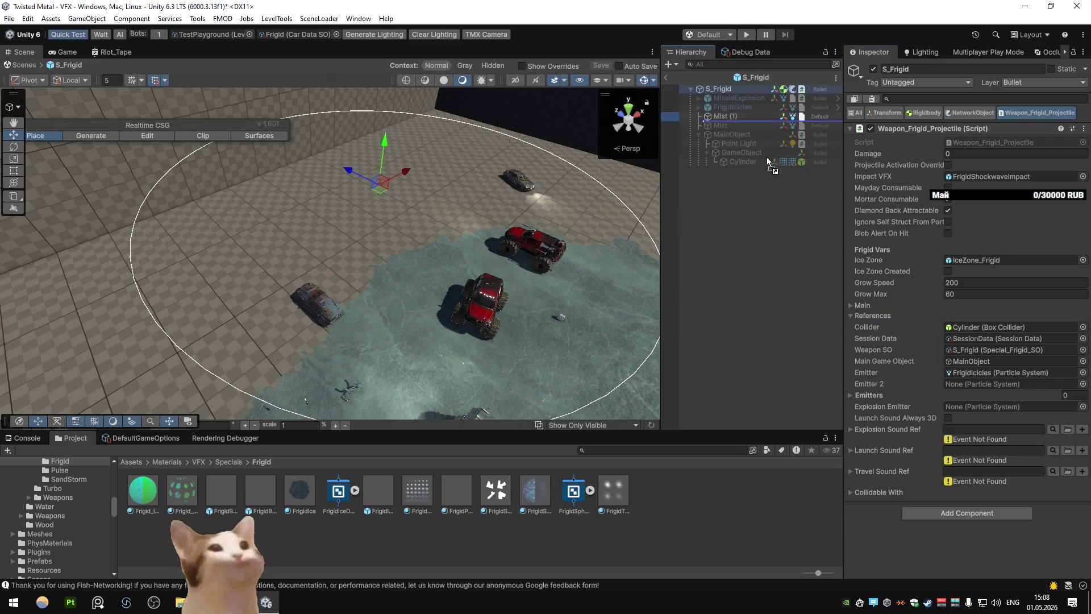
pyautogui.click(667, 79)
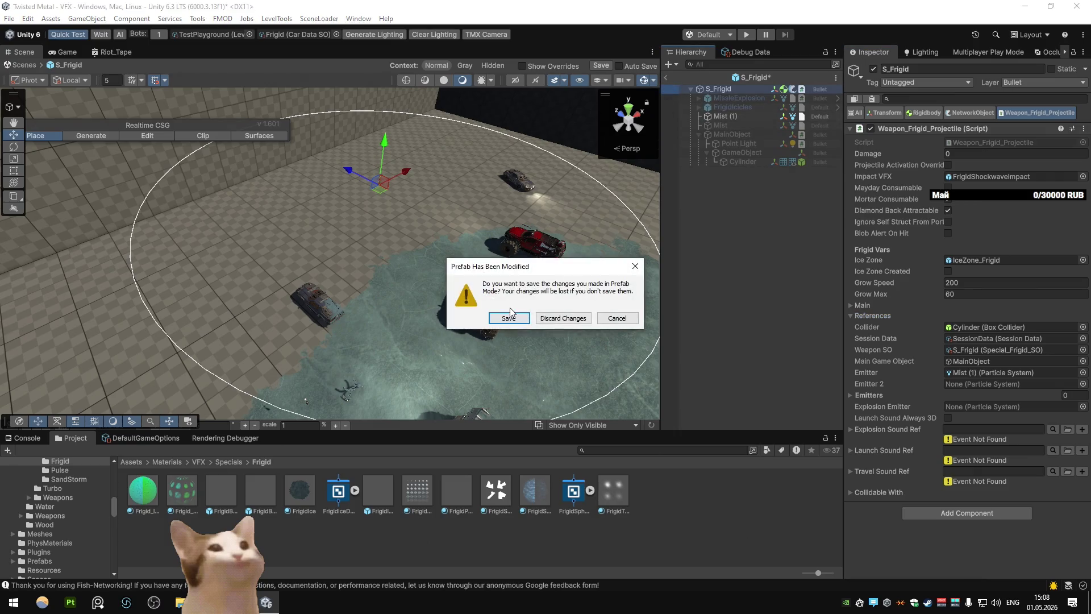
pyautogui.click(509, 318)
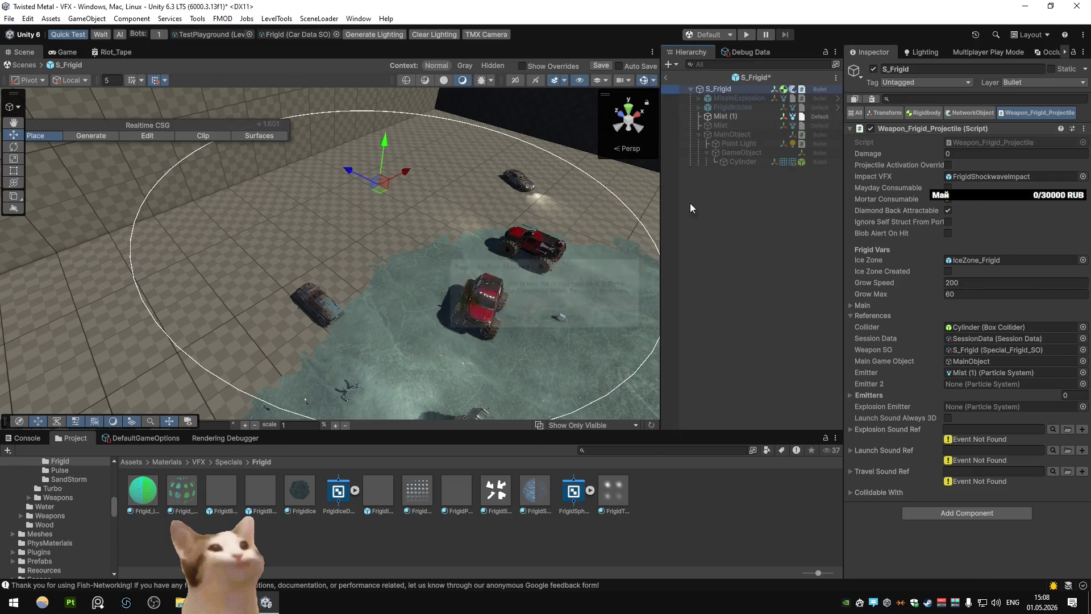
pyautogui.doubleClick(960, 373)
pyautogui.click(938, 394)
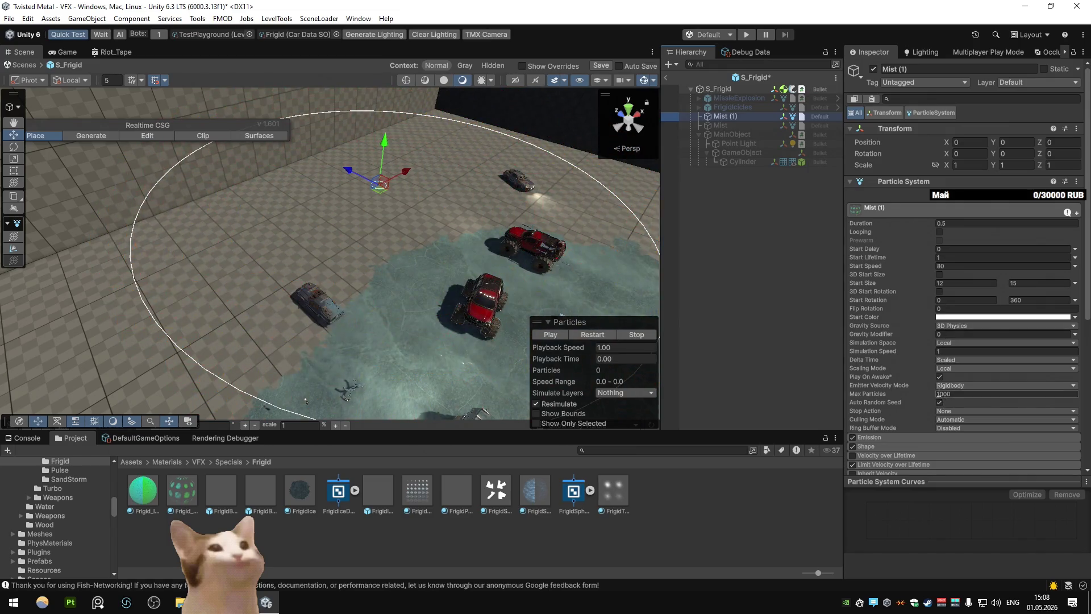
# Exit Prefab Mode saving the changes, and start Play mode
pyautogui.click(667, 79)
pyautogui.click(506, 317)
pyautogui.click(746, 35)
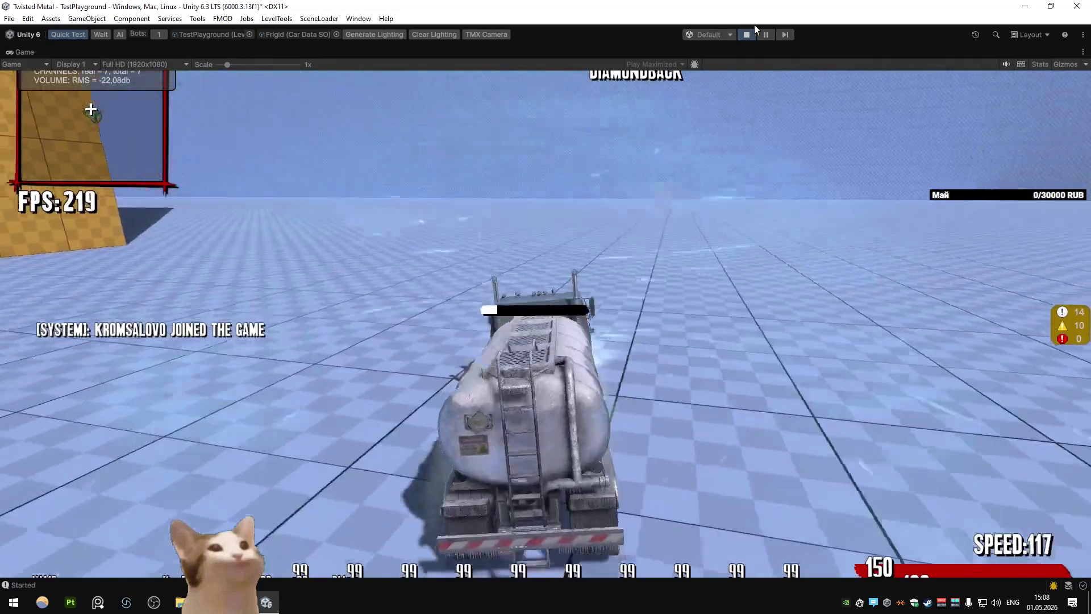
# Fire the frigid special at Diamondback, stop play mode, and reopen the S_Frigid prefab
pyautogui.press('a')
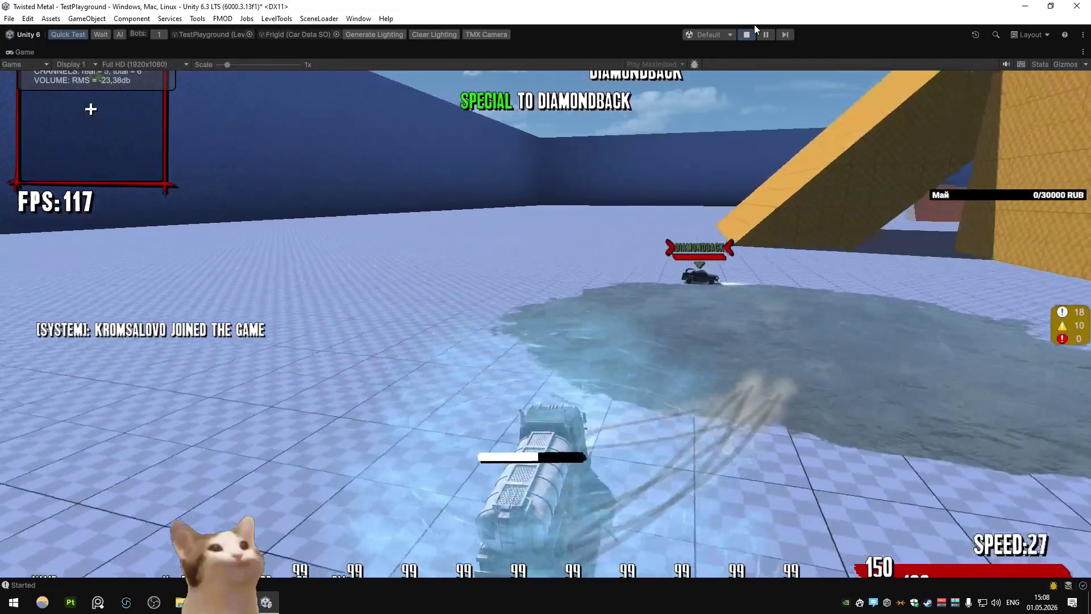
pyautogui.click(747, 34)
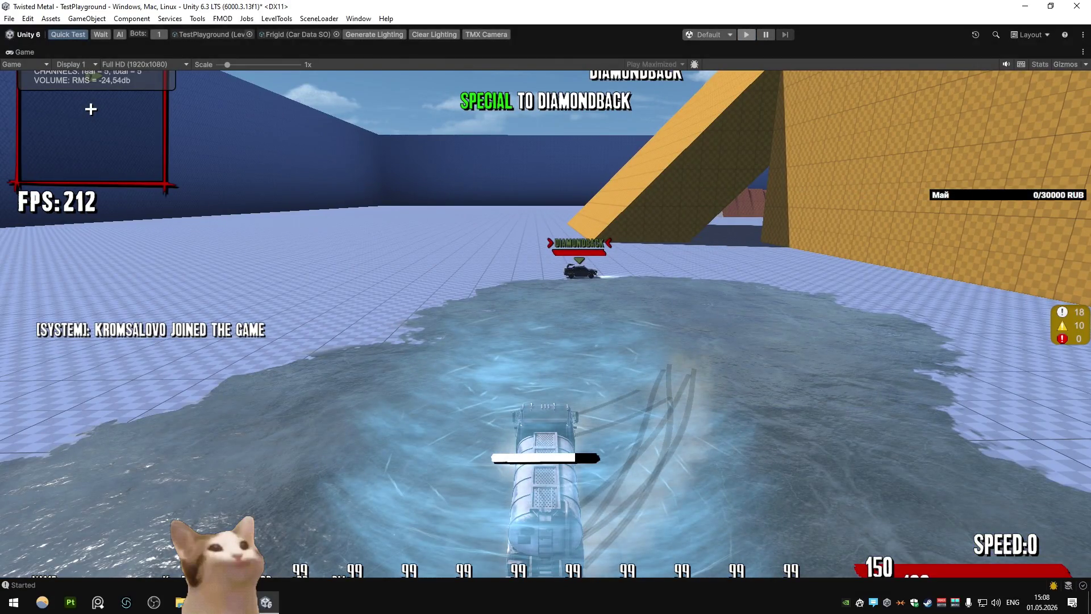
pyautogui.hotkey('alt', 'Tab')
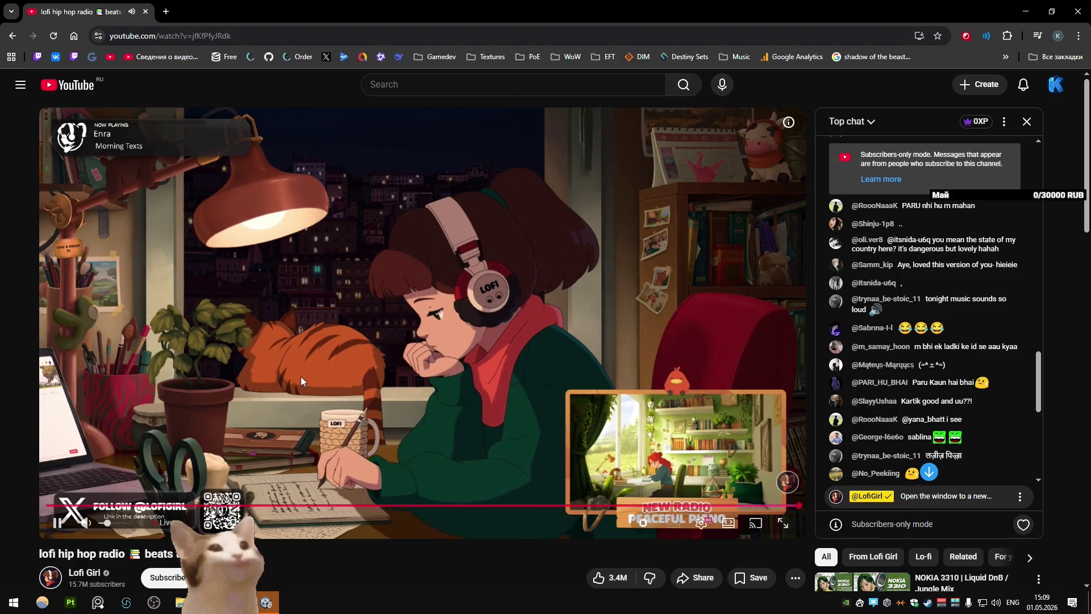
pyautogui.hotkey('alt', 'Tab')
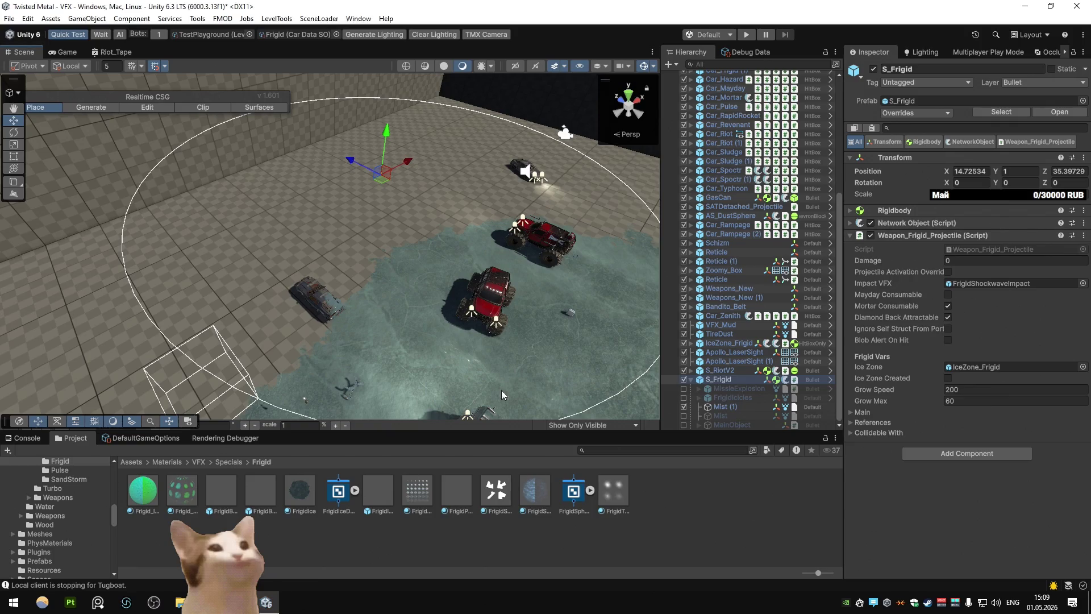
pyautogui.click(1057, 112)
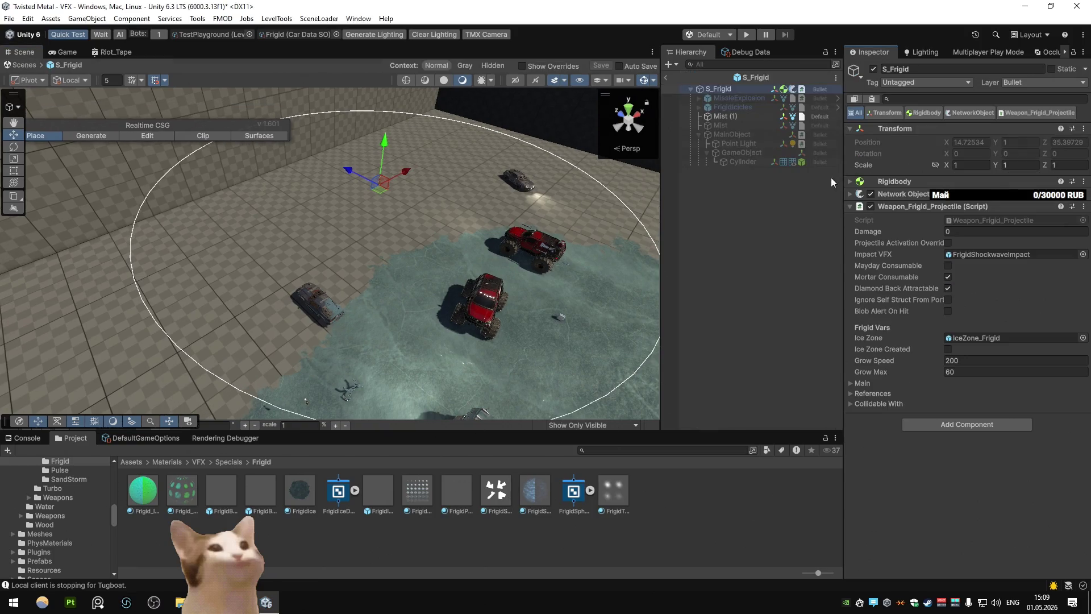
# Preview Mist (1)'s pale blue burst, then expand Custom Data and open its colour gradient
pyautogui.click(727, 116)
pyautogui.scroll(-10, 920, 335)
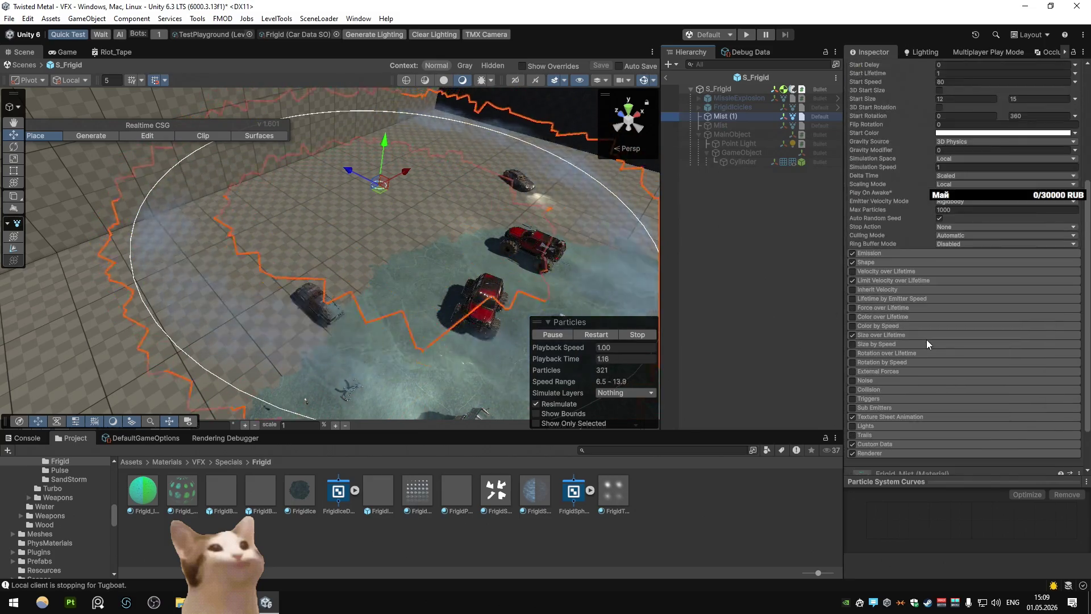
pyautogui.scroll(5, 948, 178)
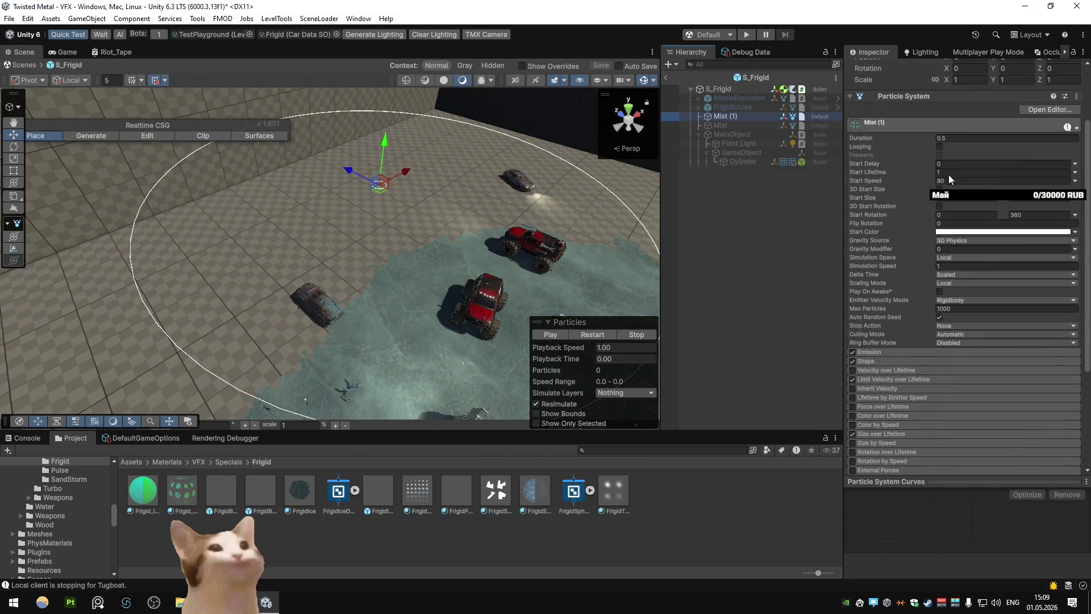
pyautogui.scroll(-5, 932, 294)
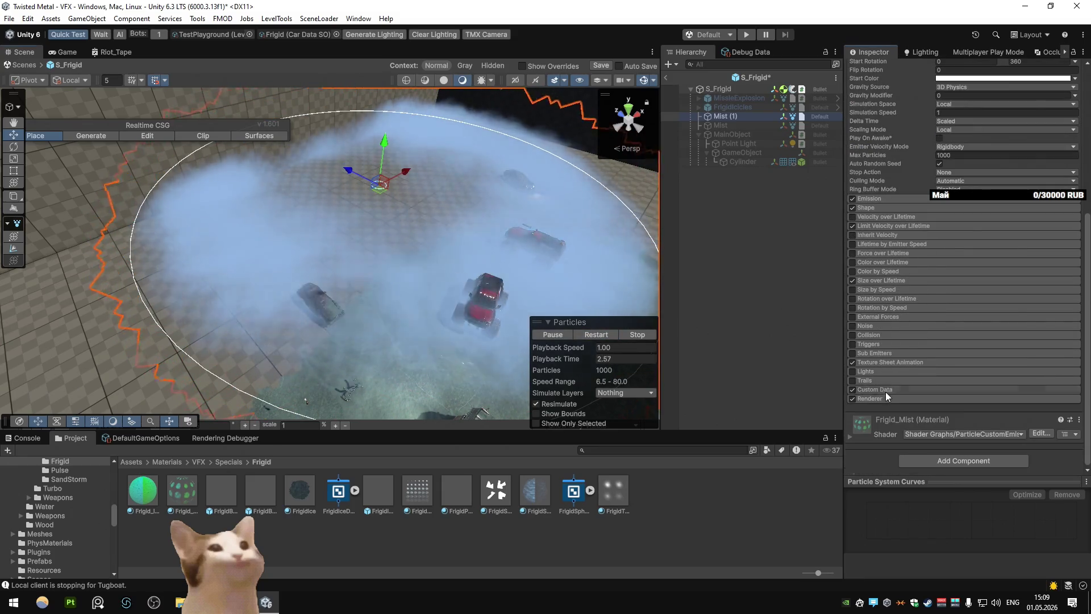
pyautogui.click(885, 390)
pyautogui.scroll(-1, 960, 400)
pyautogui.click(966, 392)
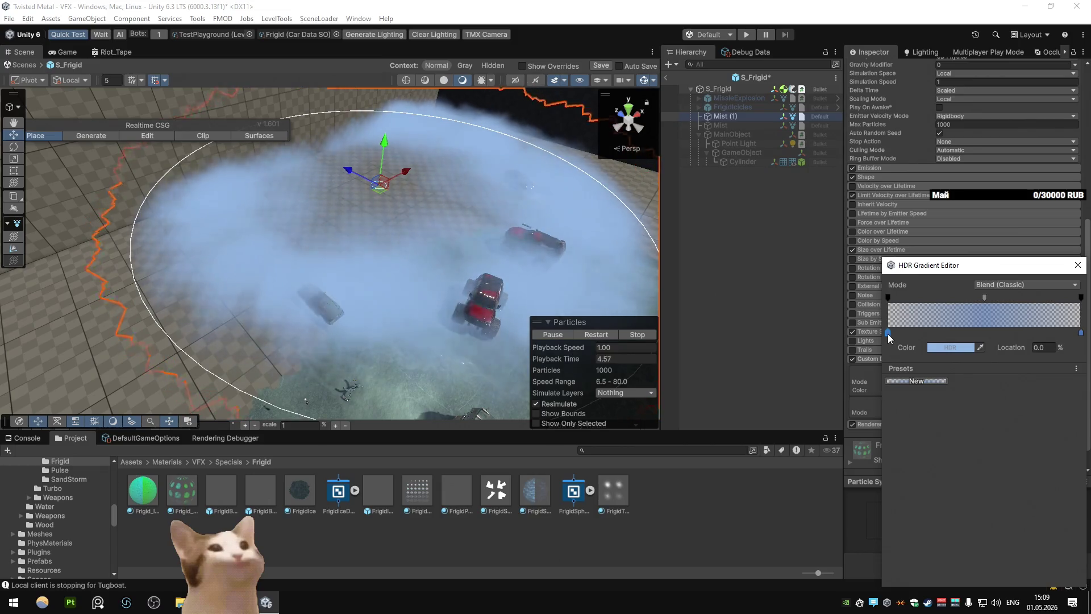
# Set the gradient key colour to bluish H217 S64 V75 with HDR intensity 2
pyautogui.click(950, 347)
pyautogui.click(1040, 540)
pyautogui.click(1040, 541)
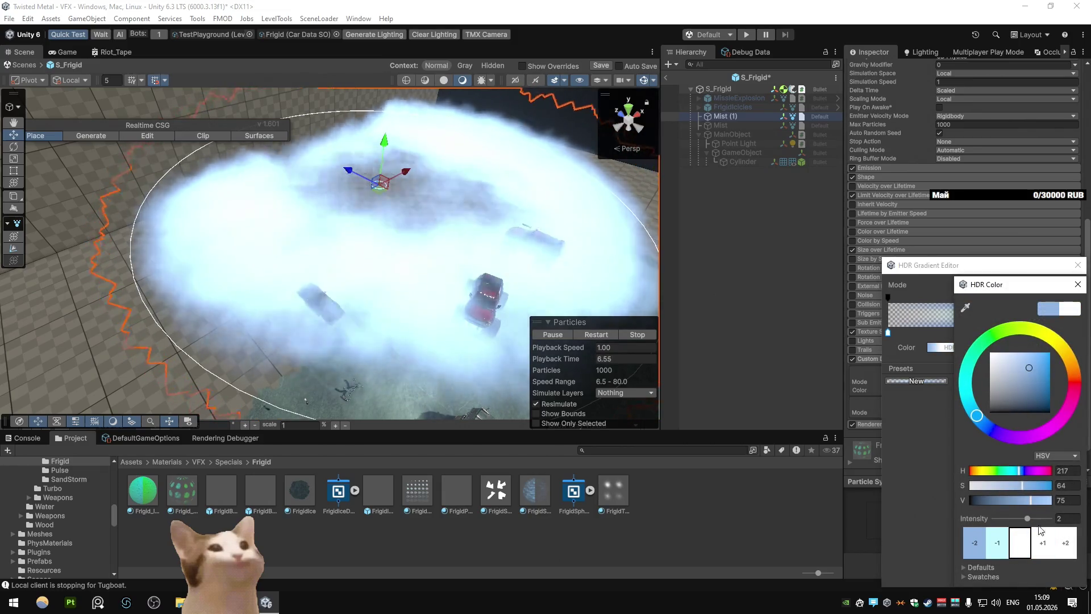
pyautogui.click(1078, 284)
# Add a new gradient key at 50% location, then close the editor and reselect S_Frigid
pyautogui.moveTo(986, 334); pyautogui.dragTo(954, 337)
pyautogui.click(1041, 347)
pyautogui.write('50')
pyautogui.press('Return')
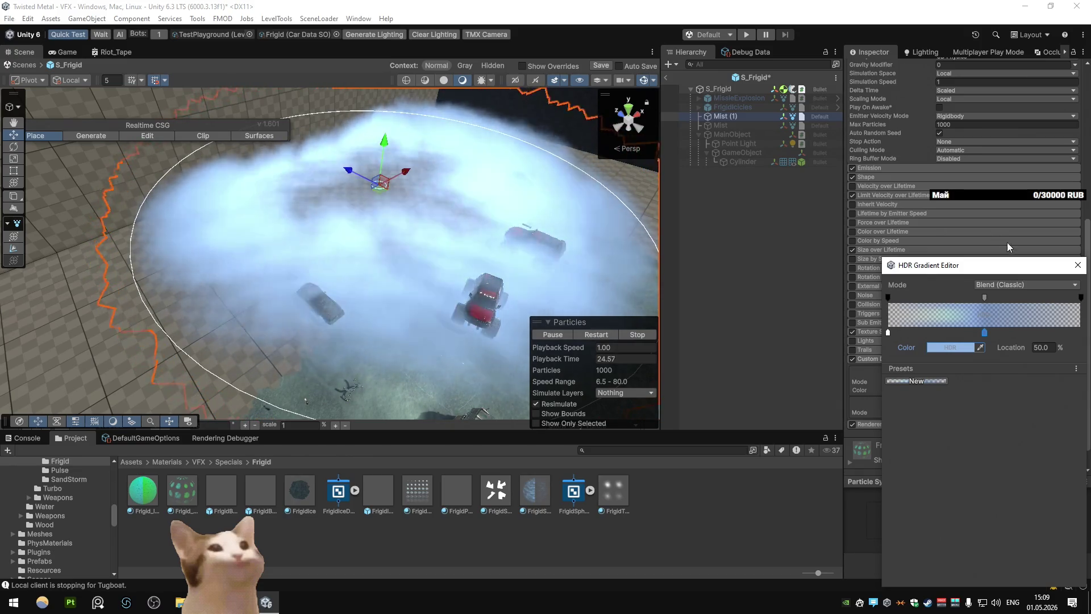
pyautogui.click(720, 94)
pyautogui.click(720, 91)
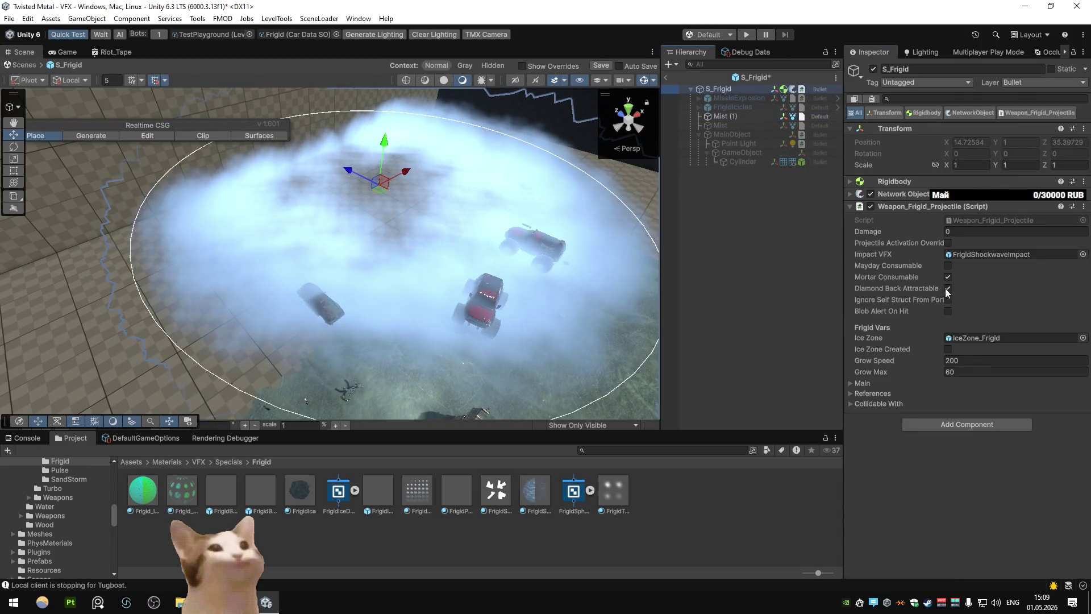
# Open the projectile script in Visual Studio and expand References in Unity
pyautogui.doubleClick(973, 222)
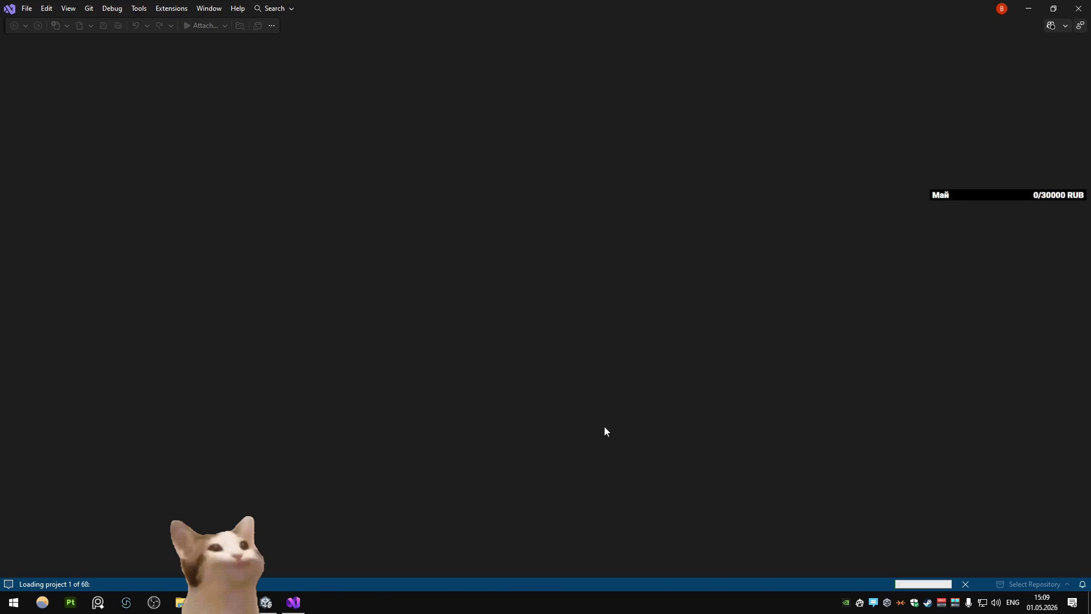
pyautogui.hotkey('alt', 'Tab')
pyautogui.click(851, 393)
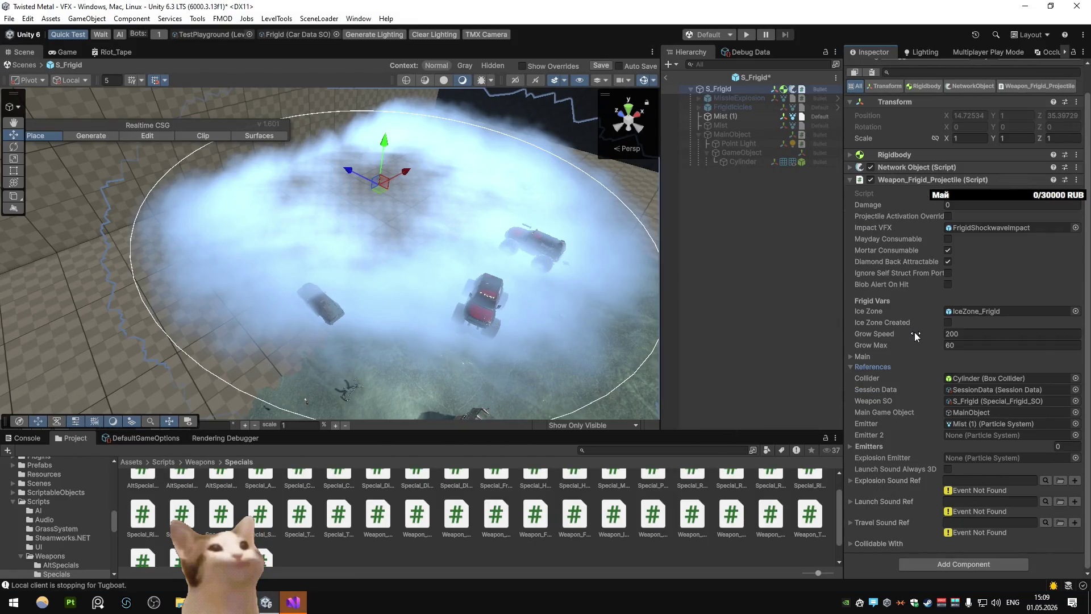
pyautogui.hotkey('alt', 'Tab')
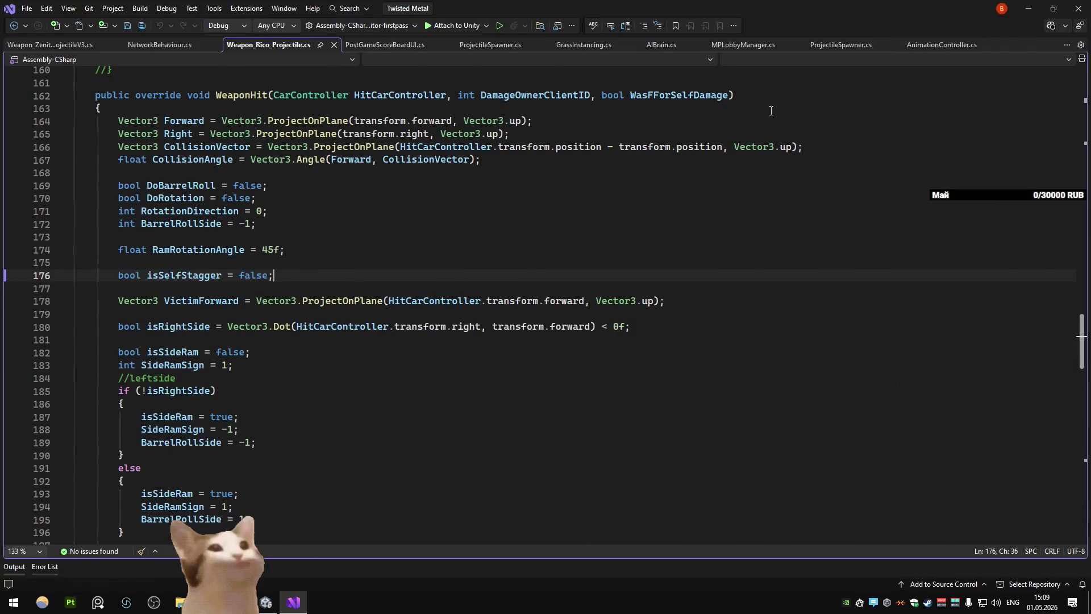
pyautogui.hotkey('alt', 'Tab')
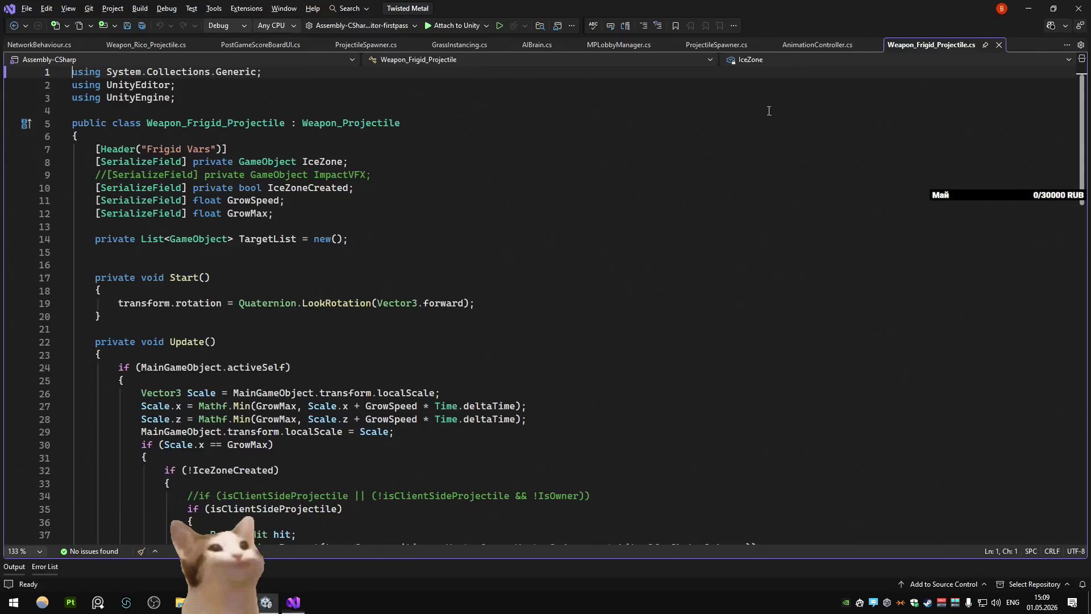
# Search the current document for 'em', then open the Weapon_Projectile base class file
pyautogui.hotkey('ctrl', 'f')
pyautogui.click(957, 108)
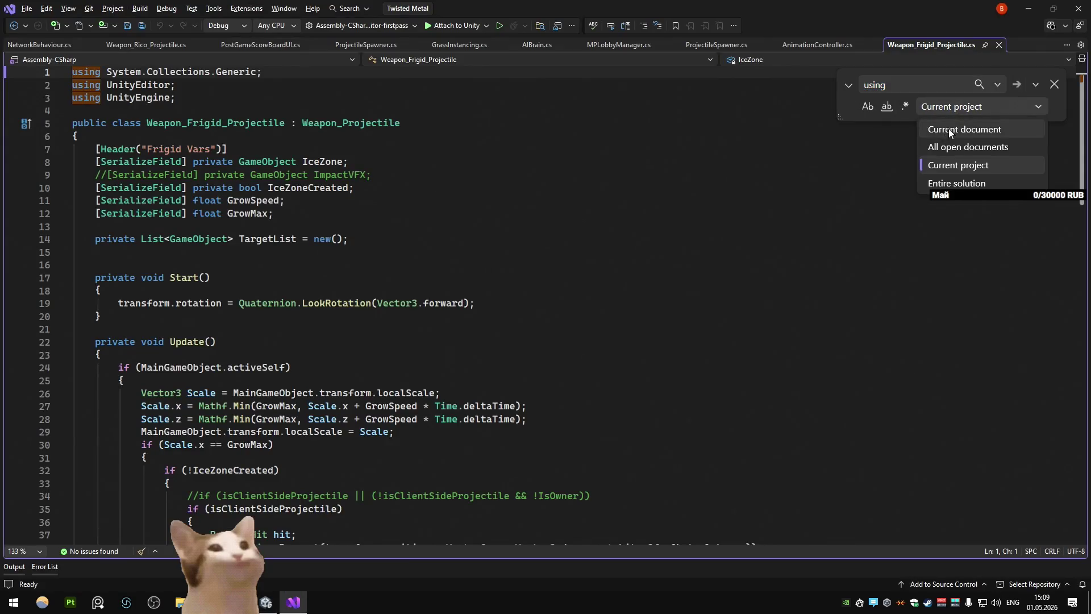
pyautogui.click(948, 130)
pyautogui.write('emitter')
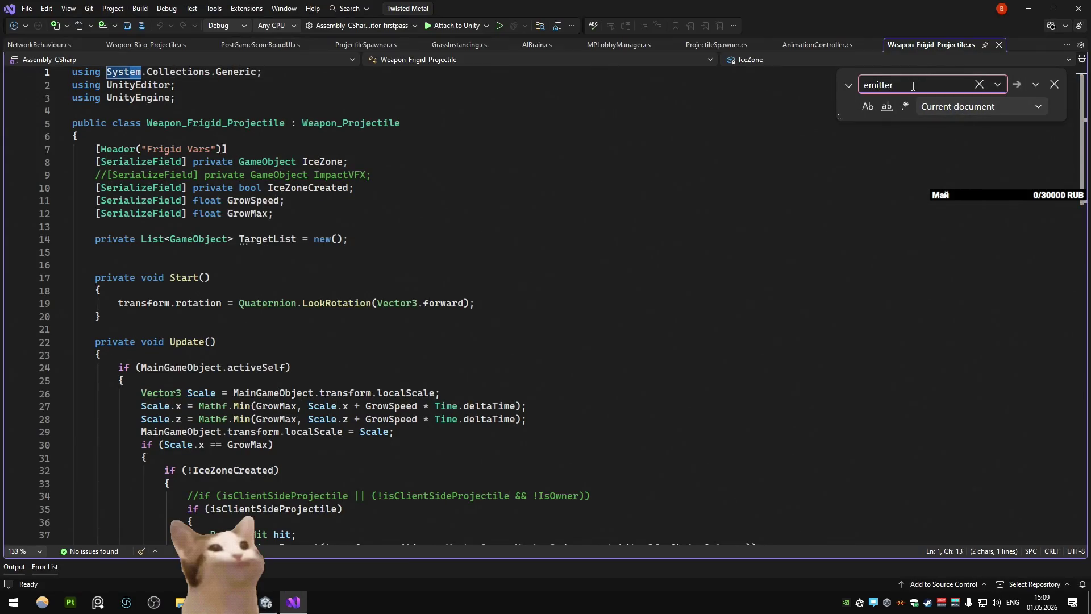
pyautogui.press('Escape')
pyautogui.keyDown('ctrl'); pyautogui.click(386, 124); pyautogui.keyUp('ctrl')
pyautogui.click(854, 154)
# Find where Emitter is activated at line 245 in Weapon_Projectile.cs, then minimize Visual Studio
pyautogui.hotkey('ctrl', 'f')
pyautogui.write('emitter')
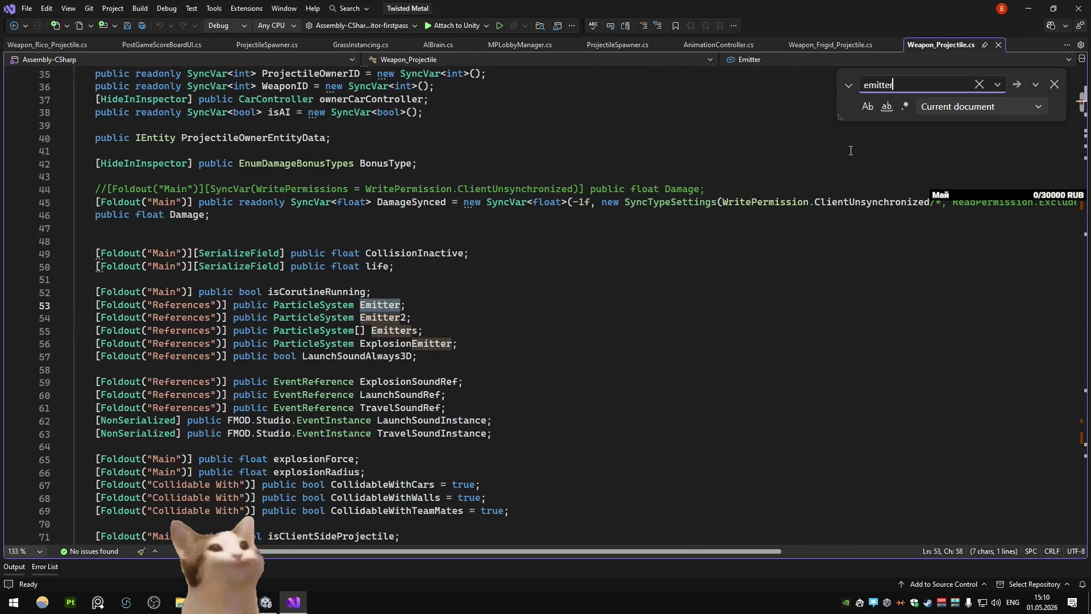
pyautogui.hotkey('ctrl', 'f')
pyautogui.hotkey('shift', 'Return')
pyautogui.hotkey('shift', 'Return')
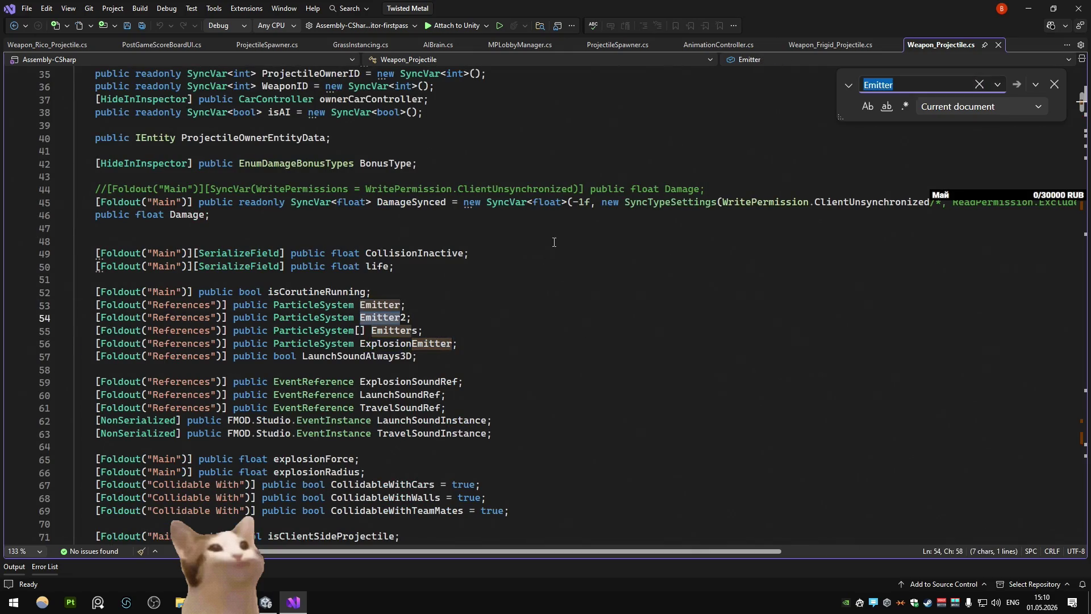
pyautogui.press('Return')
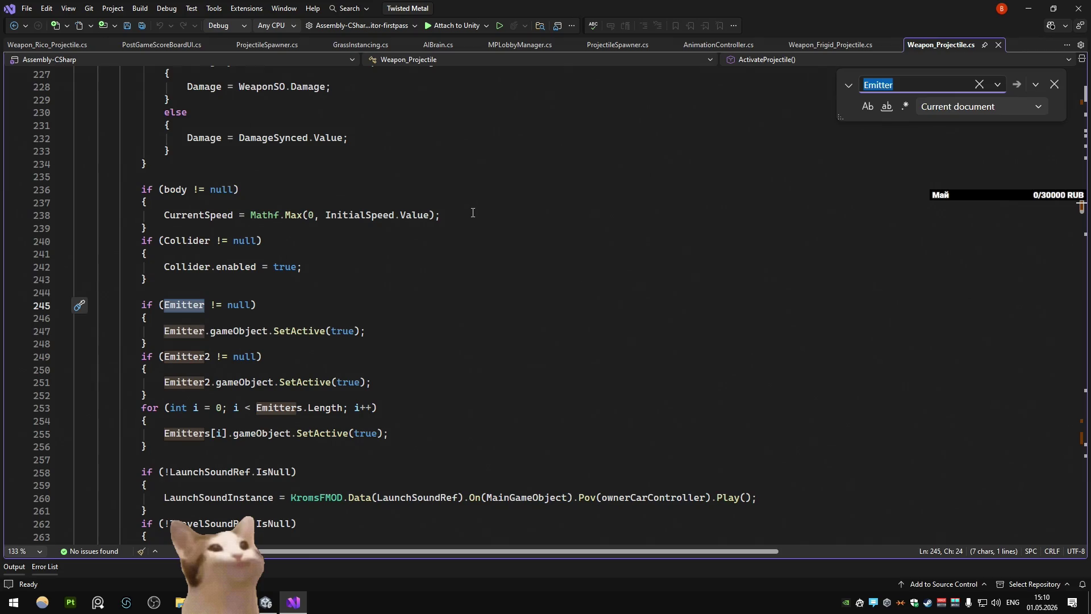
pyautogui.click(1029, 8)
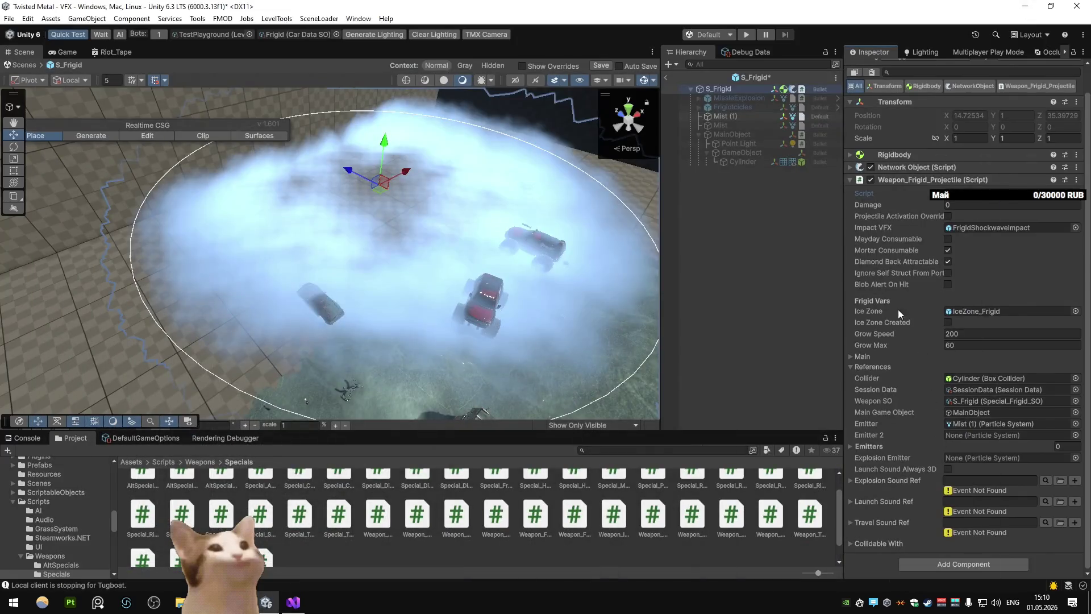
# Stop the Mist (1) preview, leave Prefab Mode, and start a play test
pyautogui.click(726, 116)
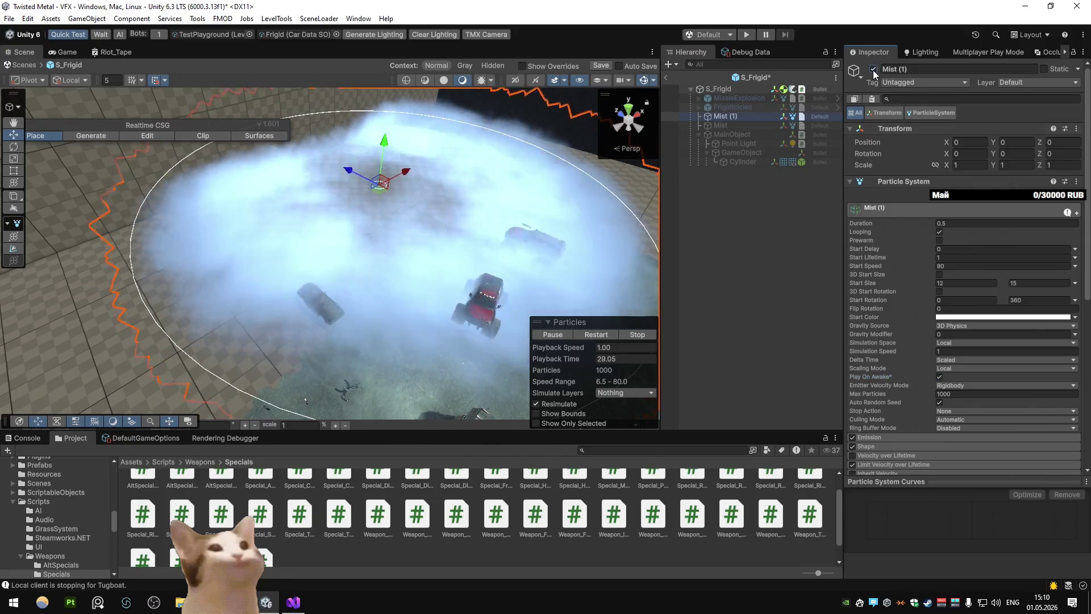
pyautogui.click(876, 69)
pyautogui.click(666, 77)
pyautogui.press('Return')
pyautogui.click(746, 34)
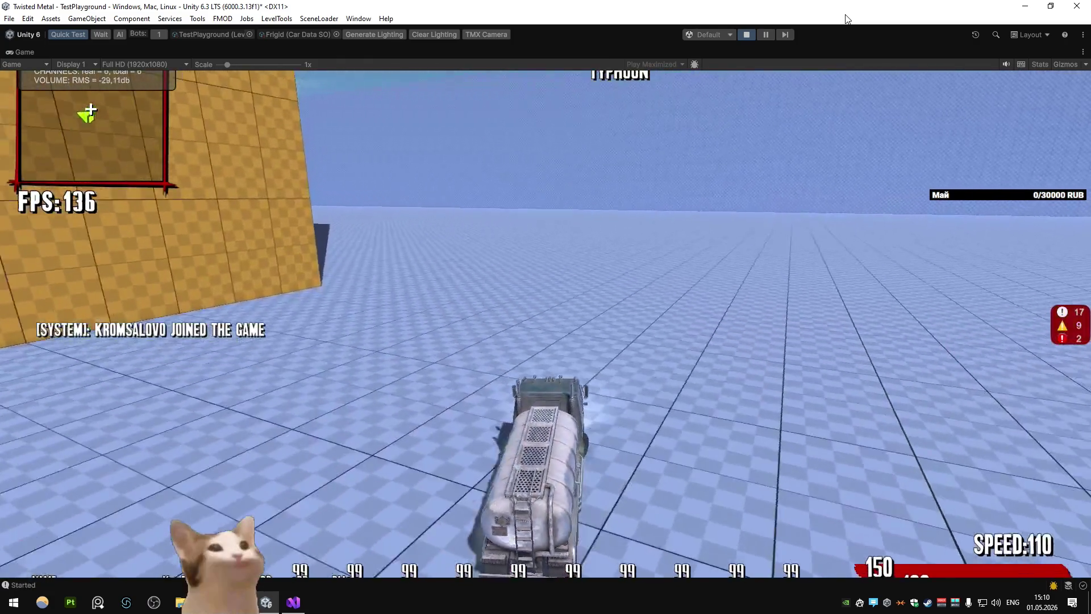
# Fire the frost special twice while driving, set Game scale to 0.83x, then pause
pyautogui.press('space')
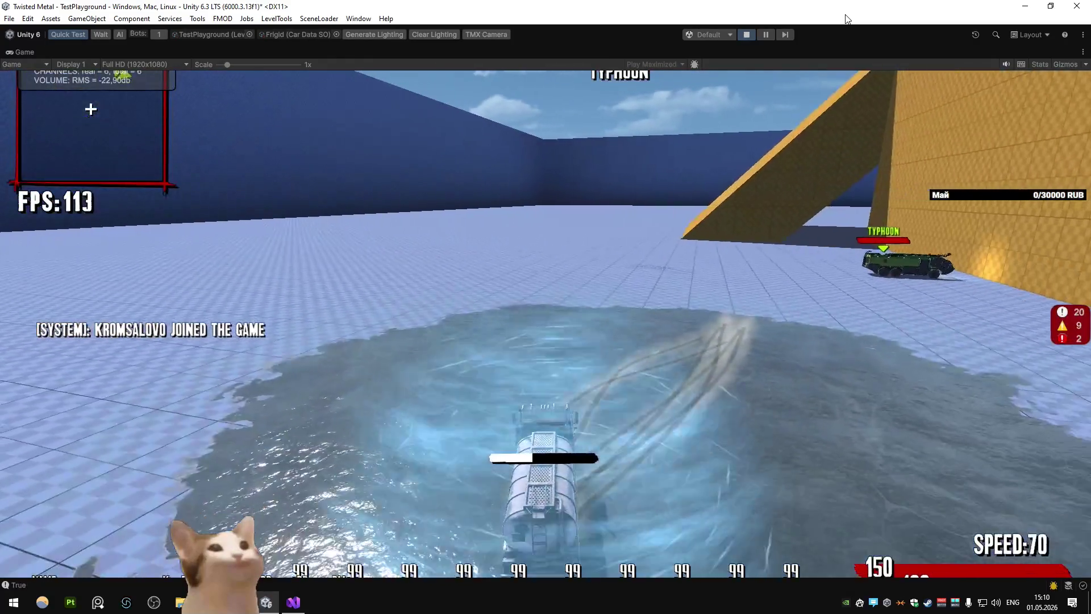
pyautogui.press('w')
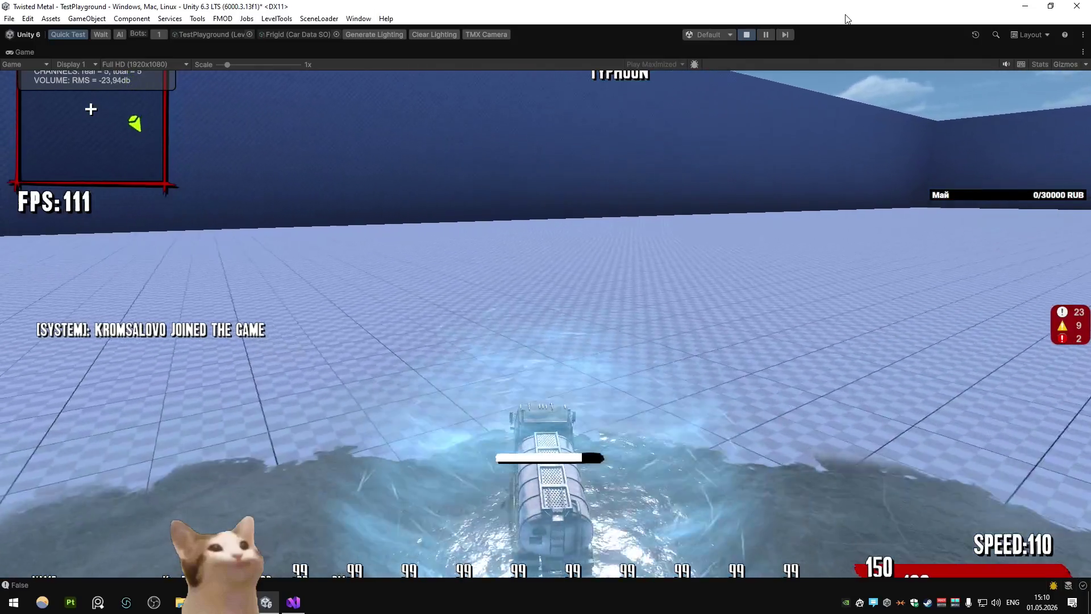
pyautogui.press('space')
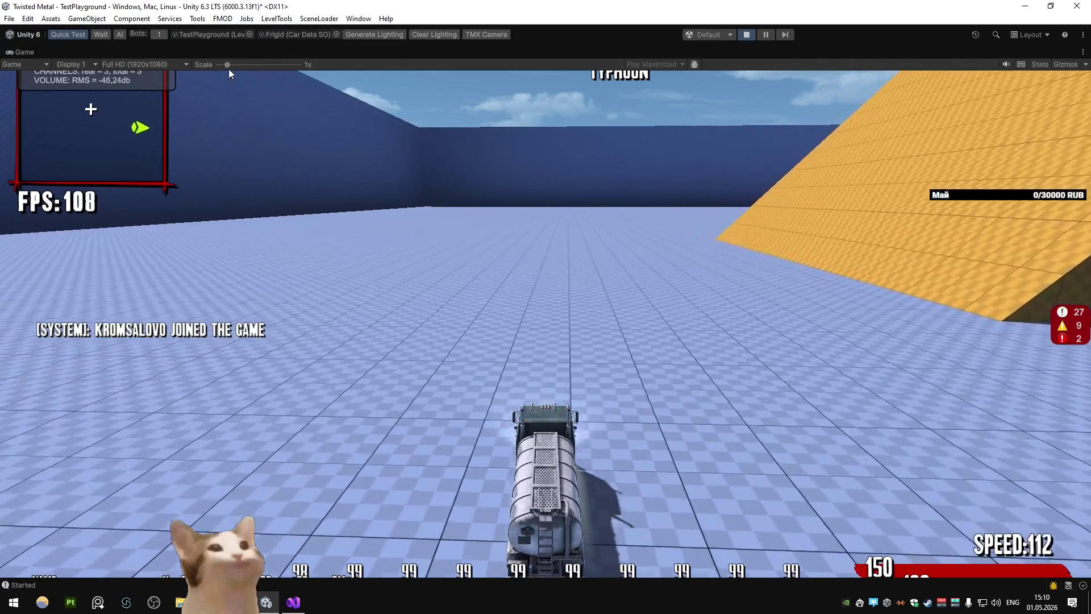
pyautogui.moveTo(228, 64); pyautogui.dragTo(218, 65)
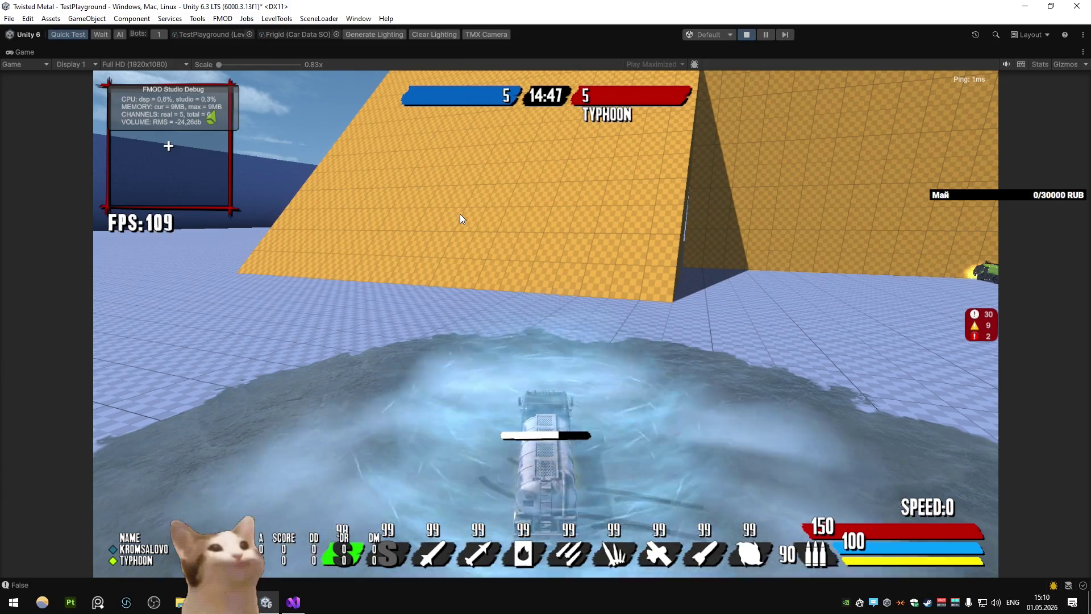
pyautogui.click(765, 34)
pyautogui.hotkey('ctrl', '1')
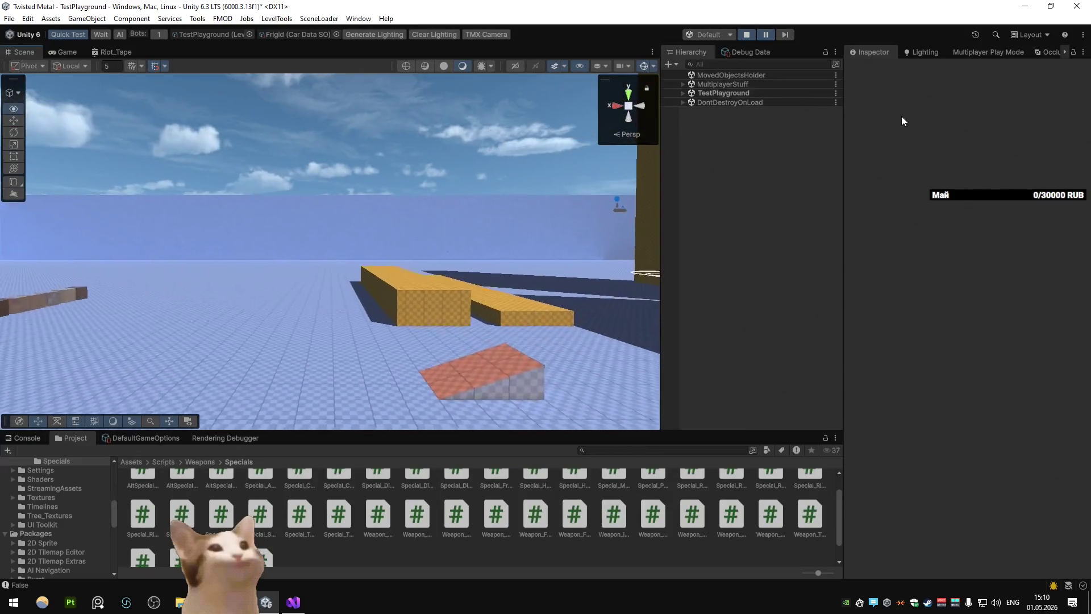
# Select the Mist (1) particles in the paused scene and set their Y position to 21
pyautogui.moveTo(45, 107)
pyautogui.mouseDown()
pyautogui.moveTo(1047, 119)
pyautogui.moveTo(904, 140)
pyautogui.moveTo(831, 128)
pyautogui.moveTo(521, 212)
pyautogui.moveTo(348, 313)
pyautogui.mouseUp()
pyautogui.click(348, 312)
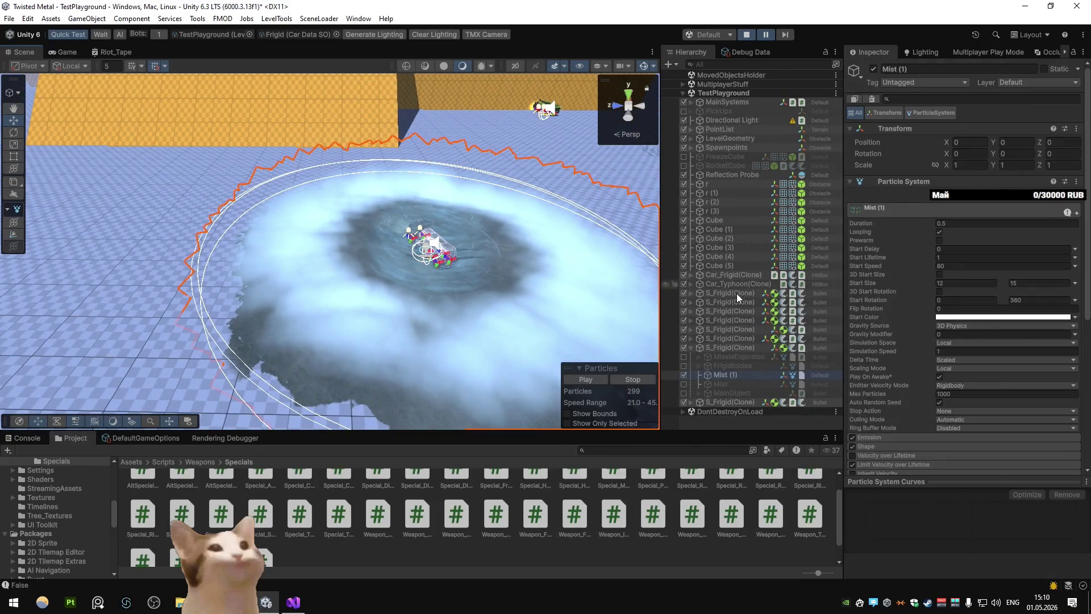
pyautogui.click(734, 347)
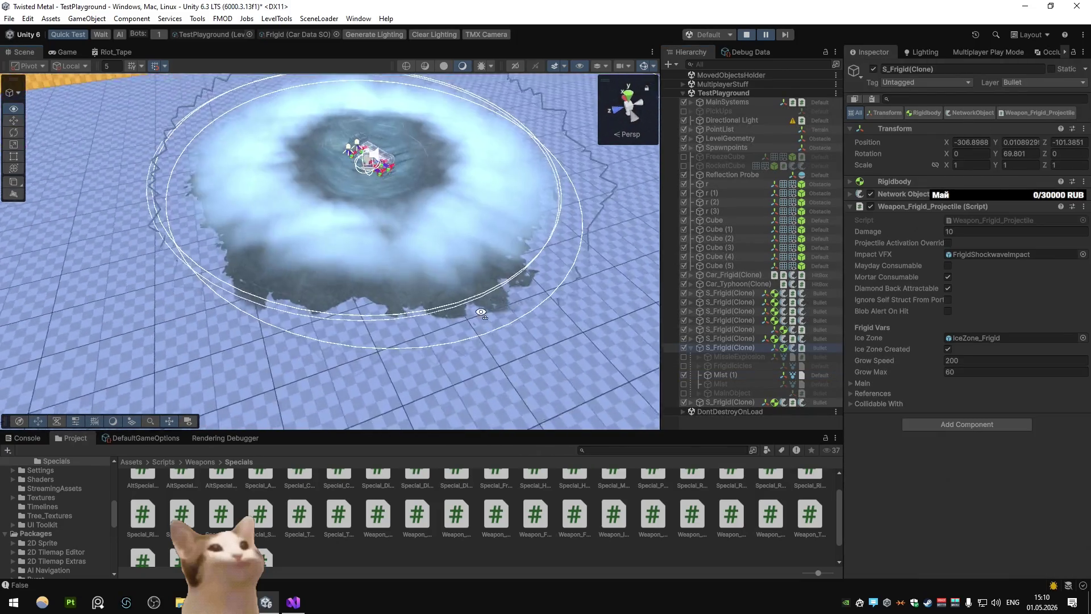
pyautogui.click(720, 374)
pyautogui.moveTo(442, 252)
pyautogui.mouseDown()
pyautogui.moveTo(422, 157)
pyautogui.moveTo(432, 182)
pyautogui.mouseUp()
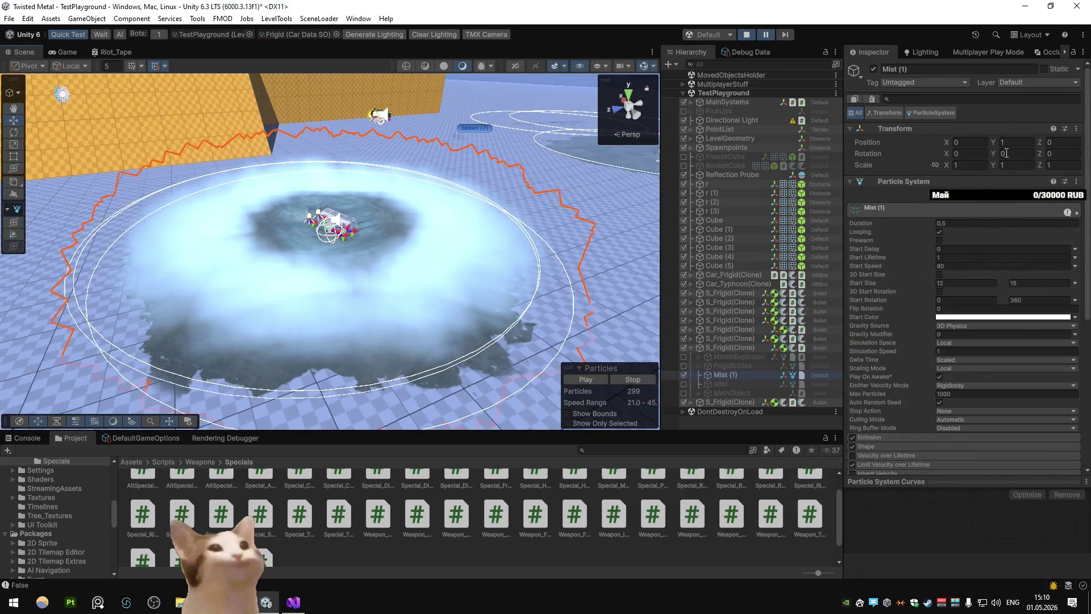
pyautogui.click(1013, 142)
pyautogui.write('2')
pyautogui.write('1')
# Keep Soft Particles on in the Frigid_Mist material and set SoftParticlePower to 1
pyautogui.scroll(-10, 909, 268)
pyautogui.click(924, 398)
pyautogui.scroll(-5, 966, 340)
pyautogui.click(958, 254)
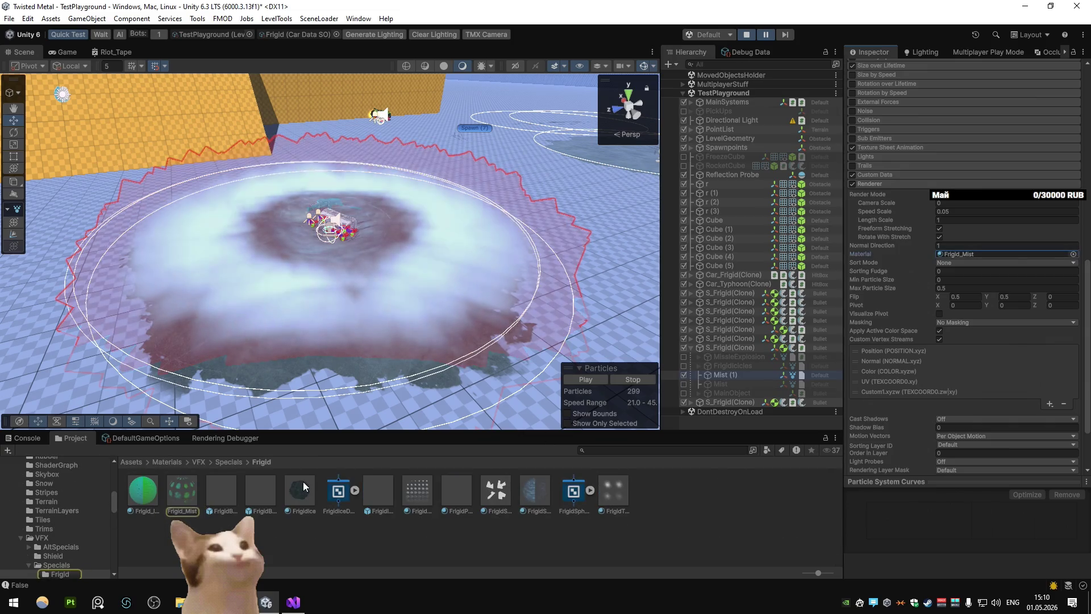
pyautogui.click(190, 492)
pyautogui.click(957, 299)
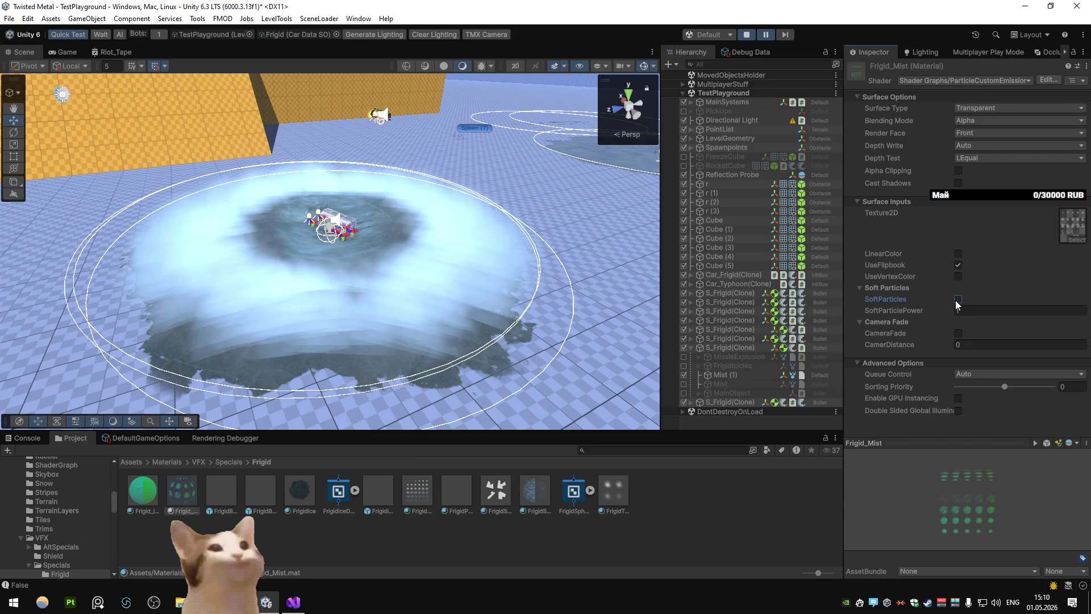
pyautogui.click(957, 299)
pyautogui.moveTo(954, 311)
pyautogui.mouseDown()
pyautogui.moveTo(913, 311)
pyautogui.moveTo(942, 312)
pyautogui.mouseUp()
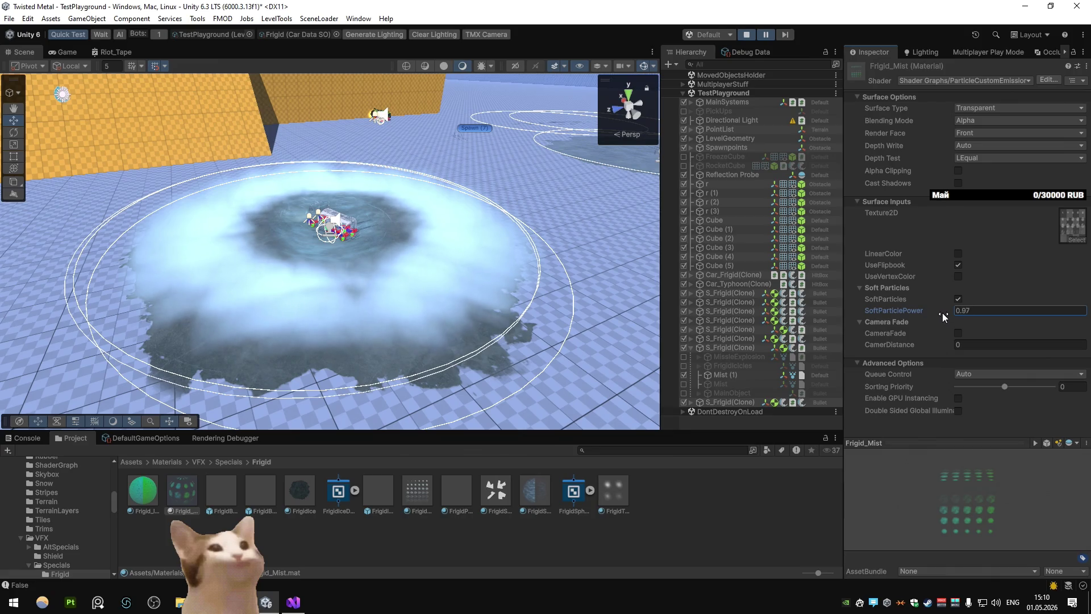
pyautogui.write('1')
pyautogui.click(737, 373)
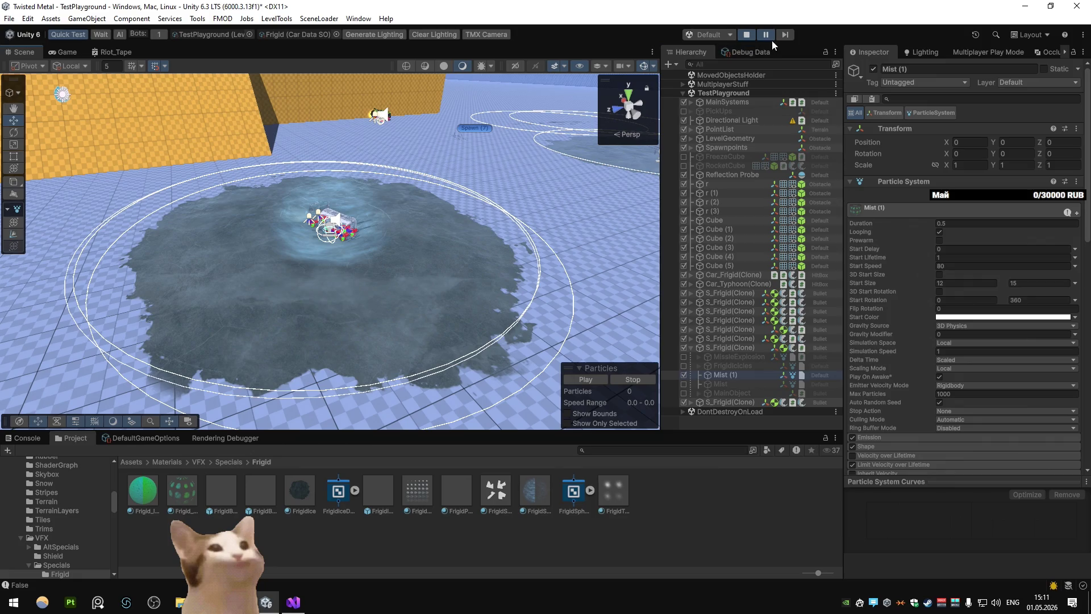
pyautogui.hotkey('ctrl', 'shift', 'p')
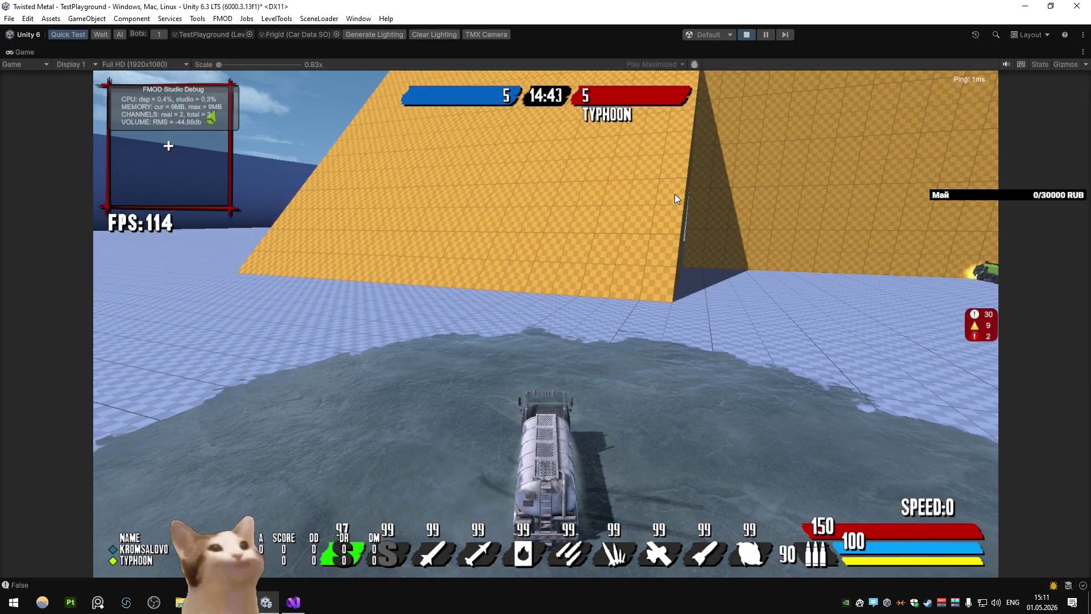
# Un-maximize the Game view to check the editor, then maximize it again
pyautogui.rightClick(37, 52)
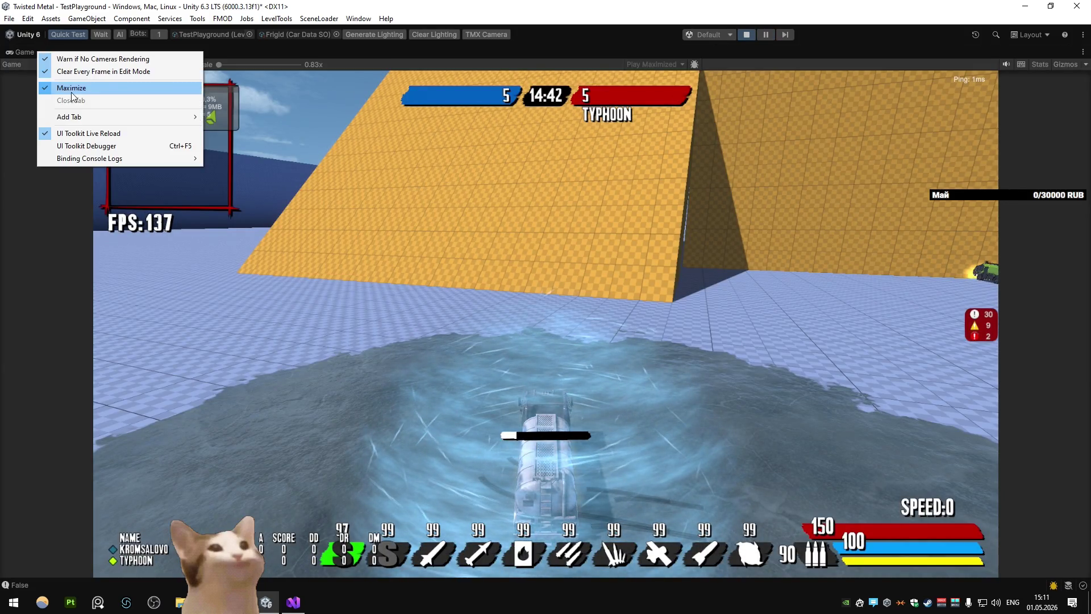
pyautogui.click(72, 90)
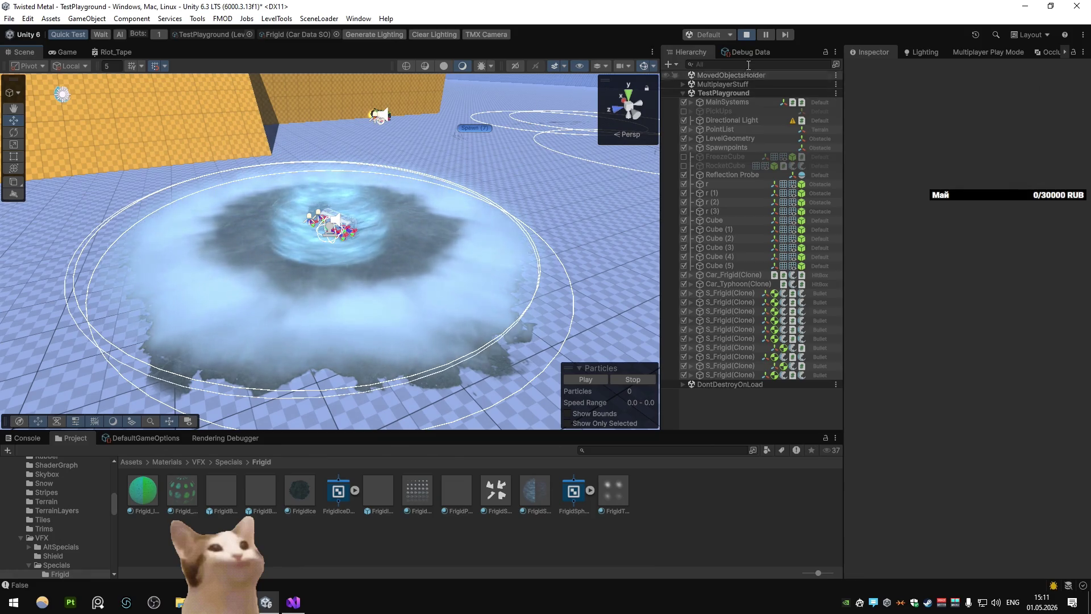
pyautogui.rightClick(58, 55)
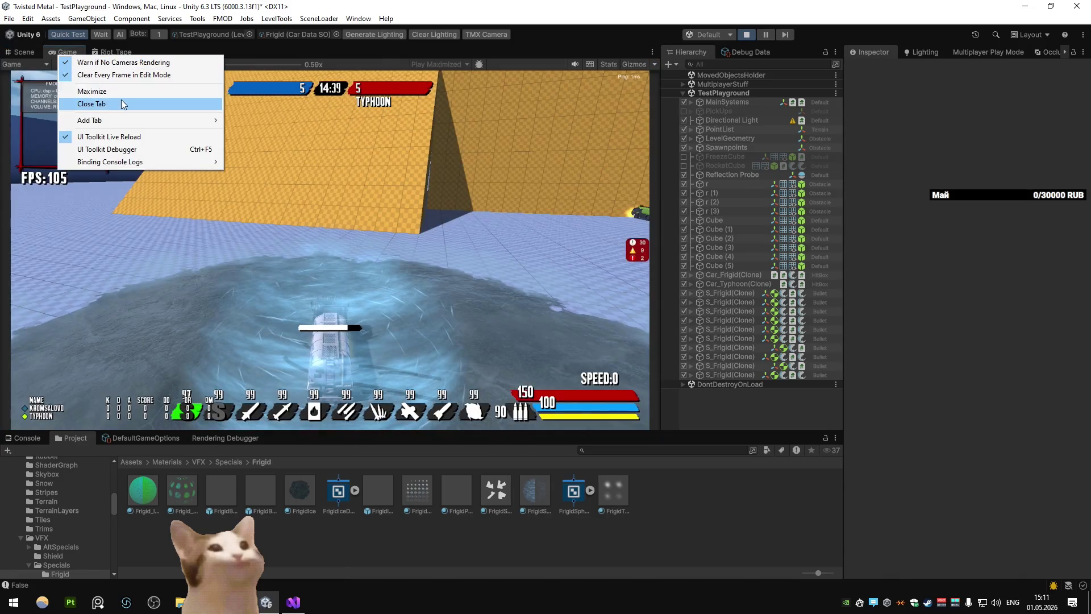
pyautogui.click(108, 91)
# Drive and drift the tanker around the grid, brake to a stop and fire the frost burst
pyautogui.press('w')
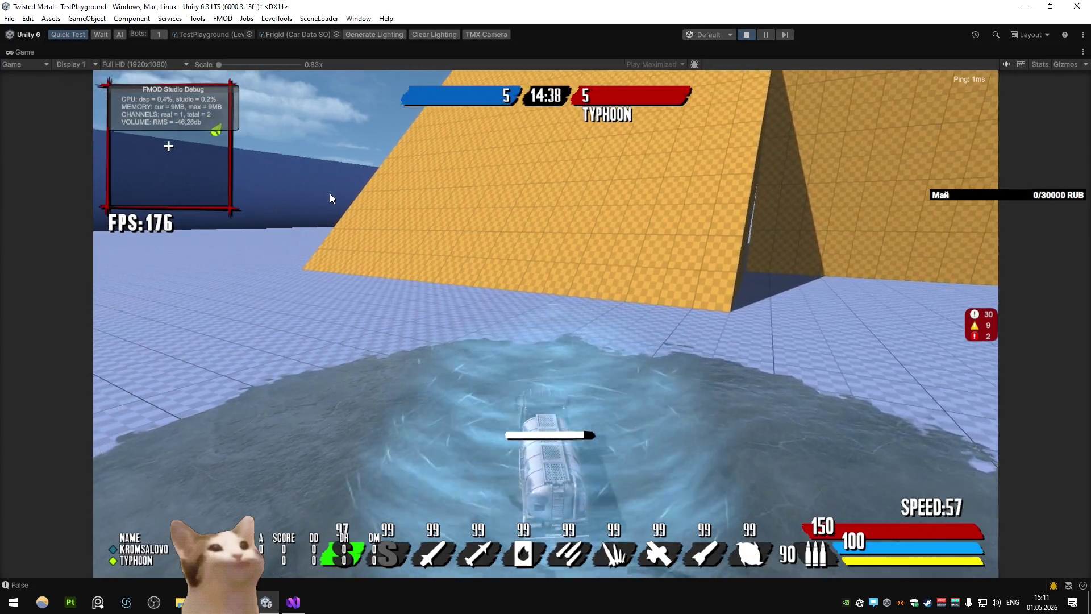
pyautogui.press('a')
pyautogui.press('d')
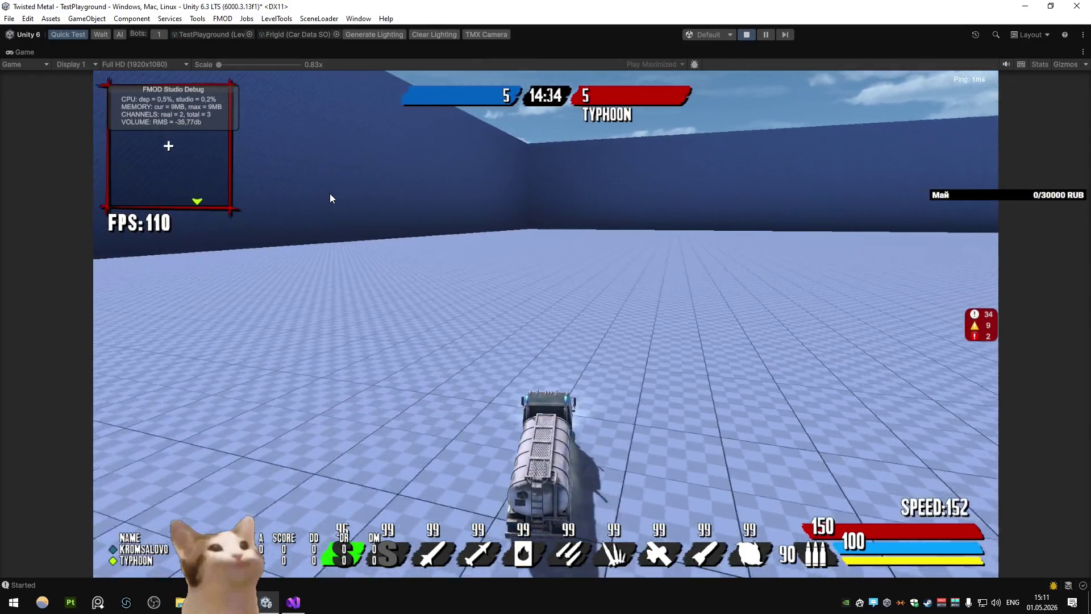
pyautogui.press('space')
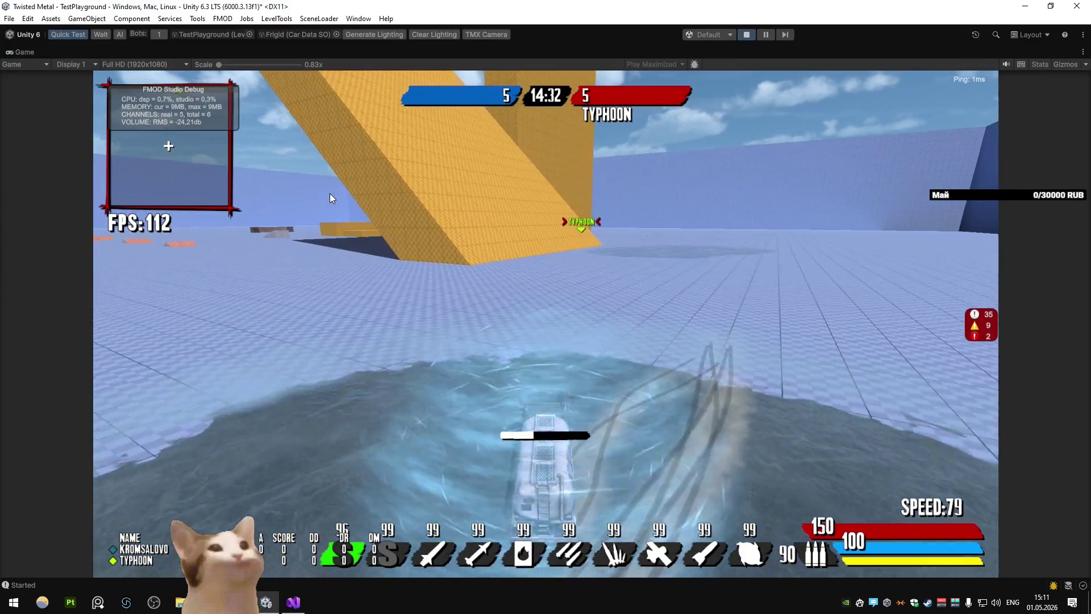
pyautogui.press('d')
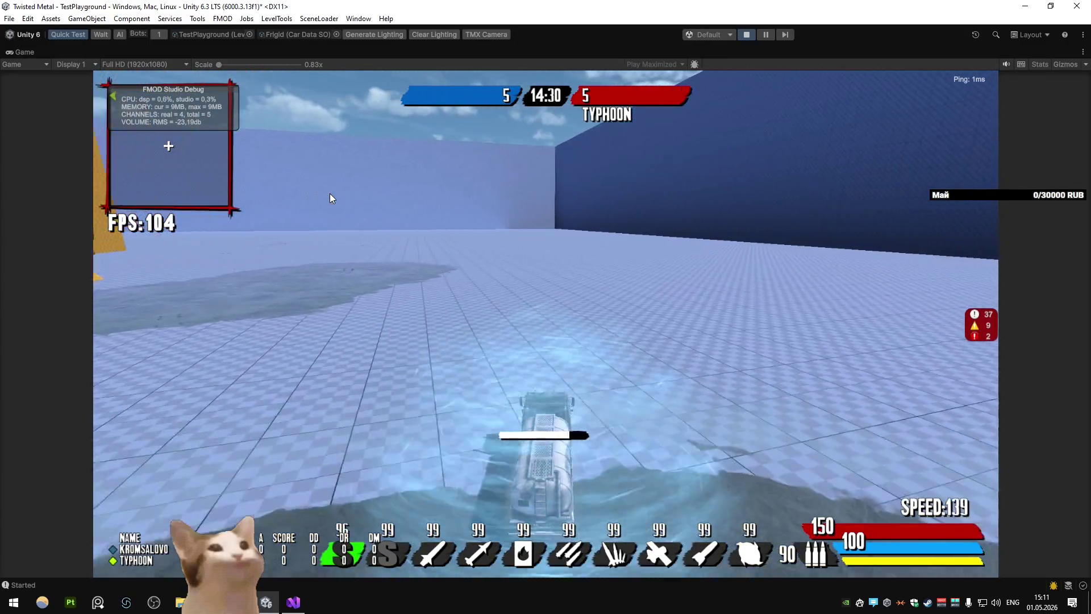
pyautogui.press('w')
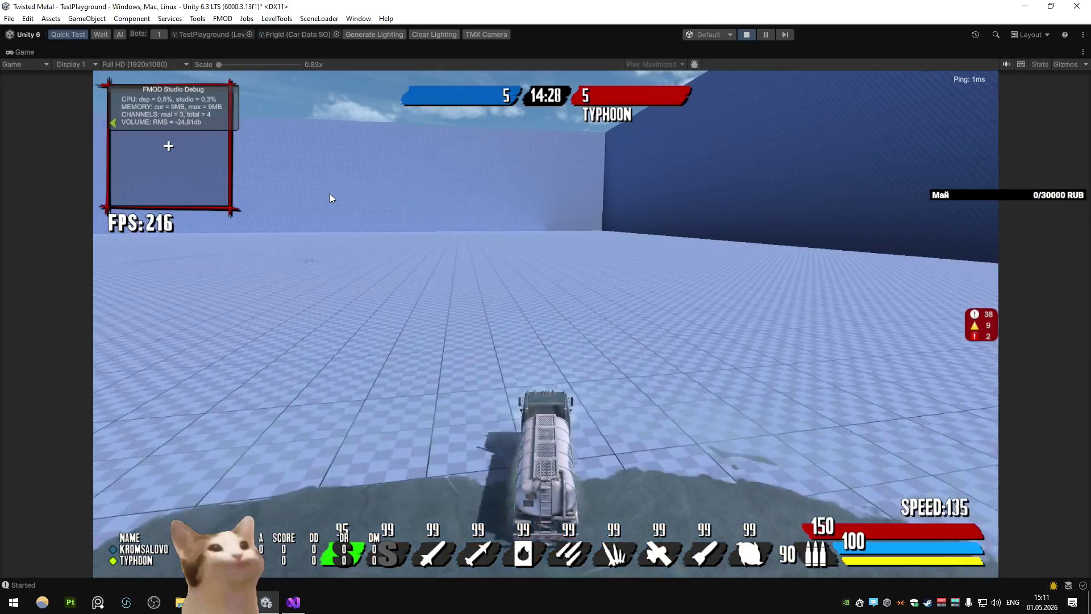
pyautogui.press('space')
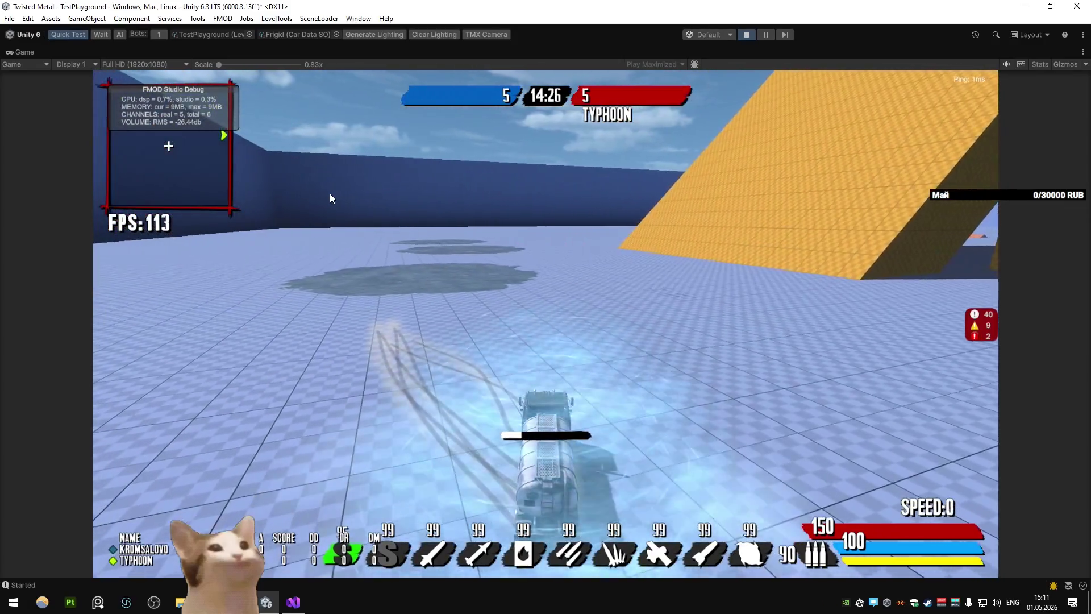
pyautogui.click(329, 198)
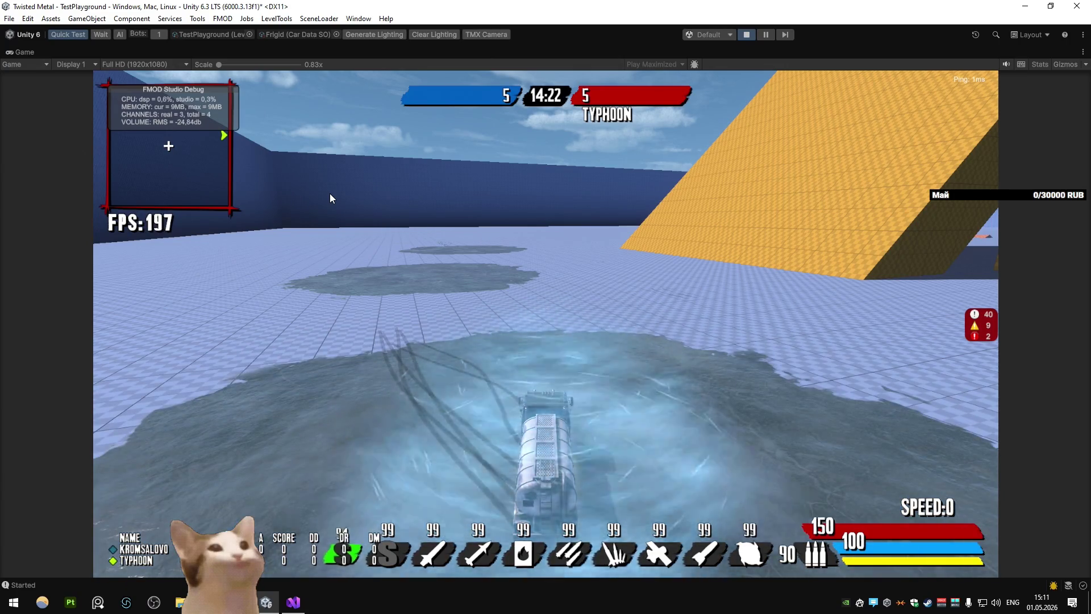
# Drive forward, drift left into an icy freeze burst, and keep steering around the arena
pyautogui.press('w')
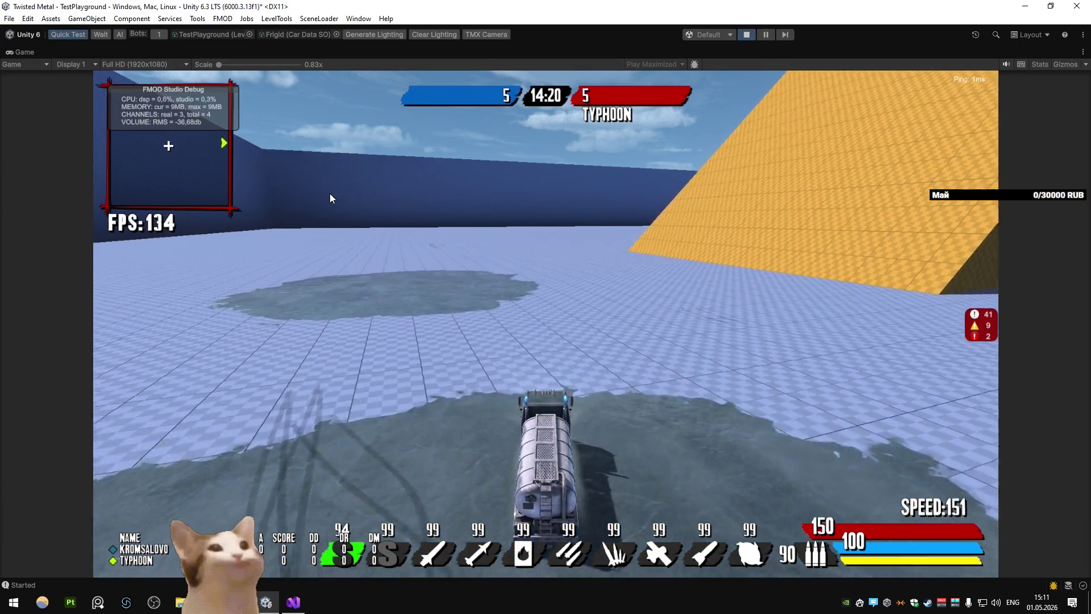
pyautogui.press('a')
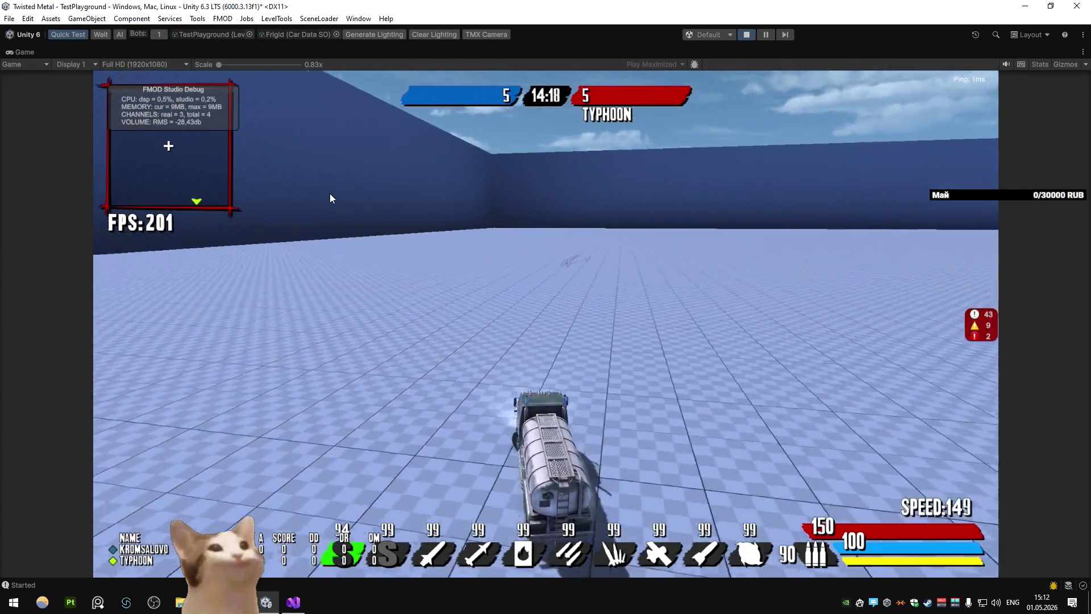
pyautogui.press('space')
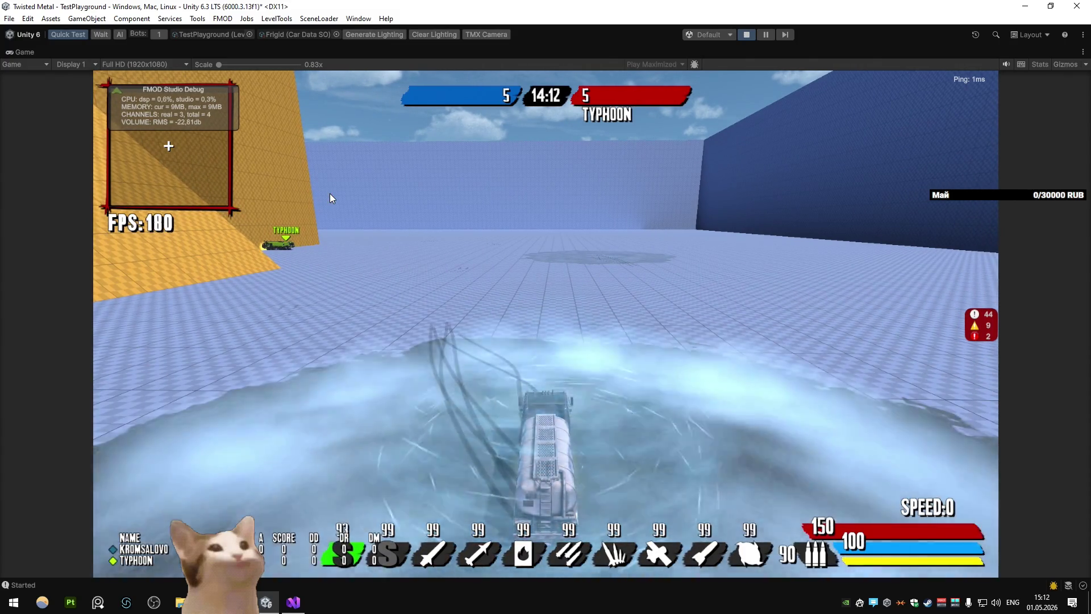
pyautogui.press('w')
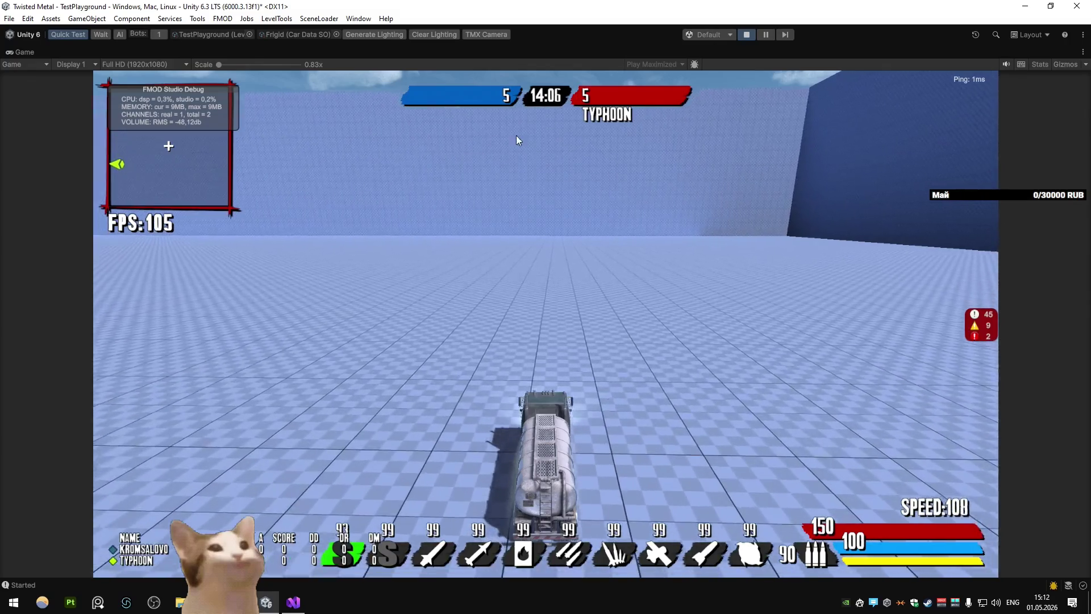
pyautogui.press('d')
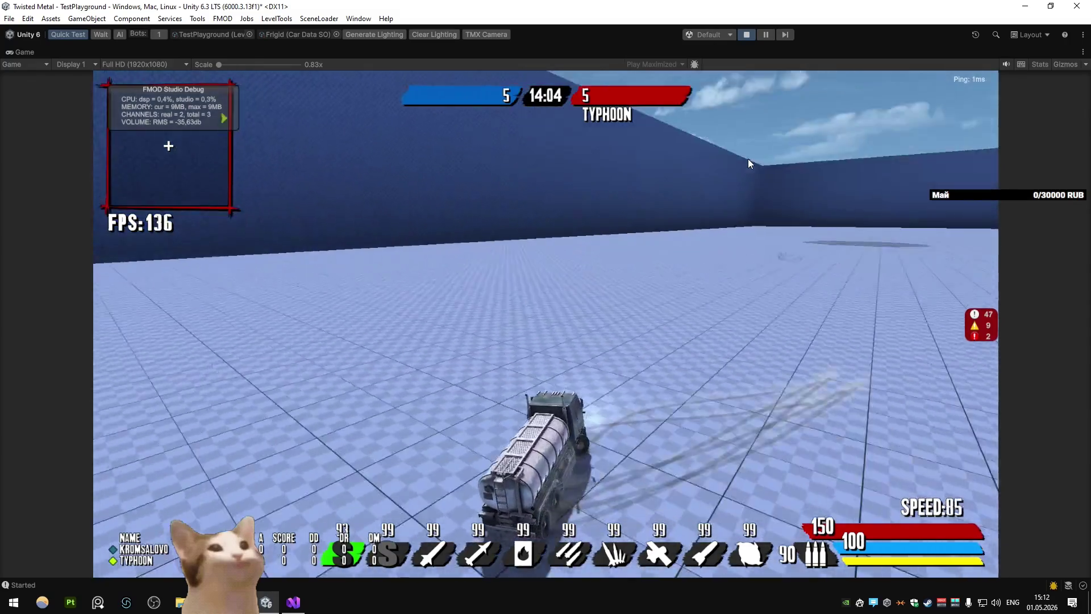
pyautogui.press('w')
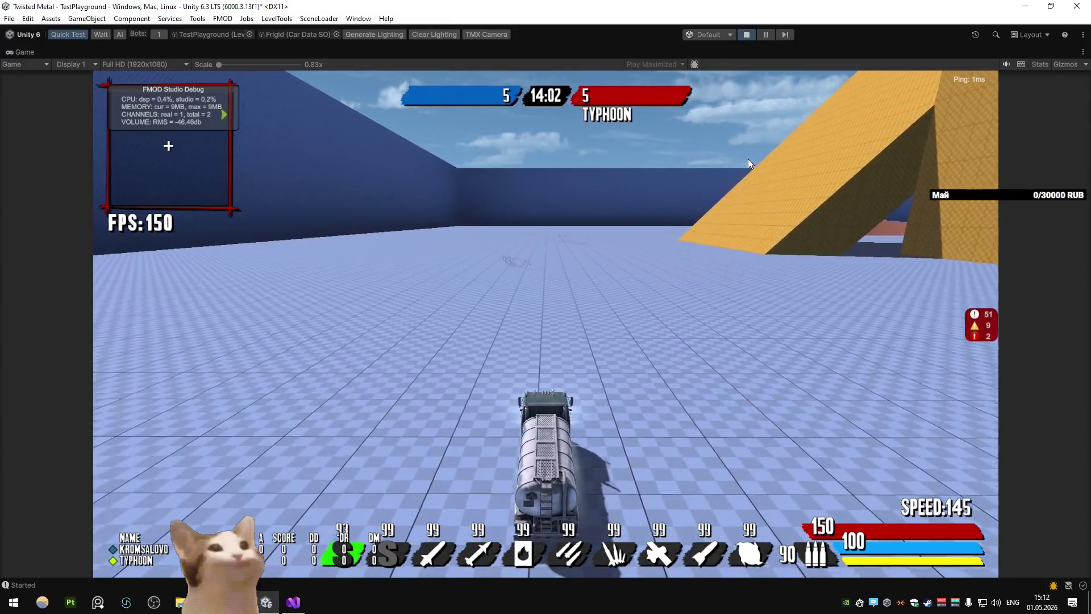
pyautogui.press('a')
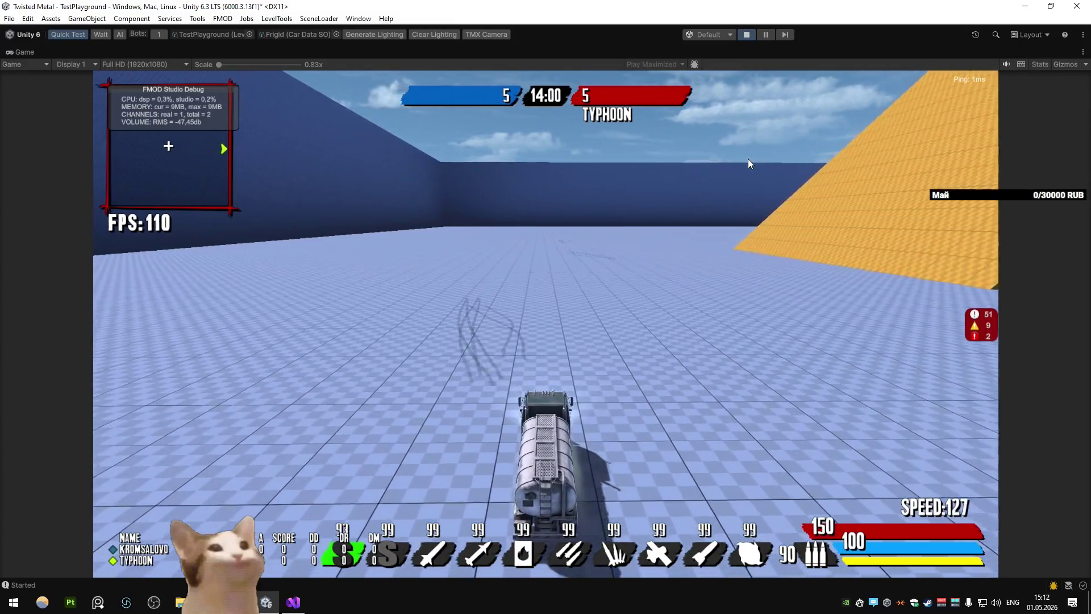
# Finish the drive, brake the car to a stop, and exit play mode
pyautogui.press('w')
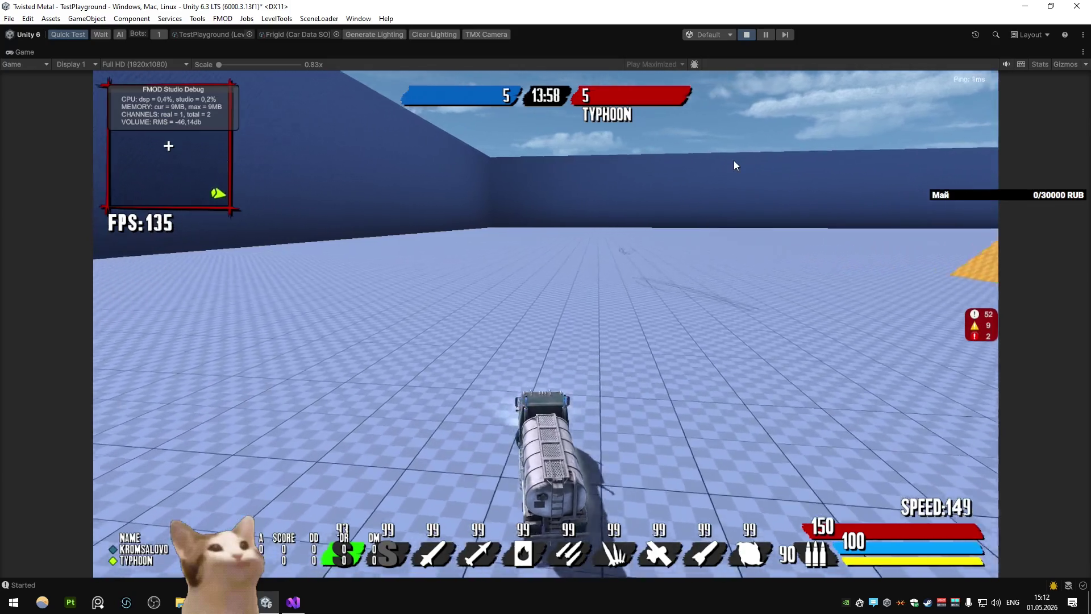
pyautogui.press('d')
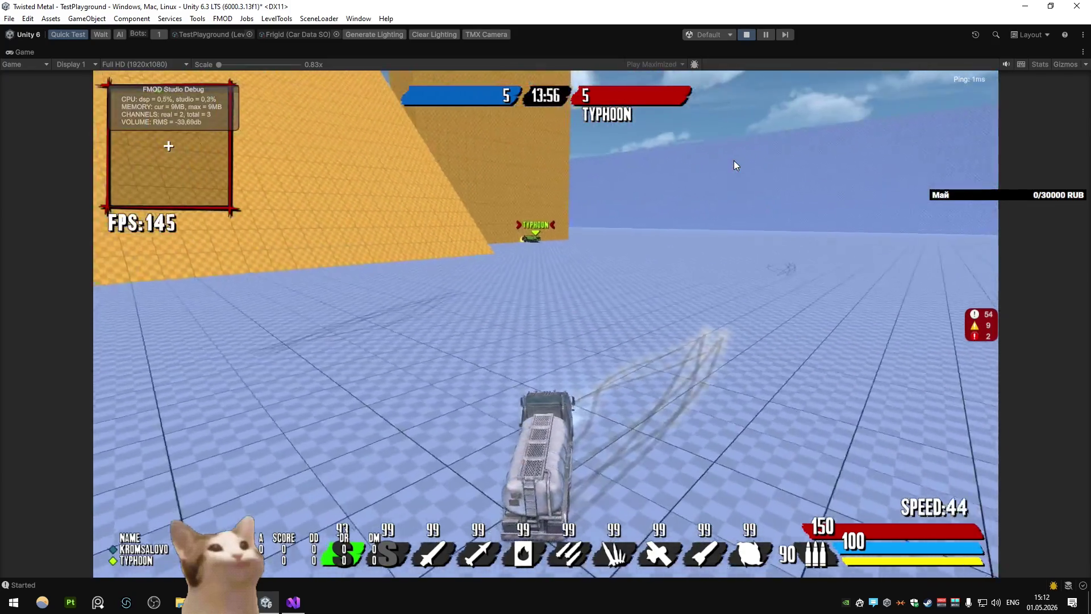
pyautogui.press('w')
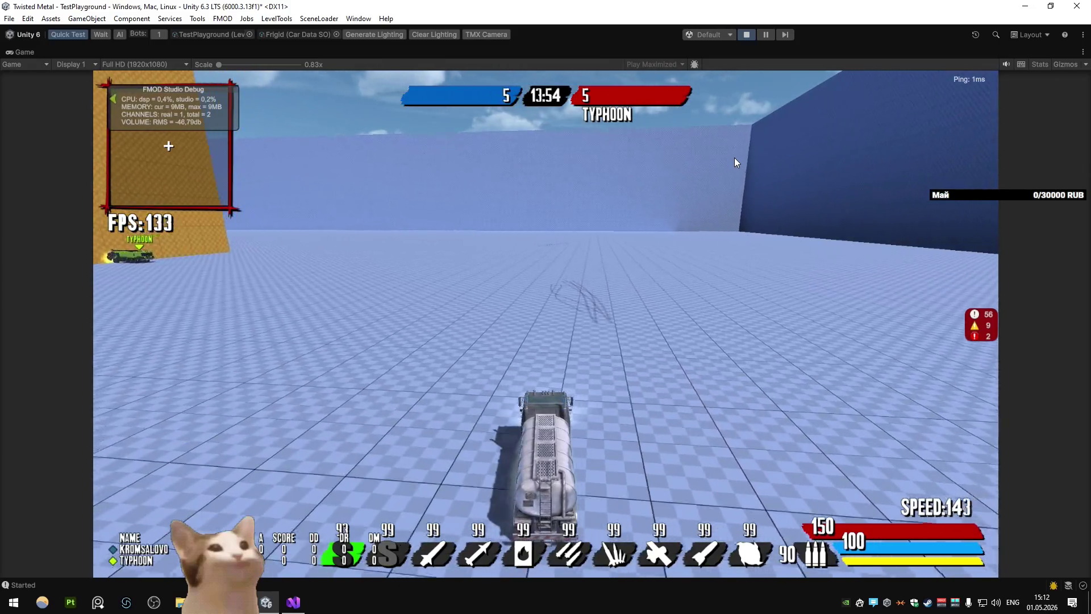
pyautogui.press('s')
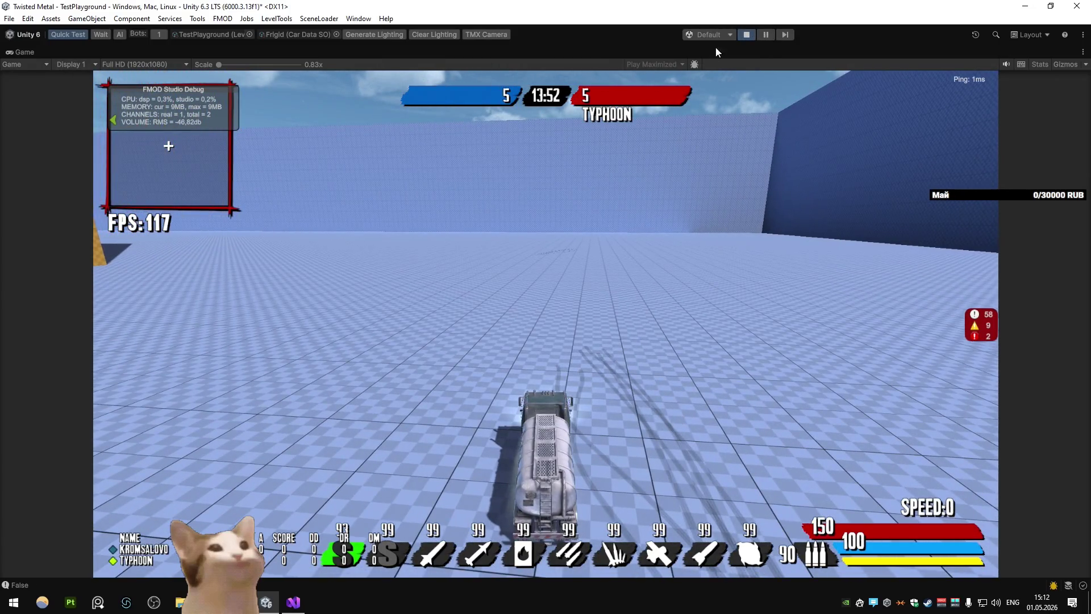
pyautogui.click(750, 34)
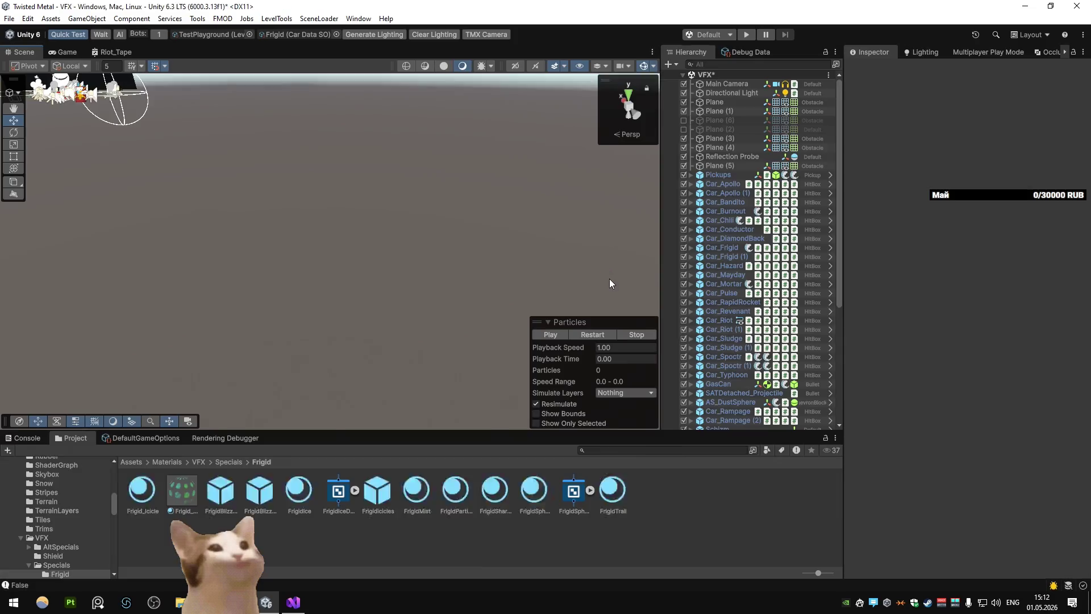
# Select Mist (1) under S_Frigid and frame it in the Scene view
pyautogui.scroll(-7, 735, 352)
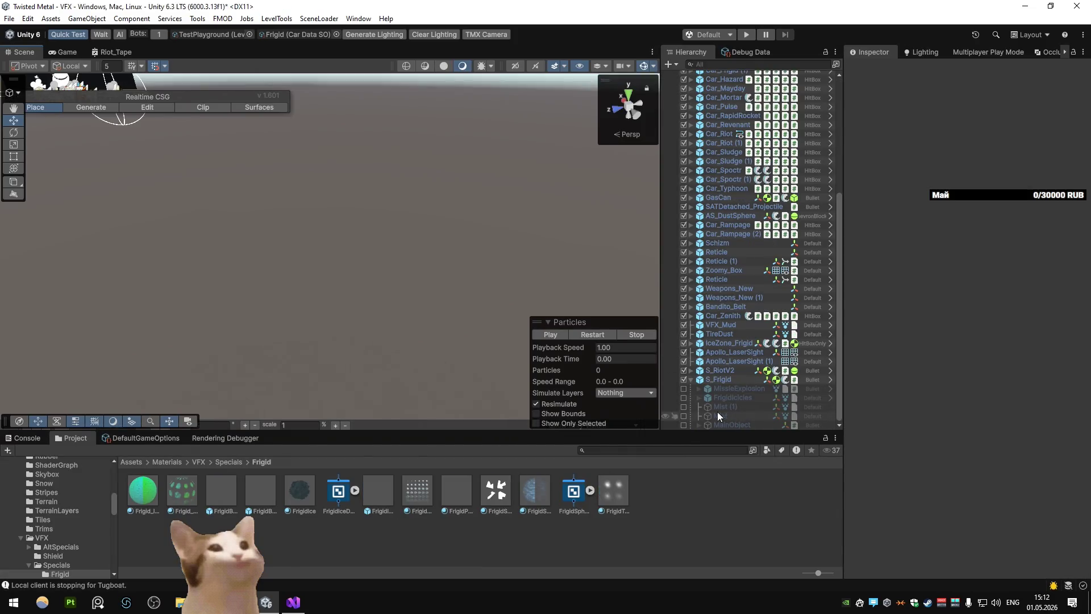
pyautogui.click(721, 406)
pyautogui.press('f')
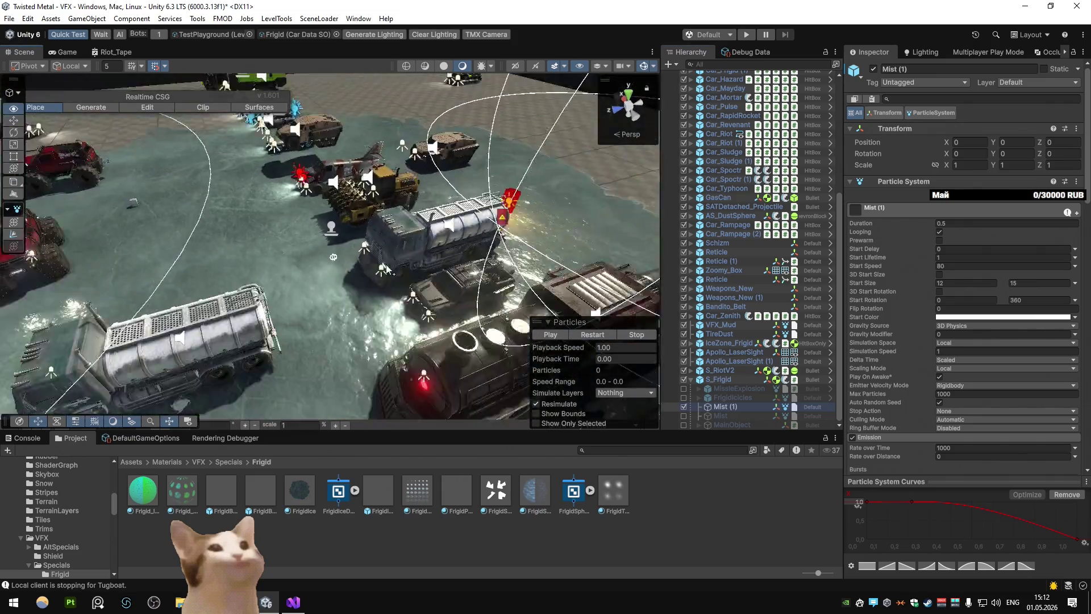
pyautogui.scroll(3, 306, 186)
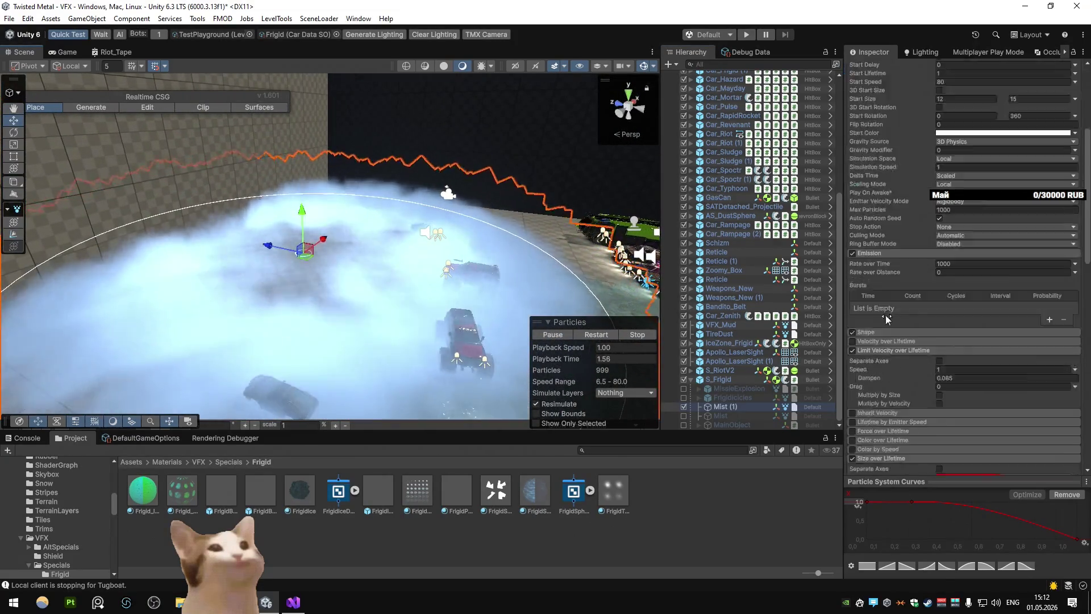
pyautogui.scroll(-10, 925, 327)
pyautogui.scroll(2, 983, 290)
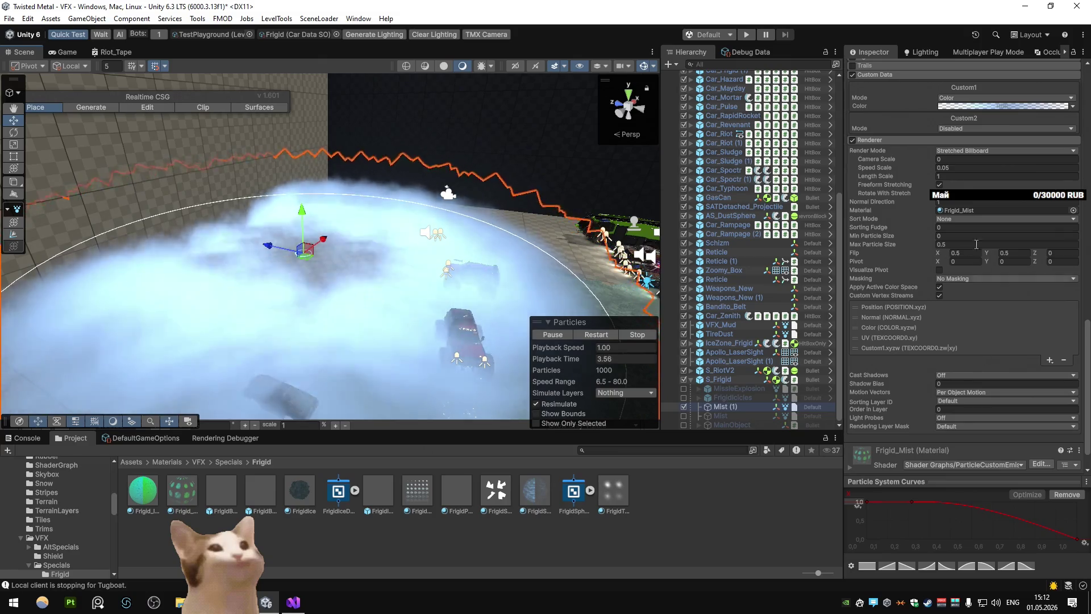
# Assign the darker dotted smoke sheet to the Frigid_Mist material's Texture2D slot
pyautogui.click(969, 209)
pyautogui.click(182, 490)
pyautogui.click(1072, 224)
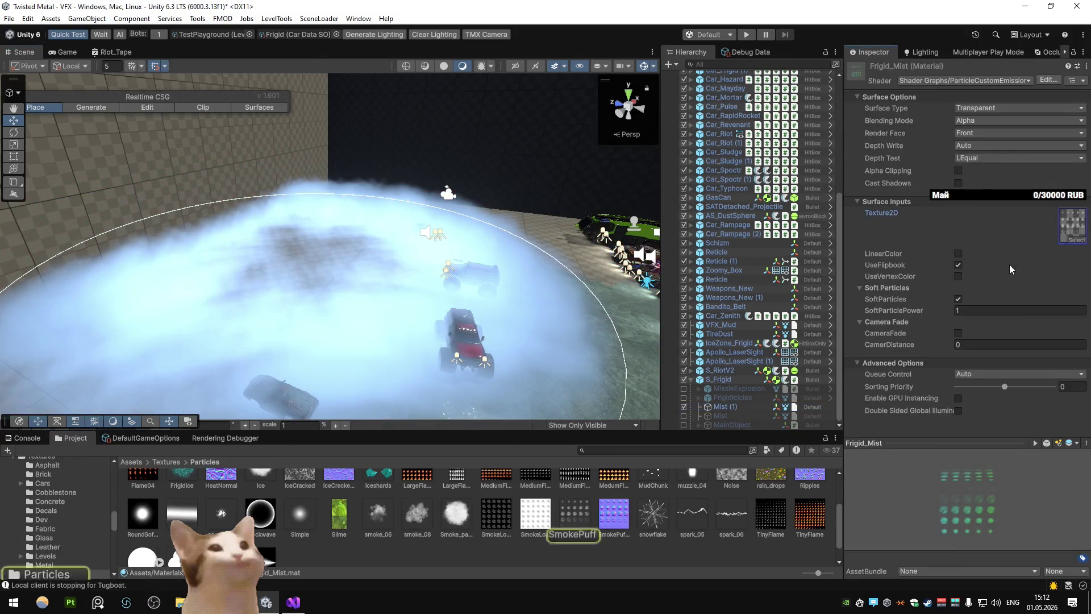
pyautogui.moveTo(521, 529)
pyautogui.mouseDown()
pyautogui.moveTo(824, 295)
pyautogui.moveTo(1072, 226)
pyautogui.mouseUp()
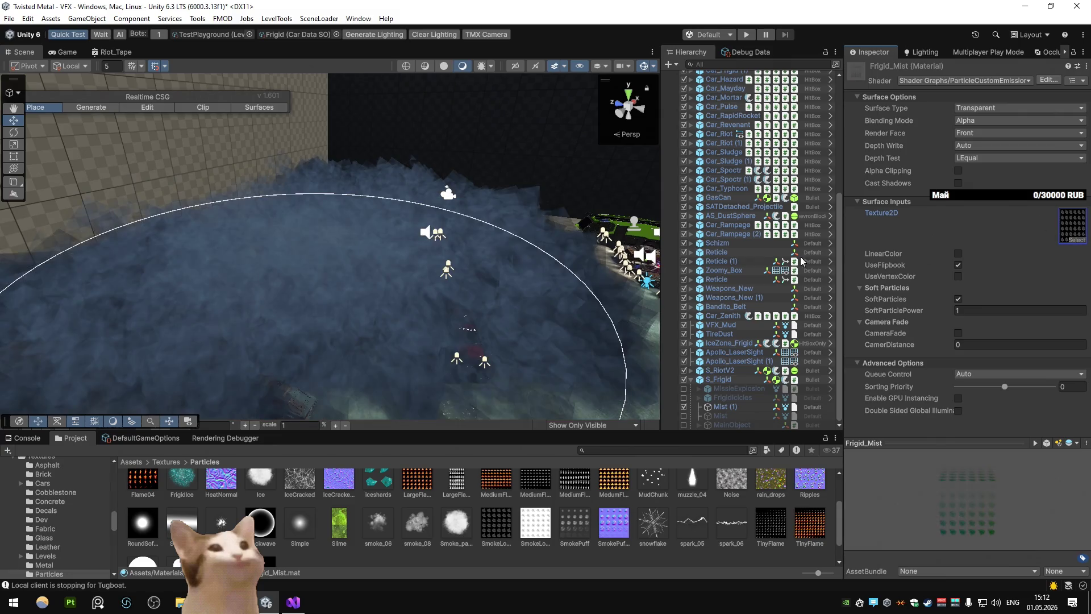
pyautogui.click(720, 406)
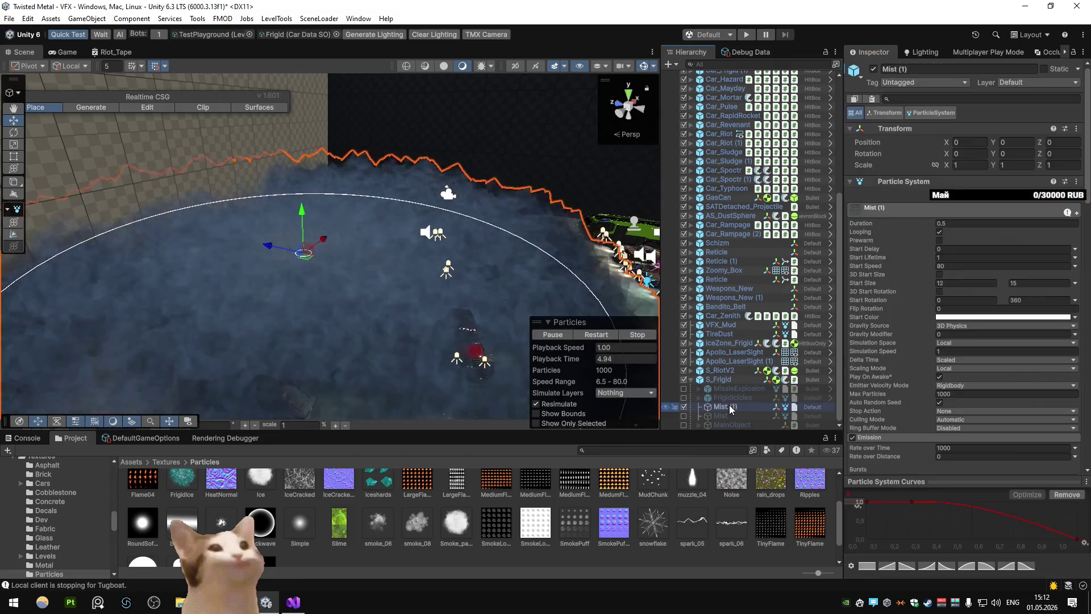
# Set the Mist (1) Texture Sheet Animation tiles to a 6 by 6 grid
pyautogui.scroll(-10, 916, 345)
pyautogui.click(987, 333)
pyautogui.write('6')
pyautogui.press('Tab')
pyautogui.write('6')
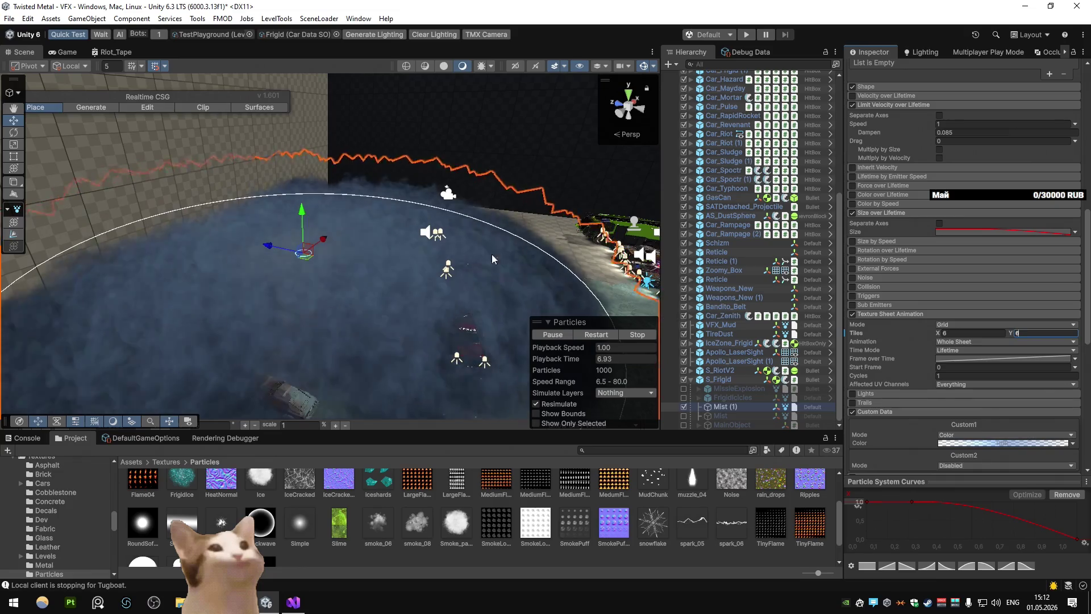
pyautogui.scroll(5, 468, 265)
# Preview one non-looping mist burst, restore looping, then inspect the SmokeLoop01 texture
pyautogui.moveTo(443, 304)
pyautogui.mouseDown()
pyautogui.moveTo(443, 258)
pyautogui.moveTo(456, 260)
pyautogui.mouseUp()
pyautogui.scroll(-3, 455, 259)
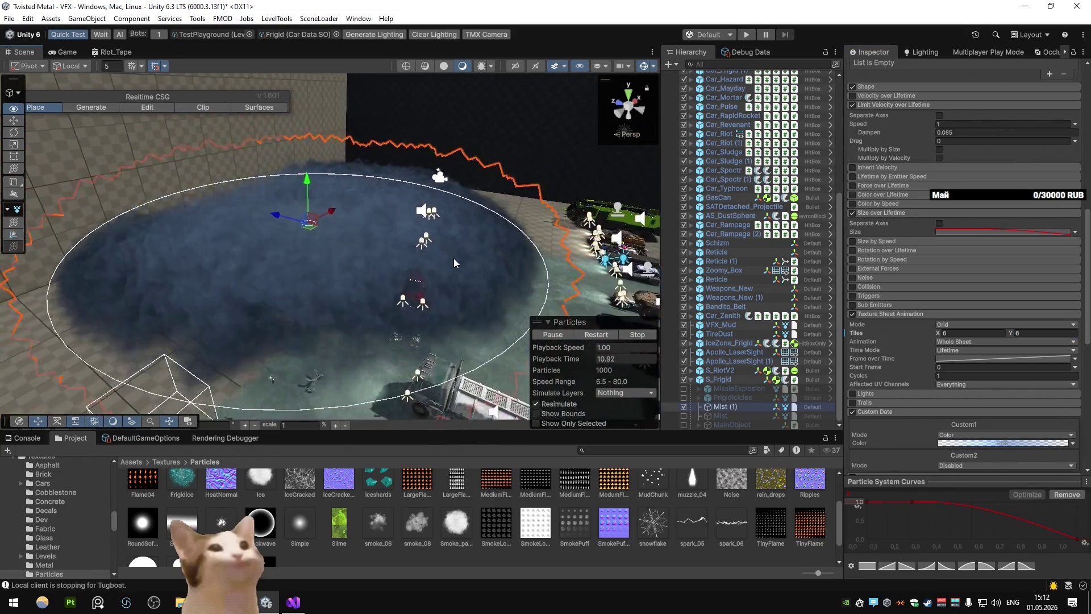
pyautogui.scroll(2, 979, 267)
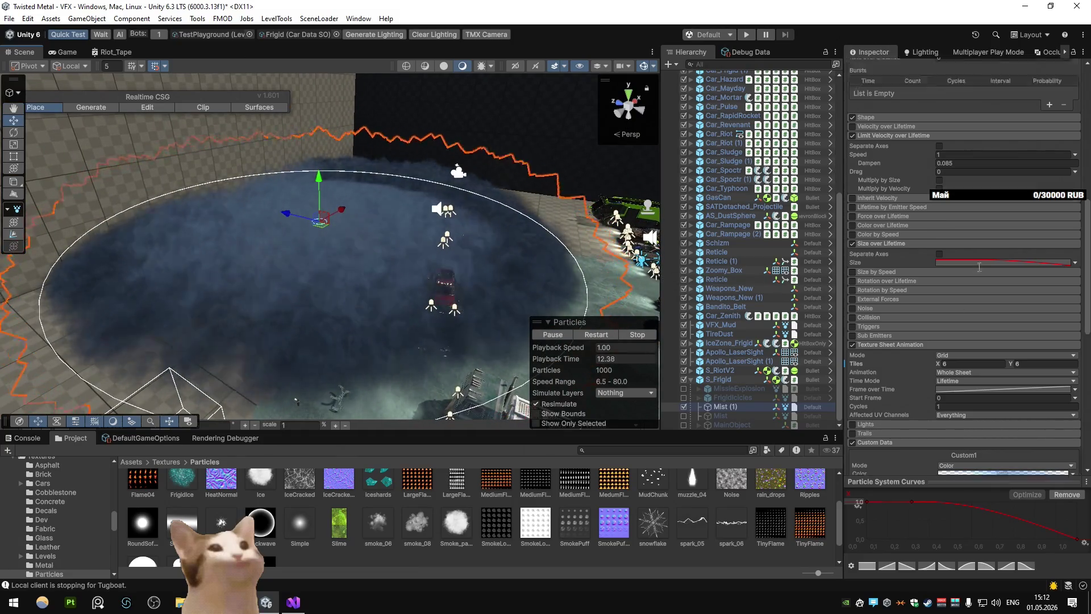
pyautogui.scroll(10, 975, 262)
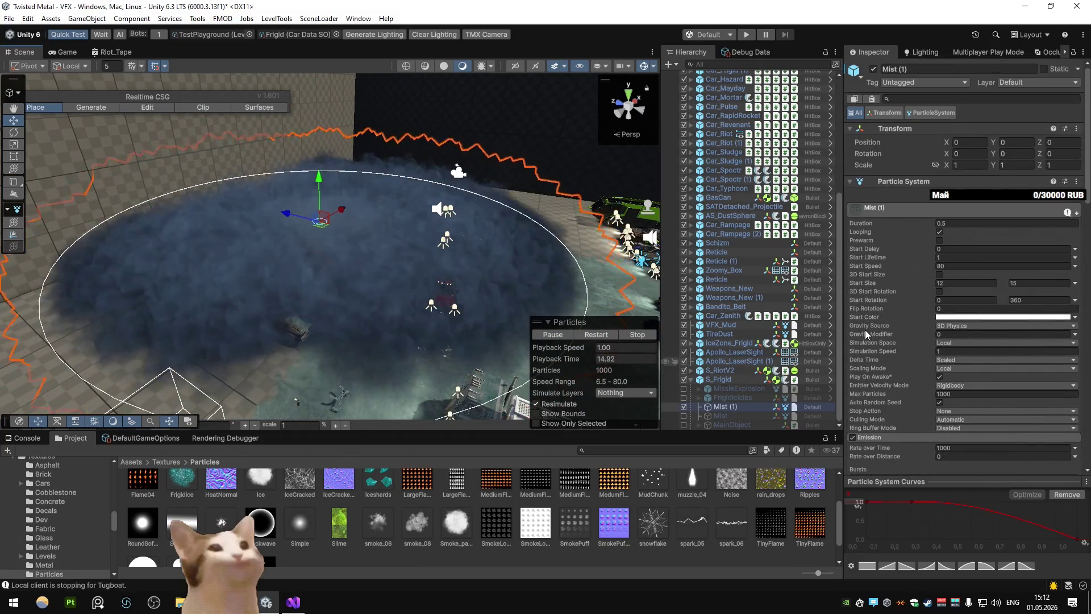
pyautogui.click(940, 232)
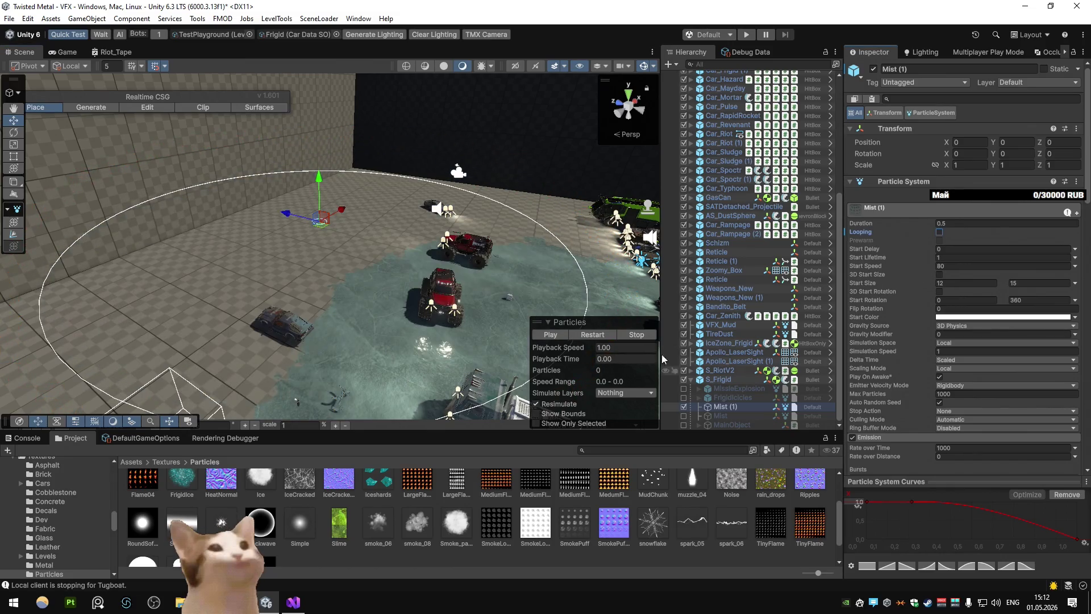
pyautogui.click(601, 335)
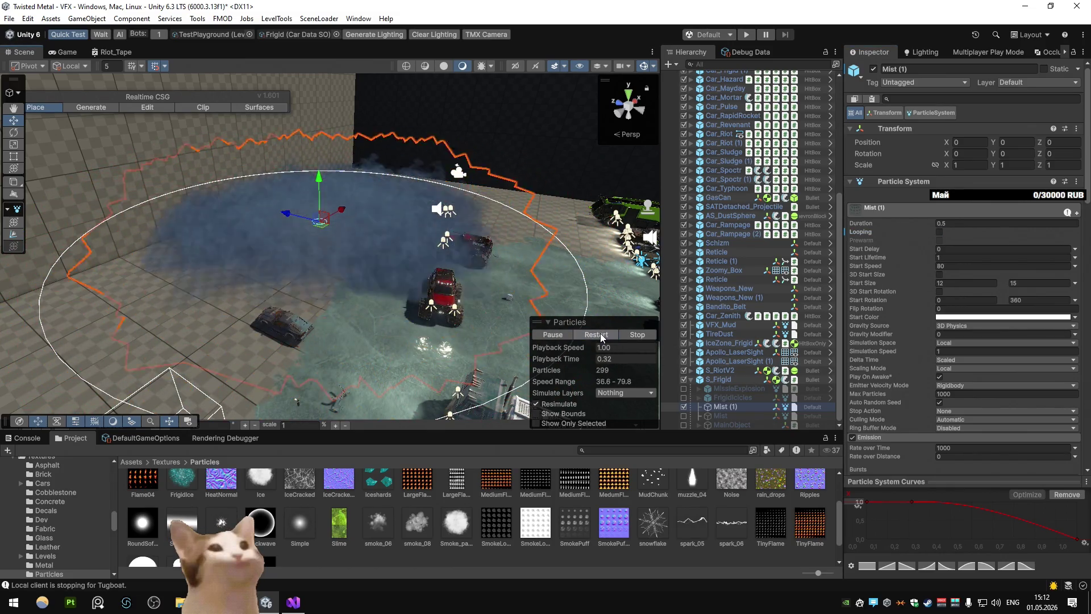
pyautogui.hotkey('ctrl', 'z')
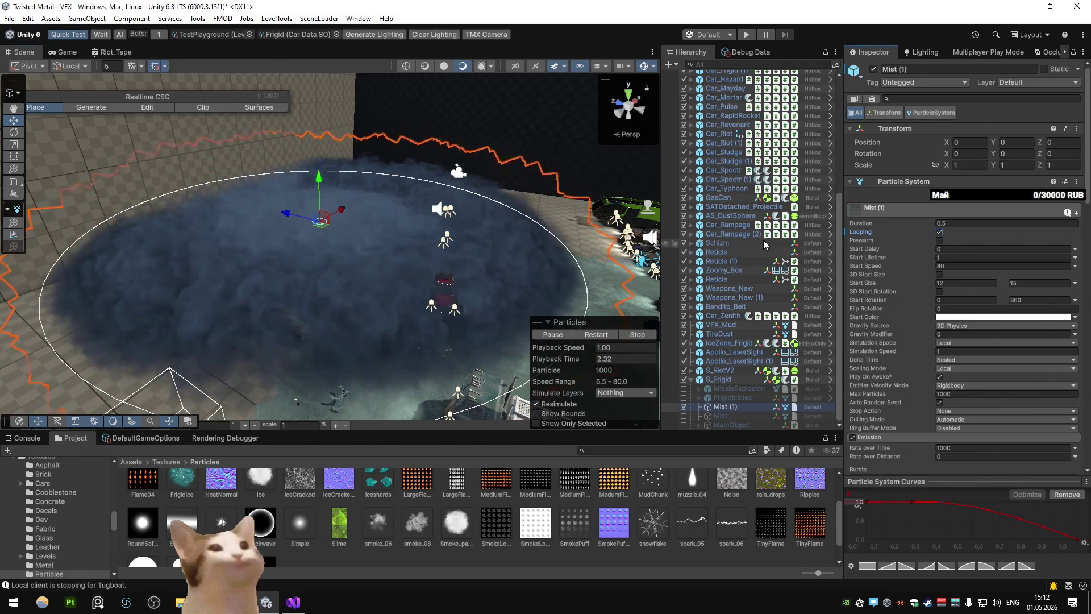
pyautogui.click(500, 524)
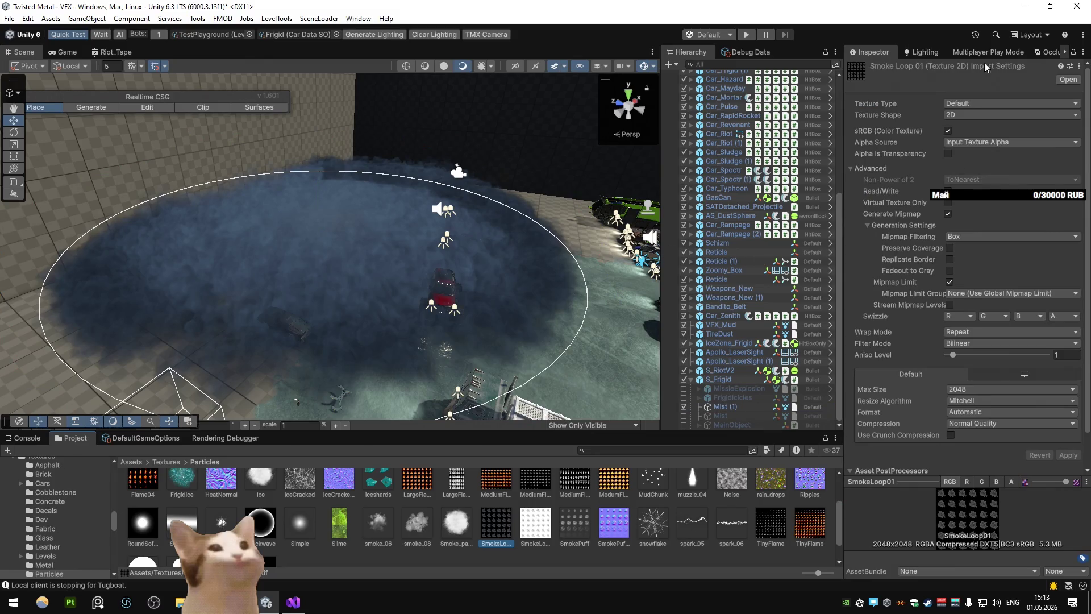
pyautogui.click(1025, 6)
# Launch Adobe Photoshop from the desktop
pyautogui.click(1025, 6)
pyautogui.doubleClick(999, 252)
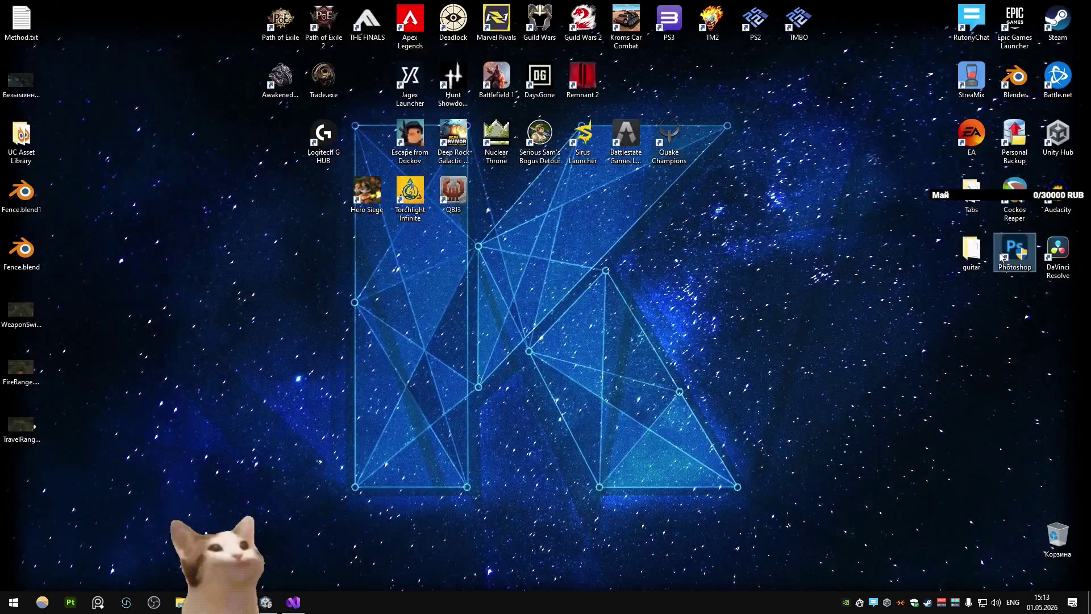
pyautogui.click(498, 384)
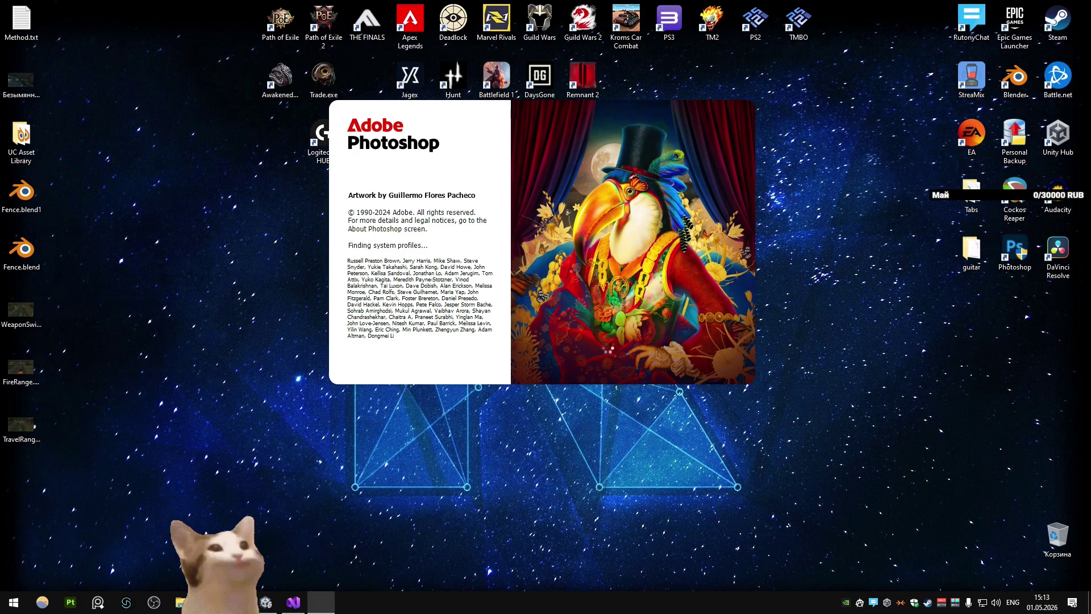
# Copy the Particles textures folder path by revealing SmokeLoop01 in Explorer from Unity
pyautogui.hotkey('alt', 'Tab')
pyautogui.rightClick(505, 534)
pyautogui.click(581, 200)
pyautogui.click(710, 202)
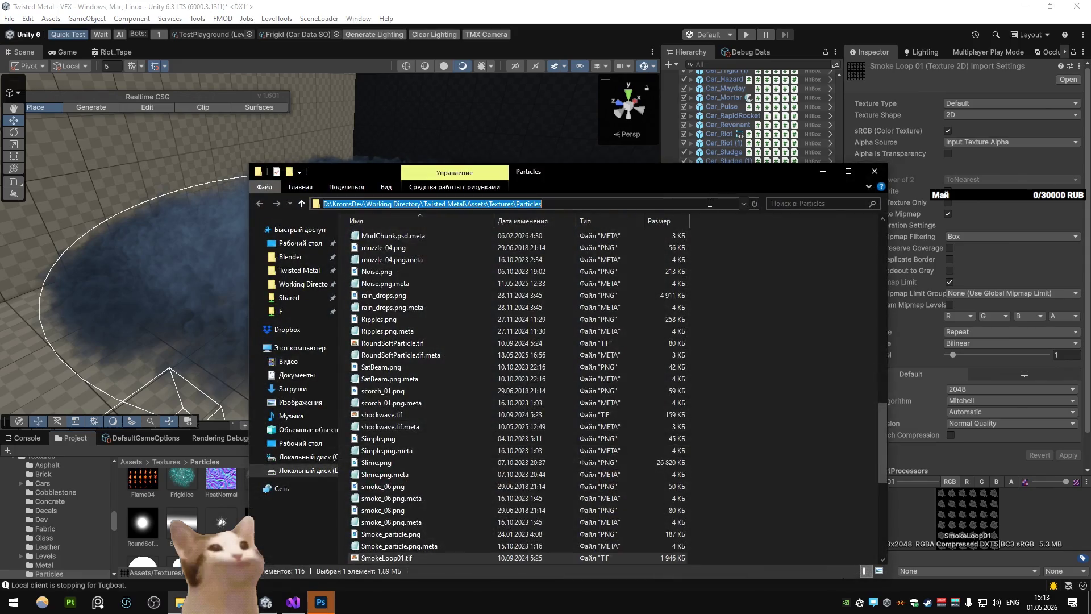
pyautogui.click(865, 170)
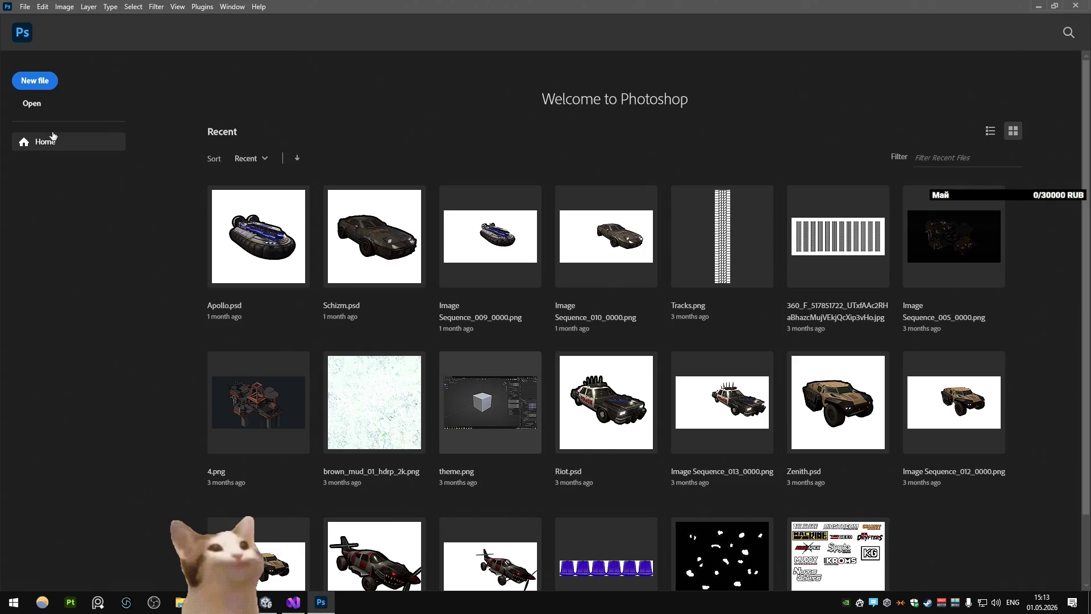
# Open SmokeLoop01.tif in Photoshop from the pasted Particles folder path
pyautogui.click(38, 106)
pyautogui.click(314, 28)
pyautogui.write('D:\\KromsDev\\Working Directory\\Twisted Metal\\Assets\\Textures\\Particles')
pyautogui.press('Return')
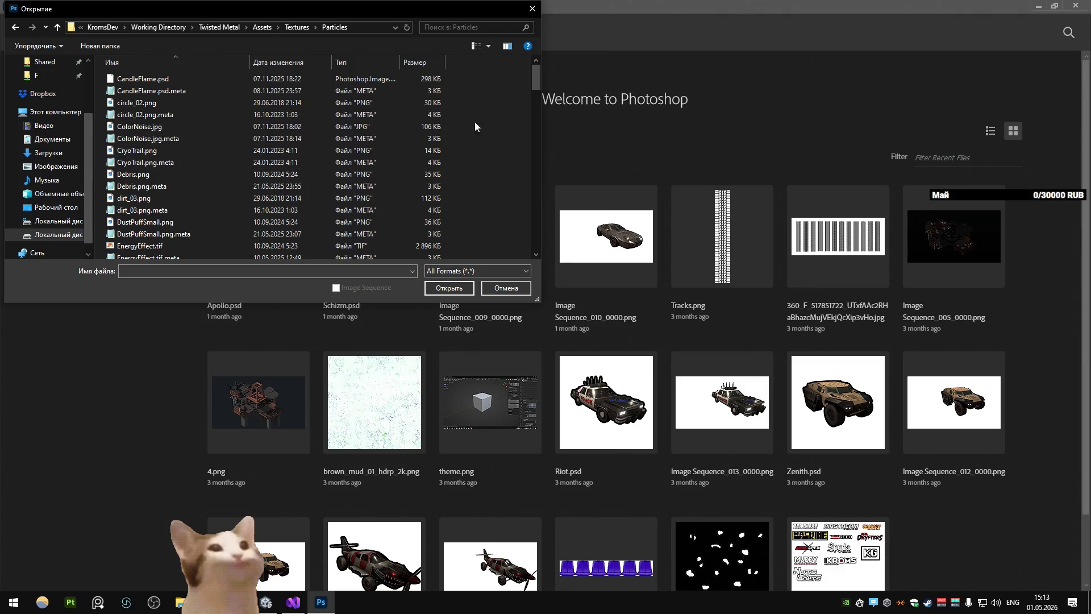
pyautogui.scroll(-20, 373, 208)
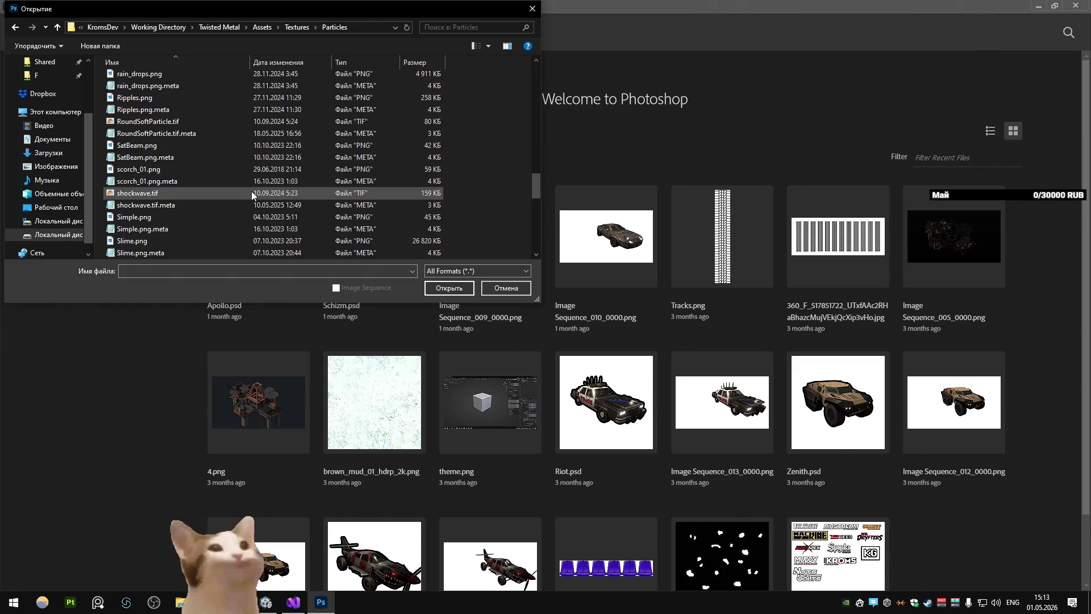
pyautogui.scroll(-10, 210, 166)
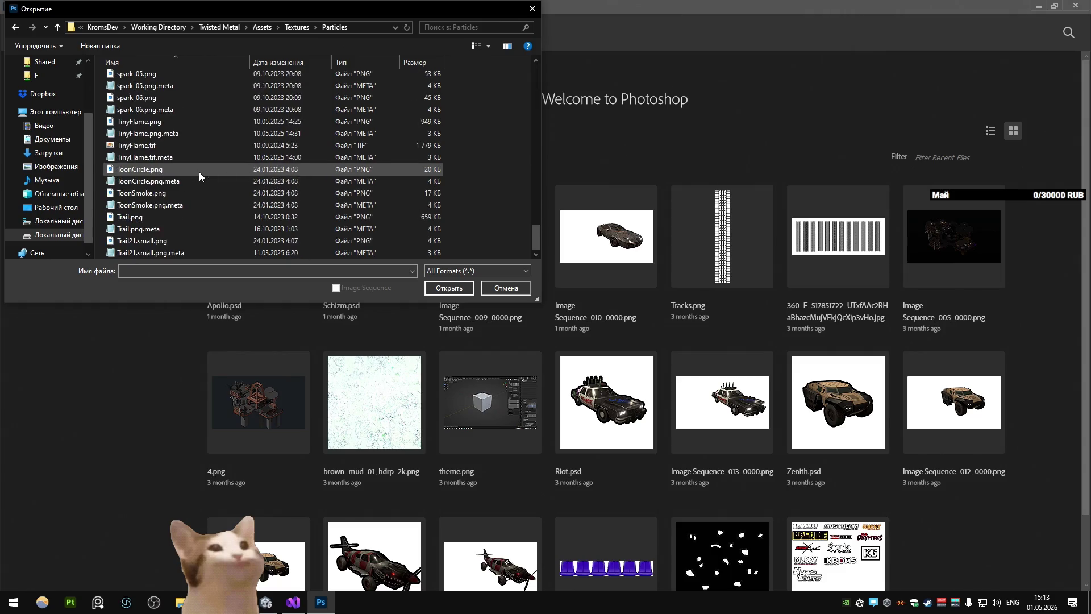
pyautogui.scroll(5, 199, 172)
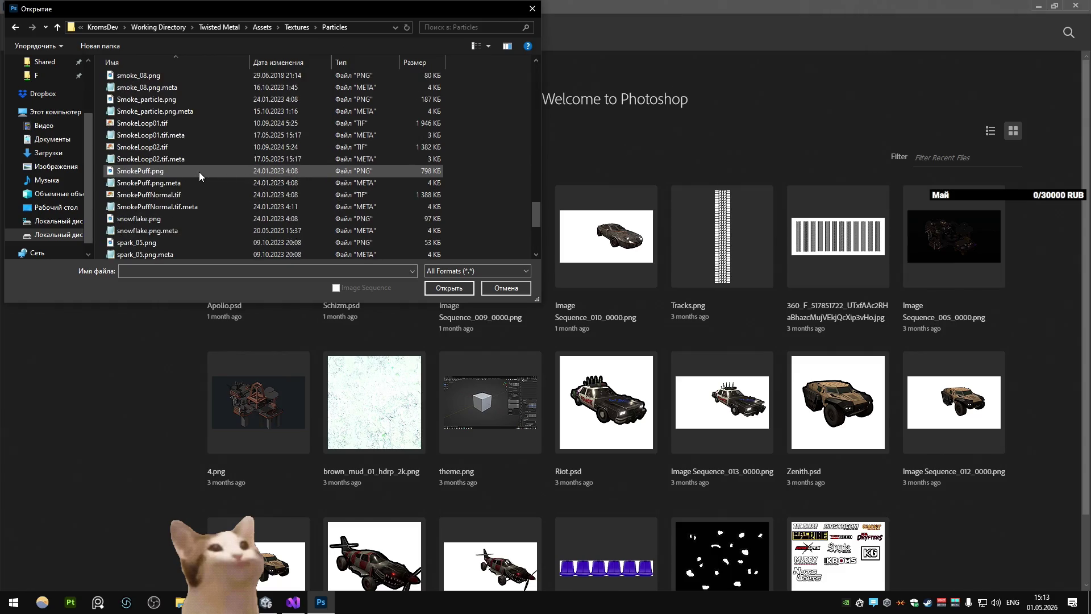
pyautogui.doubleClick(145, 124)
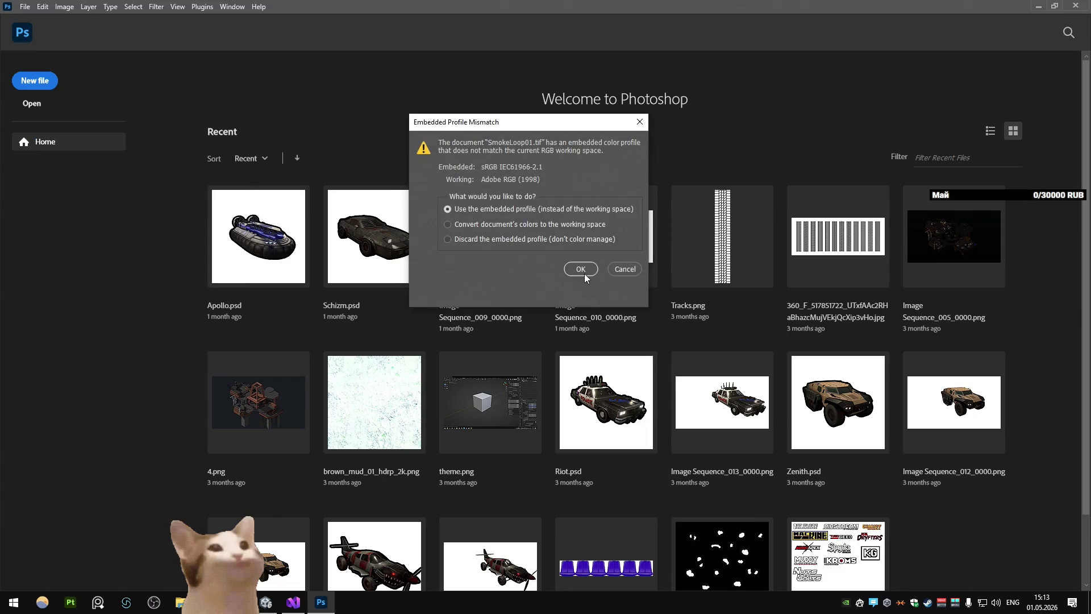
# Keep the embedded sRGB profile, then try and discard a Hue/Saturation lightness boost
pyautogui.click(582, 270)
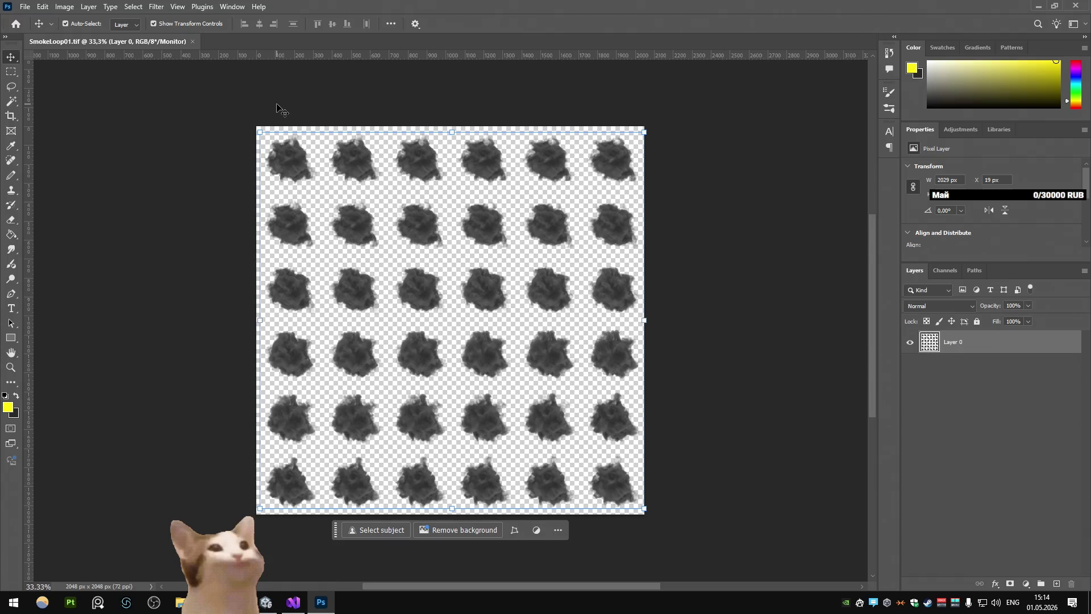
pyautogui.hotkey('ctrl', 'u')
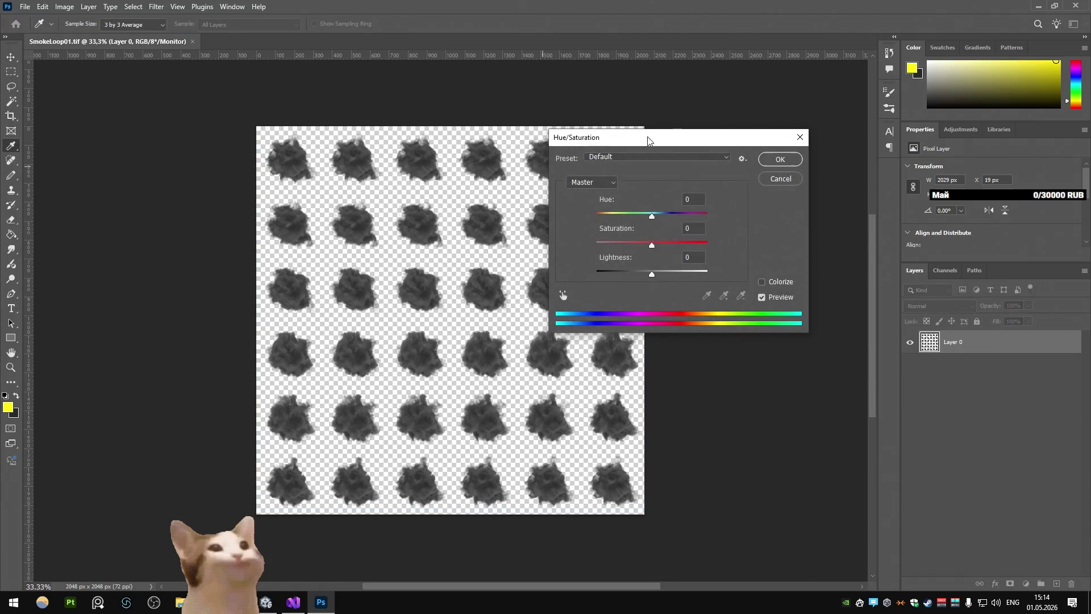
pyautogui.moveTo(596, 131); pyautogui.dragTo(709, 159)
pyautogui.moveTo(760, 294)
pyautogui.mouseDown()
pyautogui.moveTo(792, 294)
pyautogui.moveTo(675, 268)
pyautogui.mouseUp()
pyautogui.click(876, 202)
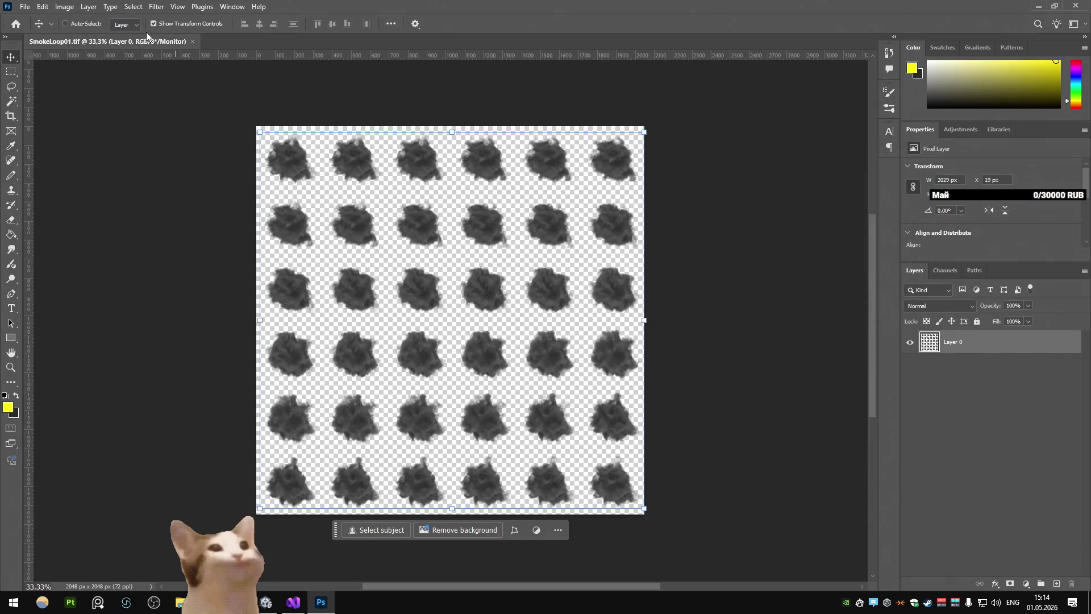
# Experiment with Levels midtones and white point on the smoke, then discard it
pyautogui.click(64, 6)
pyautogui.moveTo(85, 37)
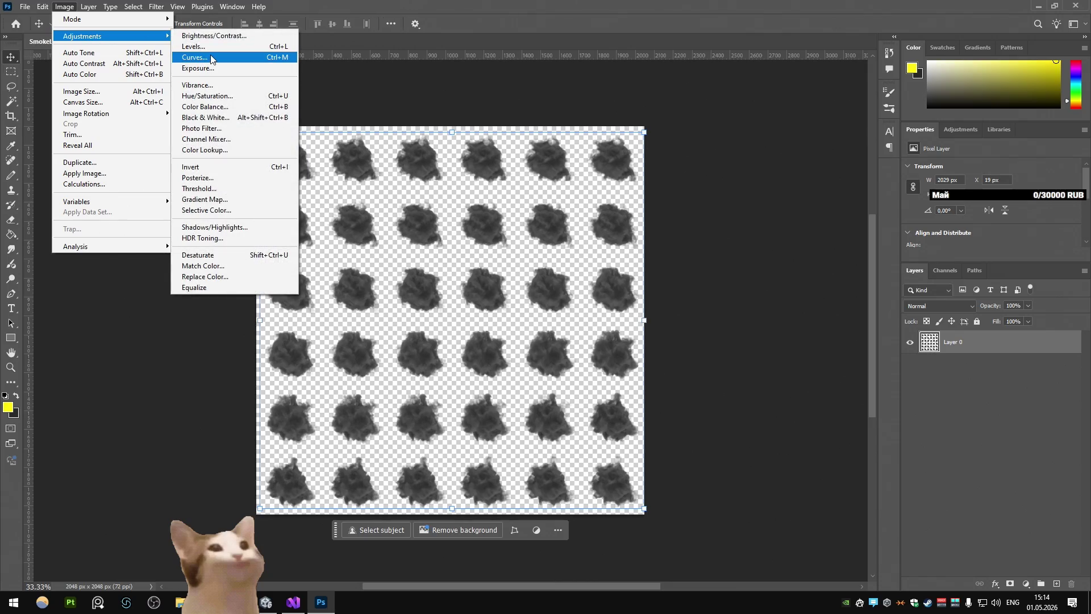
pyautogui.click(195, 46)
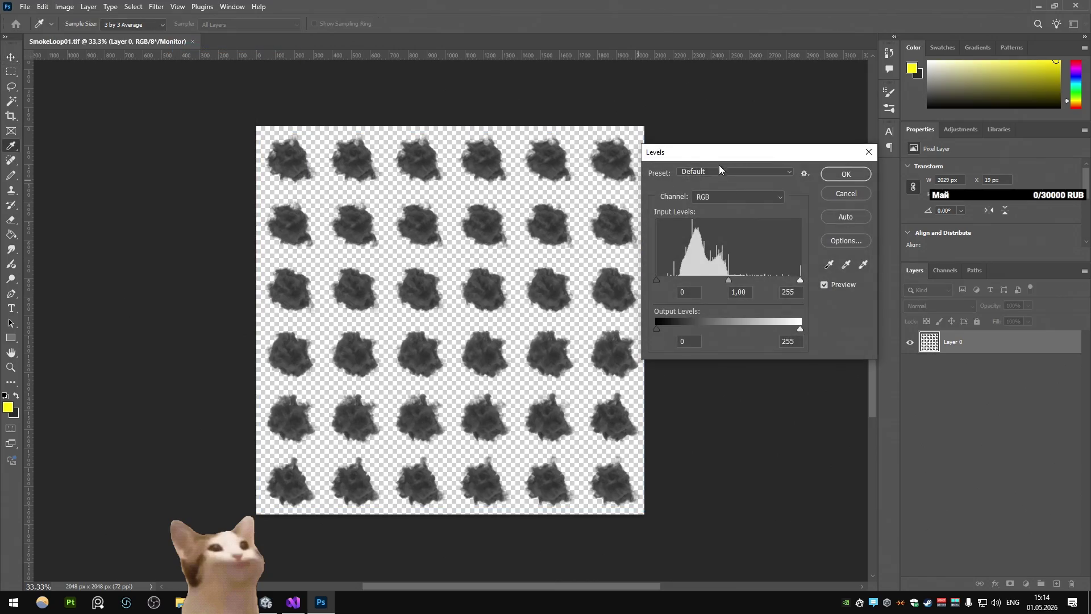
pyautogui.moveTo(812, 297); pyautogui.dragTo(757, 299)
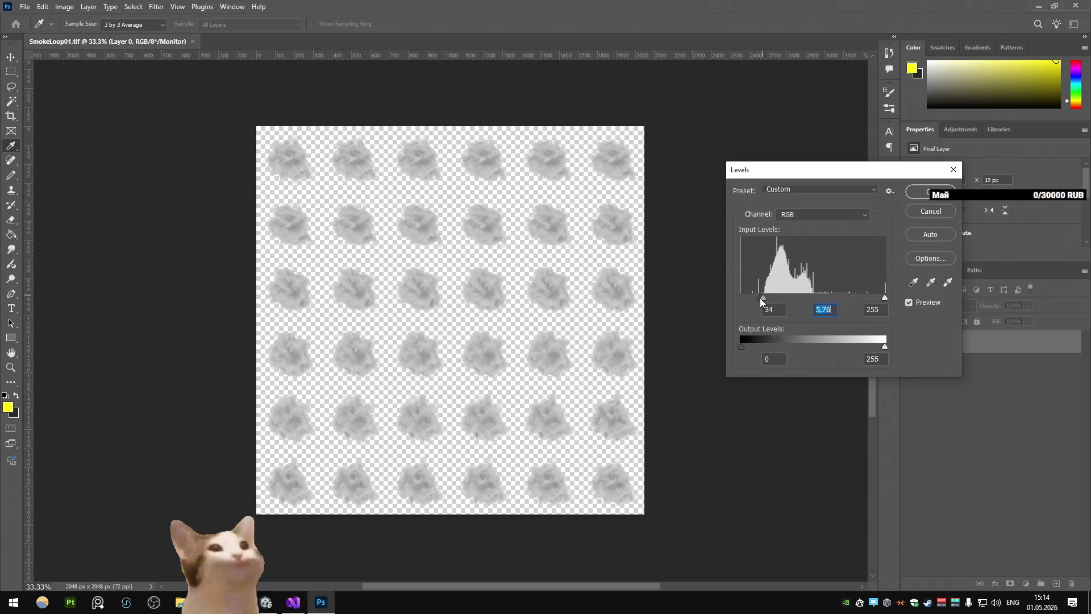
pyautogui.moveTo(761, 298)
pyautogui.mouseDown()
pyautogui.moveTo(745, 298)
pyautogui.moveTo(771, 297)
pyautogui.mouseUp()
pyautogui.moveTo(884, 298); pyautogui.dragTo(768, 299)
pyautogui.hotkey('ctrl', 'z')
pyautogui.press('Return')
pyautogui.press('v')
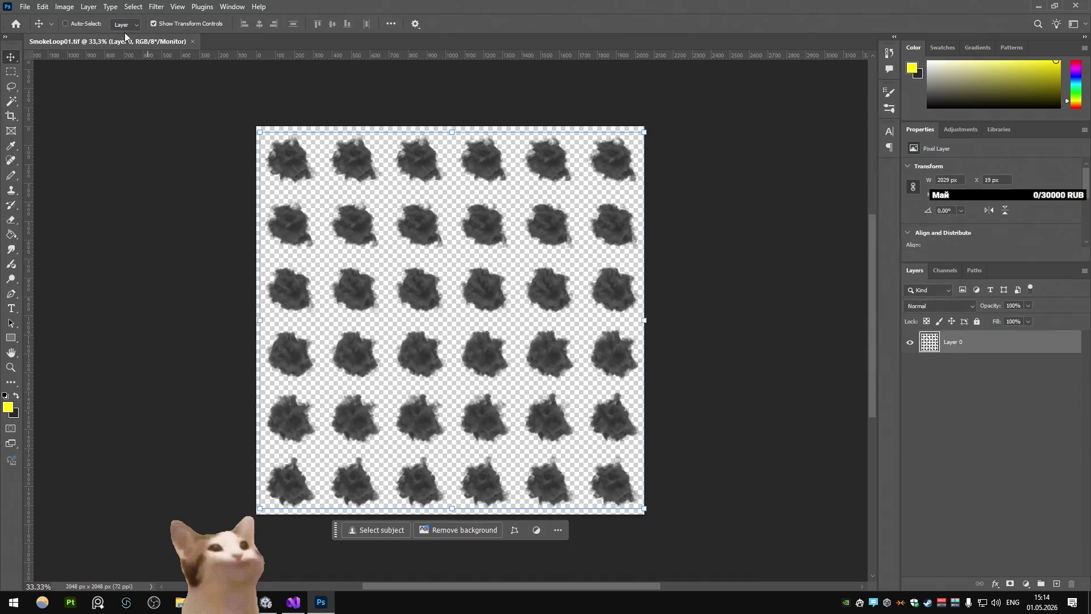
# Apply Levels with the white input lowered to 129 and gamma about 2.58
pyautogui.click(64, 6)
pyautogui.moveTo(96, 37)
pyautogui.click(193, 47)
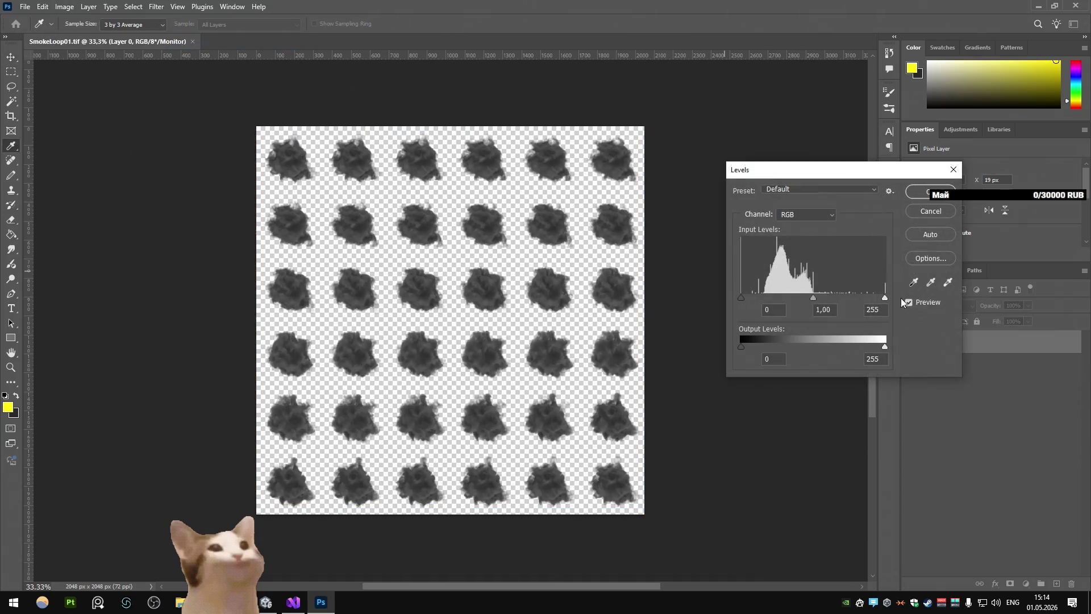
pyautogui.moveTo(881, 298); pyautogui.dragTo(753, 297)
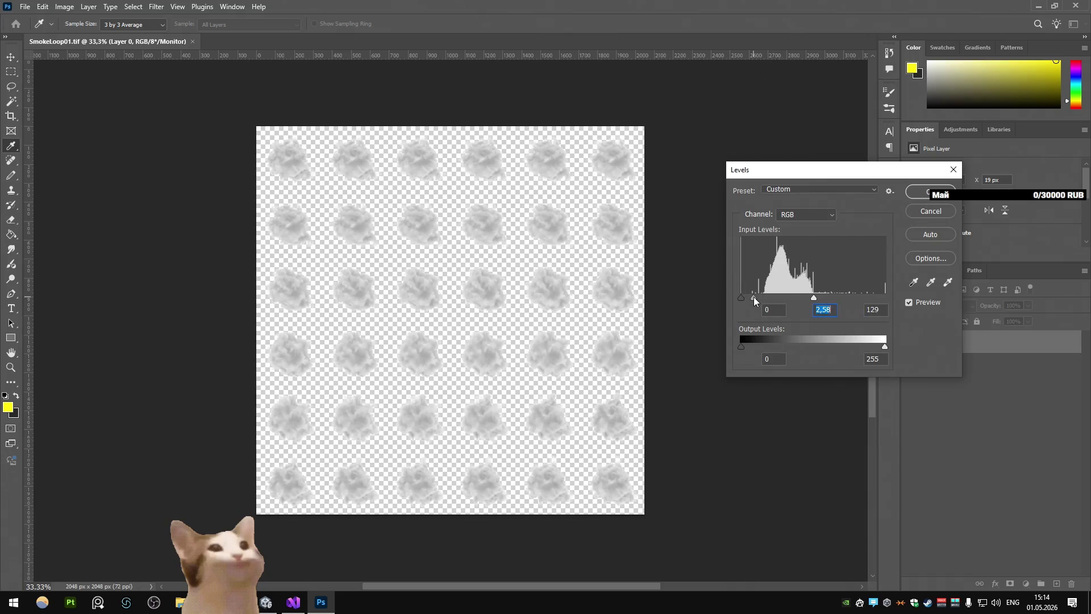
pyautogui.click(917, 196)
pyautogui.click(25, 7)
# Quick Export the lightened sheet as a PNG into the Particles folder, adding '_6x6' to the name
pyautogui.moveTo(62, 182)
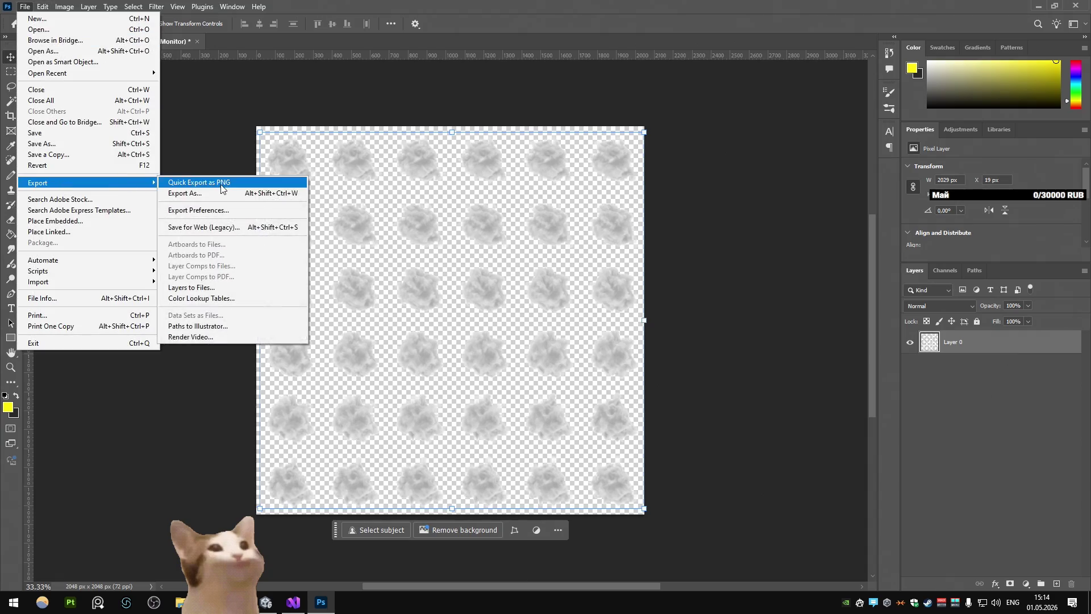
pyautogui.click(193, 182)
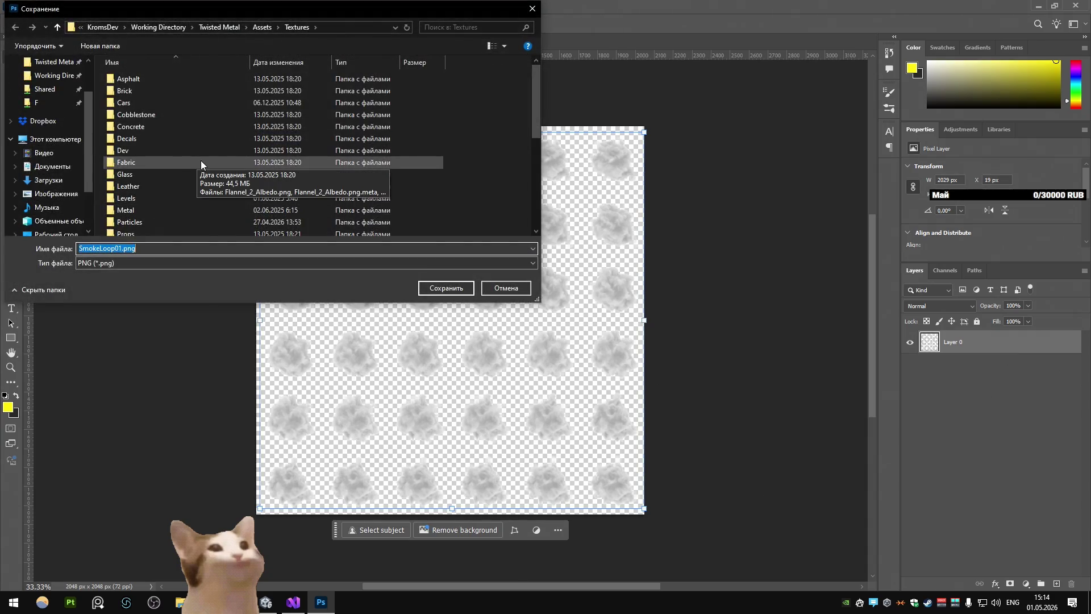
pyautogui.scroll(-2, 180, 161)
pyautogui.click(139, 161)
pyautogui.doubleClick(139, 161)
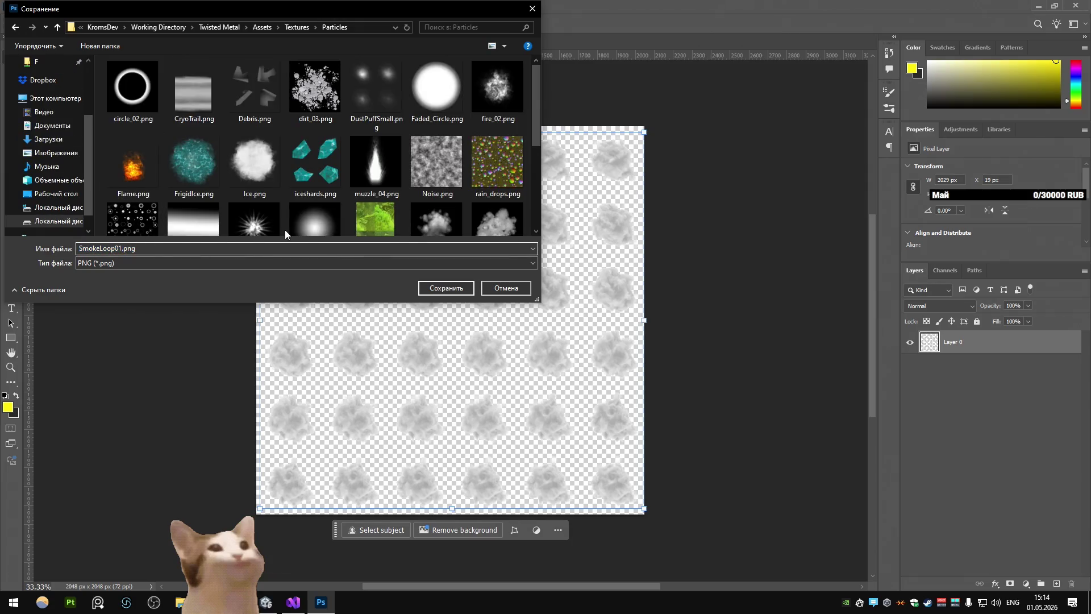
pyautogui.write('_6x6')
pyautogui.press('Return')
pyautogui.click(266, 602)
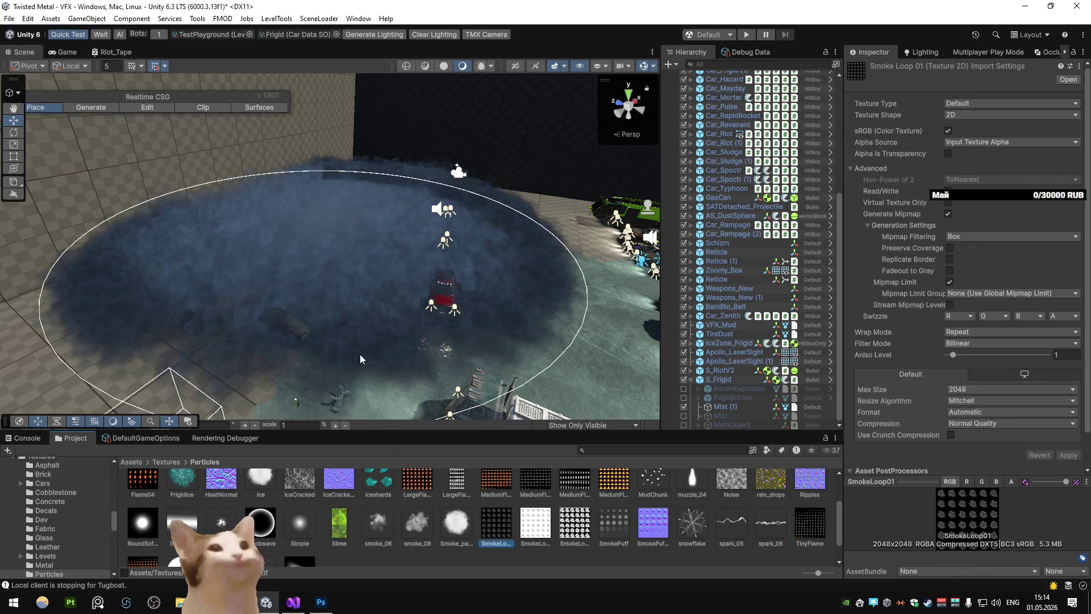
# Apply the import settings for the new white smoke loop texture
pyautogui.click(579, 523)
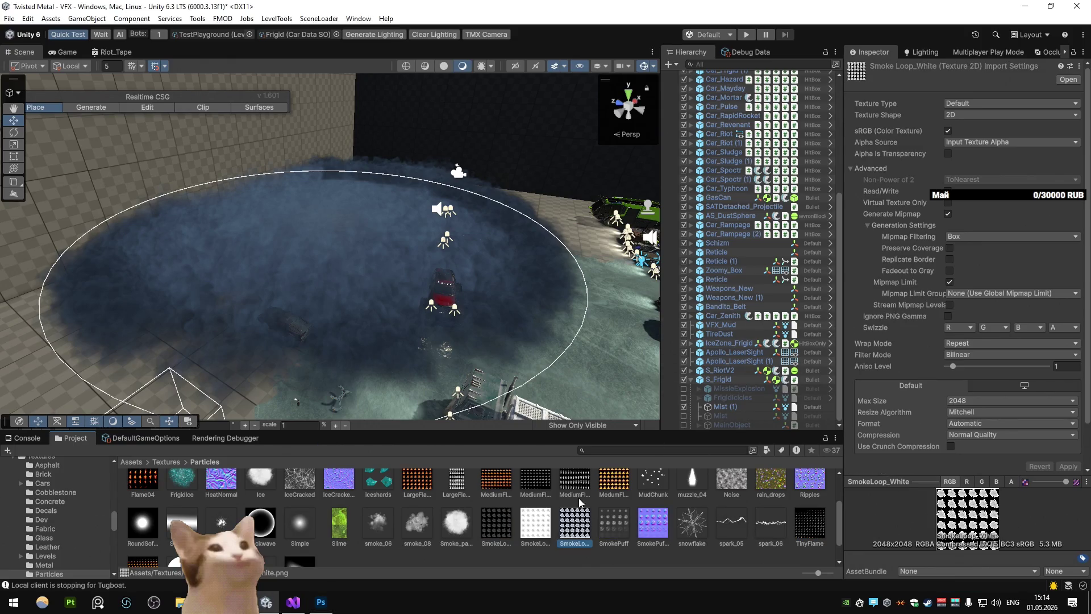
pyautogui.click(571, 522)
pyautogui.hotkey('alt', 'Tab')
pyautogui.hotkey('alt', 'Tab')
pyautogui.click(1069, 467)
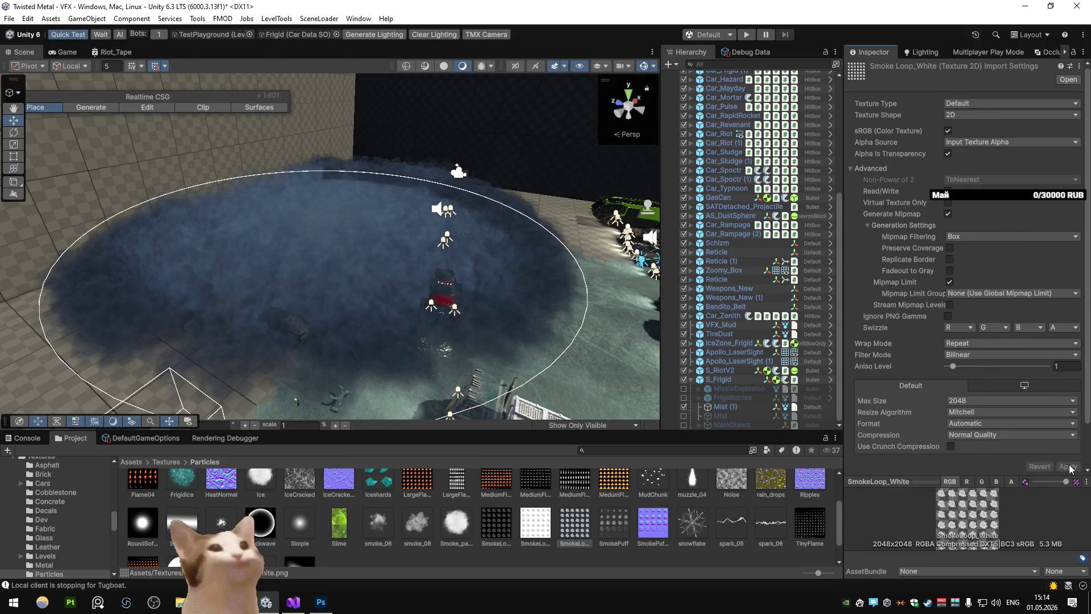
# Assign the white smoke sheet as the Frigid_Mist material's texture on Mist (1)
pyautogui.click(494, 523)
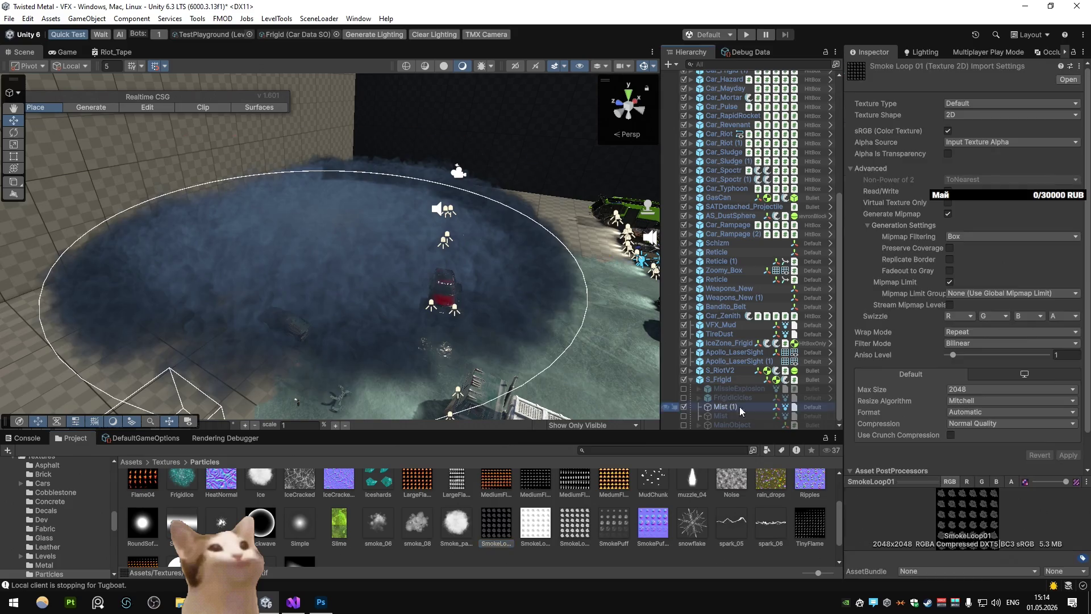
pyautogui.click(720, 406)
pyautogui.scroll(-5, 957, 404)
pyautogui.click(966, 394)
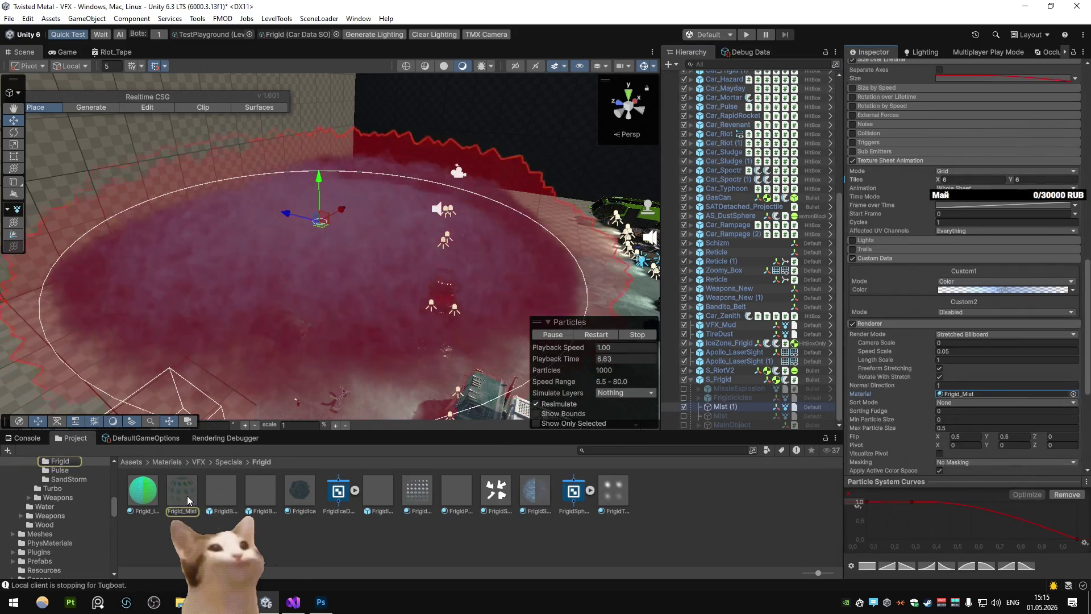
pyautogui.click(188, 500)
pyautogui.click(1063, 220)
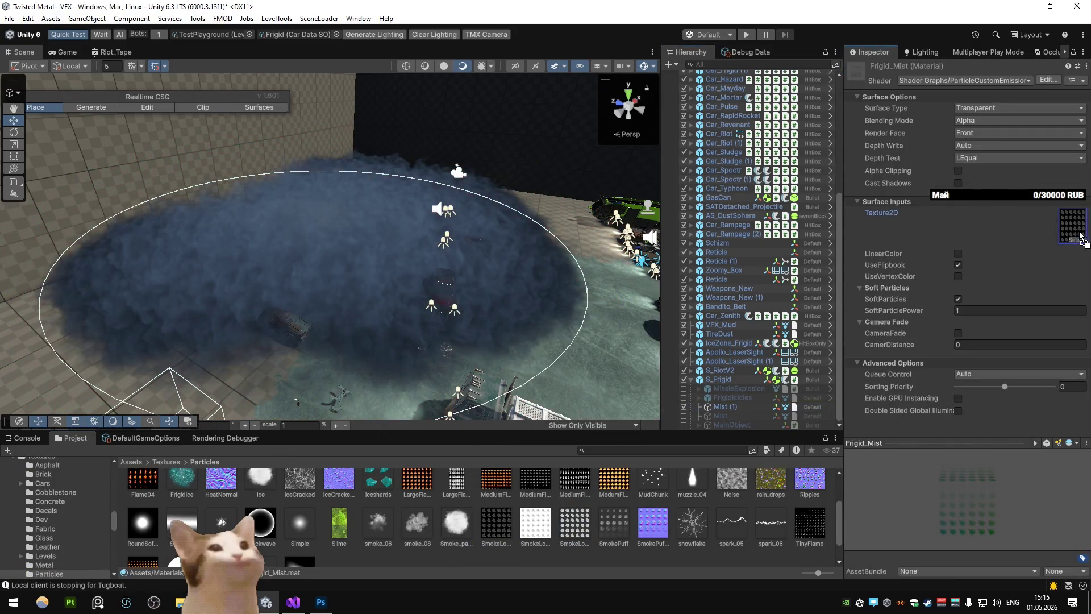
pyautogui.moveTo(1079, 235); pyautogui.dragTo(1076, 231)
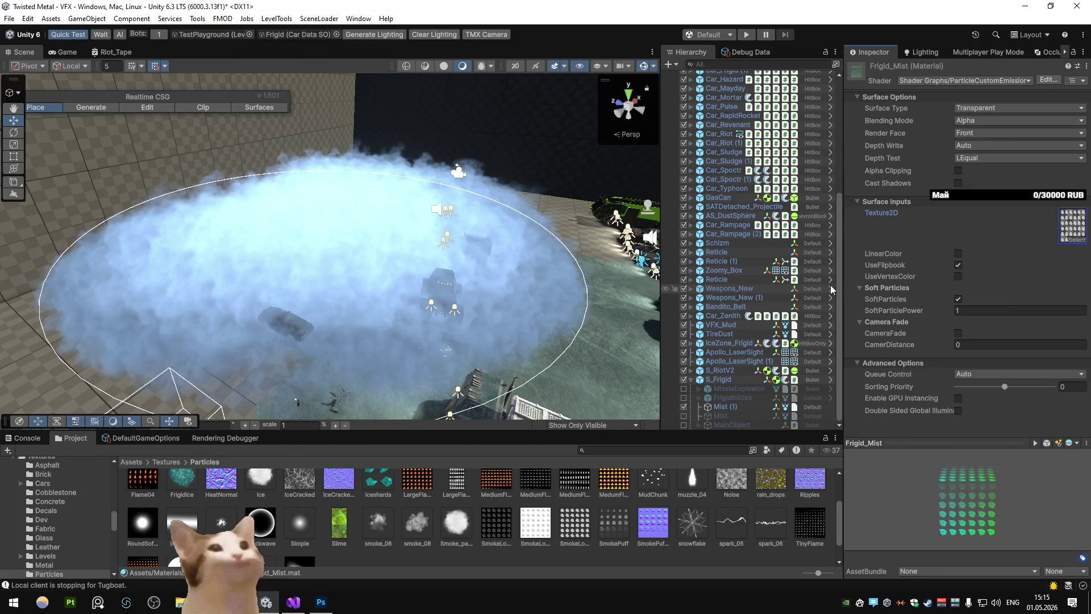
pyautogui.click(727, 406)
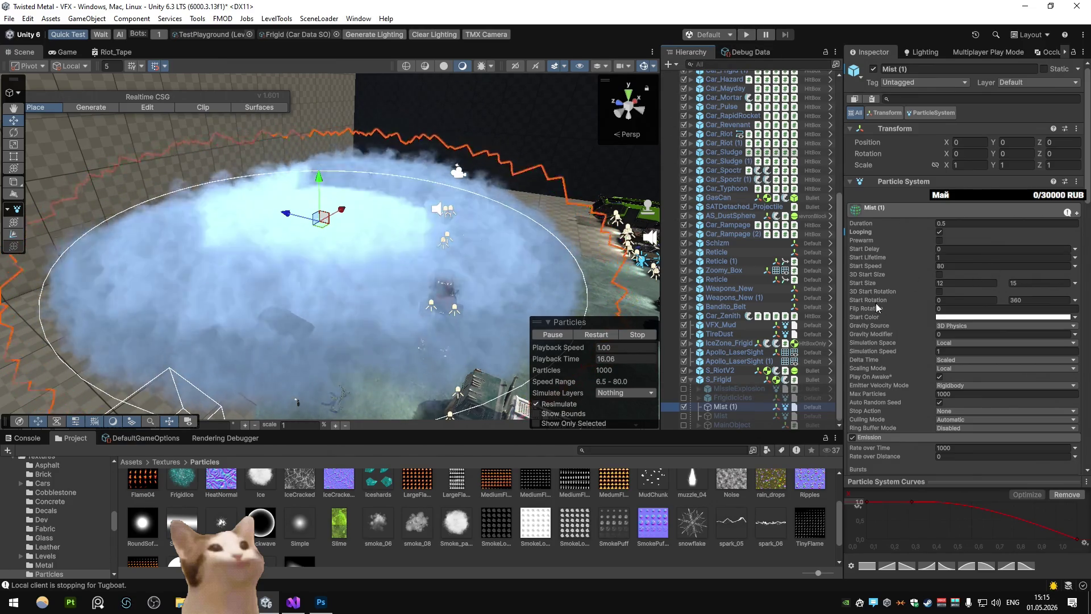
# Apply the Mist particle system overrides to the S_Frigid prefab
pyautogui.click(755, 379)
pyautogui.click(940, 114)
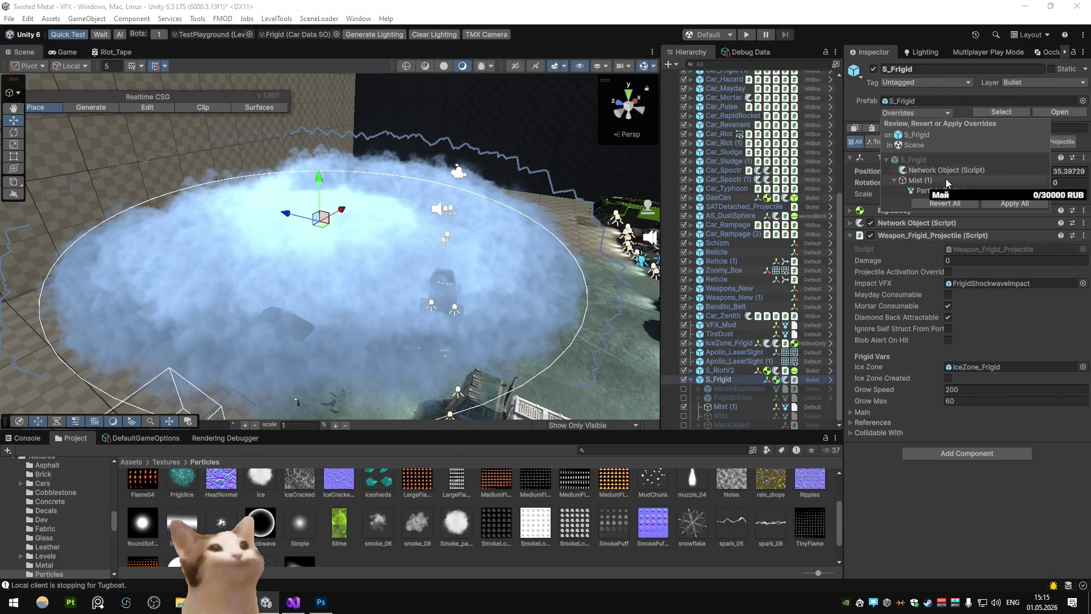
pyautogui.click(943, 189)
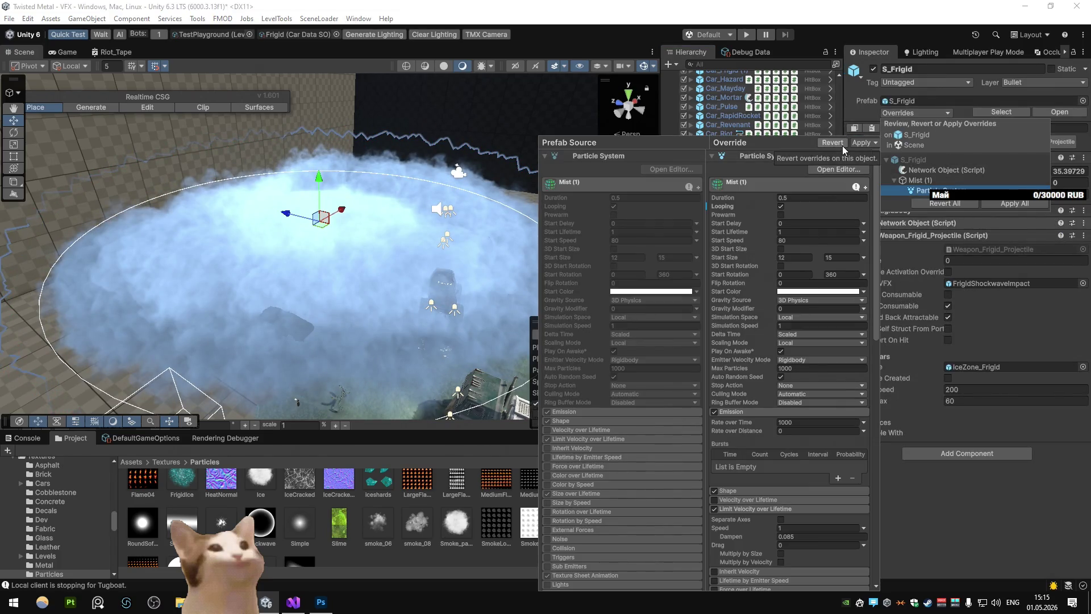
pyautogui.click(860, 144)
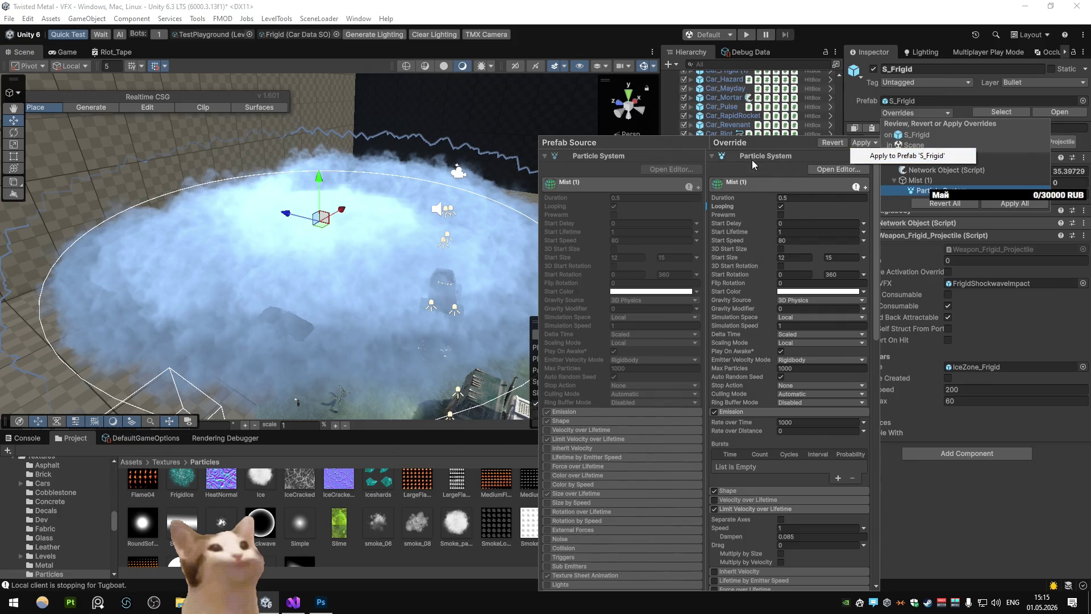
pyautogui.scroll(-15, 777, 337)
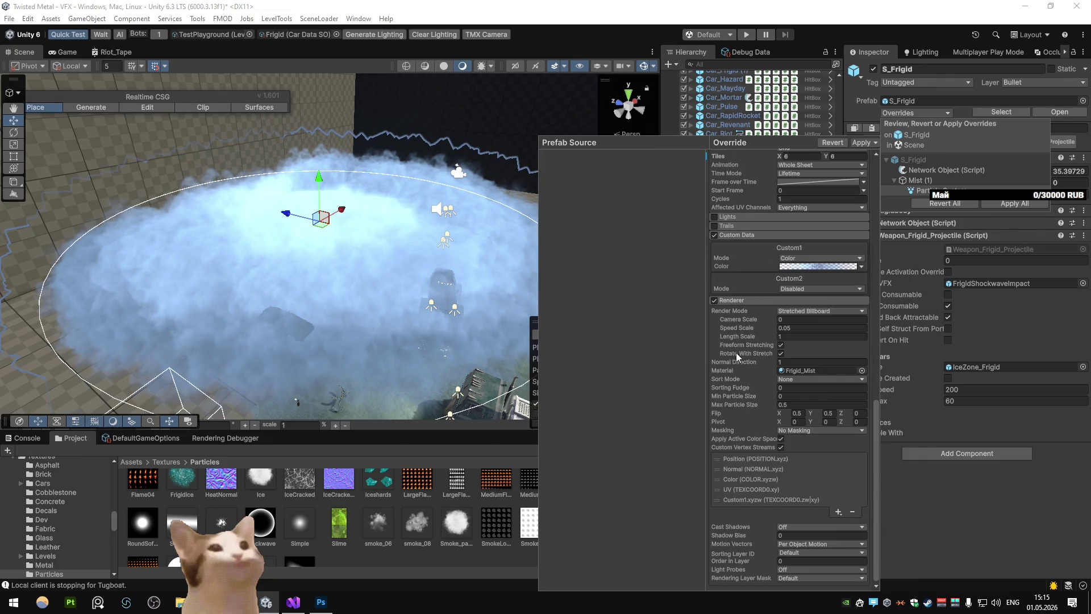
pyautogui.click(755, 88)
# Play-test the Frigid special while driving forward, then stop and reselect Mist (1)
pyautogui.click(746, 34)
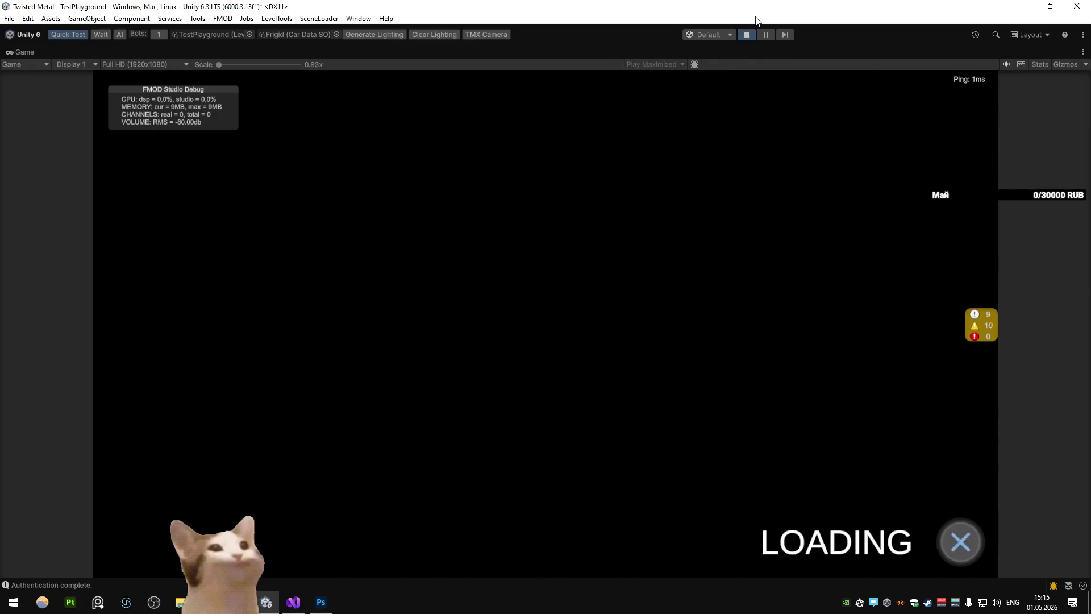
pyautogui.press('space')
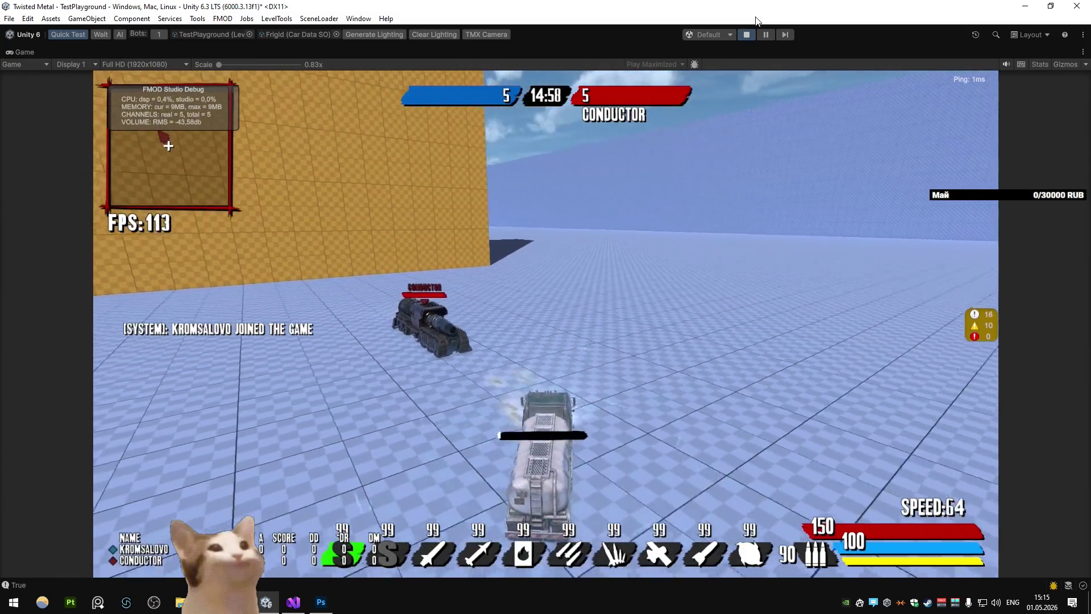
pyautogui.press('w')
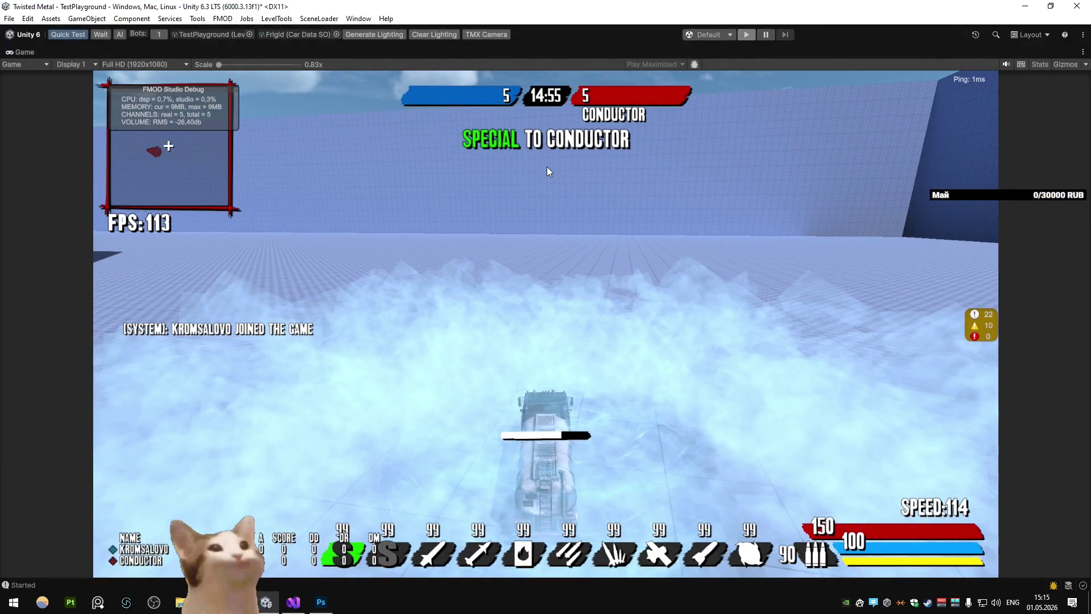
pyautogui.hotkey('ctrl', 'p')
pyautogui.click(721, 406)
# Apply the 6x6 Texture Sheet Animation module to the S_Frigid prefab
pyautogui.scroll(-15, 891, 397)
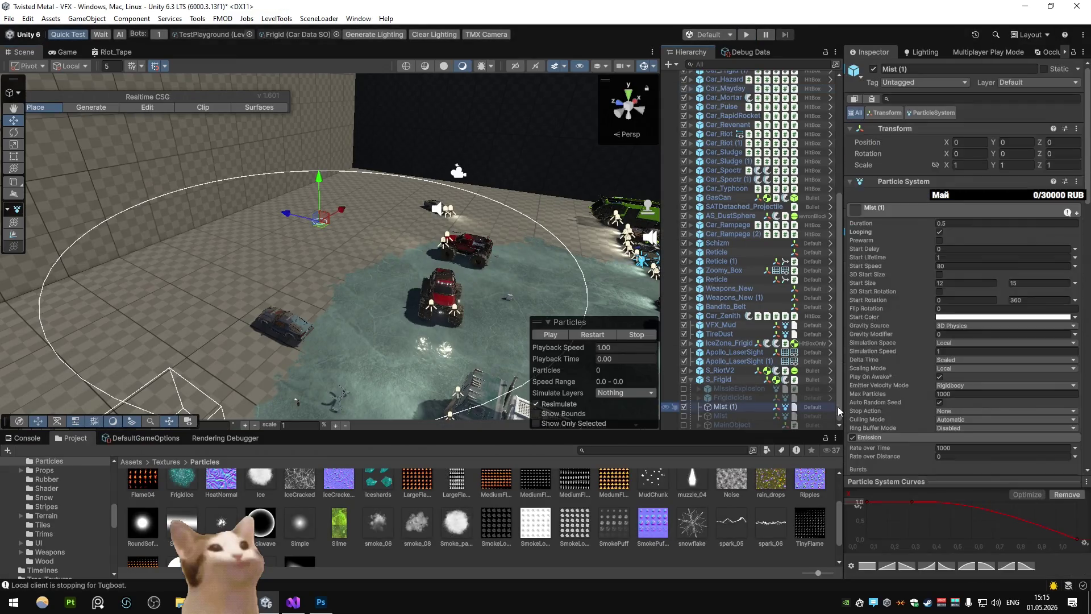
pyautogui.scroll(4, 909, 363)
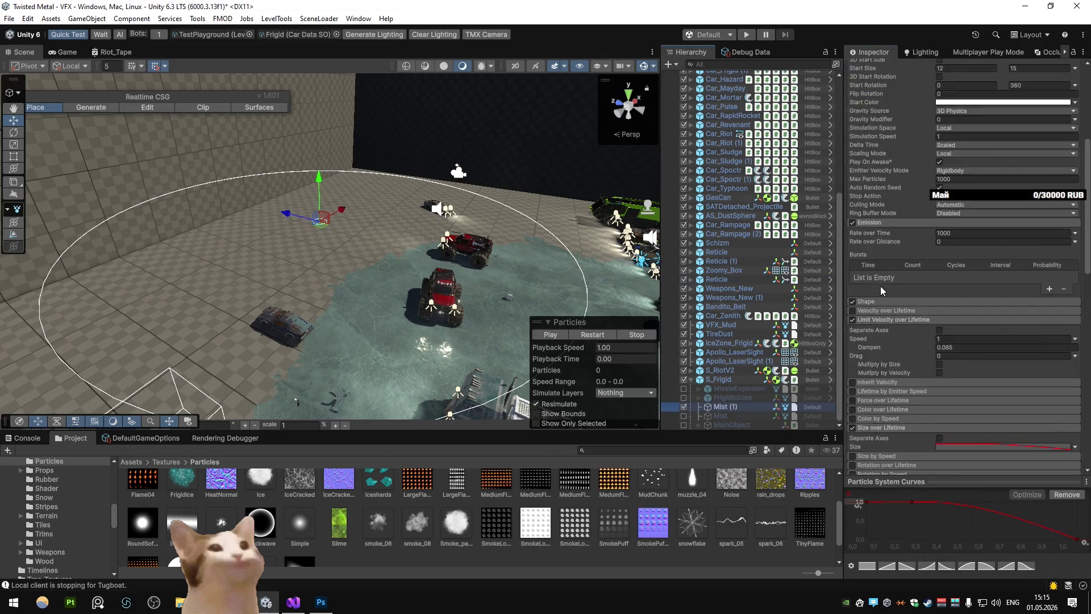
pyautogui.scroll(-8, 881, 285)
pyautogui.scroll(4, 901, 229)
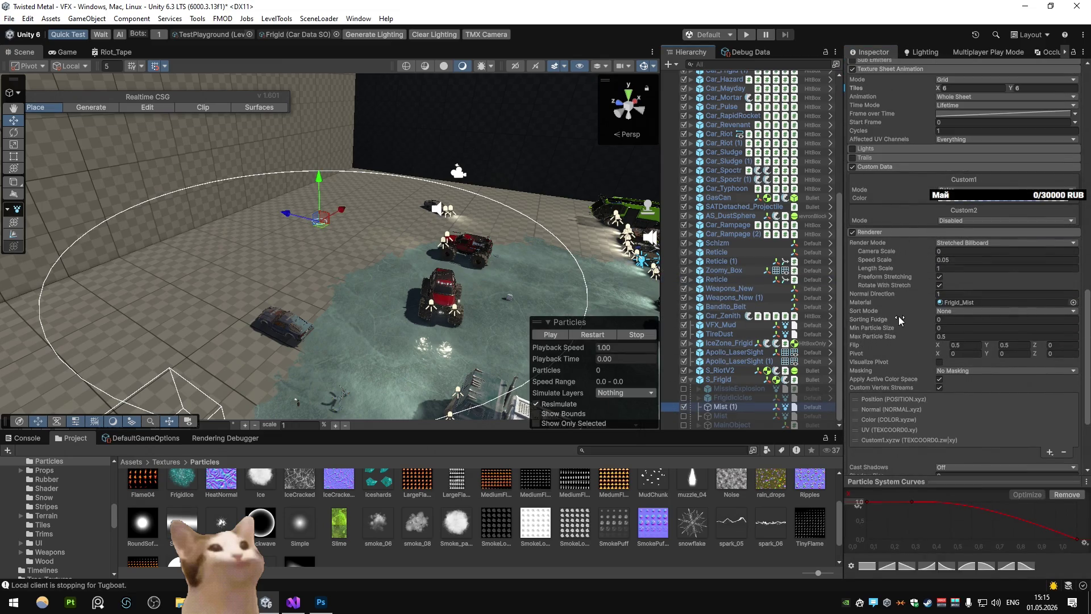
pyautogui.scroll(6, 909, 262)
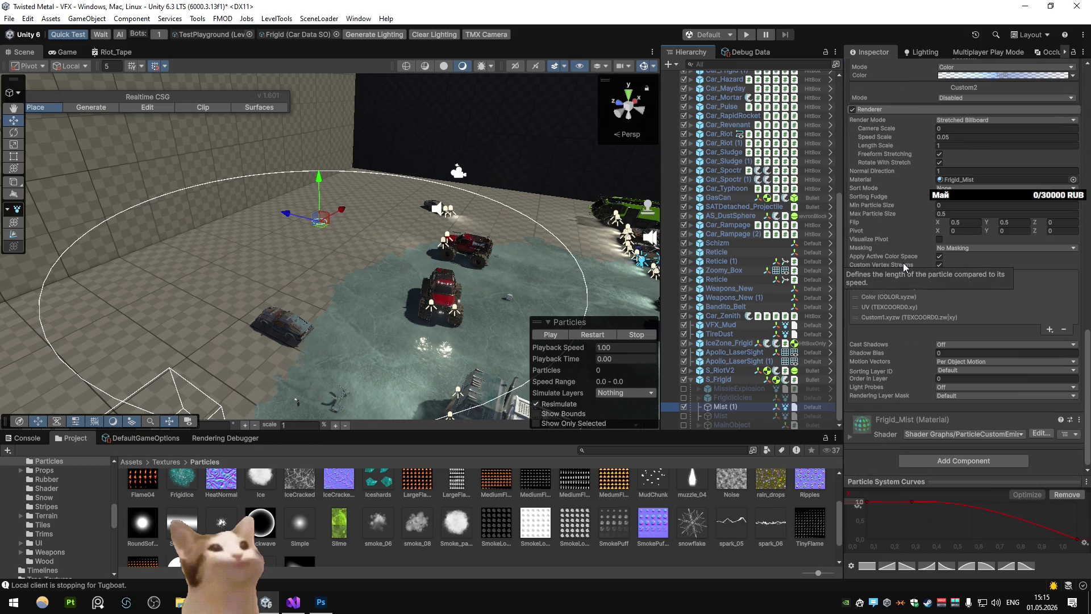
pyautogui.rightClick(859, 275)
pyautogui.click(862, 274)
pyautogui.rightClick(878, 260)
pyautogui.click(882, 286)
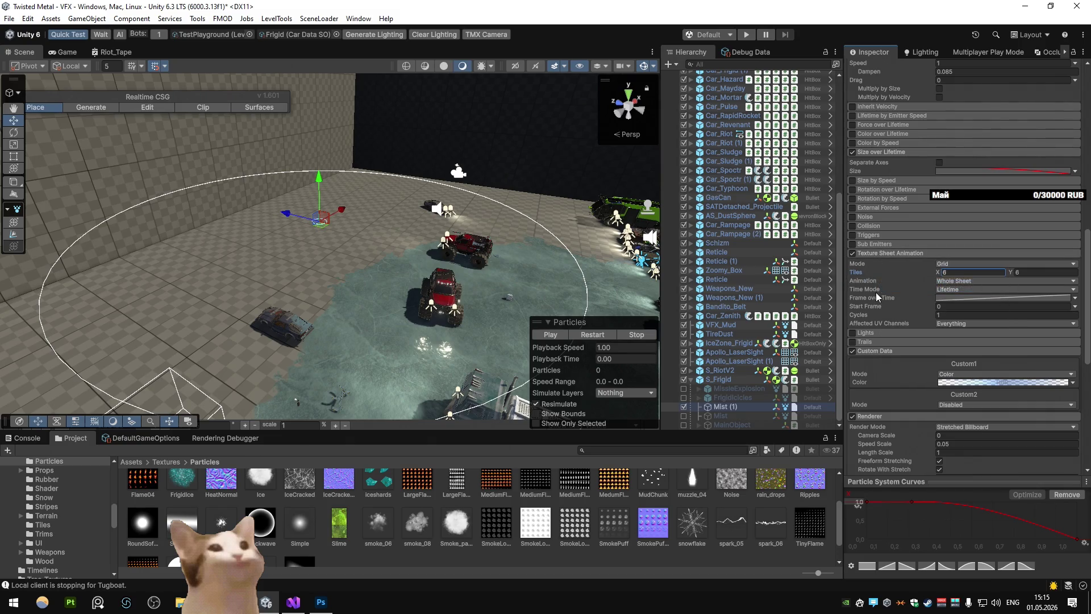
# Check the Custom Data module's original value in S_Frigid, then start a play test
pyautogui.scroll(-2, 878, 296)
pyautogui.rightClick(879, 289)
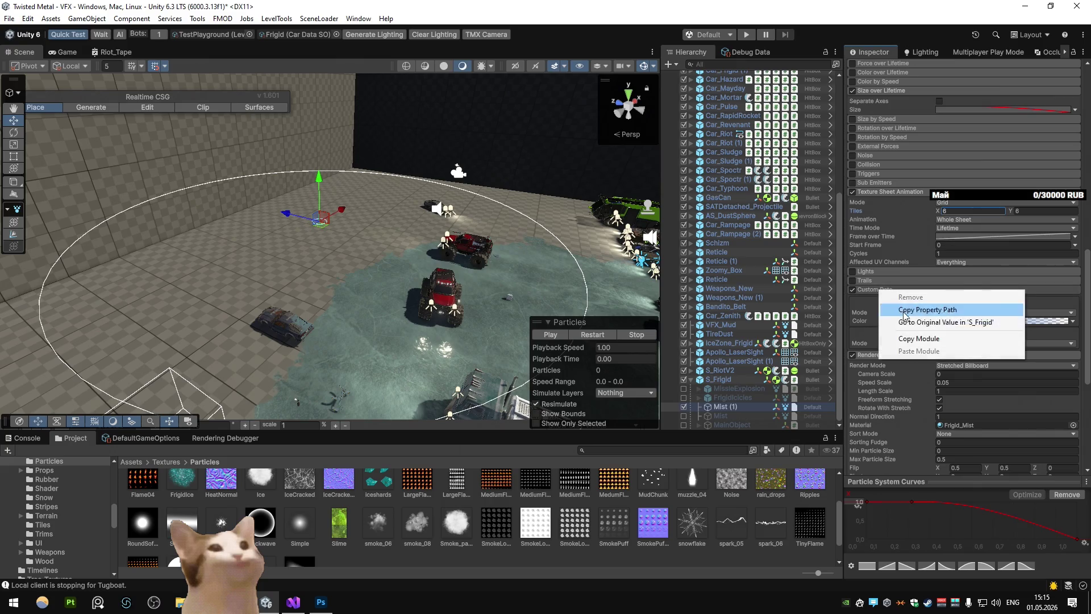
pyautogui.click(911, 322)
pyautogui.scroll(-3, 906, 306)
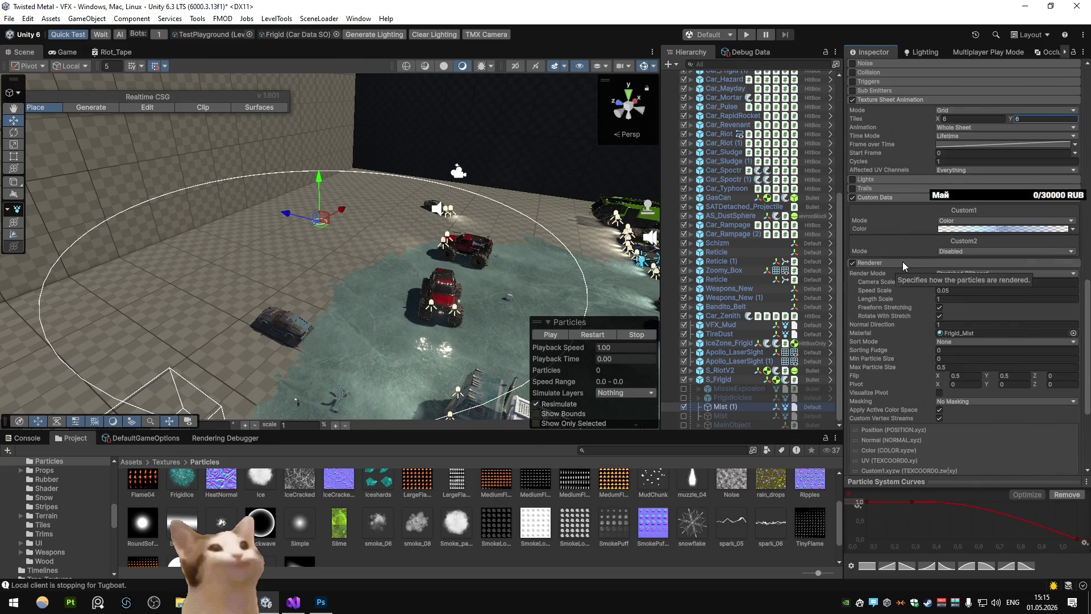
pyautogui.click(746, 34)
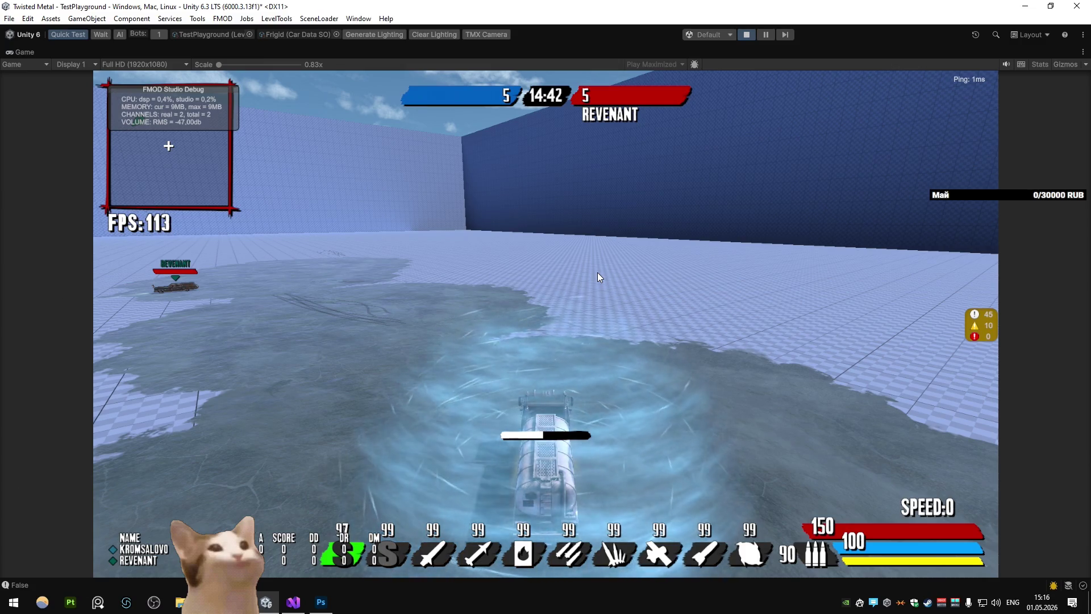
# Stop the play-mode test after watching the frost mist burst
pyautogui.click(746, 35)
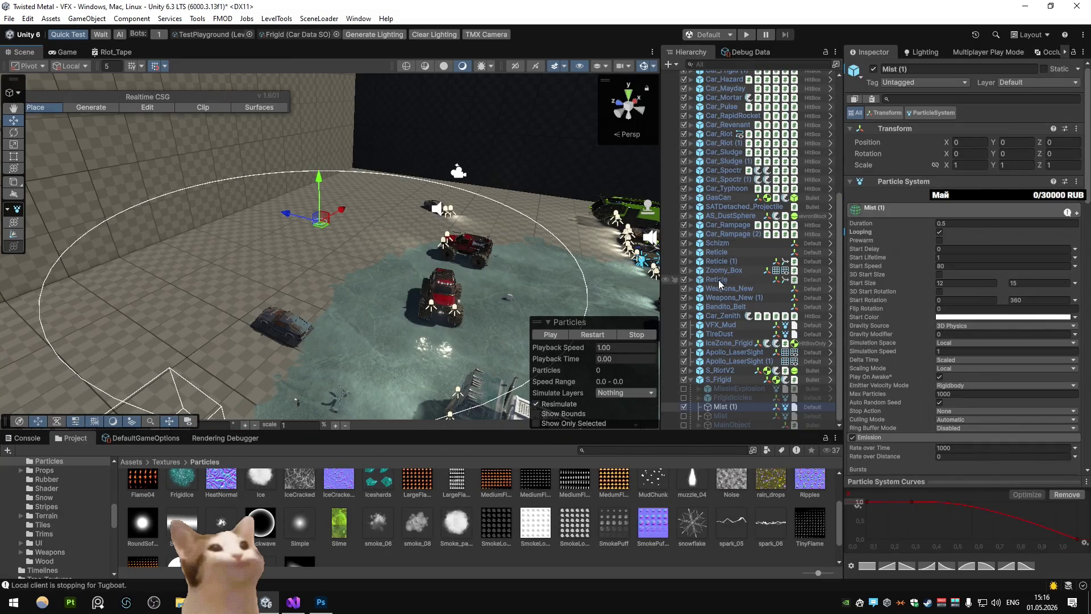
# Raise the Size over Lifetime end key to 1 and open the Custom Data colour gradient
pyautogui.click(551, 335)
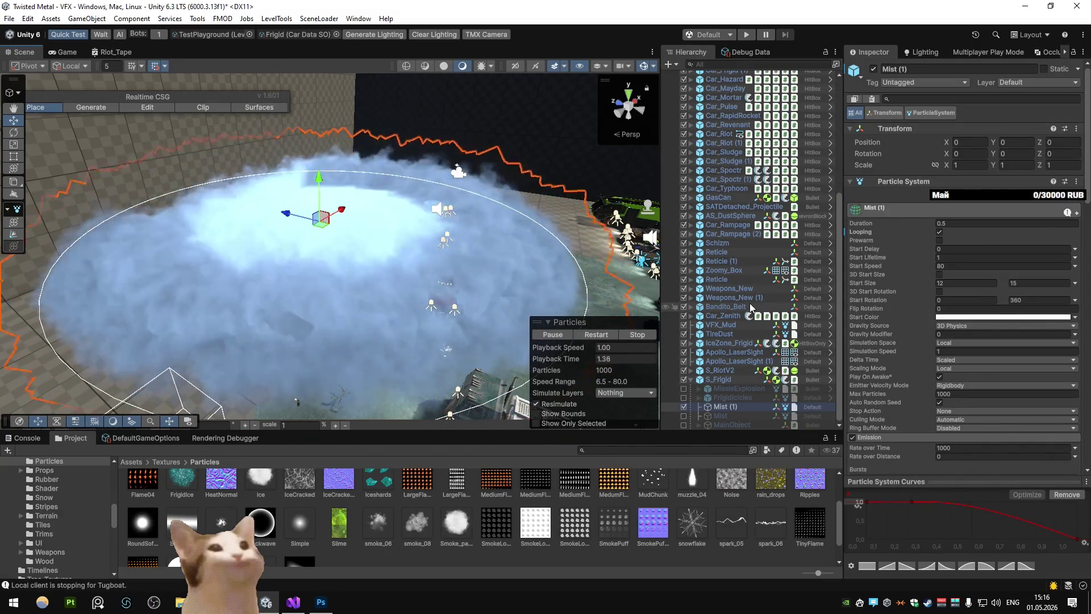
pyautogui.scroll(-5, 885, 341)
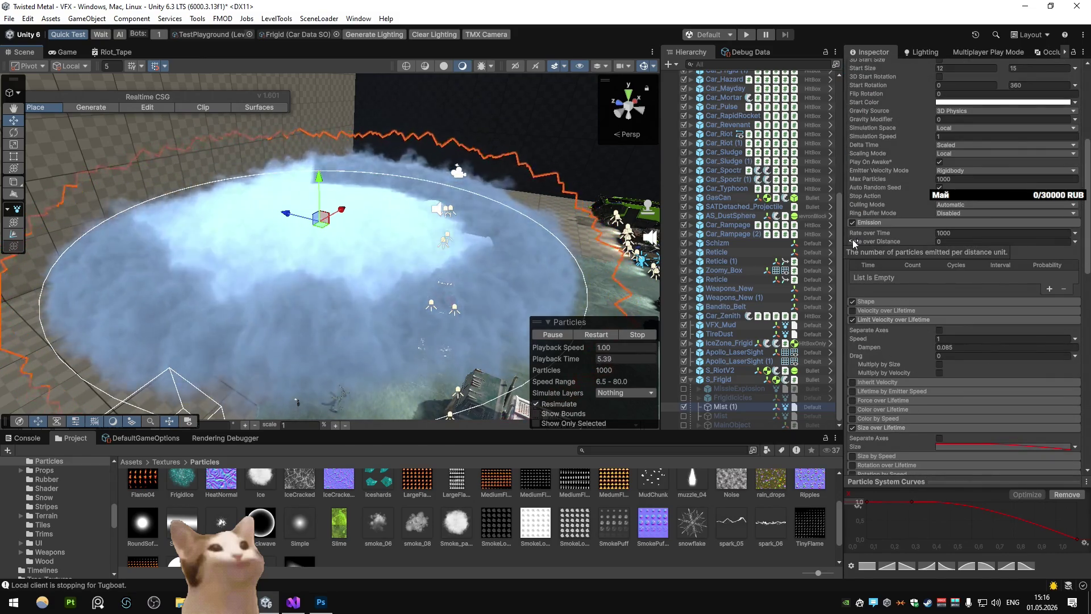
pyautogui.click(853, 302)
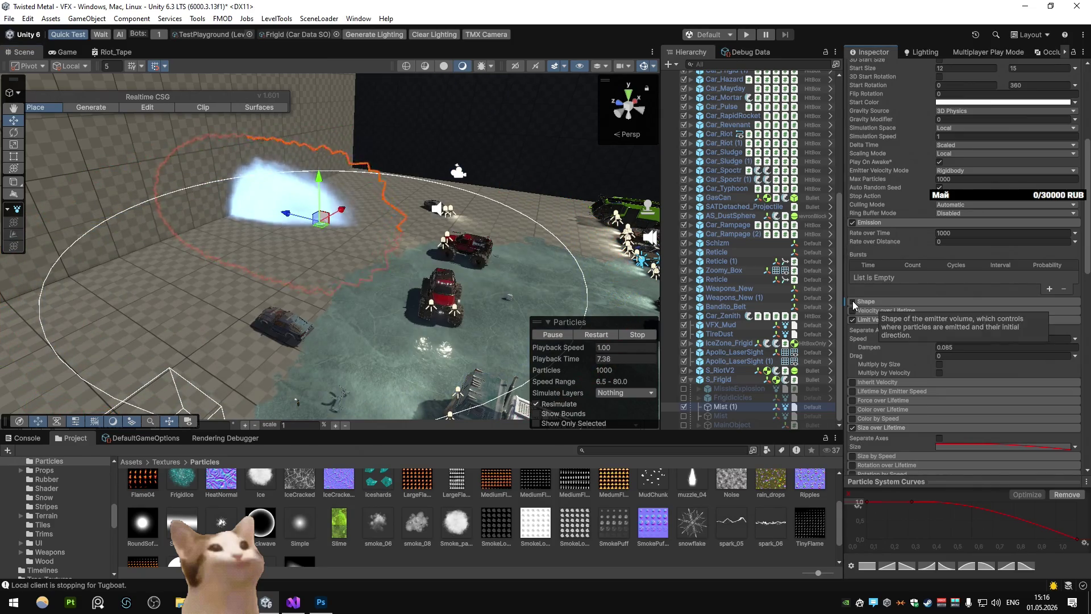
pyautogui.click(853, 302)
pyautogui.click(866, 302)
pyautogui.click(866, 301)
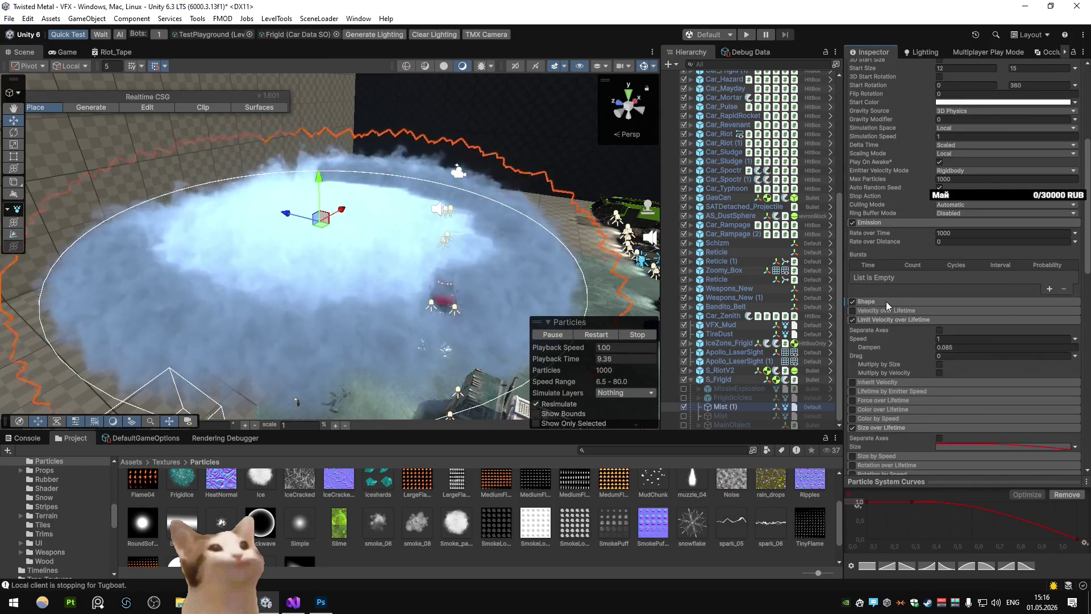
pyautogui.moveTo(1080, 539); pyautogui.dragTo(1076, 502)
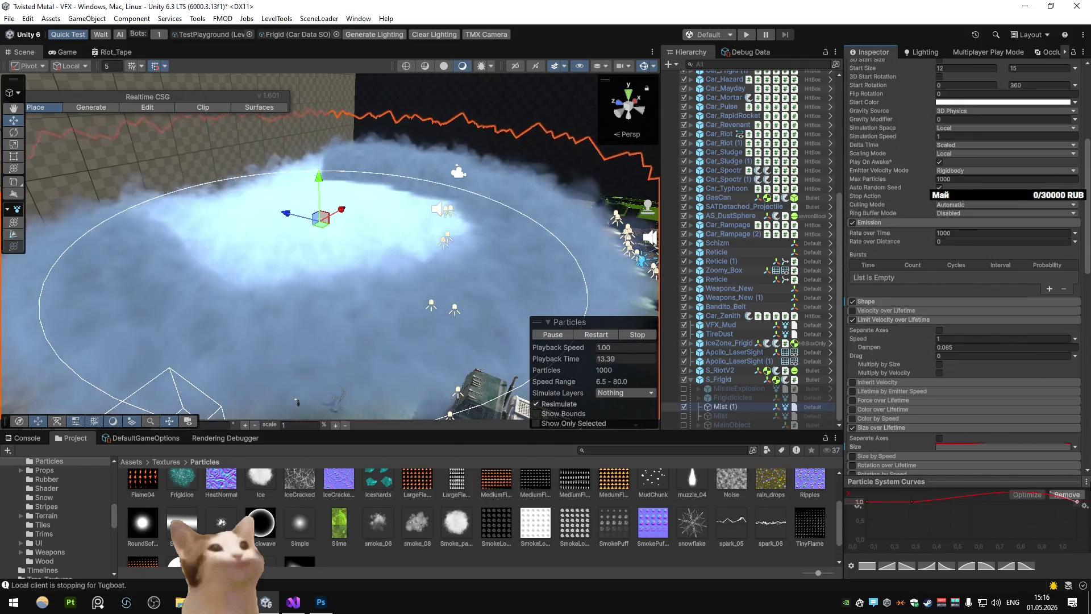
pyautogui.scroll(-8, 932, 394)
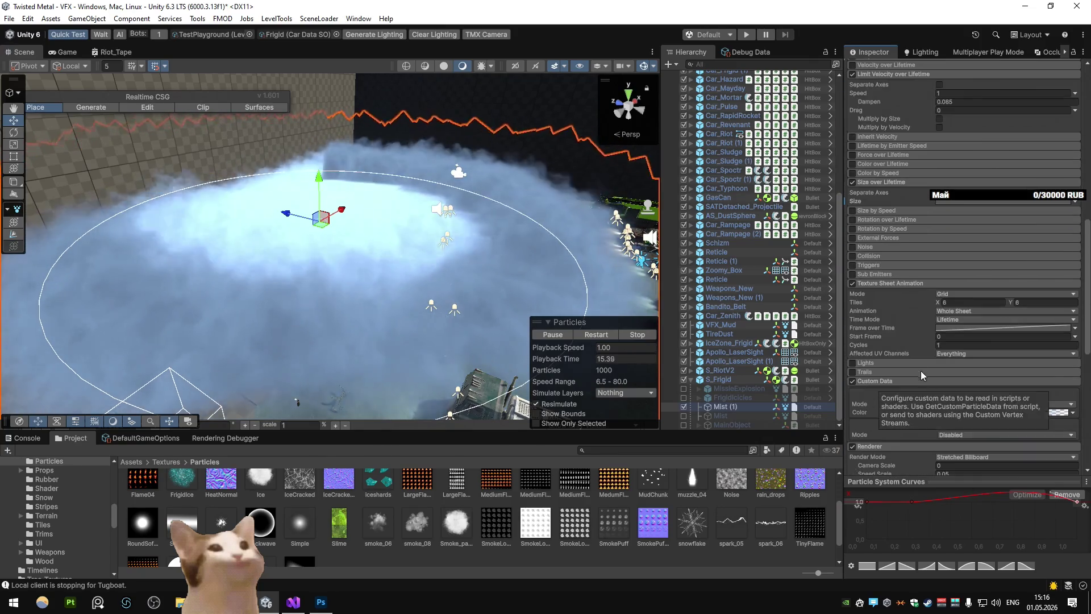
pyautogui.click(967, 412)
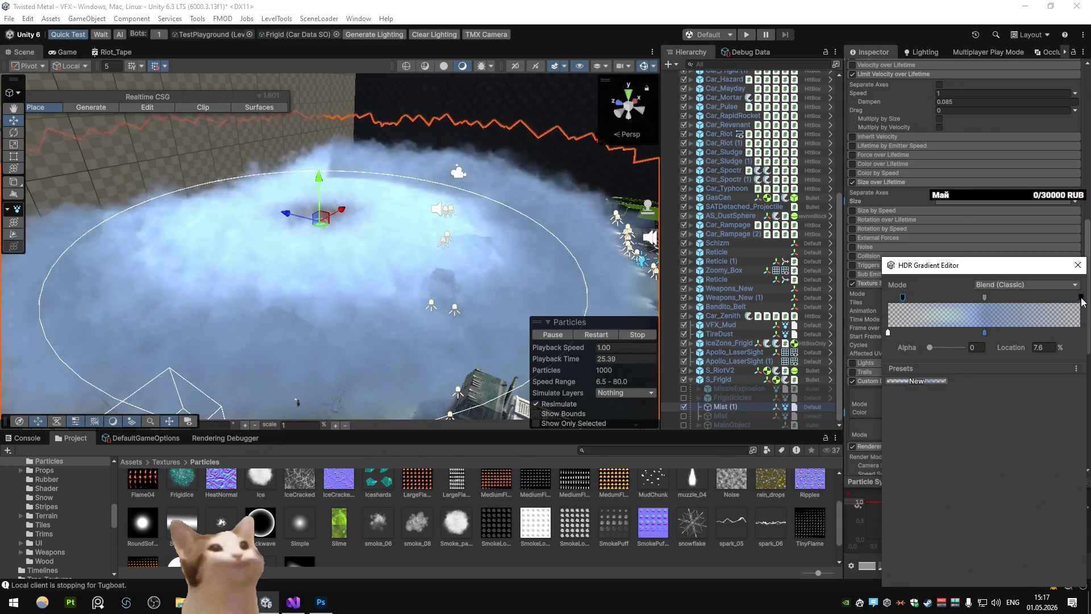
# Move the right alpha key to 71.2%, undo the middle-key move, and close the editor
pyautogui.moveTo(1042, 306); pyautogui.dragTo(1026, 309)
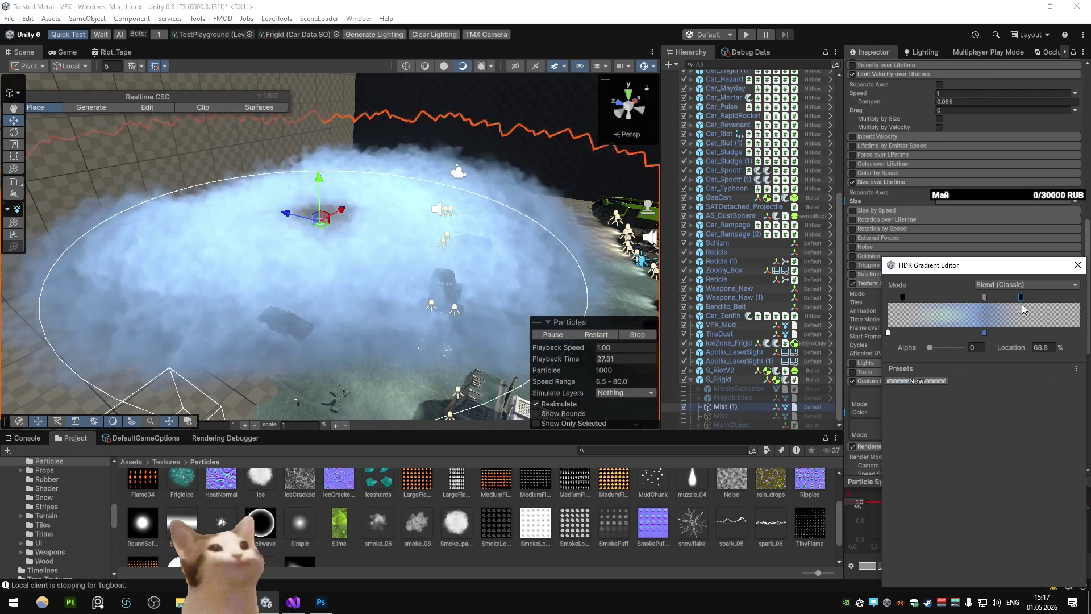
pyautogui.moveTo(984, 298)
pyautogui.mouseDown()
pyautogui.moveTo(922, 299)
pyautogui.moveTo(1001, 304)
pyautogui.moveTo(999, 318)
pyautogui.mouseUp()
pyautogui.hotkey('ctrl', 'z')
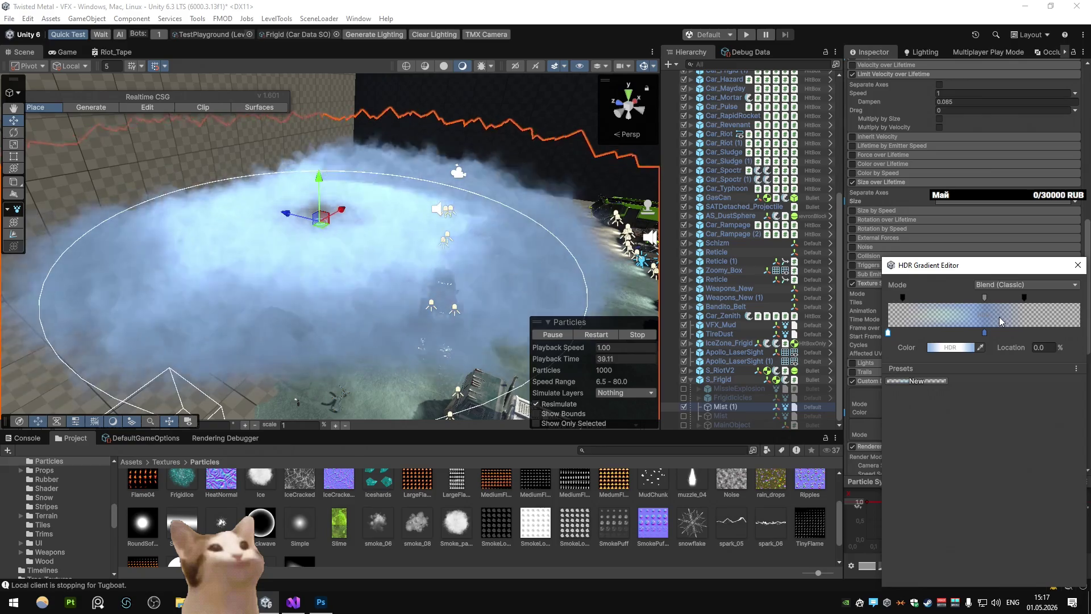
pyautogui.click(1078, 264)
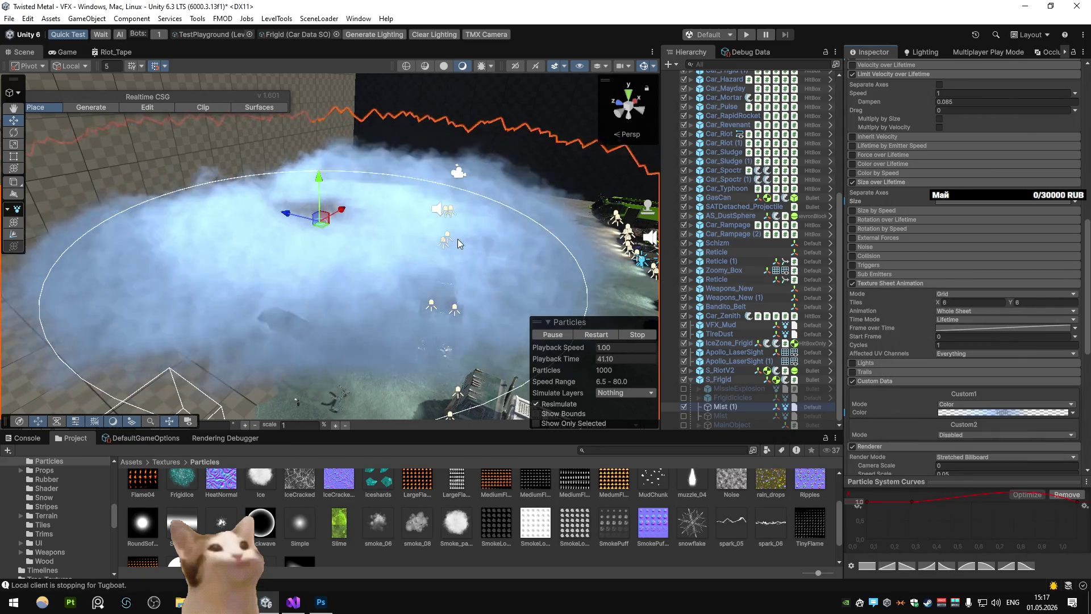
# Set the mist's Start Size range to 2–8 and restart the particle preview
pyautogui.moveTo(458, 239); pyautogui.dragTo(401, 234)
pyautogui.scroll(-3, 360, 235)
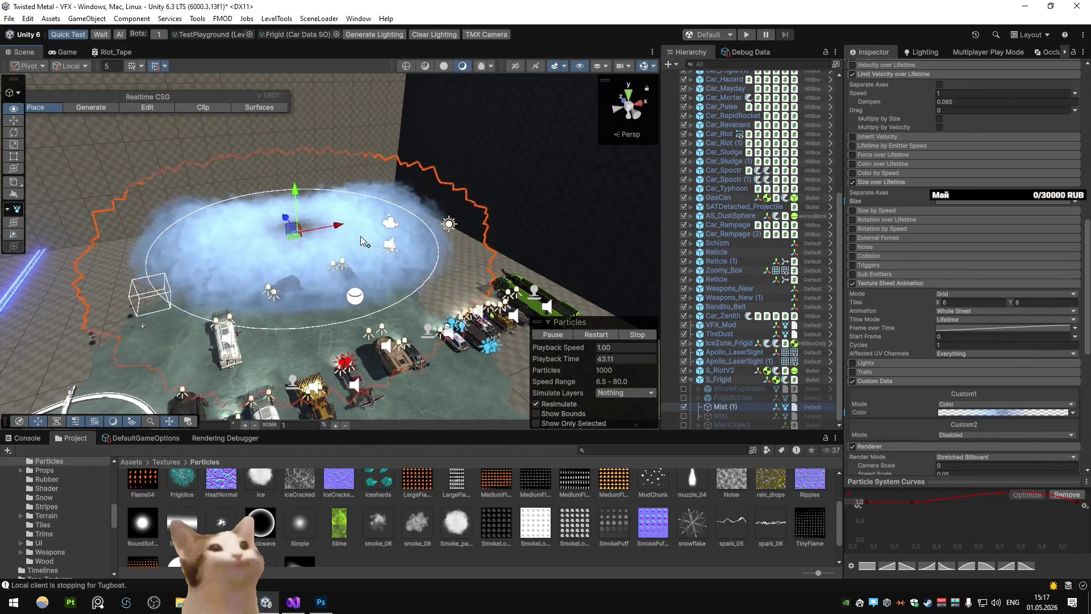
pyautogui.scroll(3, 418, 237)
pyautogui.scroll(1, 419, 238)
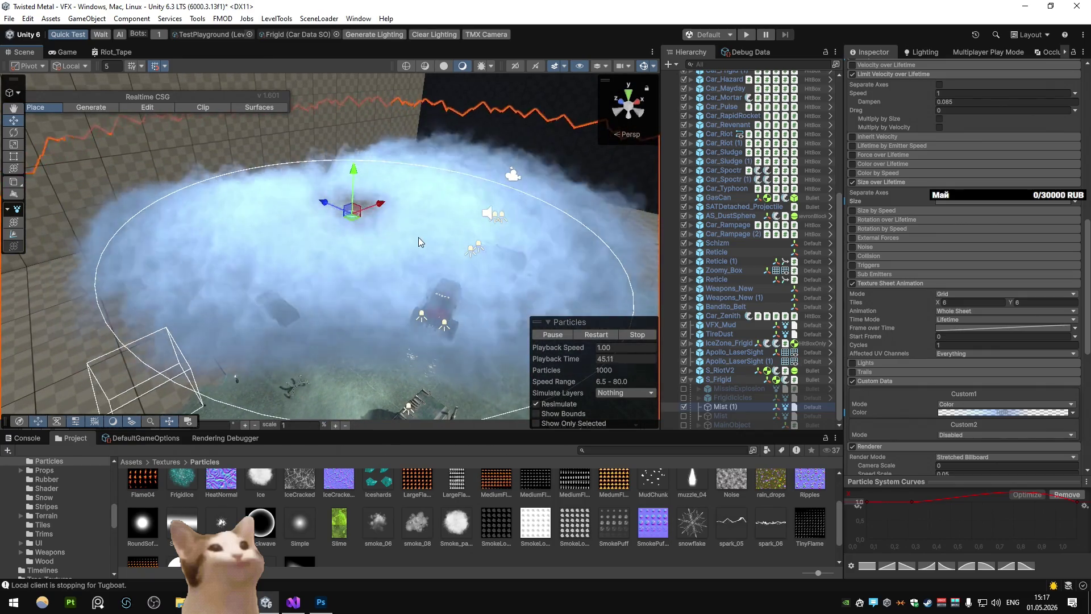
pyautogui.scroll(15, 987, 284)
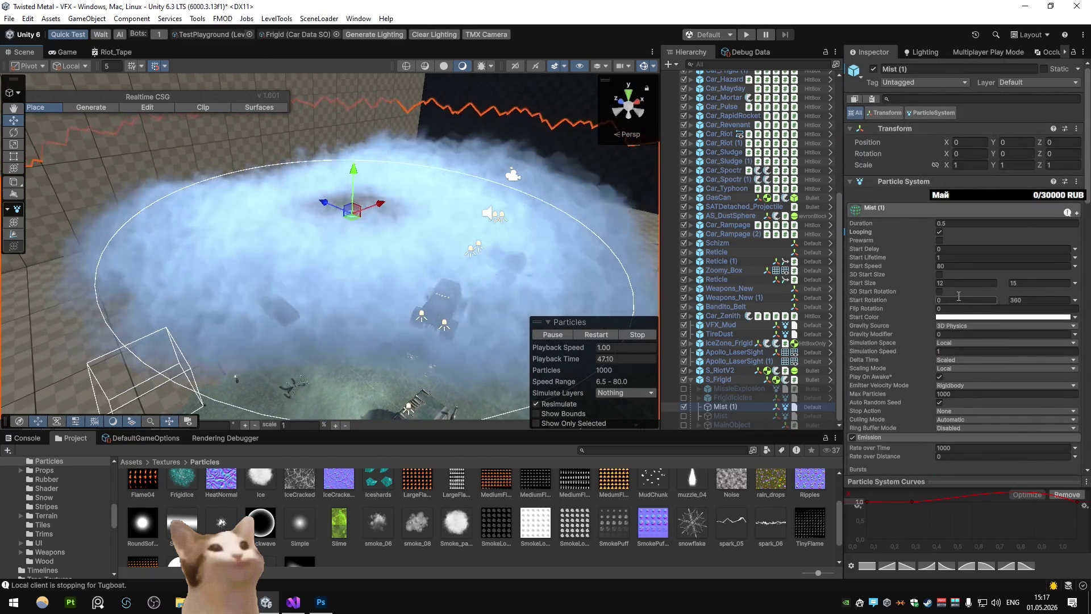
pyautogui.click(987, 283)
pyautogui.write('4')
pyautogui.click(1034, 283)
pyautogui.write('8')
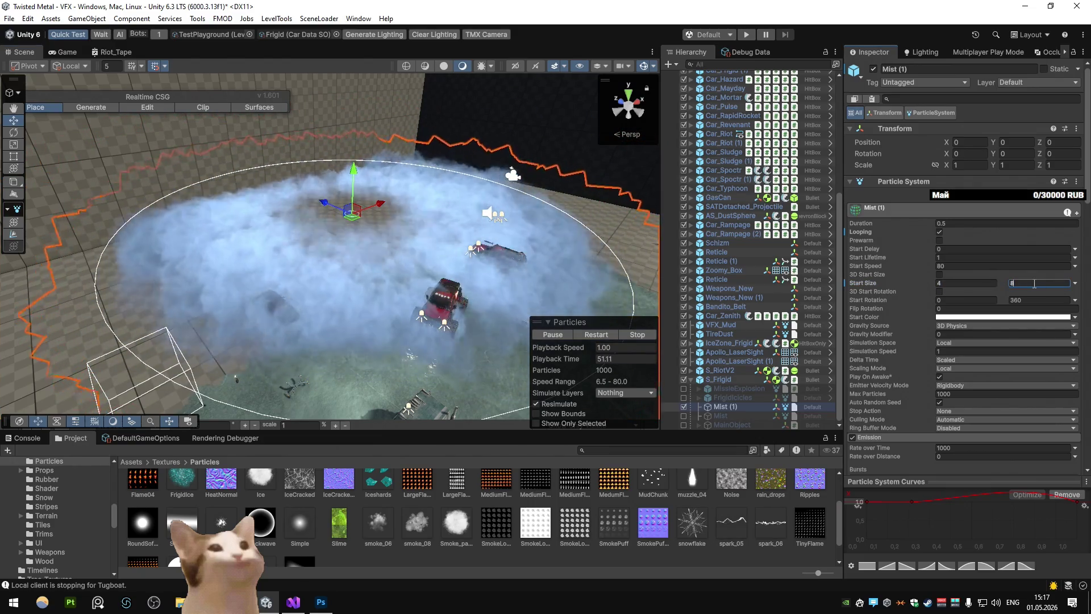
pyautogui.click(978, 283)
pyautogui.write('8')
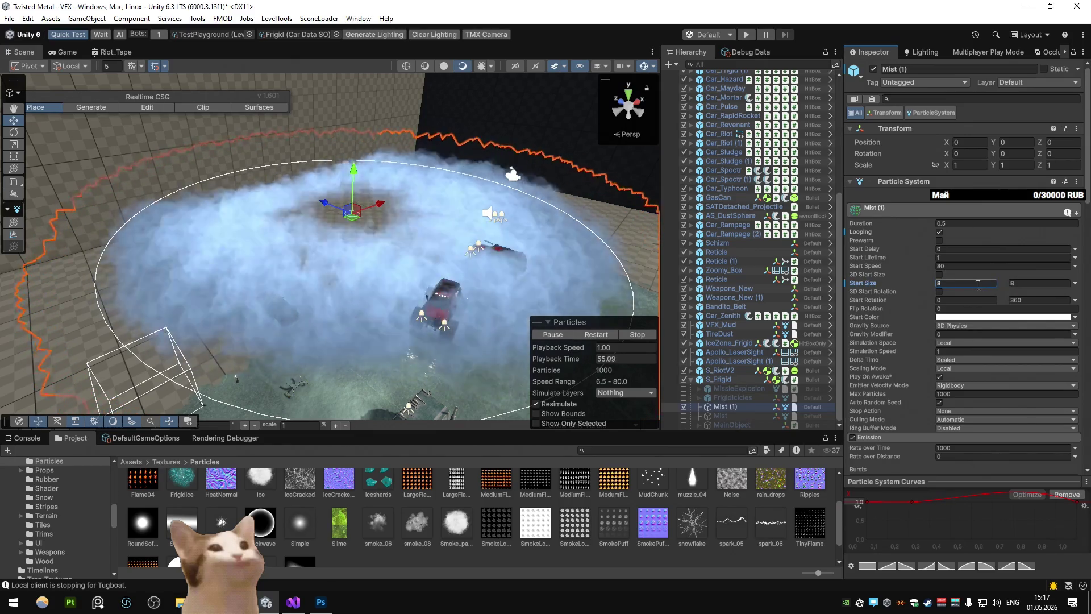
pyautogui.write('4')
pyautogui.press('BackSpace')
pyautogui.press('BackSpace')
pyautogui.write('2')
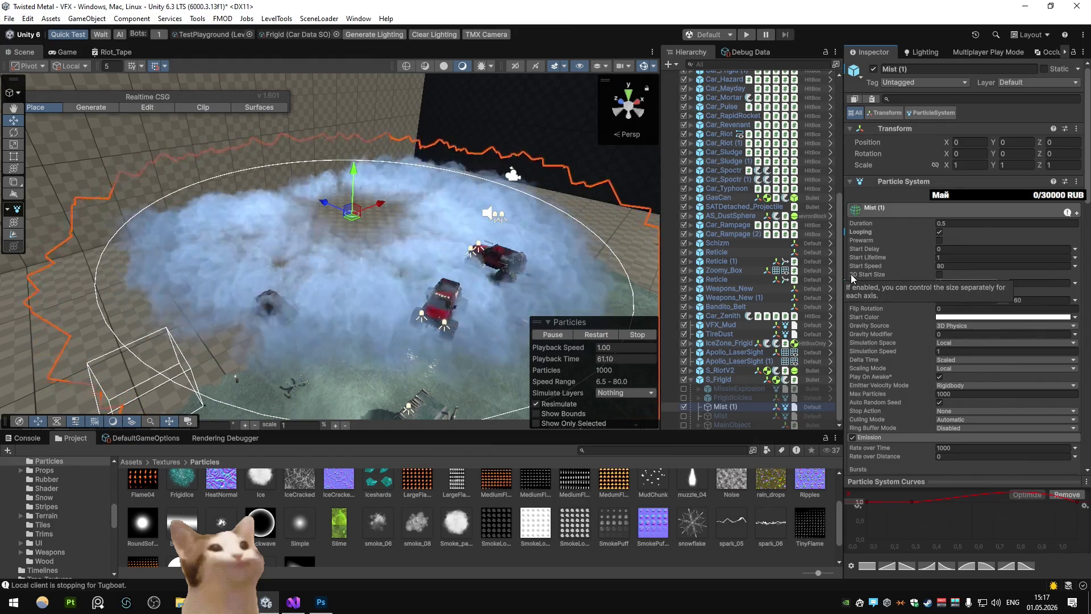
pyautogui.click(601, 335)
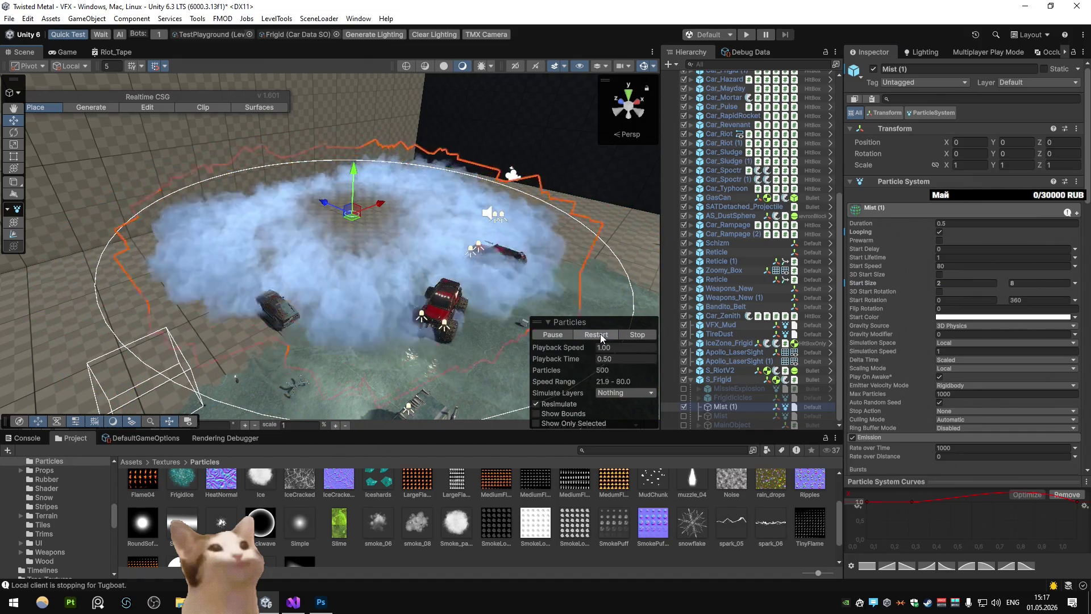
# Raise Emission Rate over Time to 2000 and replay the mist preview
pyautogui.scroll(-3, 931, 312)
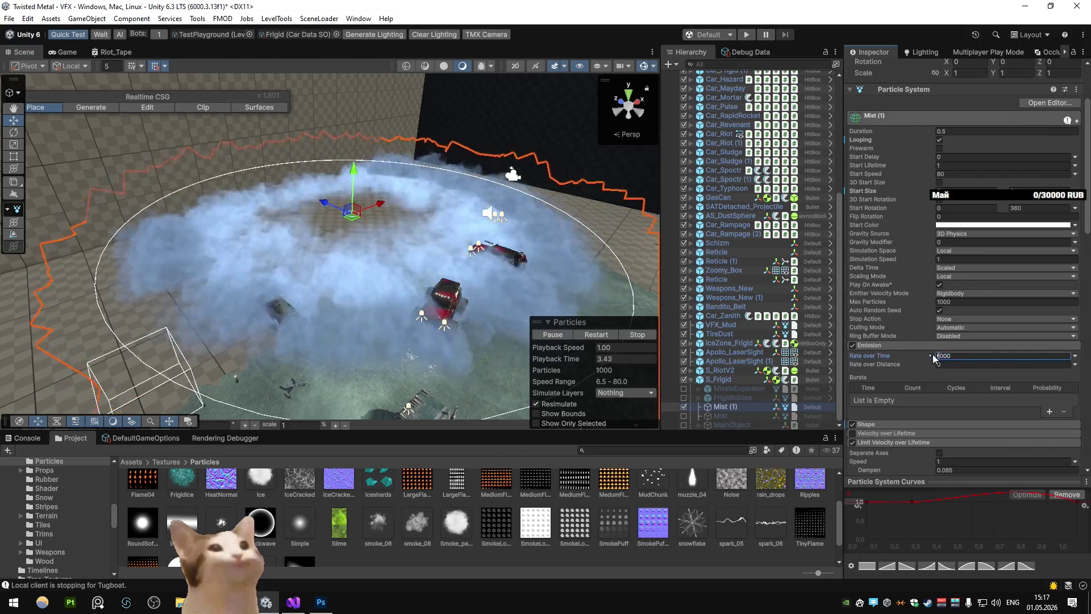
pyautogui.write('2')
pyautogui.click(597, 334)
pyautogui.click(598, 332)
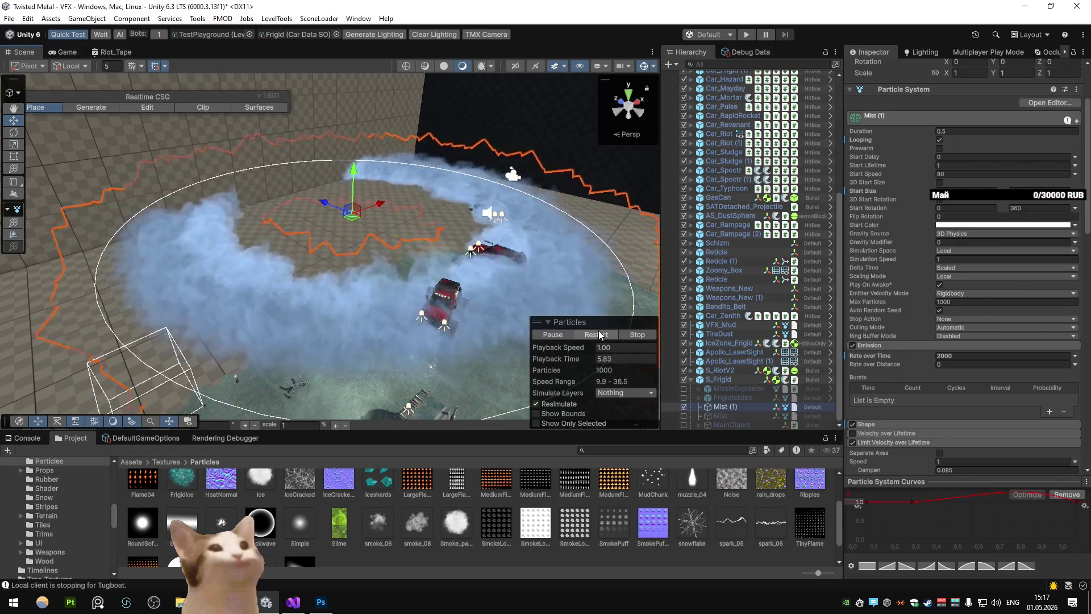
pyautogui.click(599, 334)
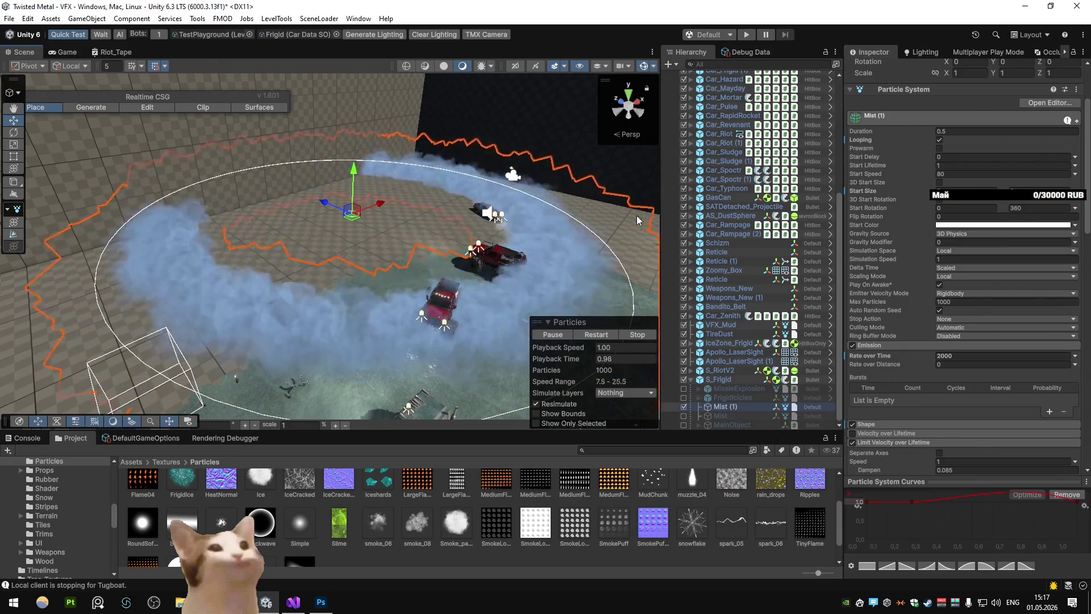
pyautogui.rightClick(894, 91)
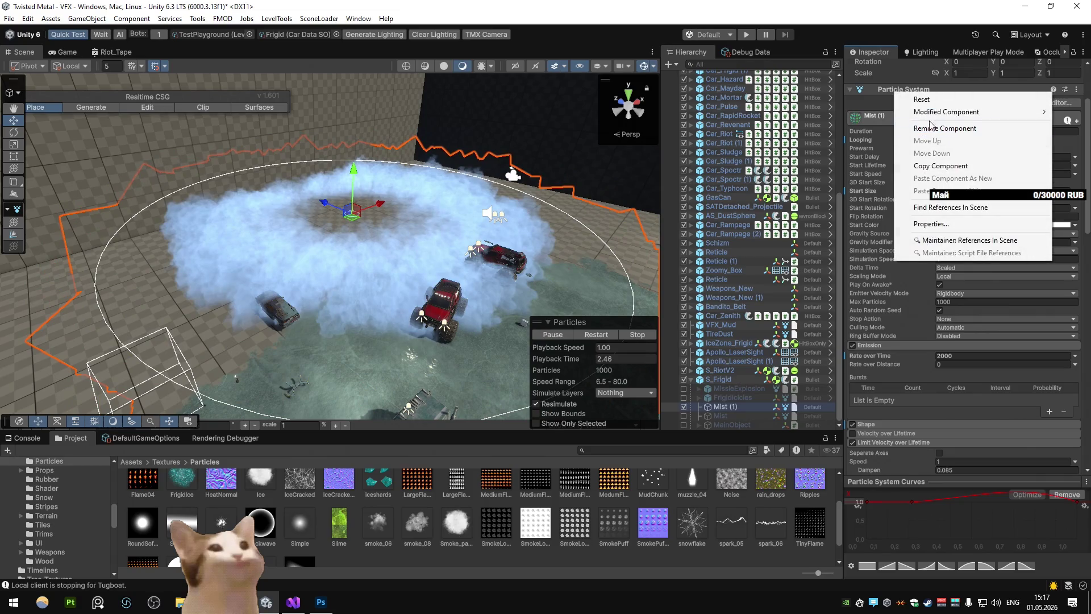
# Set Emission Rate over Time back to 1000
pyautogui.moveTo(913, 113)
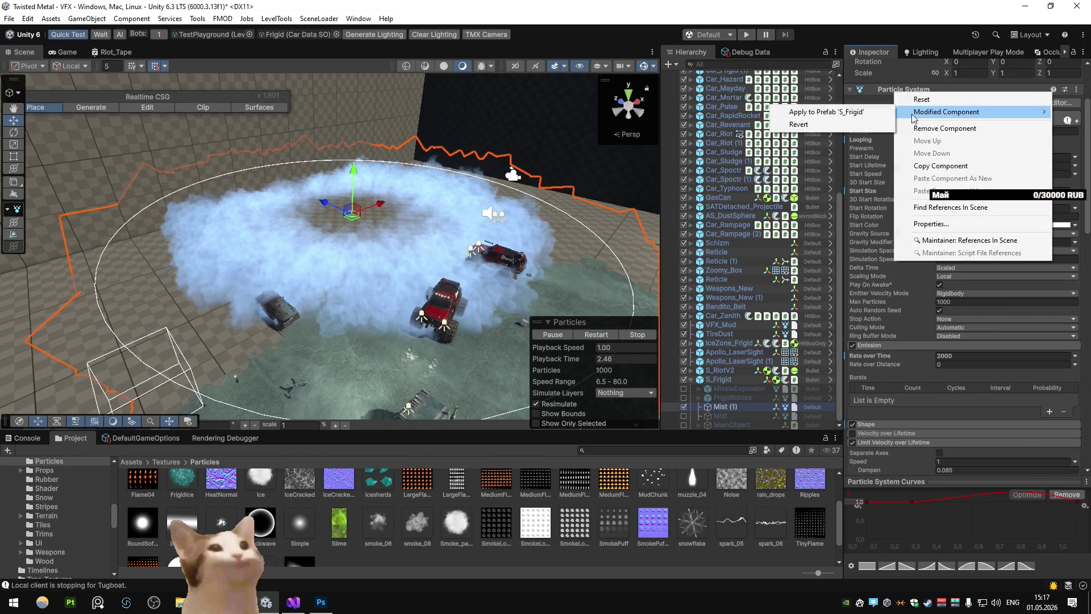
pyautogui.click(906, 273)
pyautogui.click(941, 357)
pyautogui.write('1000')
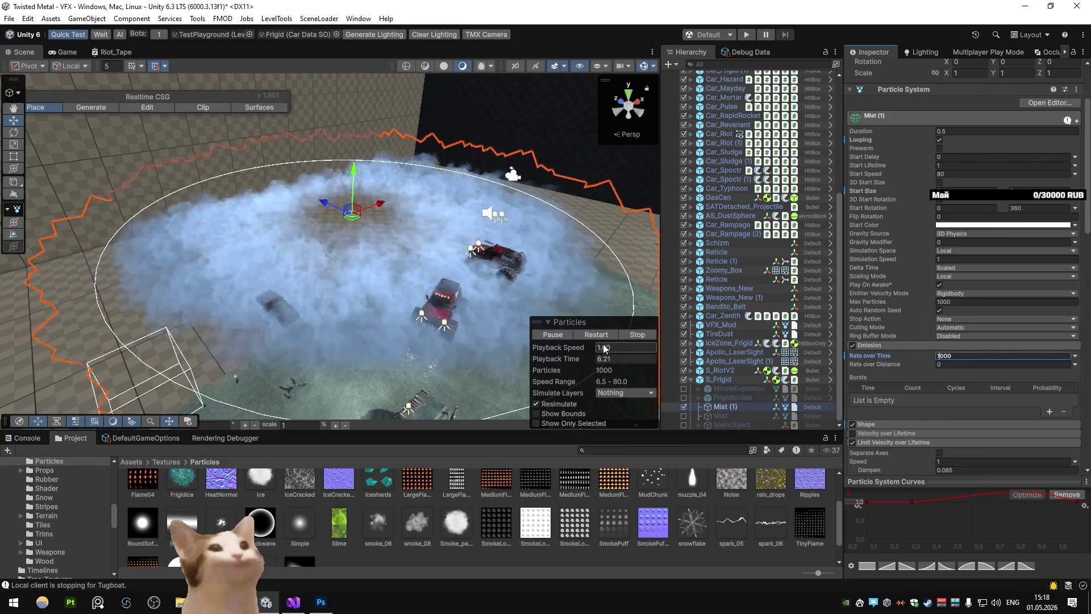
pyautogui.click(595, 331)
# Turn off Looping and replay the mist burst several times
pyautogui.scroll(5, 916, 202)
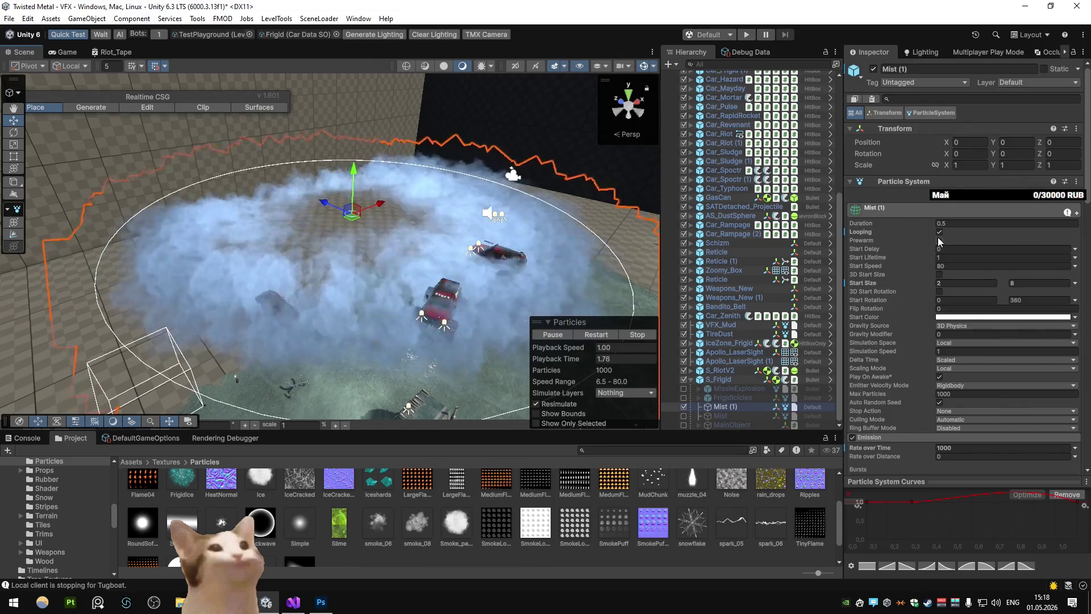
pyautogui.click(939, 232)
pyautogui.click(604, 334)
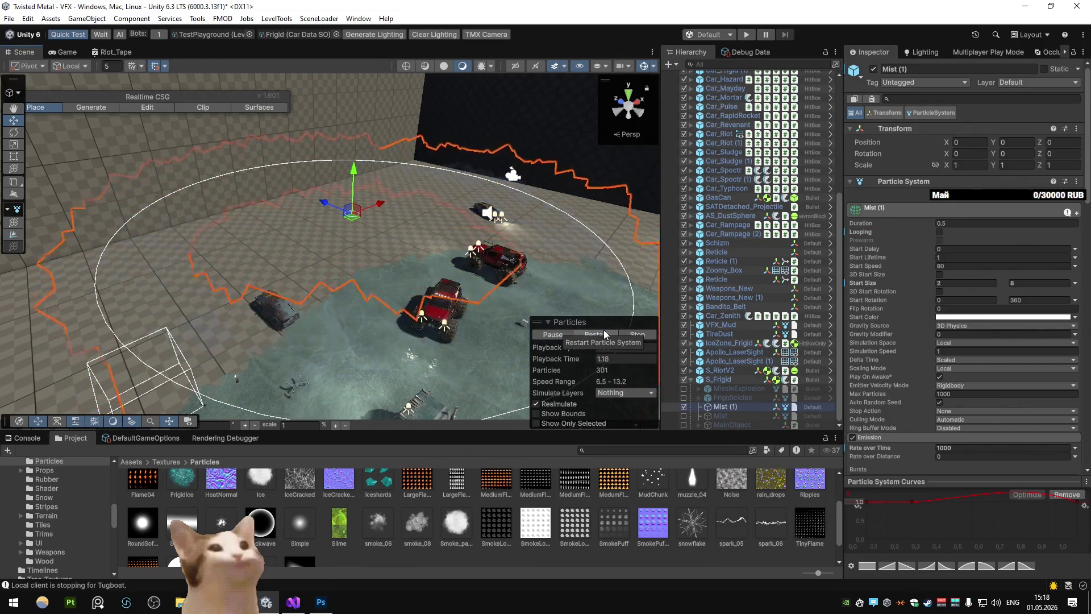
pyautogui.click(603, 332)
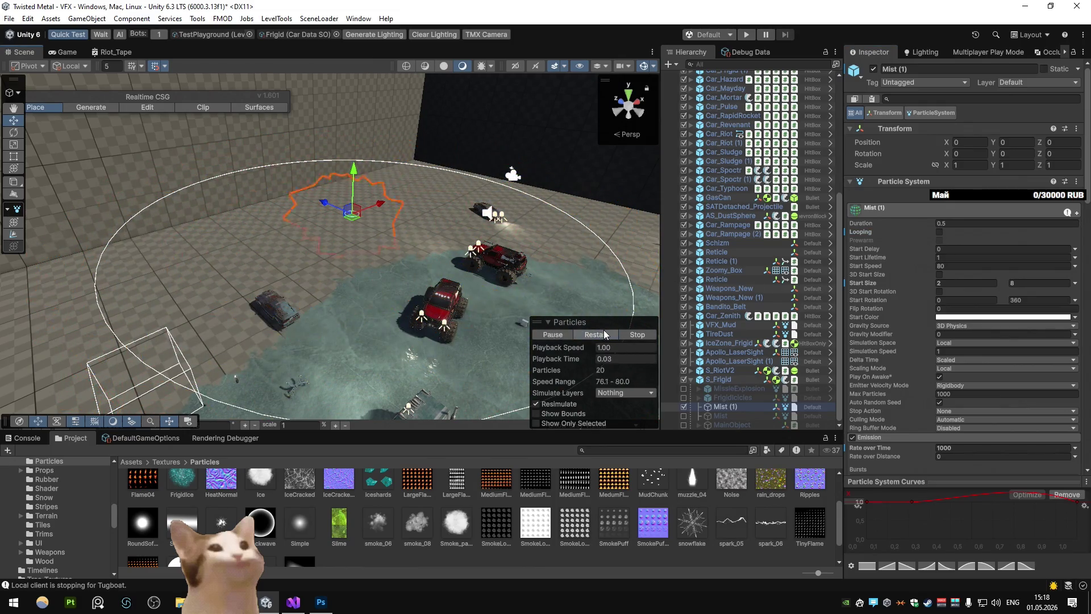
pyautogui.click(604, 334)
pyautogui.click(604, 334)
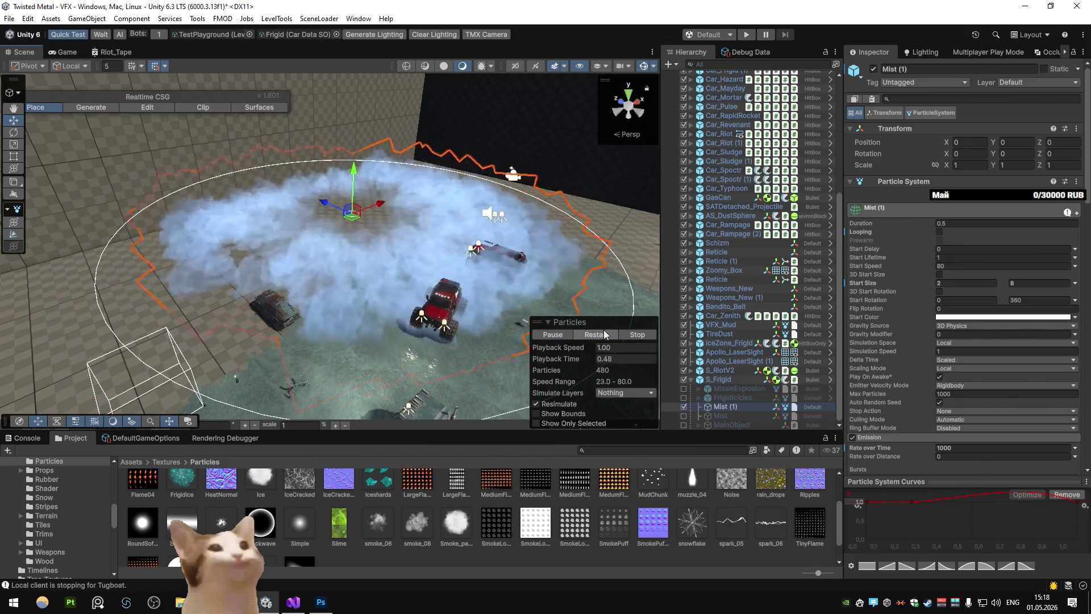
pyautogui.click(605, 334)
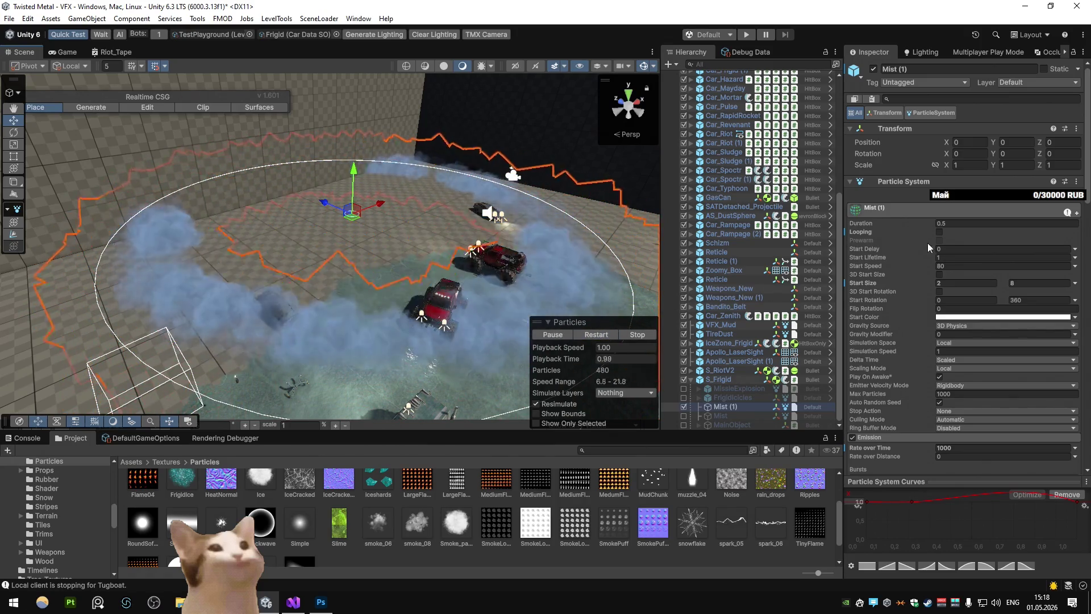
# Shorten the effect's Duration and replay the burst to check its timing
pyautogui.click(949, 224)
pyautogui.write('0.25')
pyautogui.click(591, 334)
pyautogui.click(590, 334)
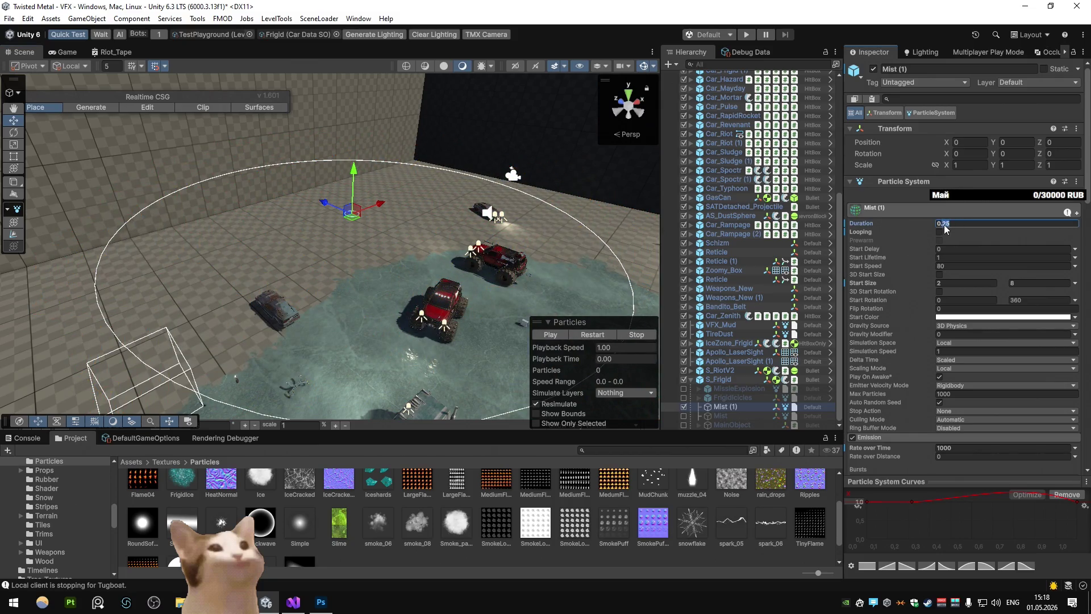
pyautogui.click(603, 334)
# Raise Rate over Time to 2000 and replay the burst
pyautogui.scroll(-5, 926, 319)
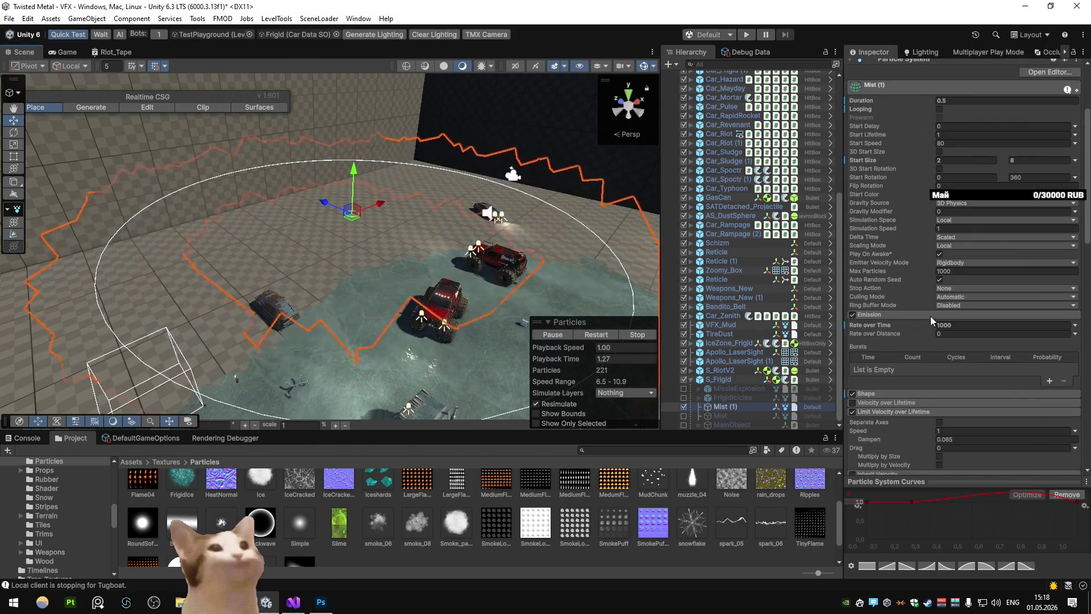
pyautogui.click(605, 334)
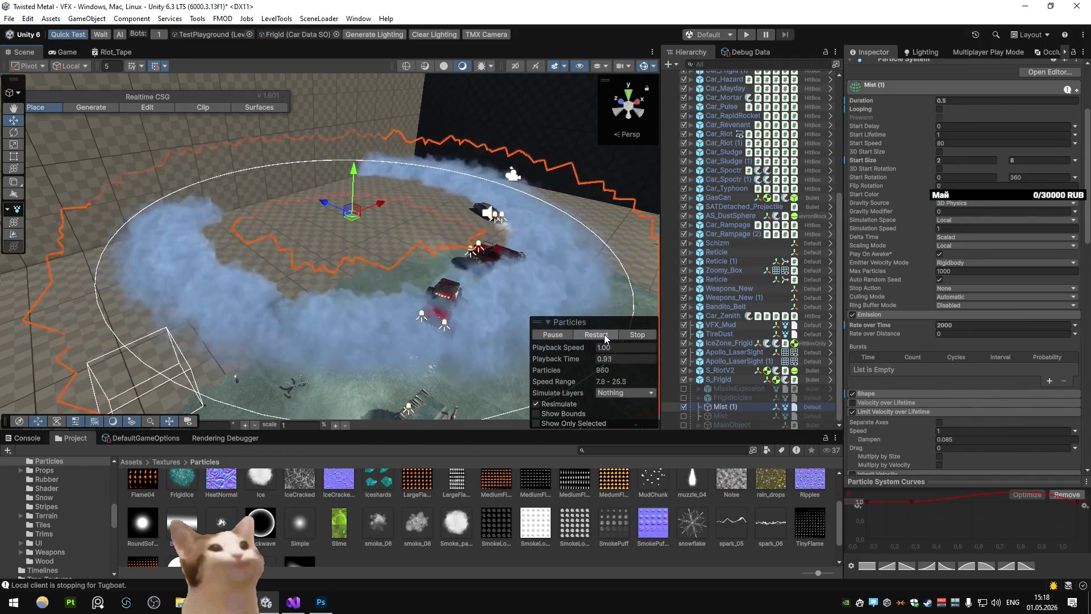
pyautogui.scroll(-10, 993, 318)
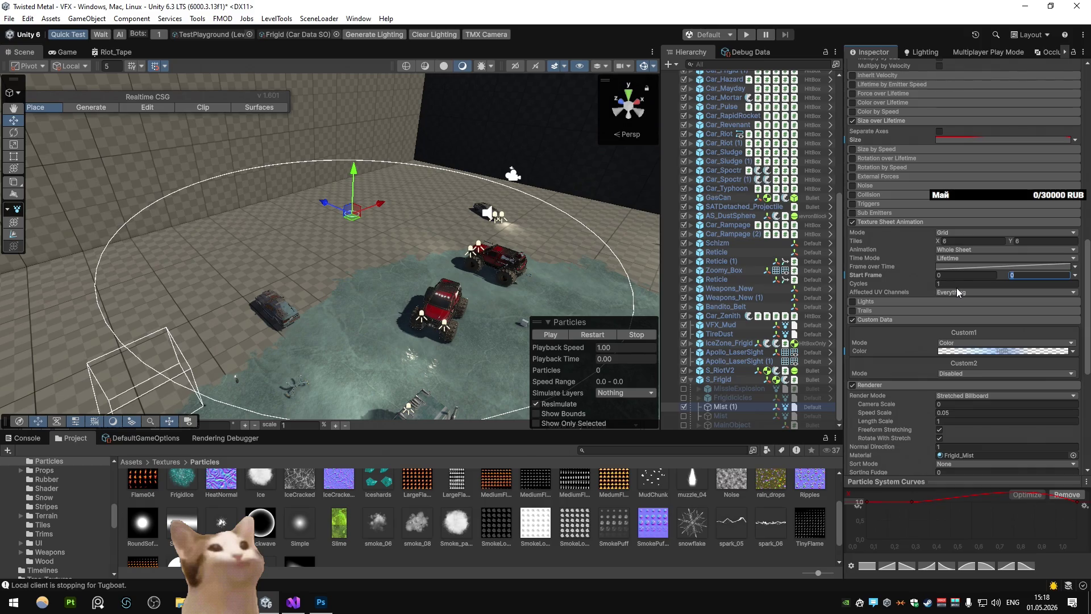
# Replay the mist burst, then pause and scrub back to inspect the frames
pyautogui.write('3')
pyautogui.click(594, 336)
pyautogui.click(593, 336)
pyautogui.click(593, 336)
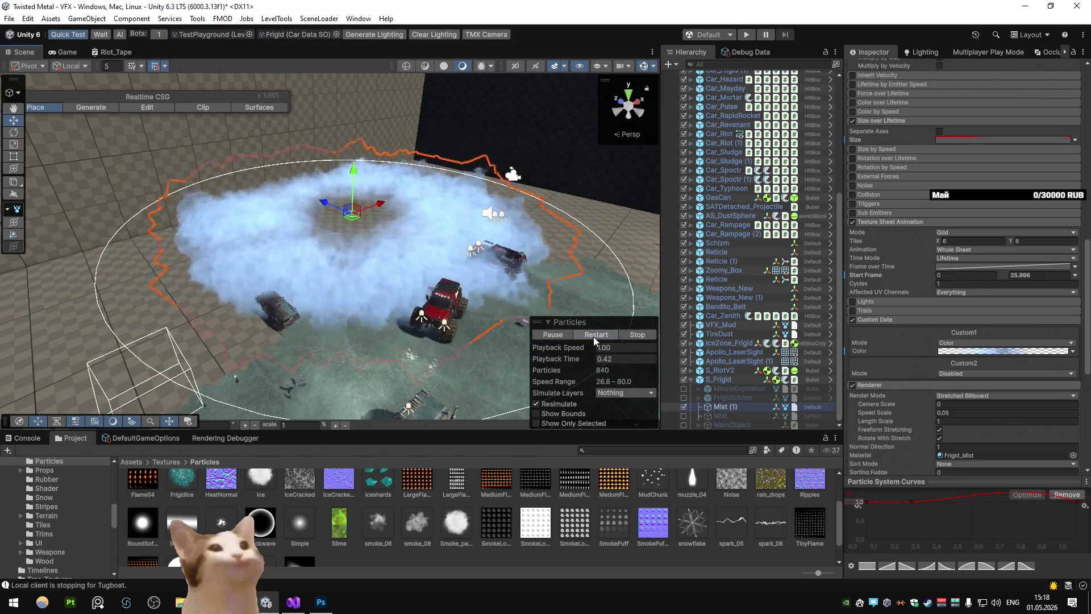
pyautogui.click(544, 334)
pyautogui.moveTo(565, 359)
pyautogui.mouseDown()
pyautogui.moveTo(370, 357)
pyautogui.moveTo(546, 357)
pyautogui.mouseUp()
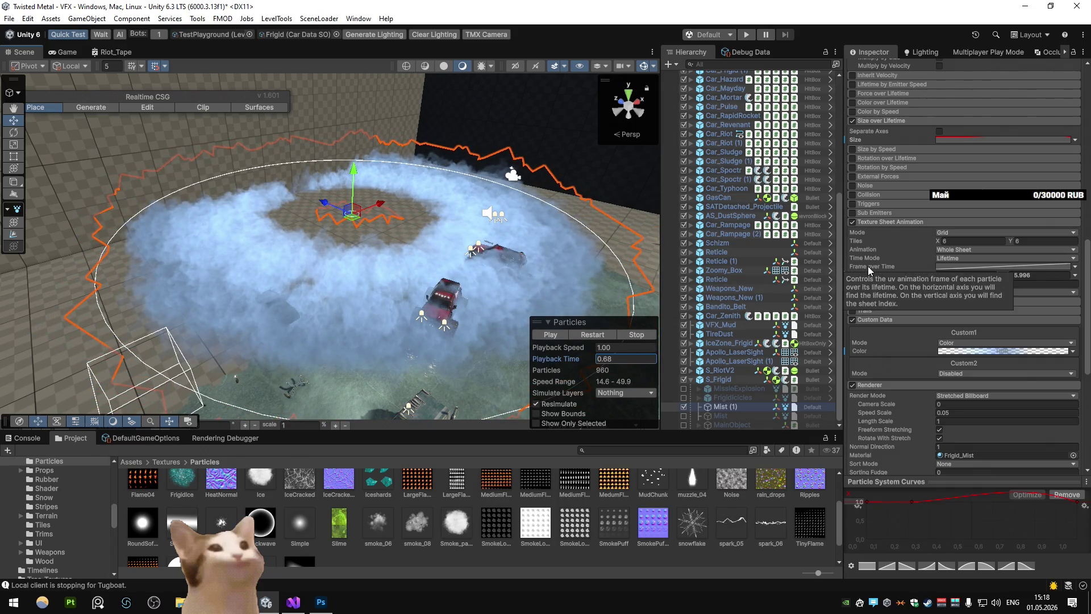
# Set Start Frame to Random Between Two Constants (0–35.996) and Time Mode to FPS 60
pyautogui.click(1074, 266)
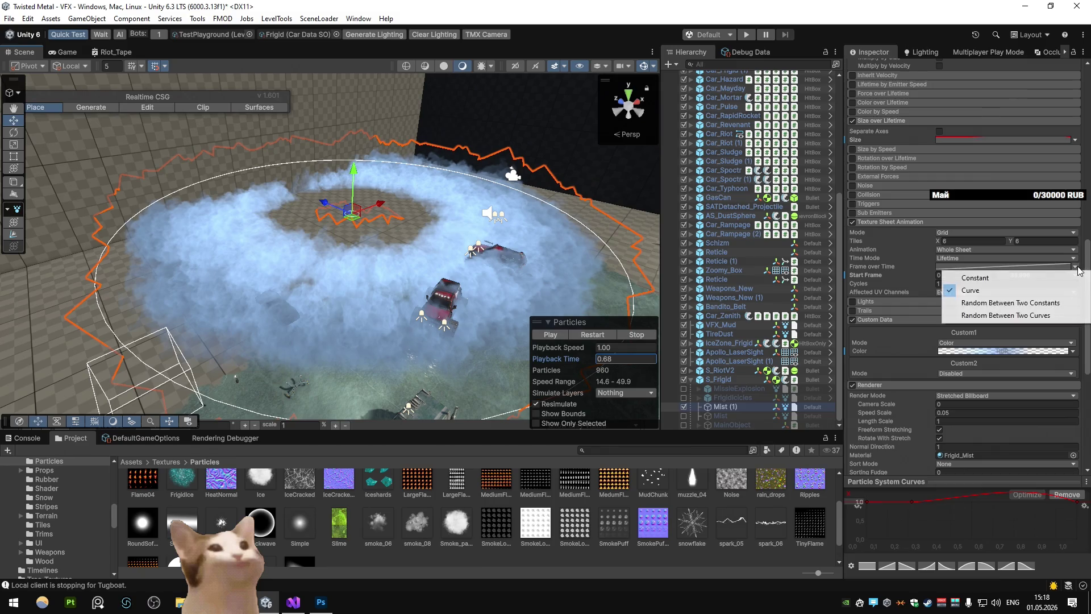
pyautogui.click(1010, 302)
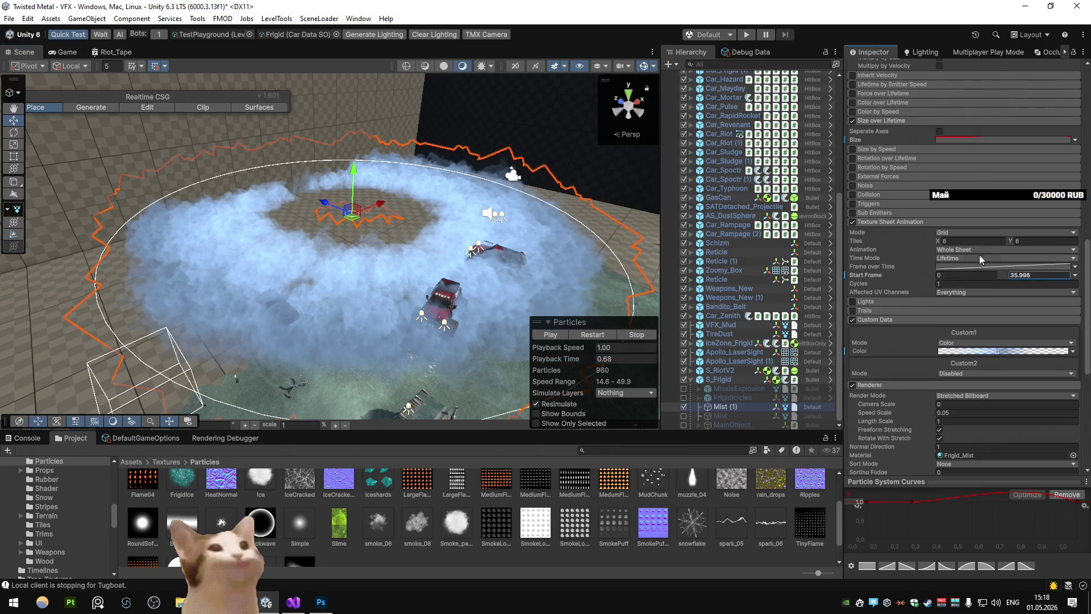
pyautogui.click(989, 297)
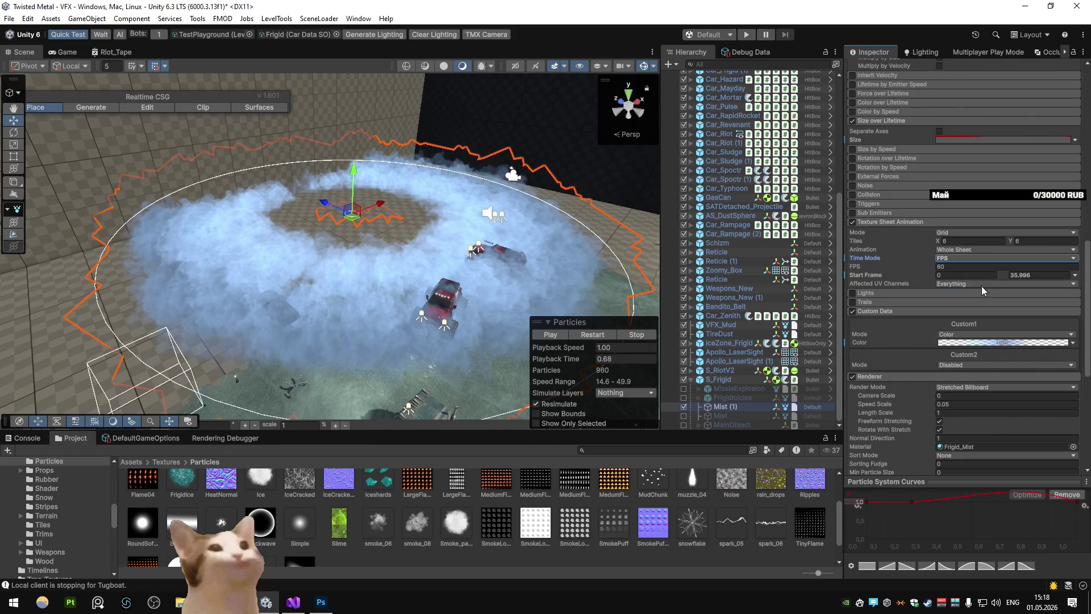
pyautogui.click(592, 335)
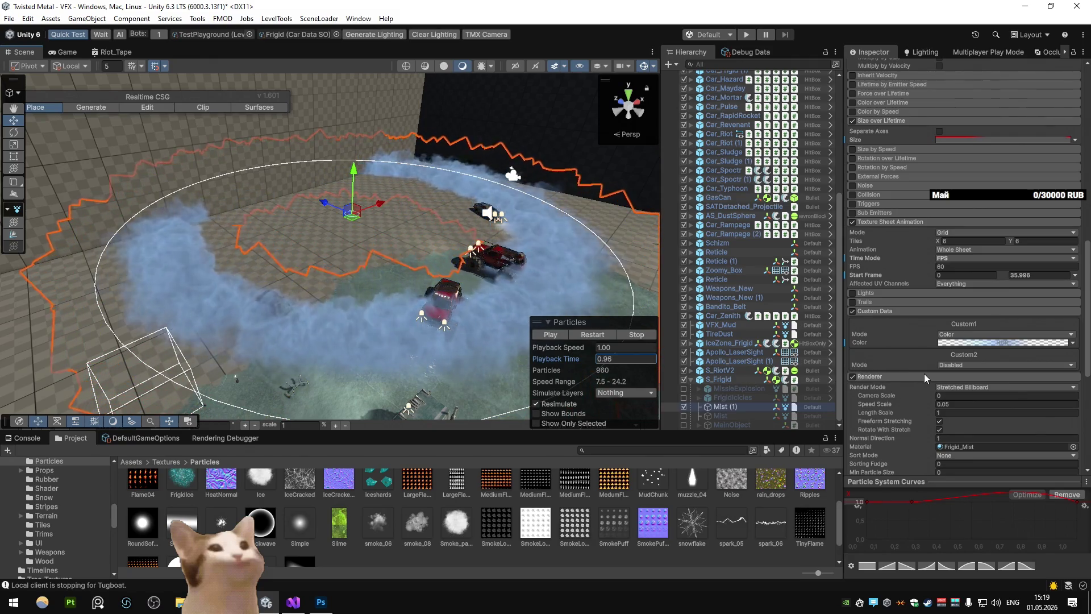
pyautogui.click(594, 335)
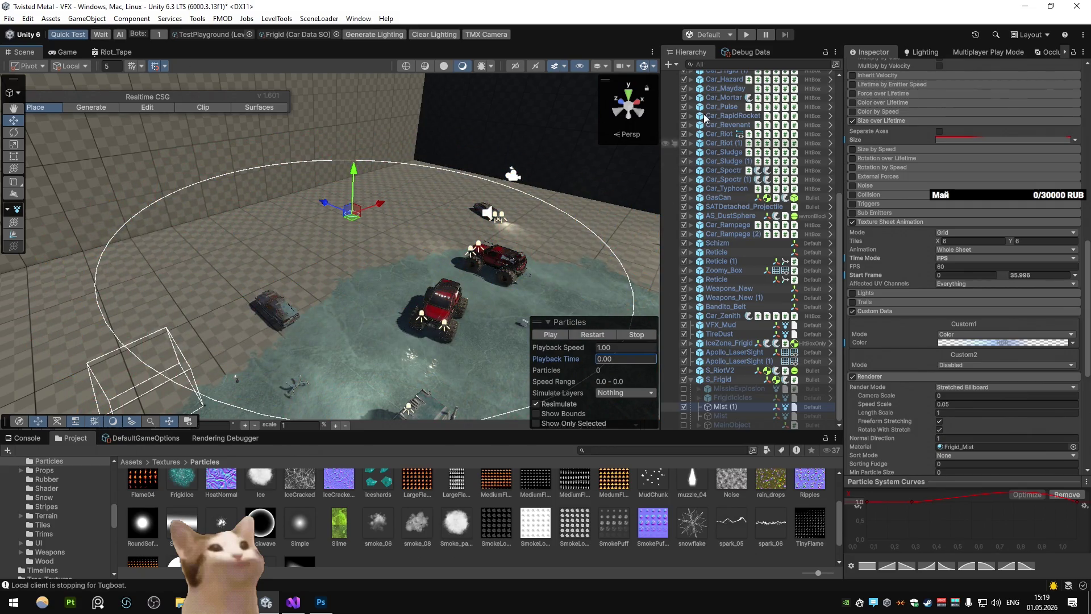
# Apply the flipbook and emission overrides to the S_Frigid prefab
pyautogui.rightClick(886, 222)
pyautogui.click(916, 257)
pyautogui.scroll(5, 909, 268)
pyautogui.scroll(5, 908, 264)
pyautogui.rightClick(902, 224)
pyautogui.click(923, 252)
# Revert the Duration override and apply Start Size to the S_Frigid prefab
pyautogui.scroll(5, 898, 306)
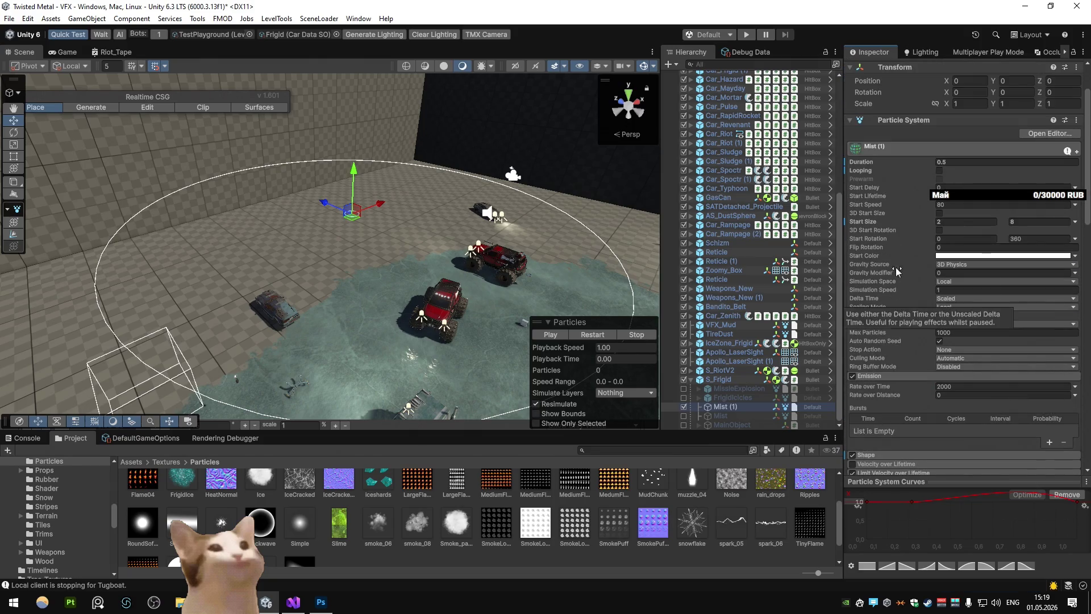
pyautogui.rightClick(860, 165)
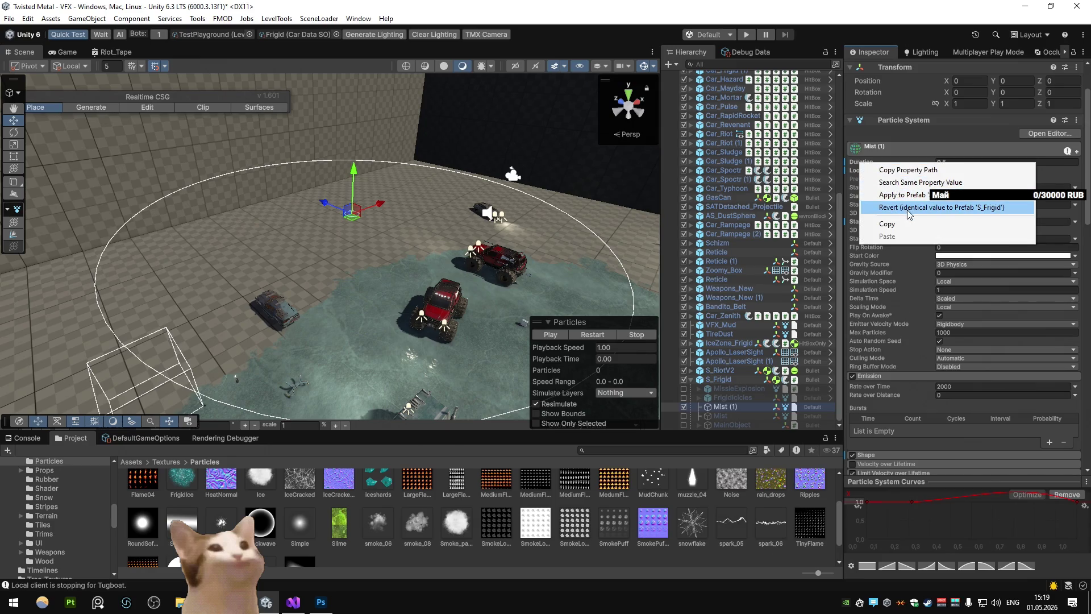
pyautogui.click(911, 200)
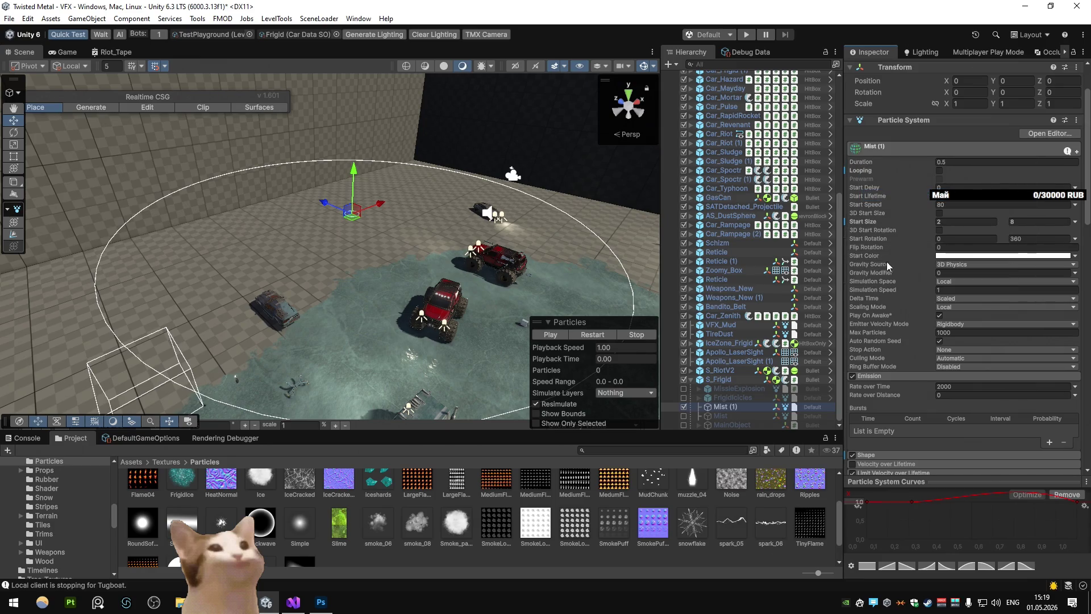
pyautogui.rightClick(873, 226)
pyautogui.click(925, 247)
# Enter play mode to test the mist
pyautogui.scroll(-14, 900, 295)
pyautogui.scroll(-5, 897, 293)
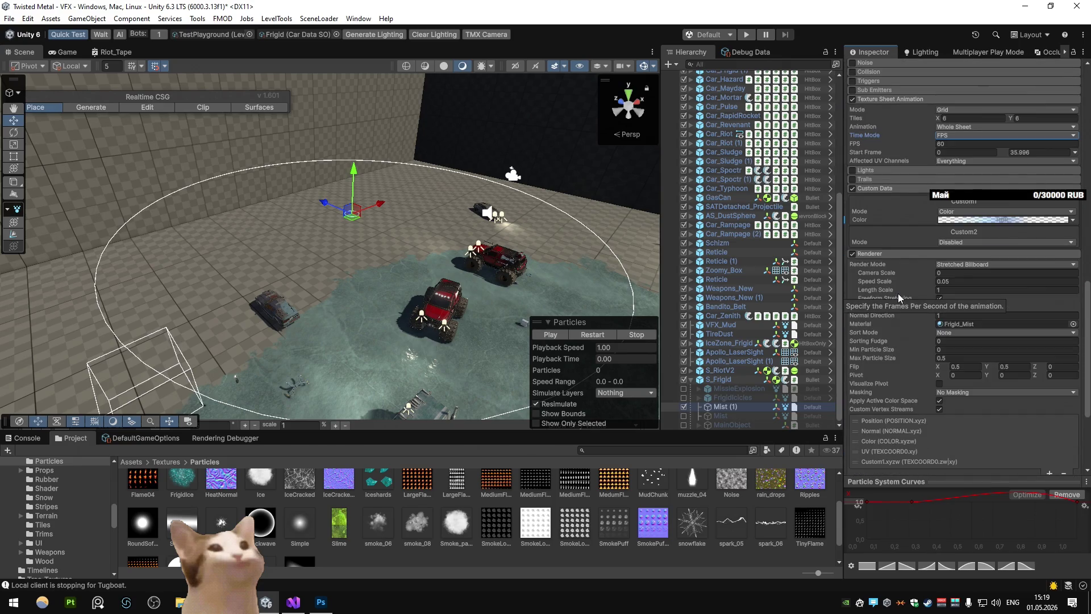
pyautogui.click(746, 35)
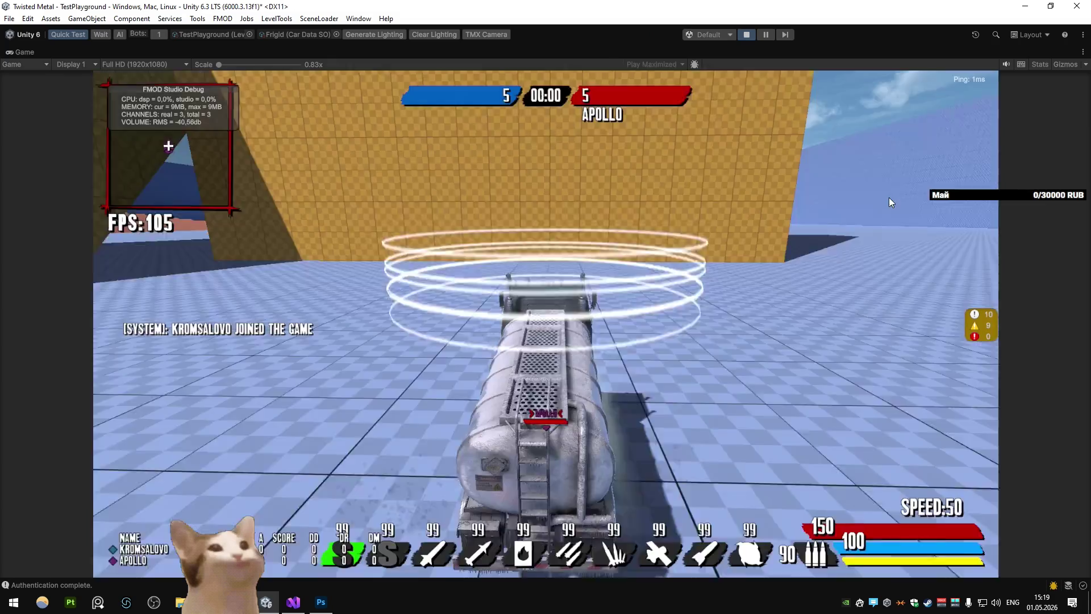
# Drive the truck, fire the Frigid ability, and restore the normal editor layout
pyautogui.press('w')
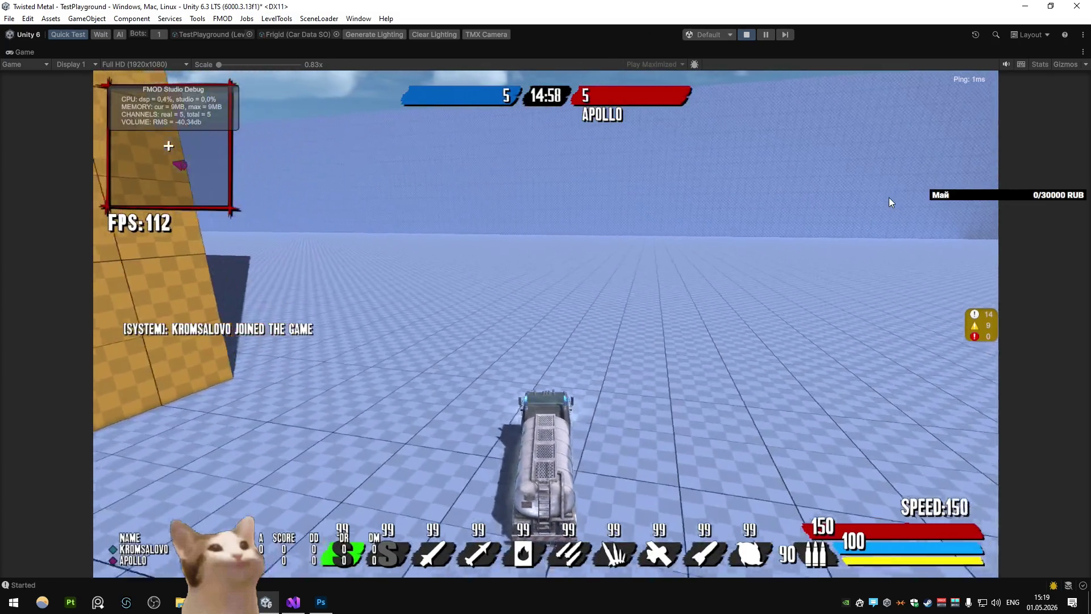
pyautogui.press('s')
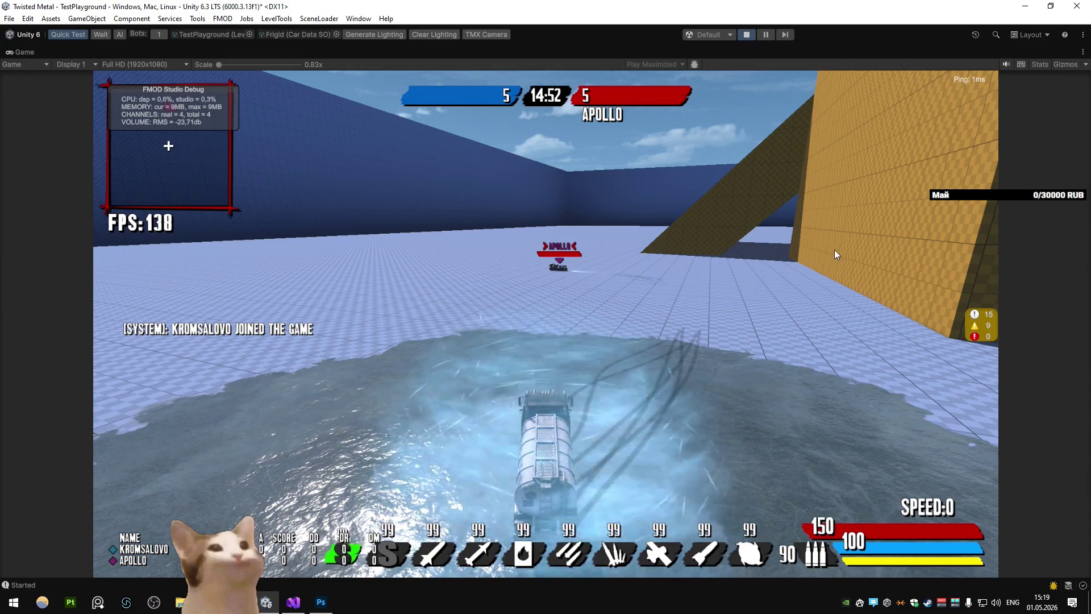
pyautogui.rightClick(32, 52)
pyautogui.click(63, 88)
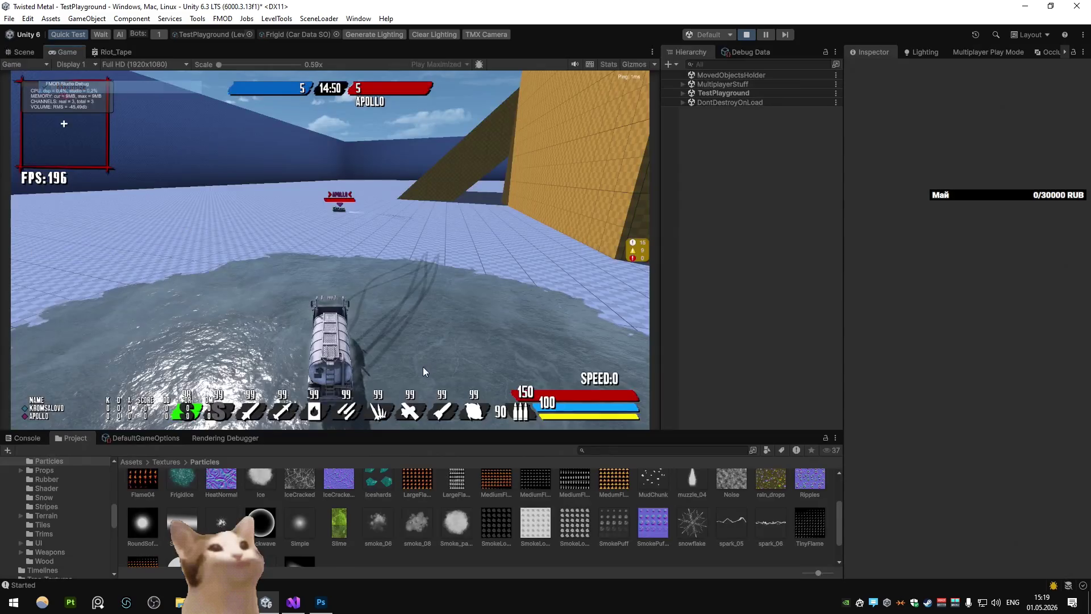
# Navigate the Project window to the Prefabs folder
pyautogui.click(586, 532)
pyautogui.press('BackSpace')
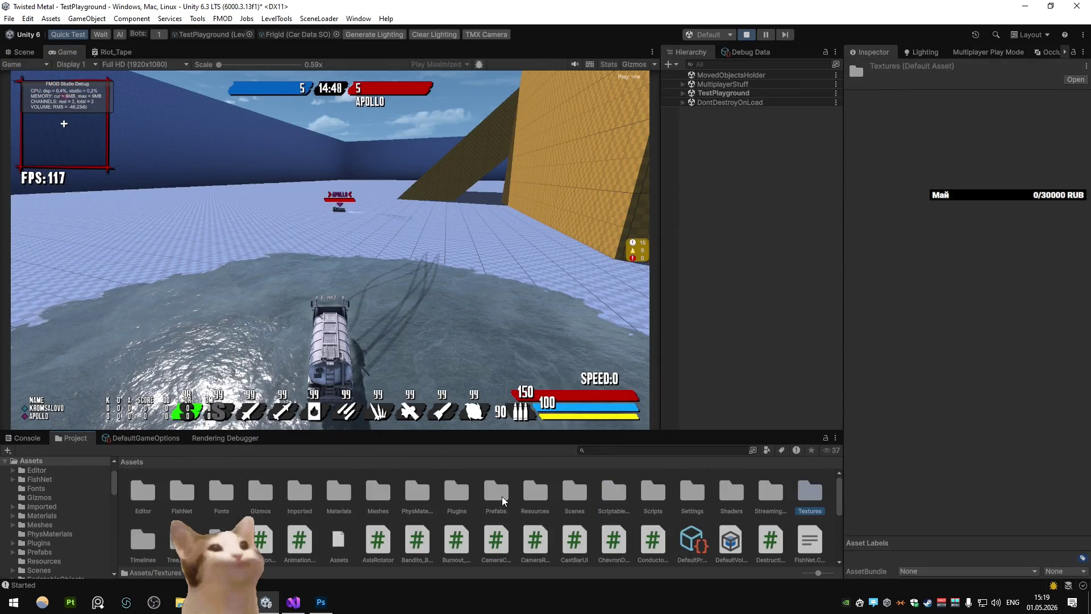
pyautogui.doubleClick(338, 520)
# Inspect the icy mist puddle around the truck in the Scene view
pyautogui.click(24, 52)
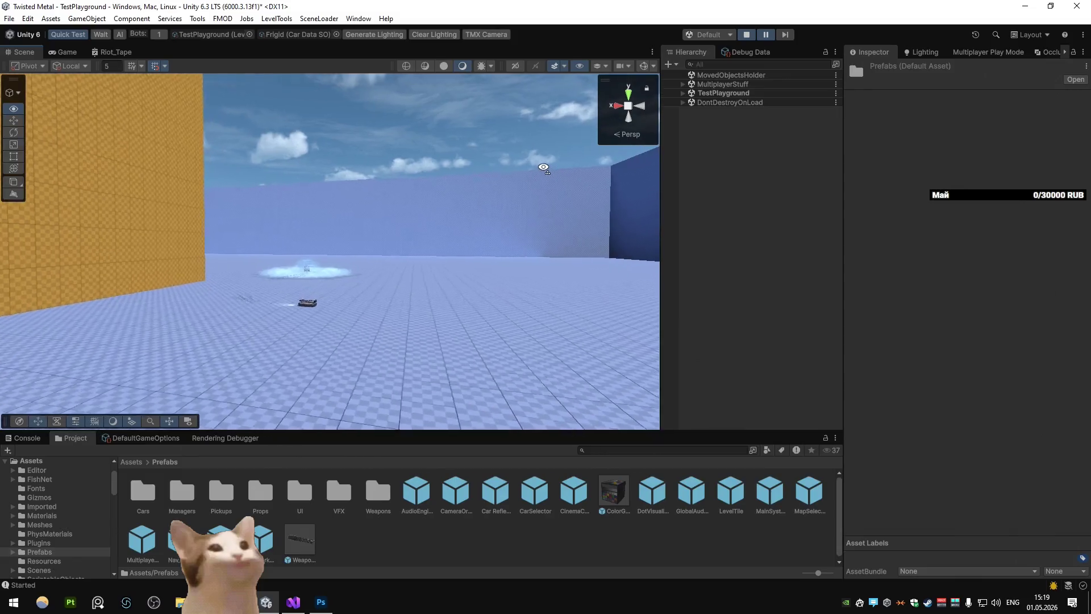
pyautogui.moveTo(523, 187)
pyautogui.mouseDown()
pyautogui.moveTo(301, 248)
pyautogui.moveTo(377, 280)
pyautogui.moveTo(575, 267)
pyautogui.moveTo(151, 259)
pyautogui.moveTo(564, 360)
pyautogui.moveTo(625, 106)
pyautogui.mouseUp()
pyautogui.click(765, 35)
pyautogui.rightClick(23, 53)
pyautogui.press('Escape')
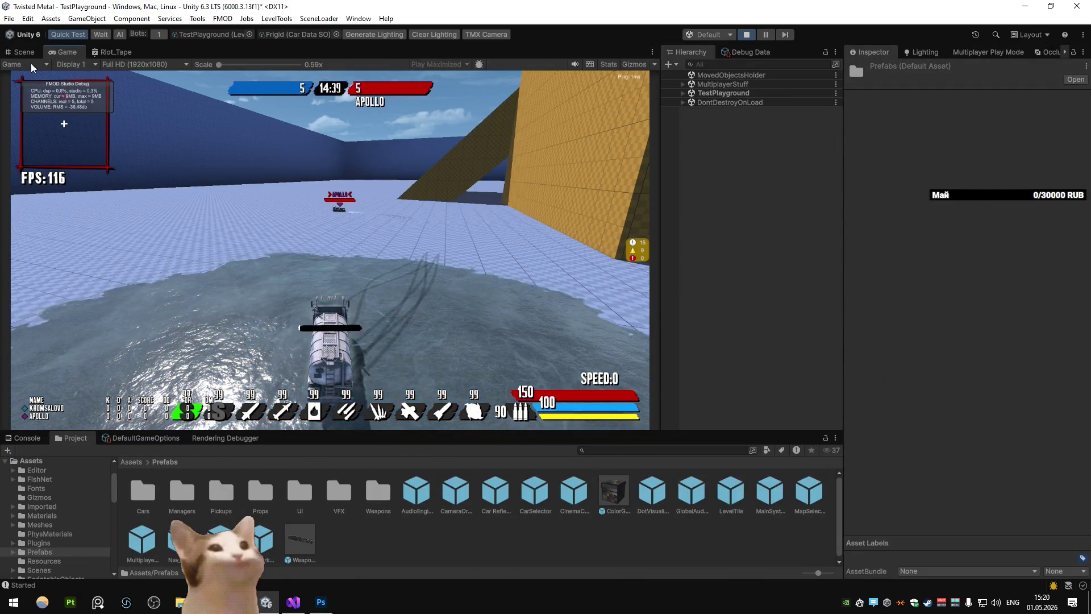
pyautogui.hotkey('ctrl', '1')
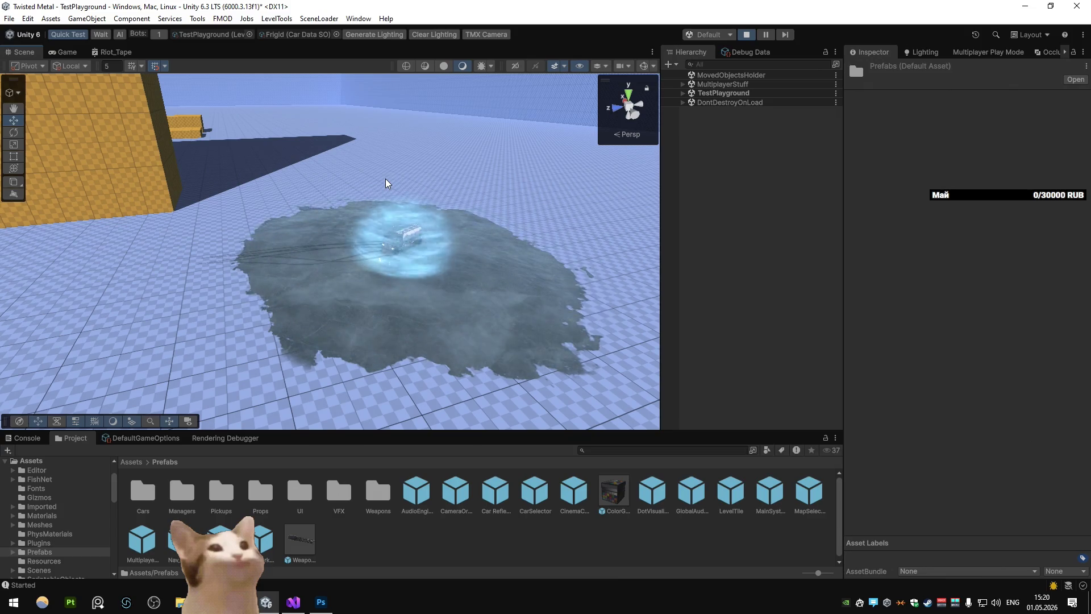
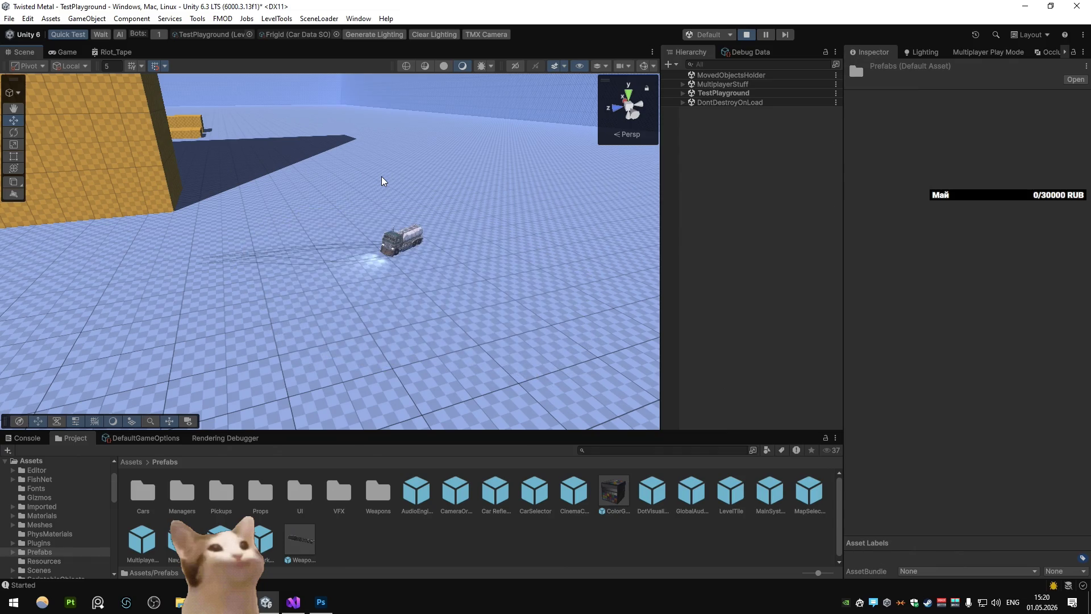
# Close the Riot_Tape tab, orbit the scene camera around the icy puddle, and select Mist (1)
pyautogui.click(113, 52)
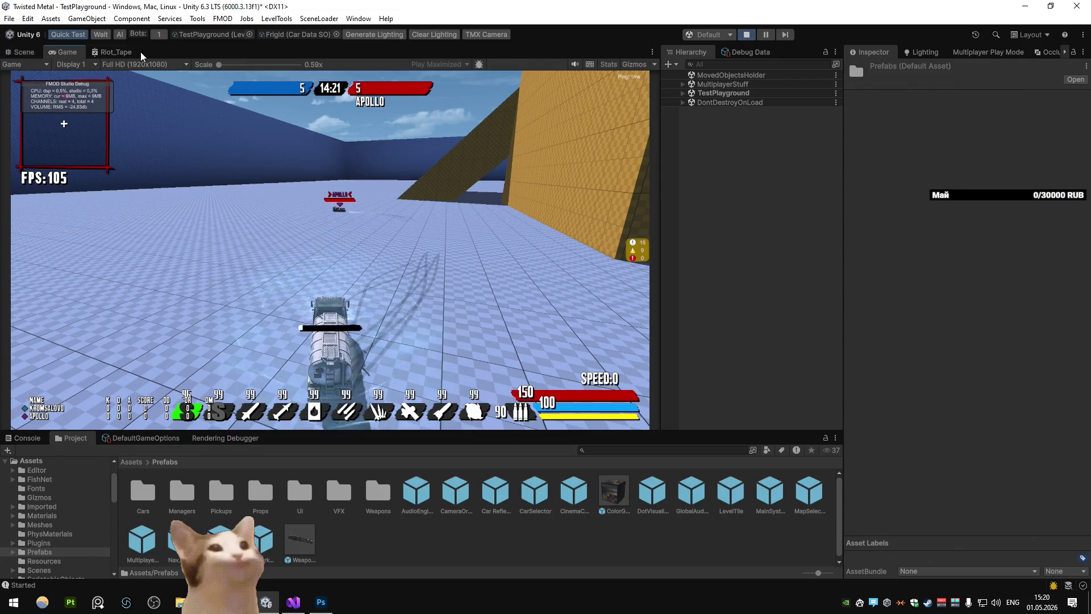
pyautogui.middleClick(113, 52)
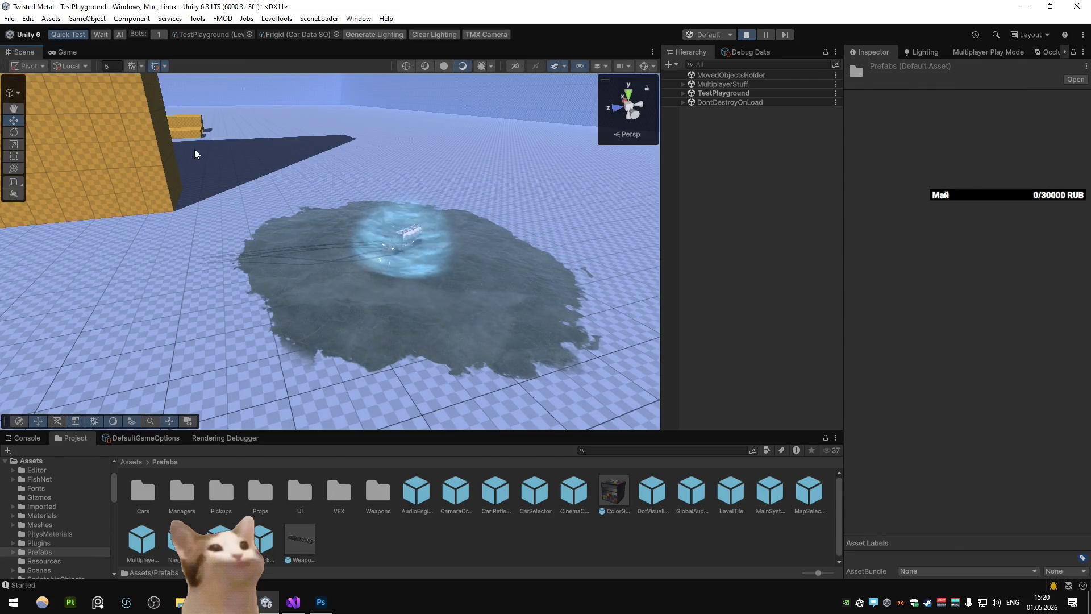
pyautogui.moveTo(345, 176); pyautogui.dragTo(49, 324)
pyautogui.moveTo(223, 275)
pyautogui.mouseDown()
pyautogui.moveTo(496, 170)
pyautogui.moveTo(481, 257)
pyautogui.mouseUp()
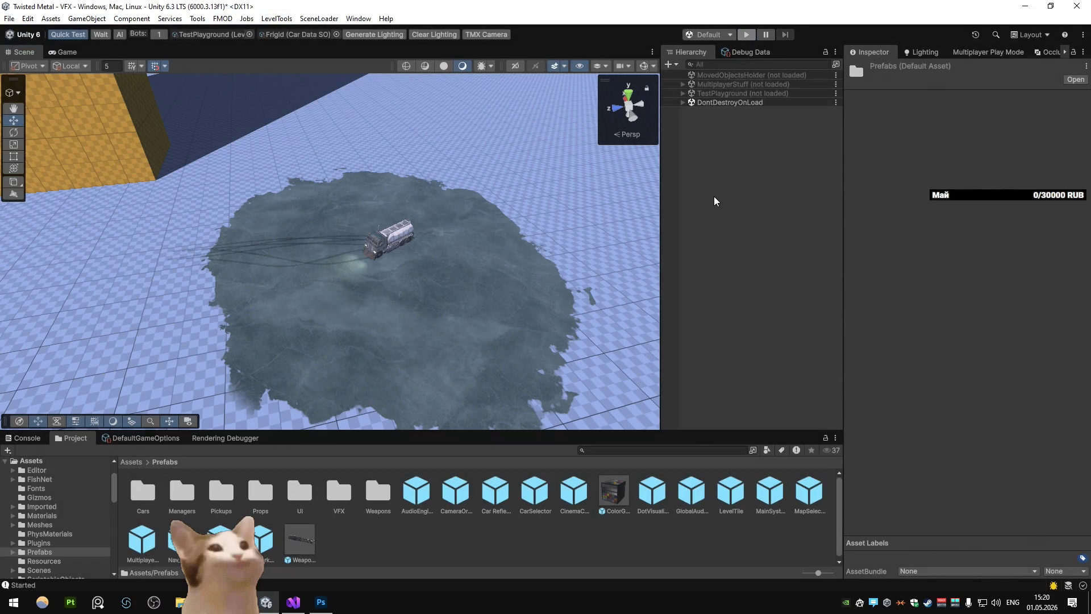
pyautogui.click(725, 407)
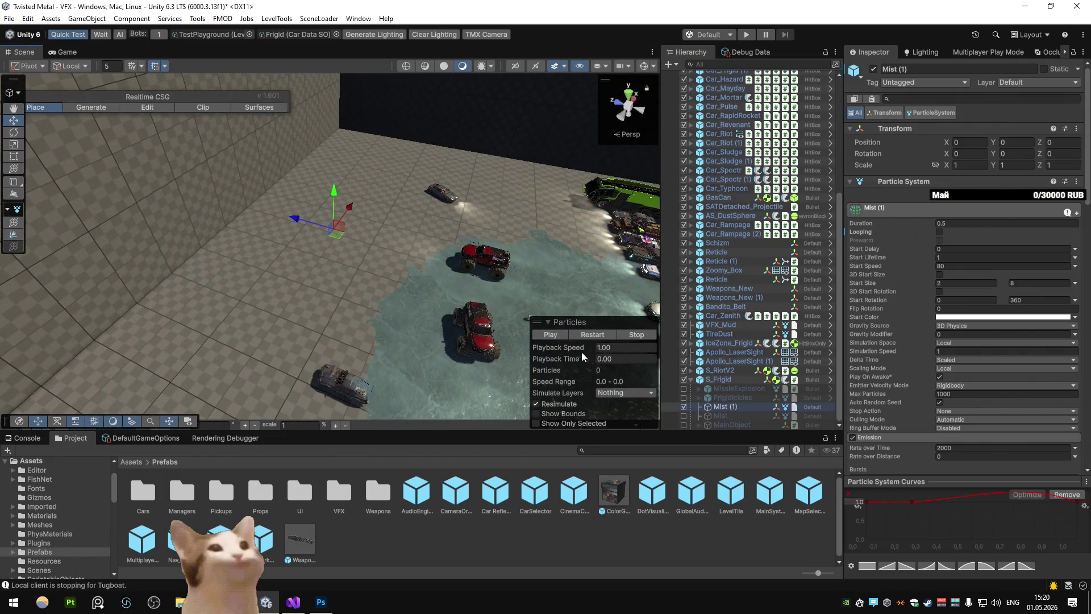
# Drag the first alpha key of Mist's Custom Data colour gradient to 0%
pyautogui.scroll(3, 509, 261)
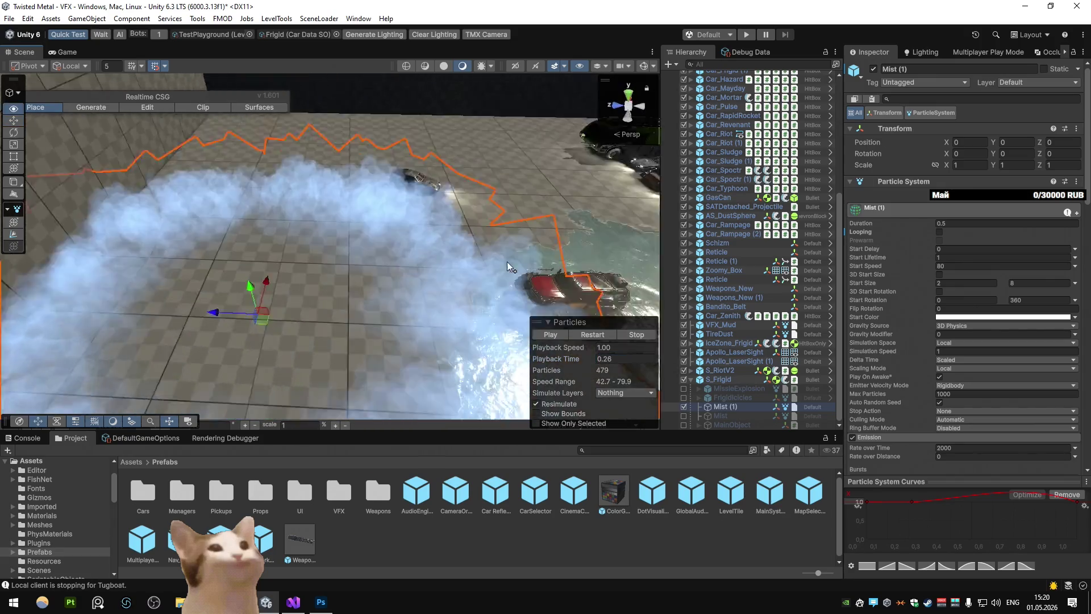
pyautogui.scroll(-10, 965, 285)
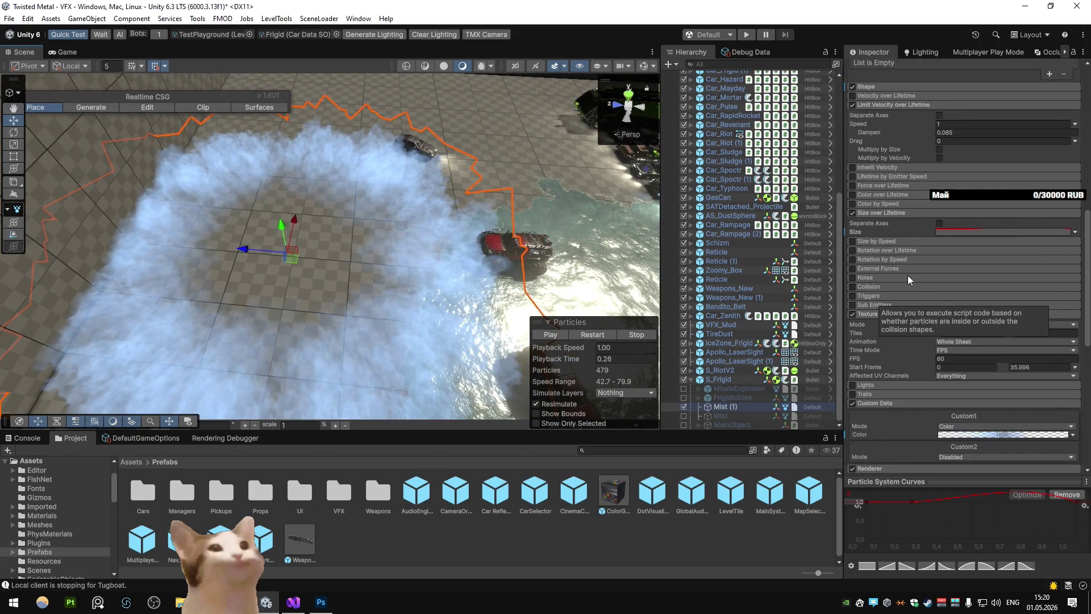
pyautogui.scroll(-5, 912, 280)
pyautogui.click(966, 281)
pyautogui.click(902, 297)
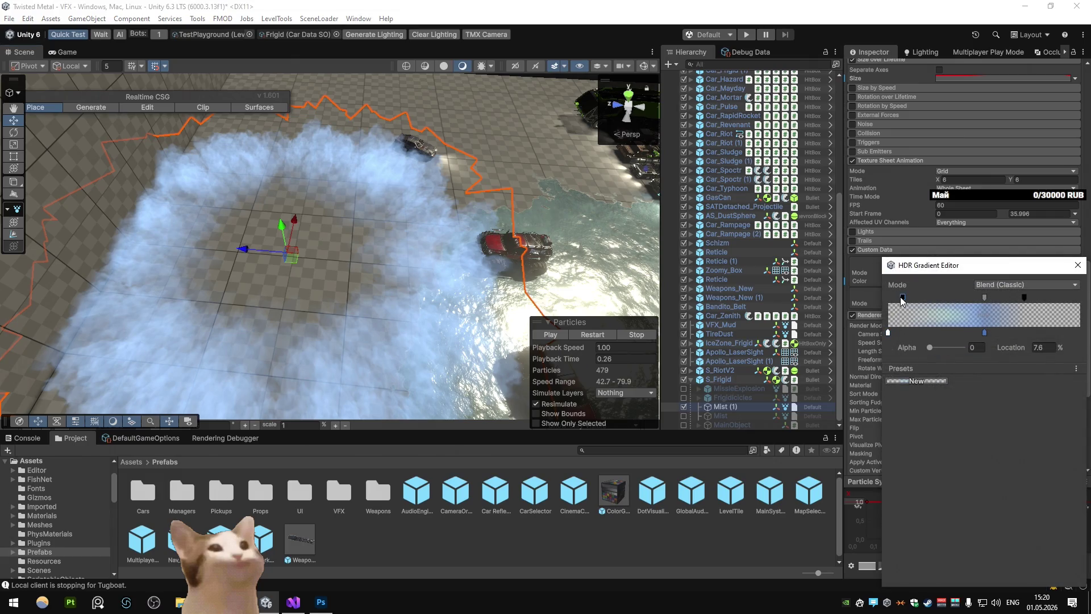
pyautogui.moveTo(901, 295); pyautogui.dragTo(853, 304)
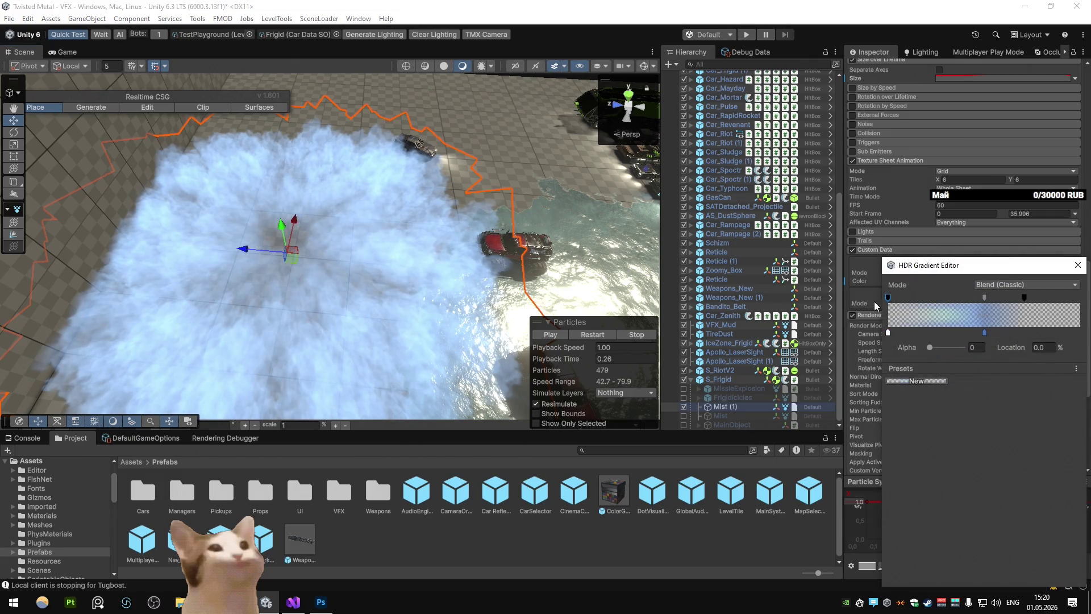
# Restart the mist burst and rewind its playback to the start
pyautogui.click(588, 334)
pyautogui.click(590, 335)
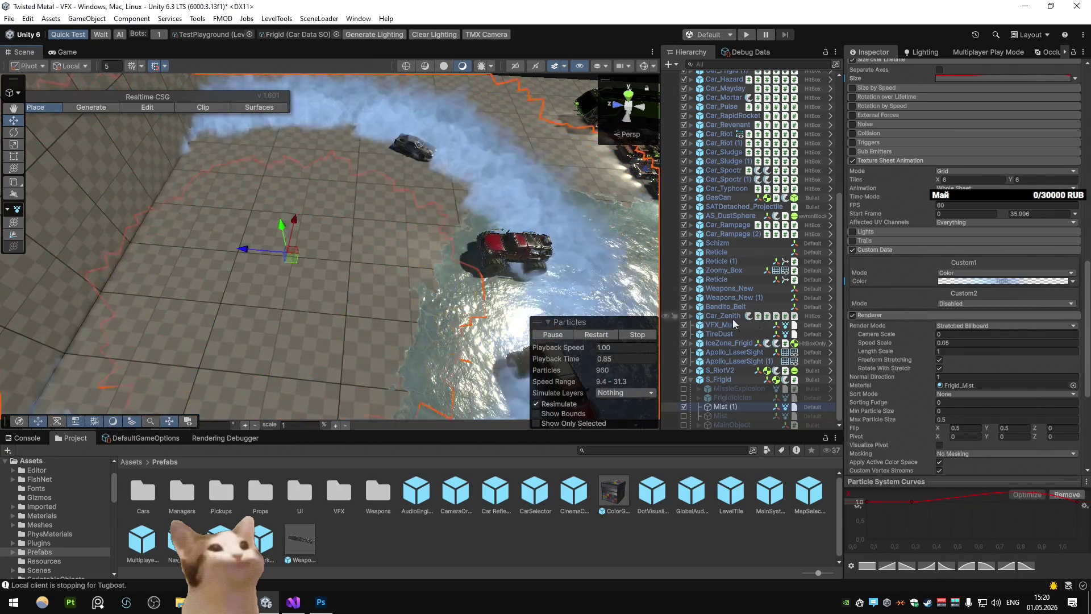
pyautogui.moveTo(581, 363); pyautogui.dragTo(631, 369)
# Recheck the gradient's leftmost alpha key, then restart and scrub the mist playback
pyautogui.click(952, 281)
pyautogui.click(892, 297)
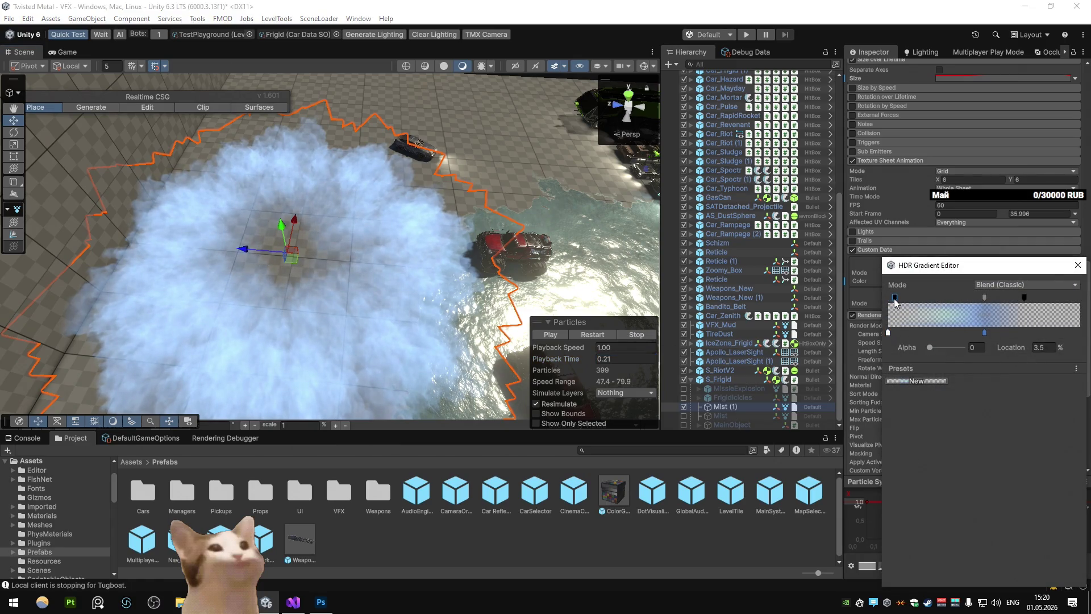
pyautogui.click(603, 339)
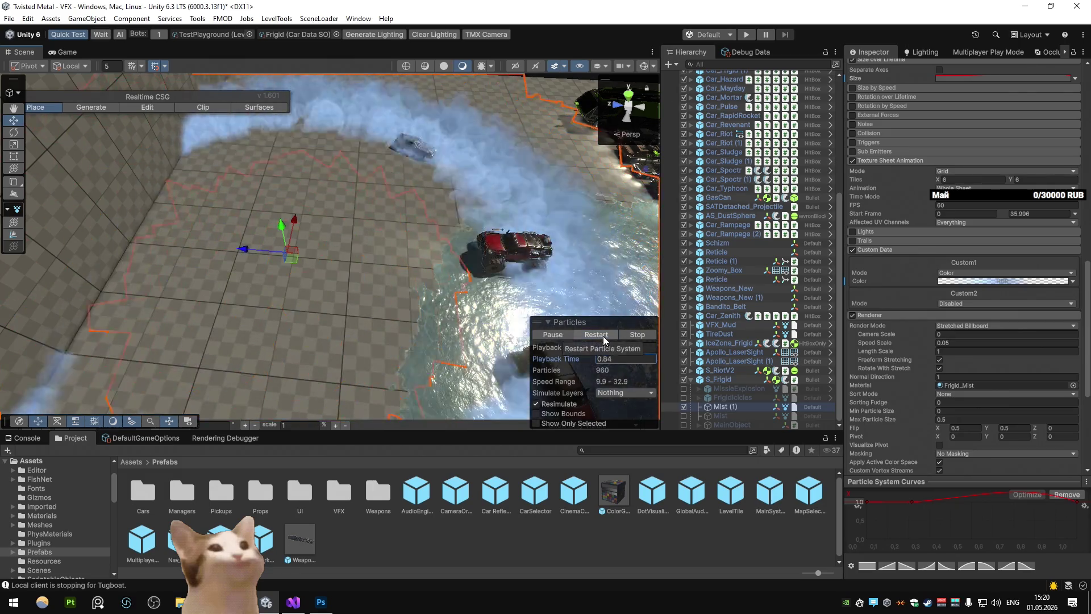
pyautogui.click(600, 341)
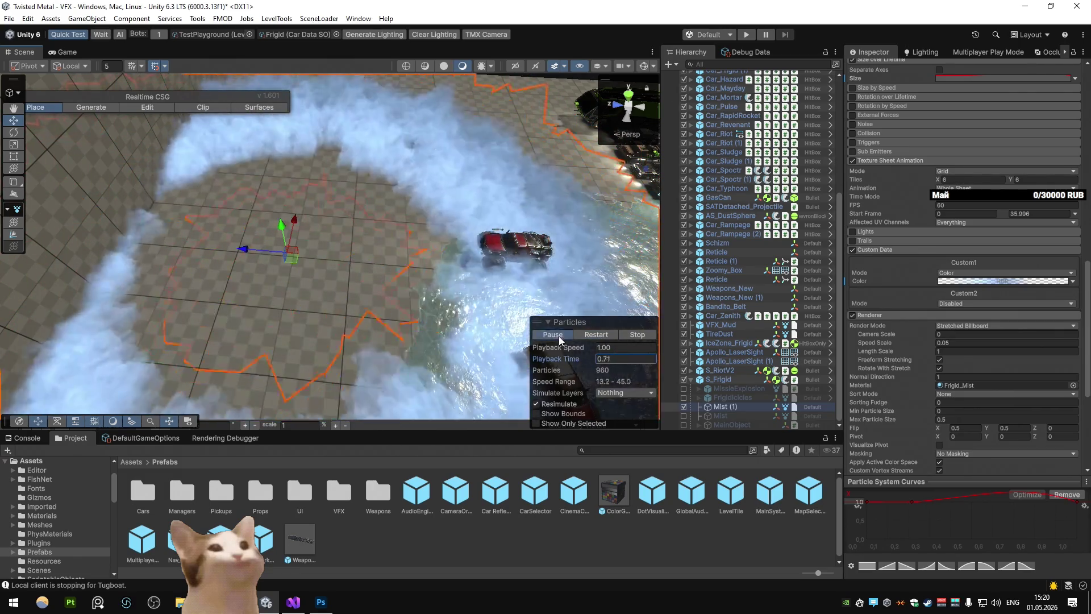
pyautogui.moveTo(554, 361)
pyautogui.mouseDown()
pyautogui.moveTo(339, 354)
pyautogui.moveTo(376, 349)
pyautogui.mouseUp()
pyautogui.scroll(-3, 948, 182)
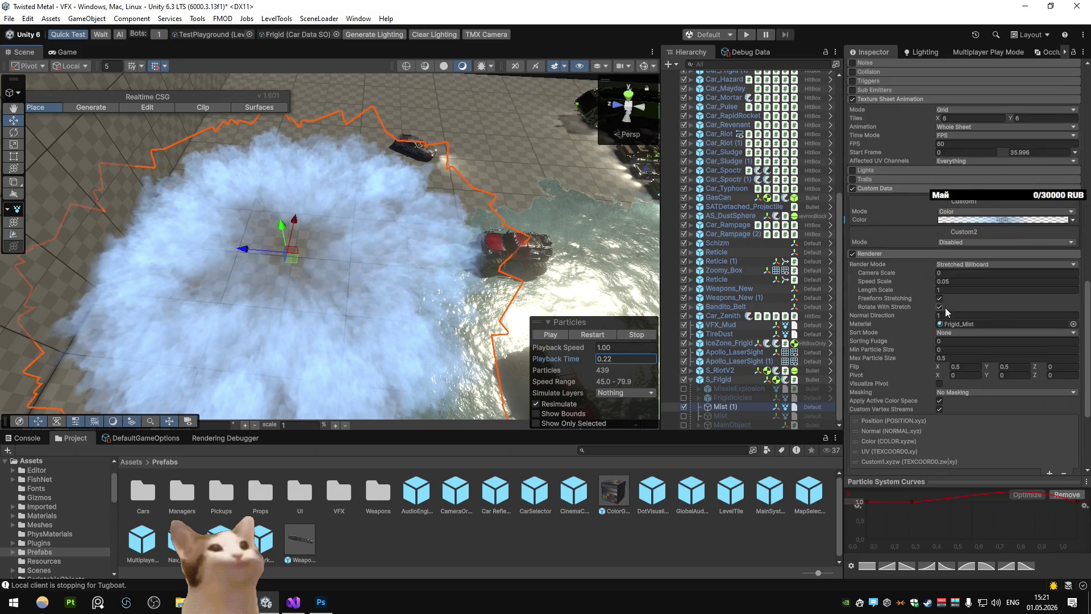
# Toggle LinearColor on the Frigid_Mist material to compare mist colours while replaying Mist (1)
pyautogui.doubleClick(948, 179)
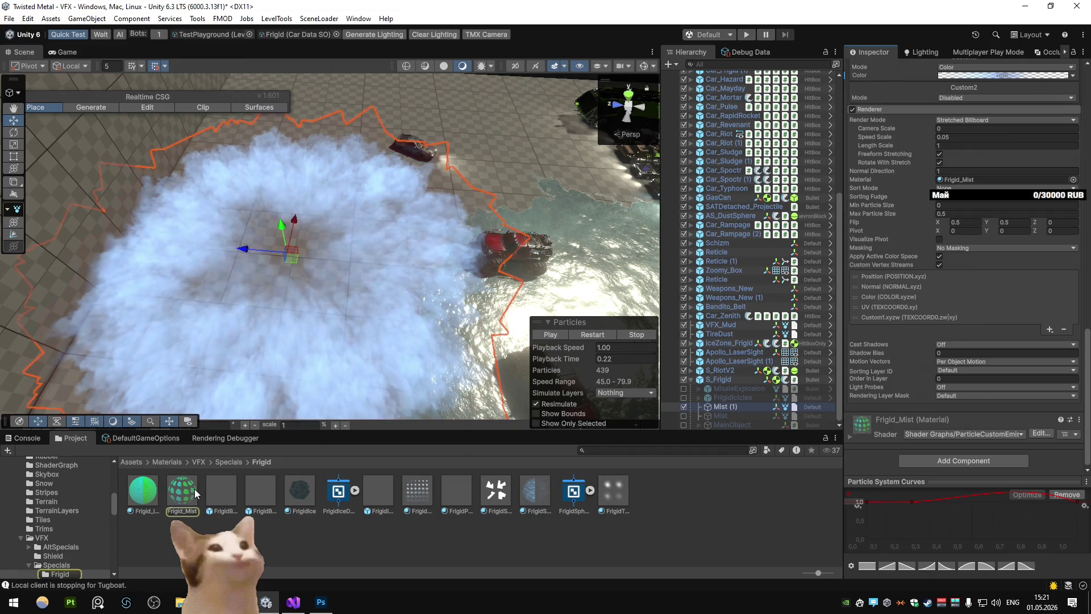
pyautogui.click(957, 254)
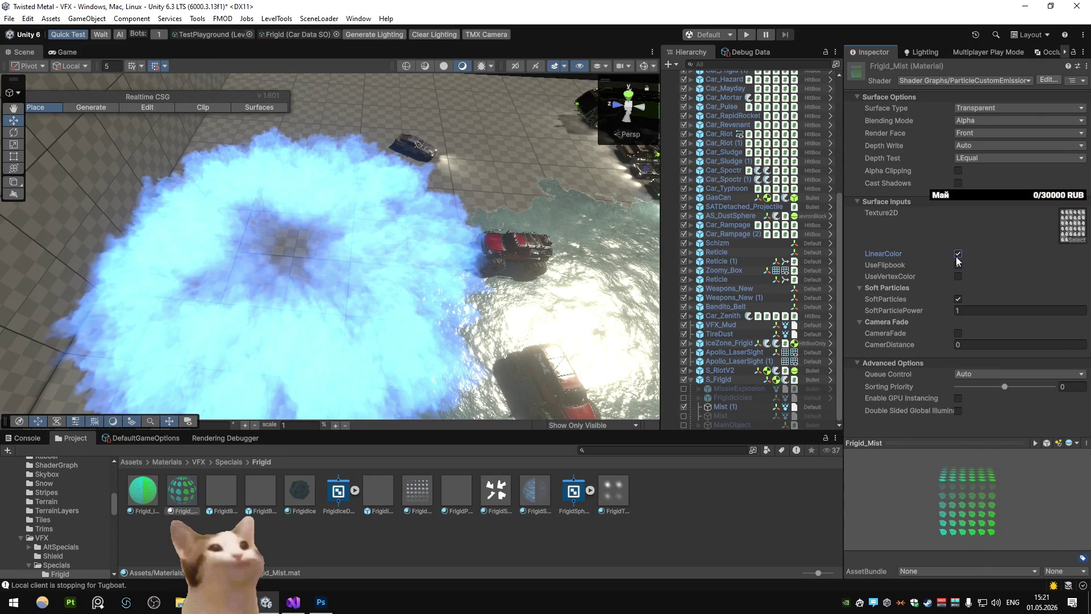
pyautogui.click(957, 254)
pyautogui.click(957, 254)
pyautogui.click(721, 406)
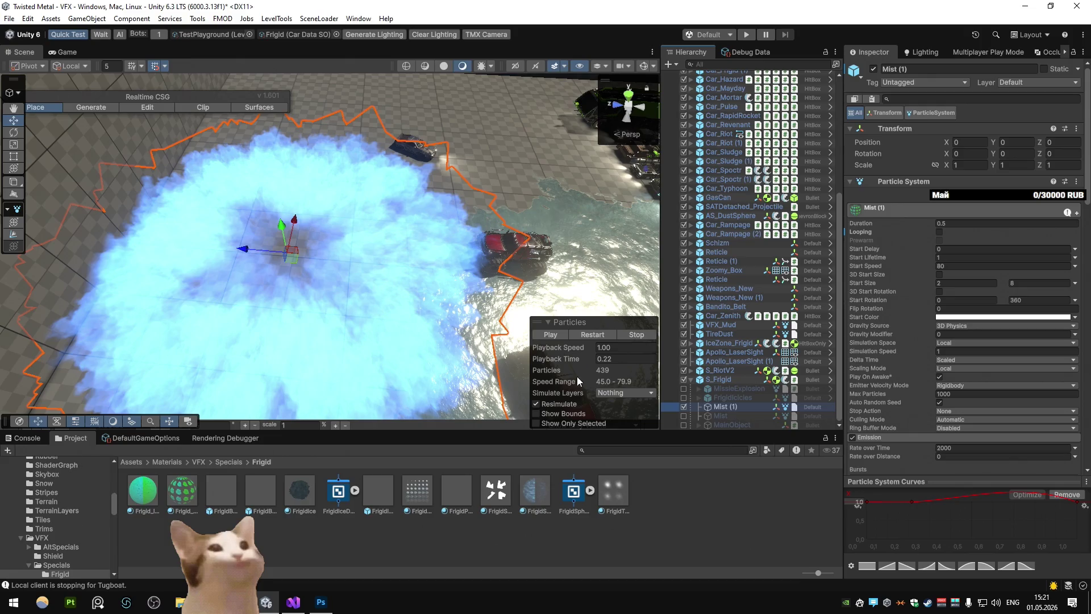
pyautogui.moveTo(564, 359); pyautogui.dragTo(574, 359)
# Leave Frigid_Mist's LinearColor off for white mist and open its ParticleCustomEmission shader graph
pyautogui.click(183, 489)
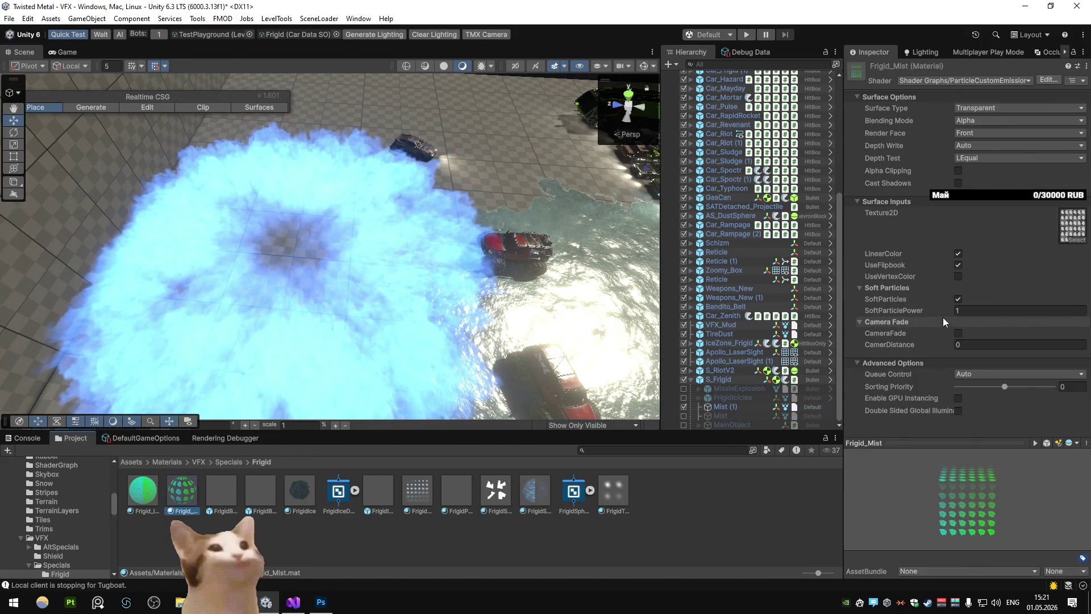
pyautogui.click(958, 254)
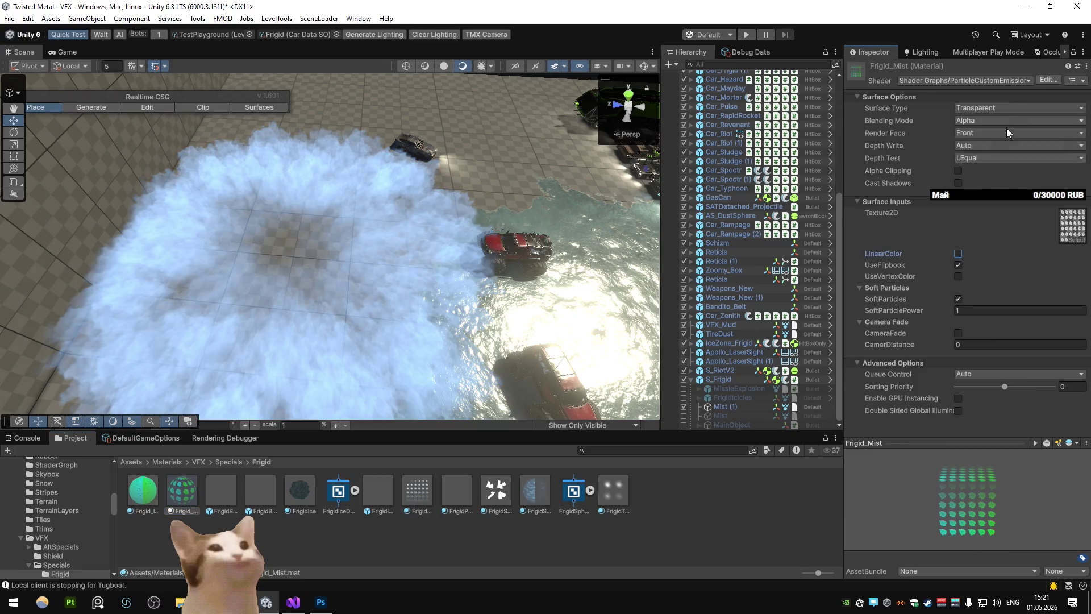
pyautogui.hotkey('shift', 'space')
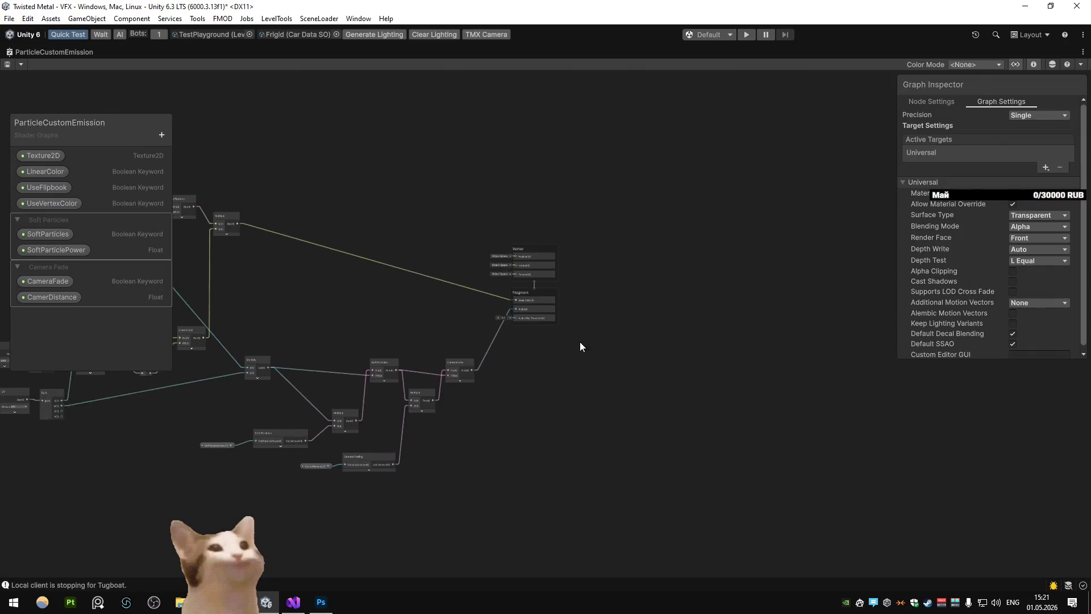
# Add a Multiply node feeding the fragment Base Color, then save the graph and restore the layout
pyautogui.scroll(-6, 531, 336)
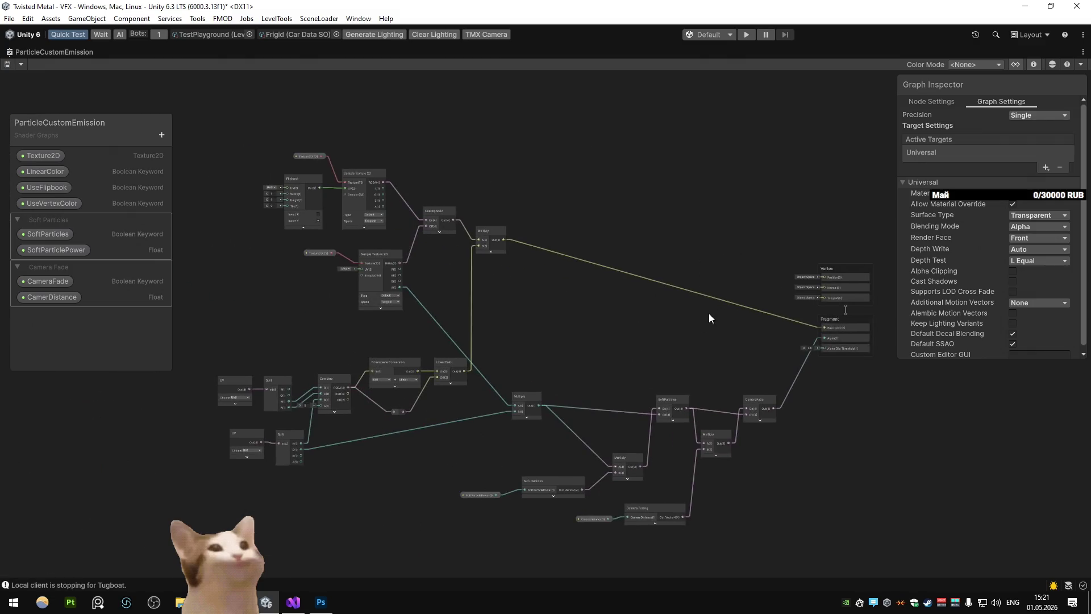
pyautogui.scroll(4, 723, 336)
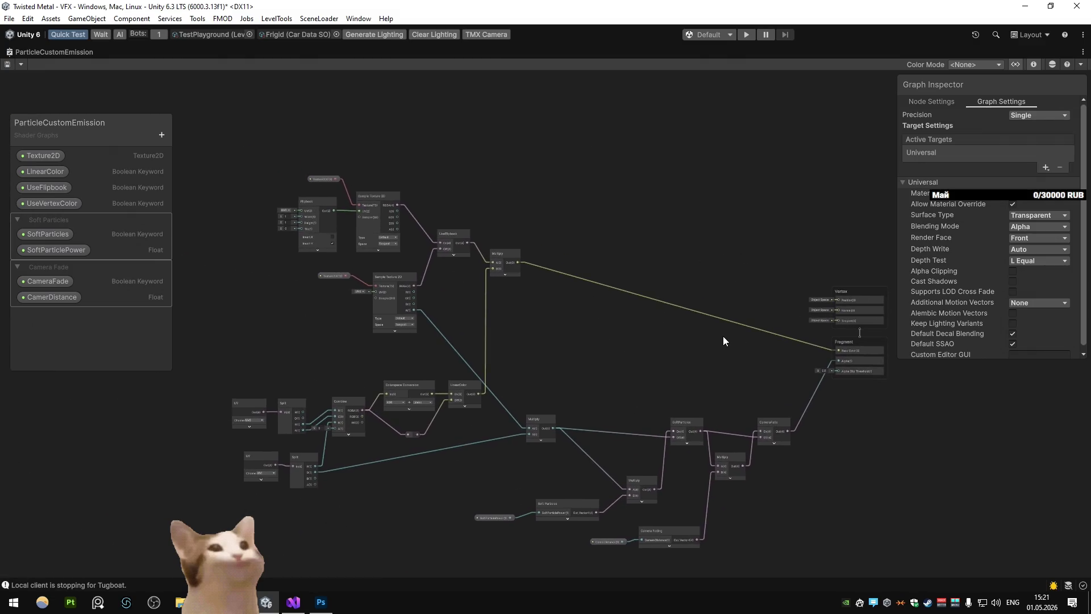
pyautogui.moveTo(723, 336); pyautogui.dragTo(521, 292)
pyautogui.scroll(-5, 522, 292)
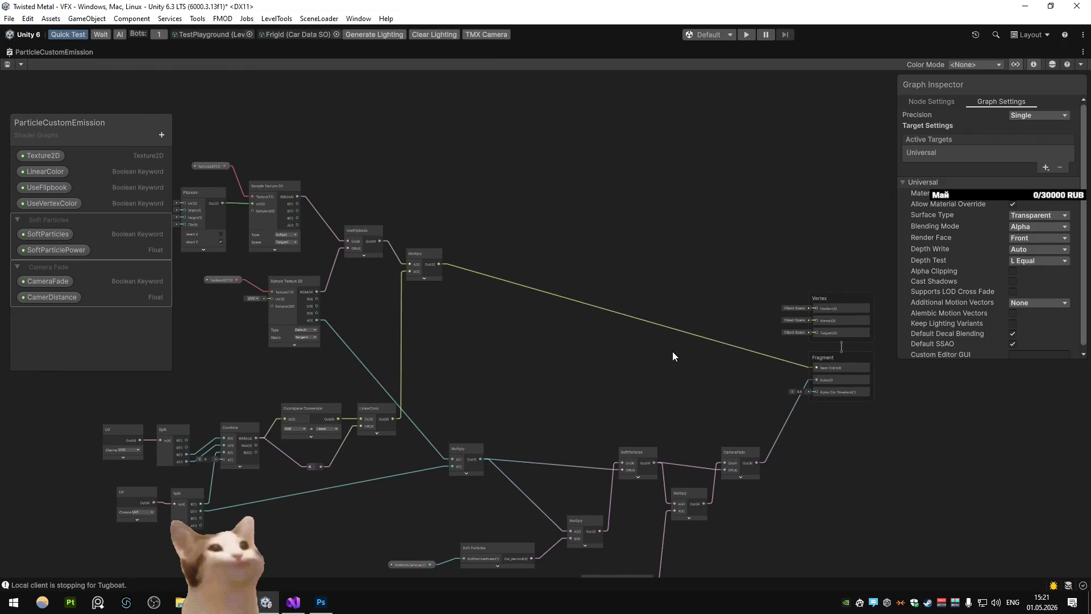
pyautogui.moveTo(670, 350); pyautogui.dragTo(626, 321)
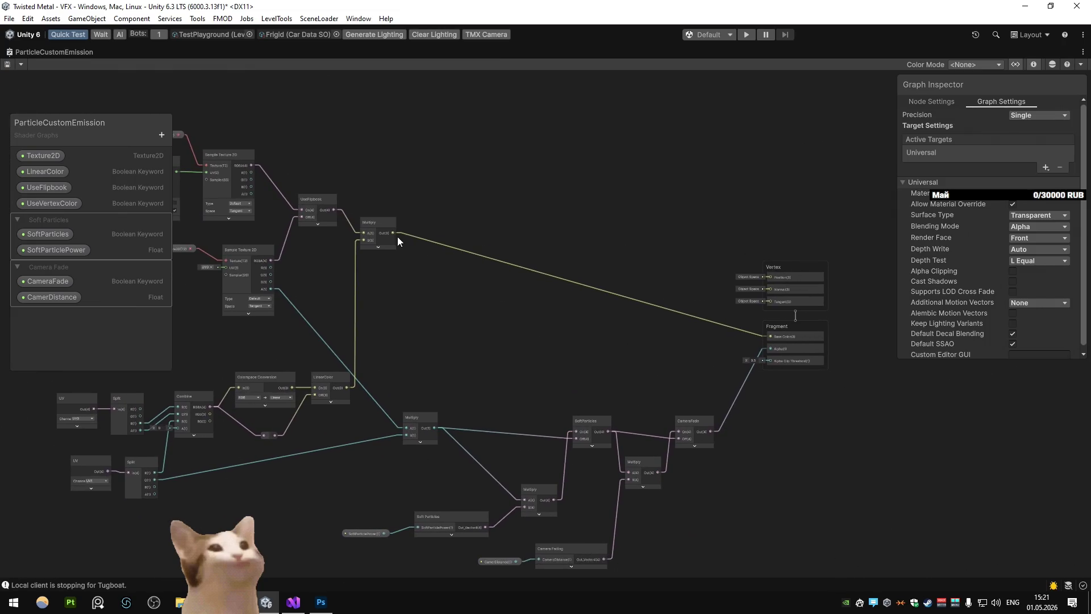
pyautogui.moveTo(541, 321); pyautogui.dragTo(567, 330)
pyautogui.click(591, 453)
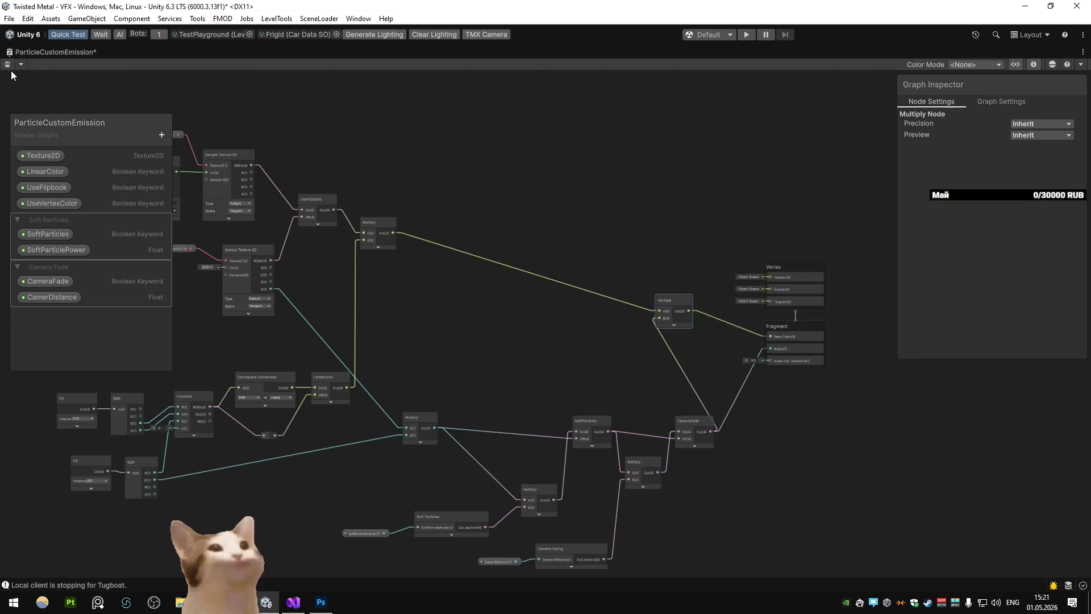
pyautogui.doubleClick(17, 52)
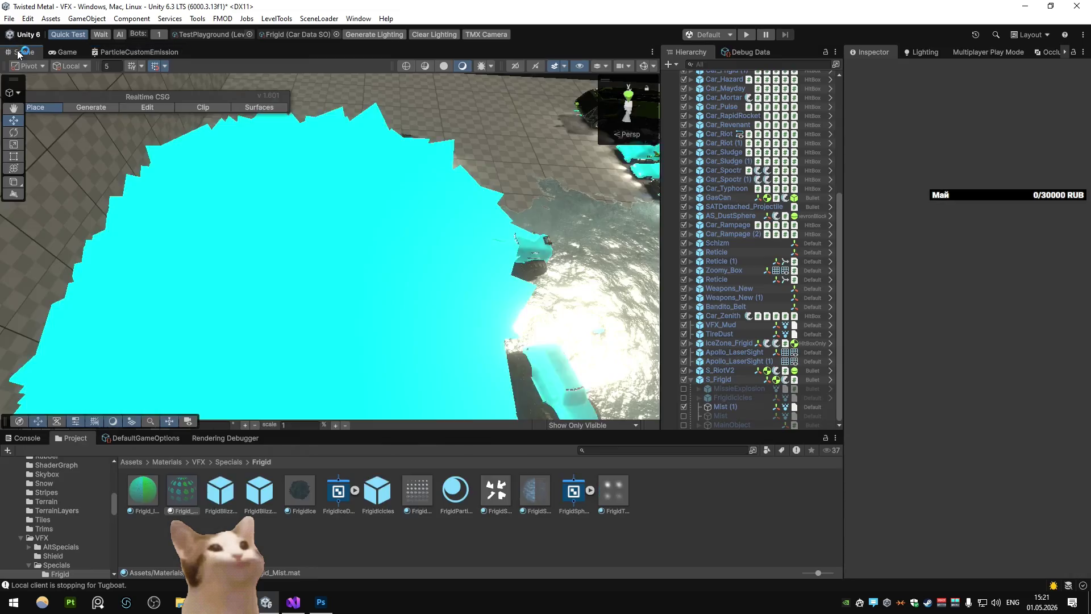
# Rewind Mist (1) playback to view the faint mist, then maximize the ParticleCustomEmission graph
pyautogui.click(733, 407)
pyautogui.moveTo(614, 362)
pyautogui.mouseDown()
pyautogui.moveTo(569, 361)
pyautogui.moveTo(701, 373)
pyautogui.mouseUp()
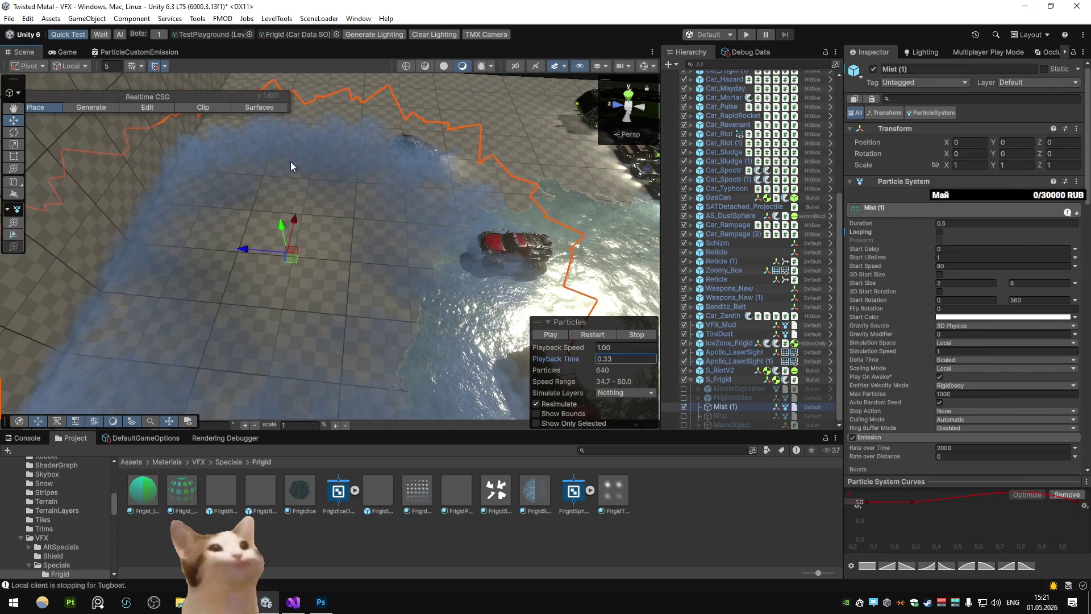
pyautogui.doubleClick(167, 56)
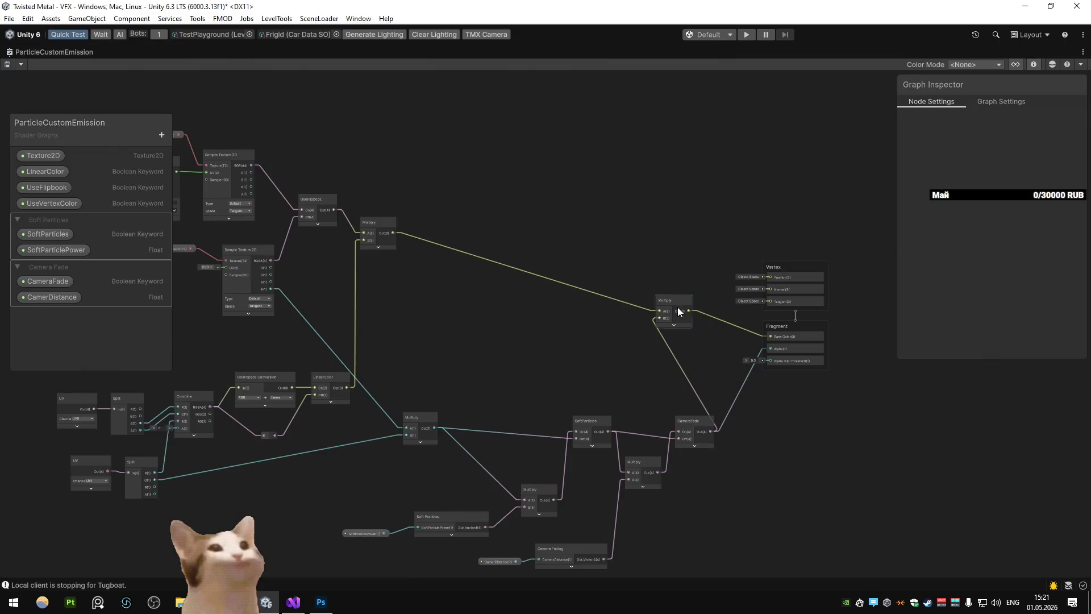
# Delete the added Multiply node and turn off Default Decal Blending and Default SSAO
pyautogui.press('Delete')
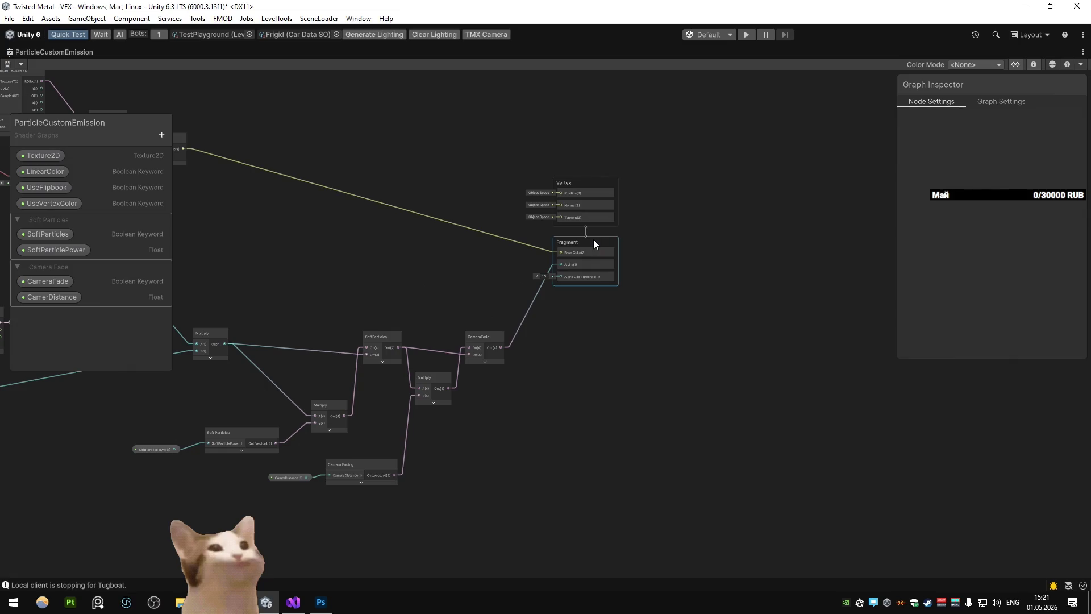
pyautogui.click(1001, 102)
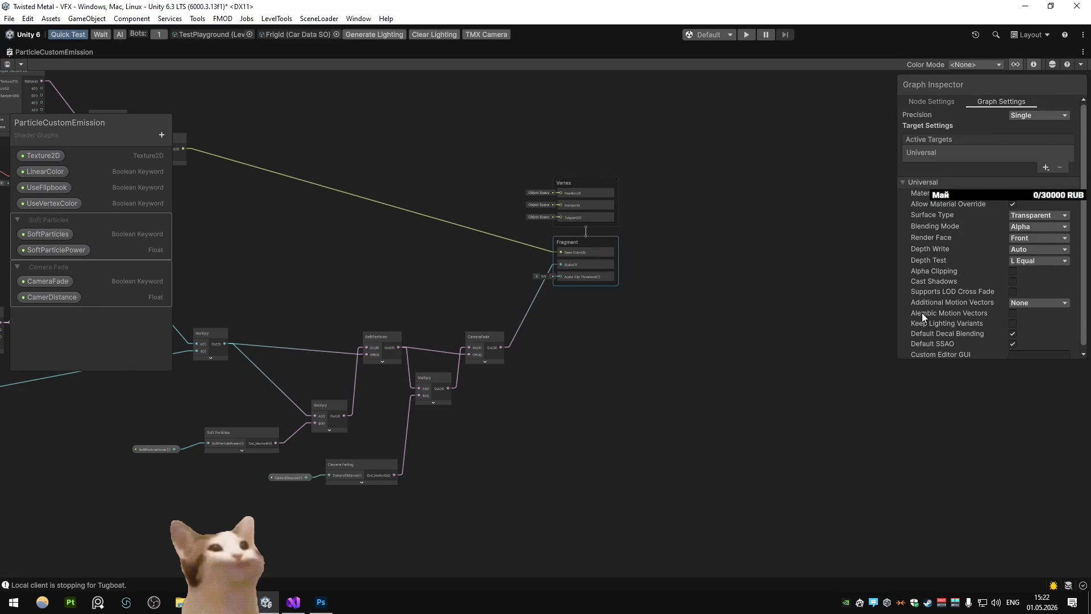
pyautogui.scroll(-1, 915, 290)
pyautogui.scroll(1, 629, 277)
pyautogui.scroll(3, 628, 278)
pyautogui.scroll(-1, 569, 278)
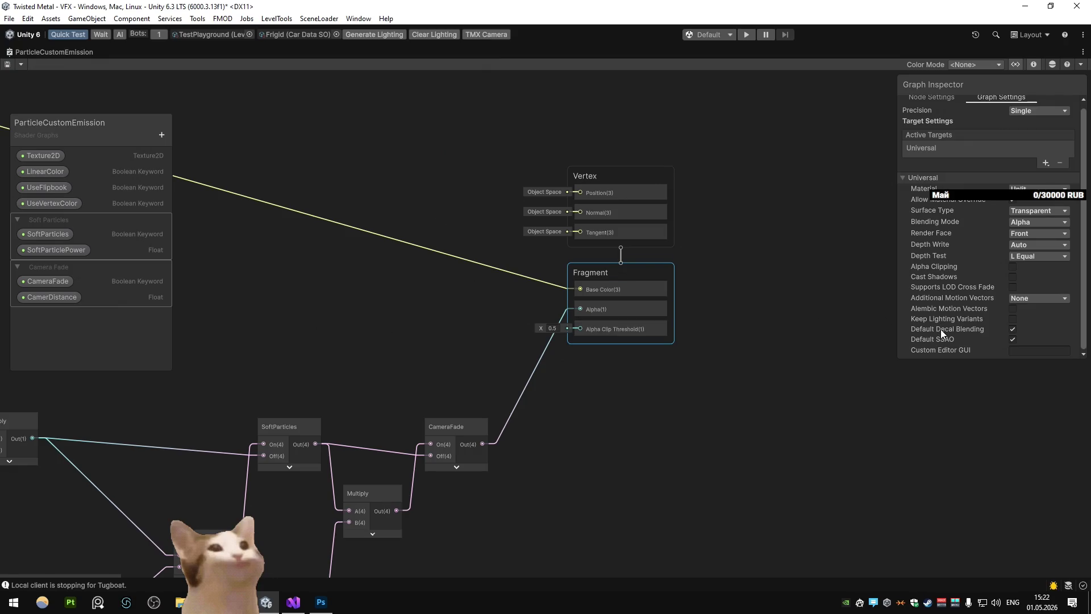
pyautogui.click(1012, 329)
pyautogui.click(1012, 329)
pyautogui.click(1012, 339)
# Close the ParticleCustomEmission shader graph tab
pyautogui.rightClick(58, 54)
pyautogui.click(35, 55)
pyautogui.rightClick(39, 54)
pyautogui.click(83, 80)
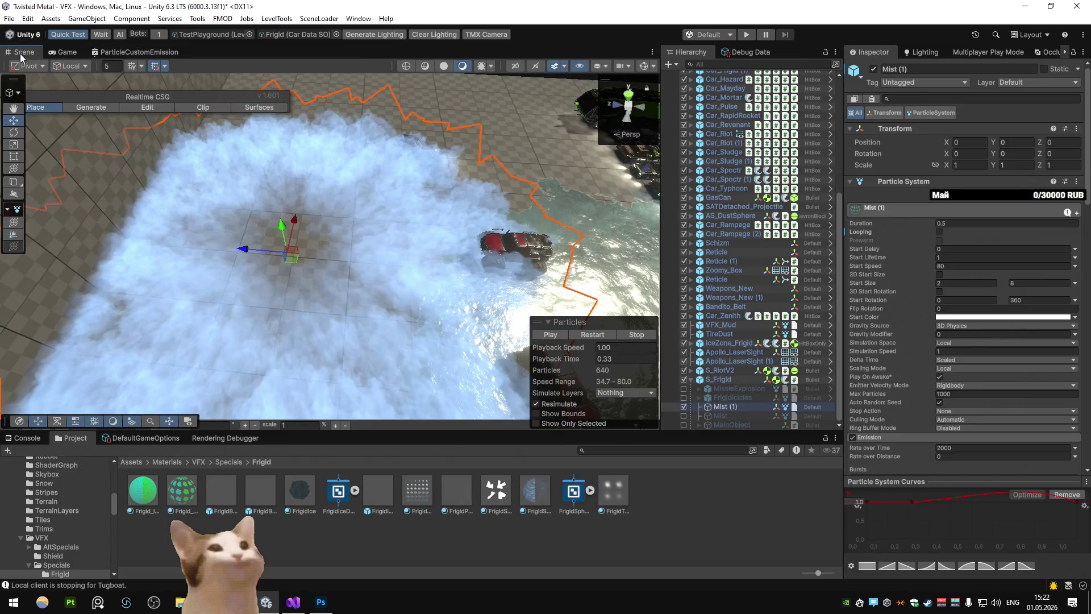
# Scrub, play and restart the Mist (1) particle preview from a new viewing angle
pyautogui.moveTo(566, 357)
pyautogui.mouseDown()
pyautogui.moveTo(582, 356)
pyautogui.moveTo(494, 360)
pyautogui.mouseUp()
pyautogui.click(592, 336)
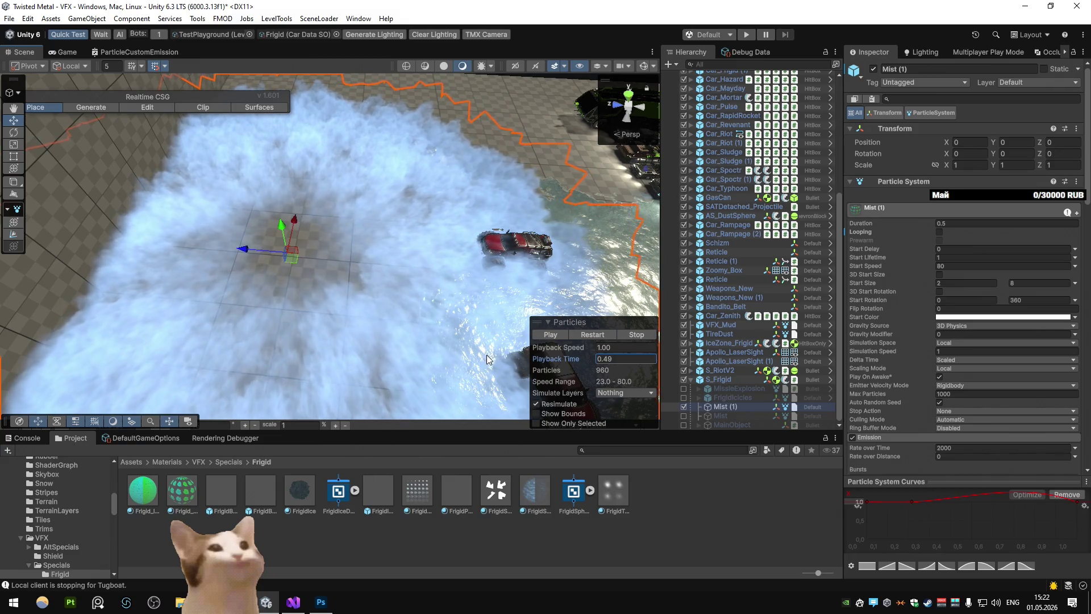
pyautogui.moveTo(492, 360); pyautogui.dragTo(518, 362)
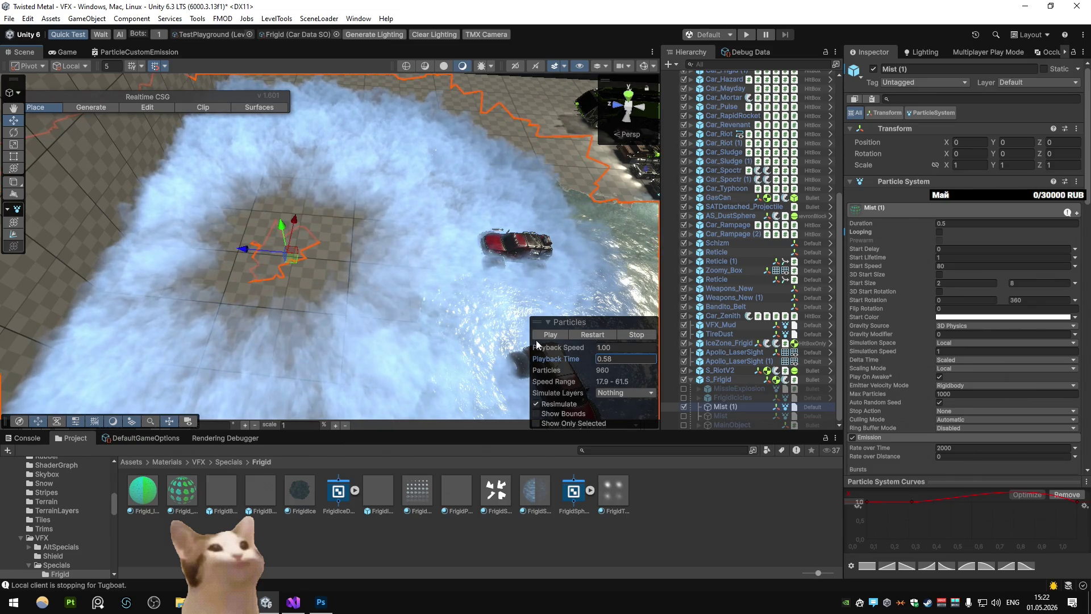
pyautogui.click(595, 335)
pyautogui.moveTo(570, 326); pyautogui.dragTo(628, 309)
pyautogui.click(585, 334)
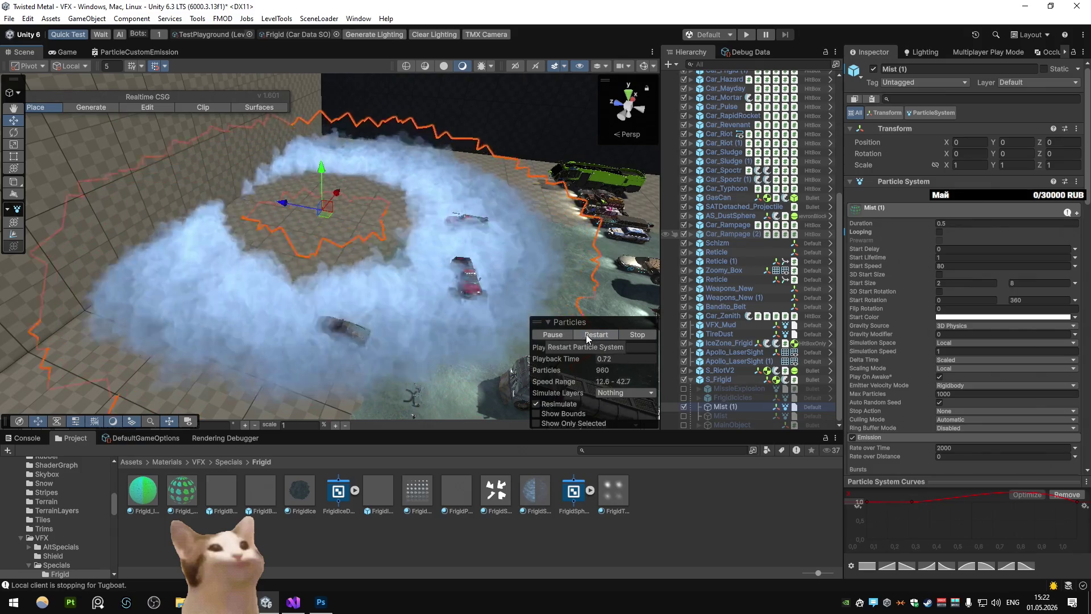
# Apply the Custom Data module to the S_Frigid prefab and start a test run
pyautogui.scroll(-5, 947, 354)
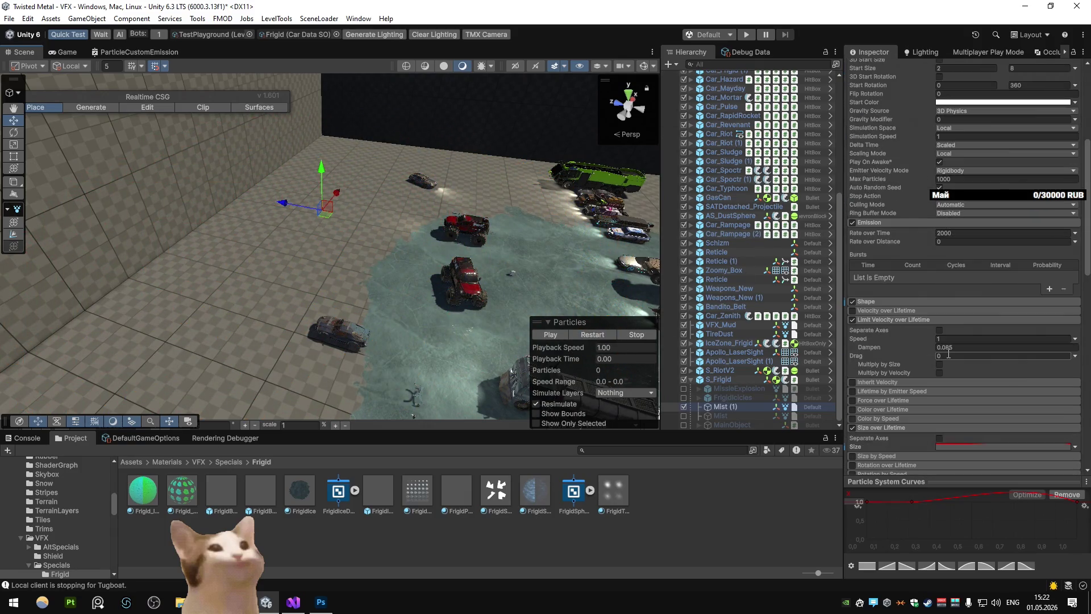
pyautogui.scroll(-9, 942, 356)
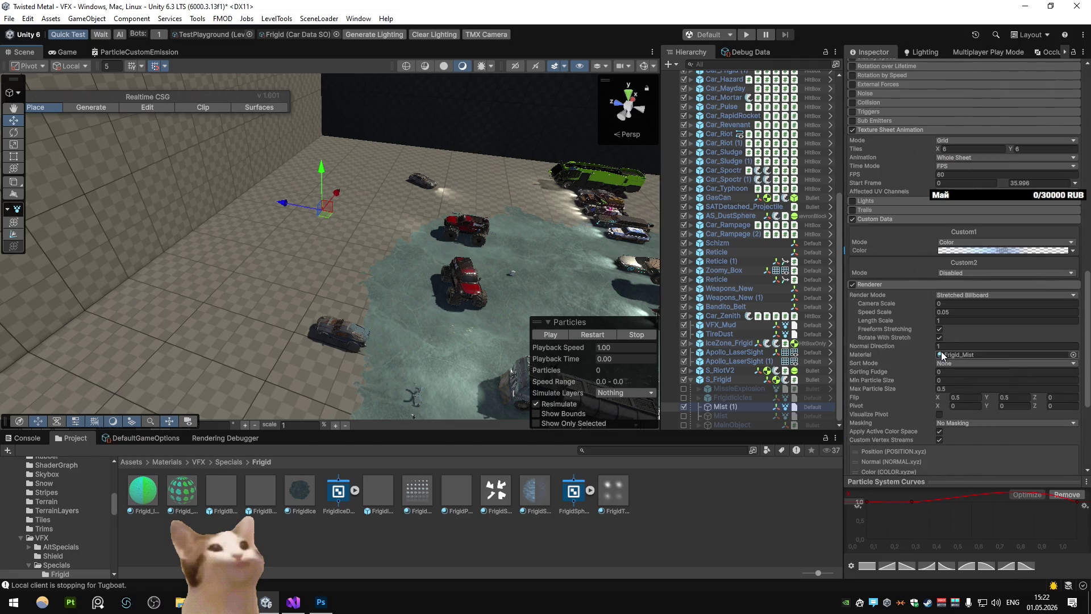
pyautogui.rightClick(892, 217)
pyautogui.rightClick(877, 219)
pyautogui.click(907, 252)
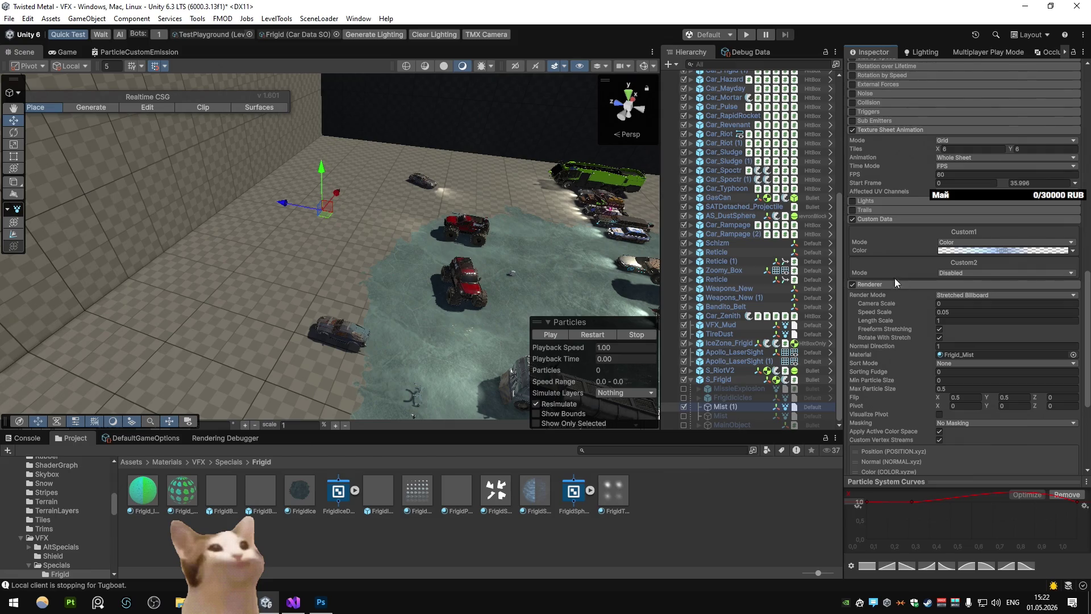
pyautogui.click(741, 35)
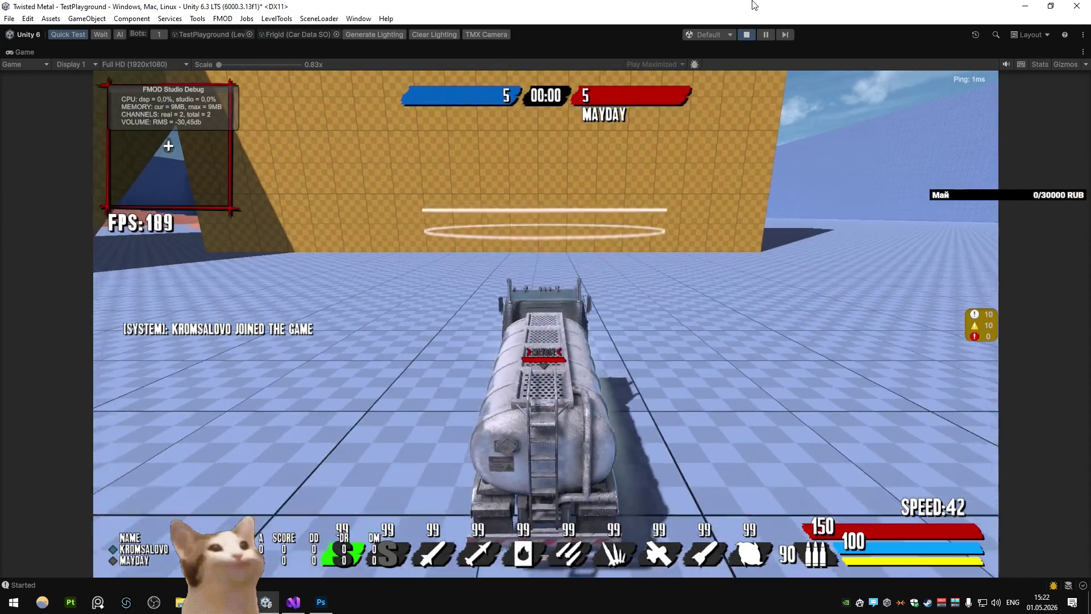
# Drive the tanker, fire the Frigid special, and un-maximize the Game view
pyautogui.press('e')
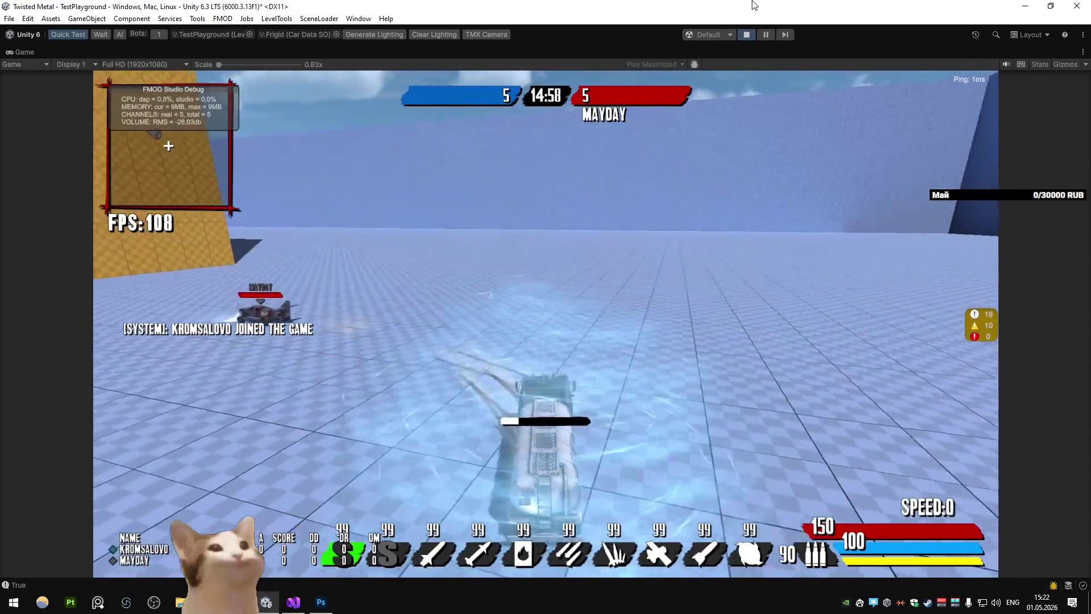
pyautogui.press('s')
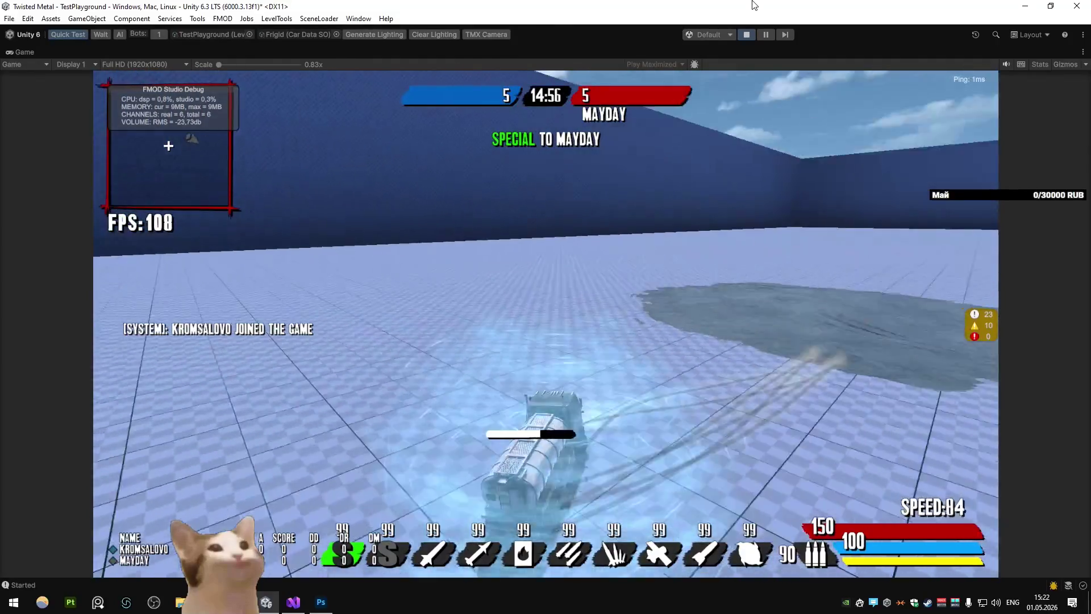
pyautogui.rightClick(22, 52)
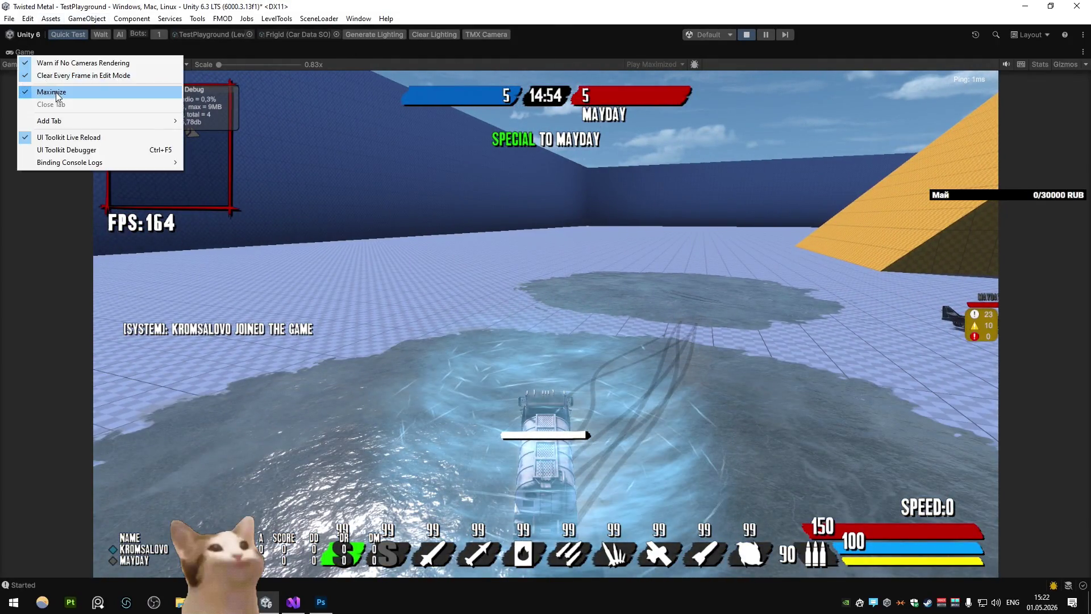
pyautogui.click(35, 90)
# Search '_frigid', open S_Frigid, and set Mist (1)'s Position Y to 1
pyautogui.write('_frigid')
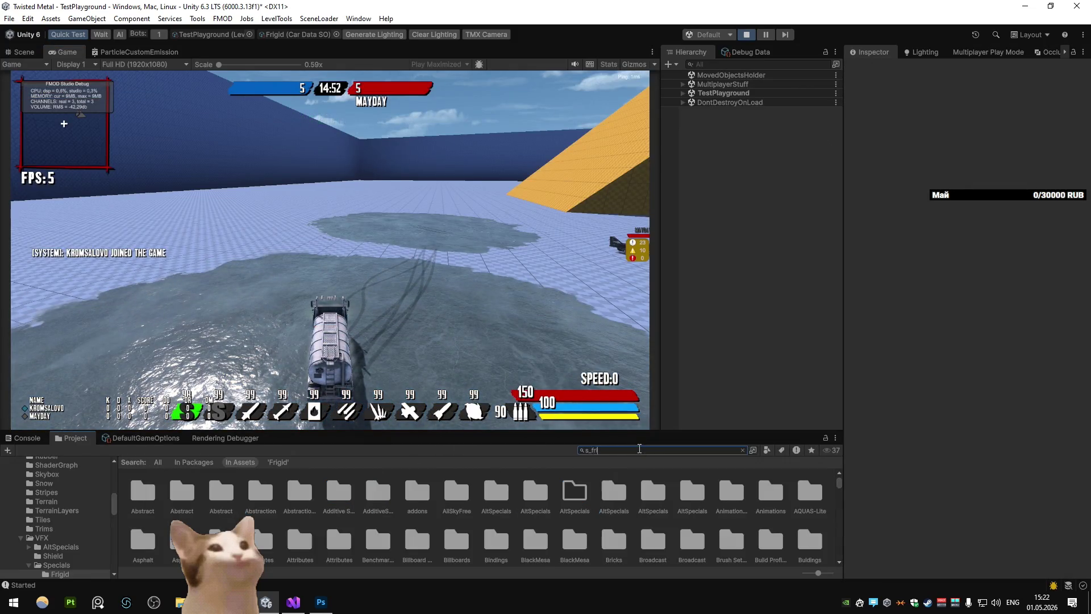
pyautogui.doubleClick(337, 494)
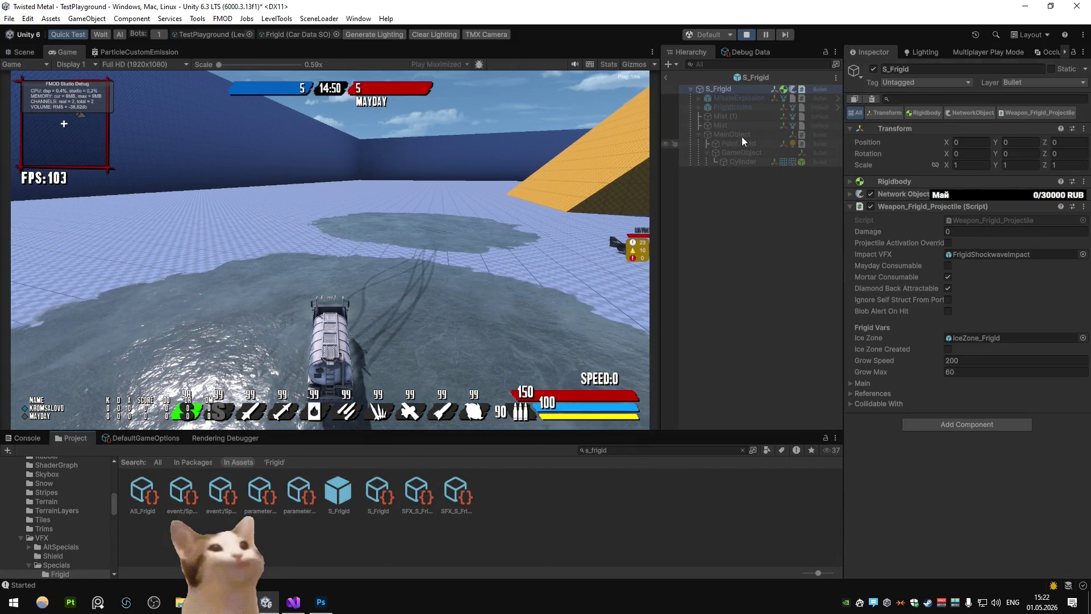
pyautogui.click(743, 125)
pyautogui.click(743, 116)
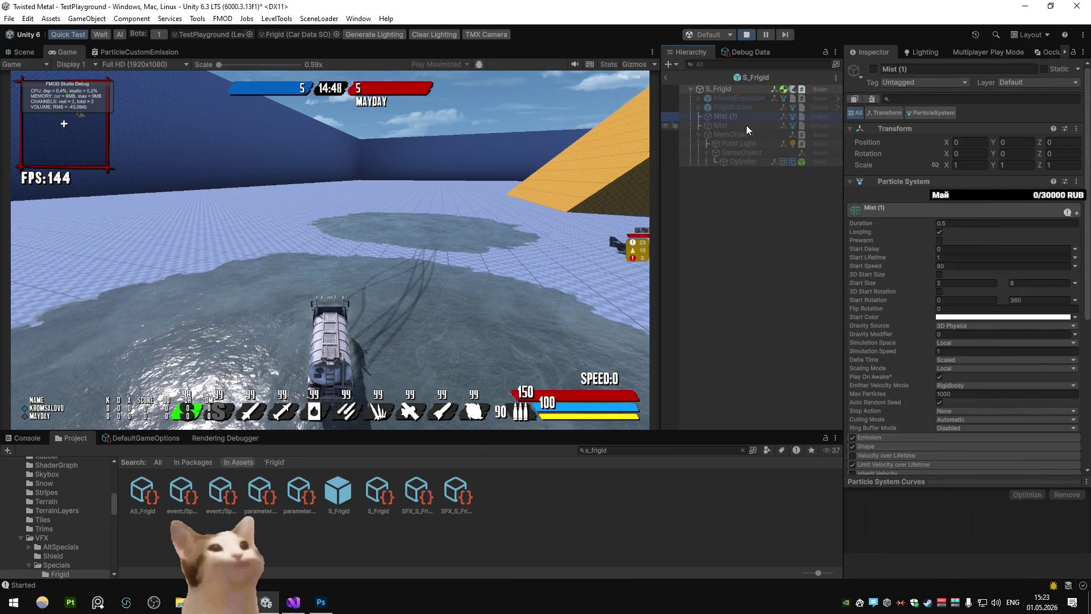
pyautogui.click(1015, 142)
pyautogui.write('1')
pyautogui.click(664, 79)
pyautogui.press('Return')
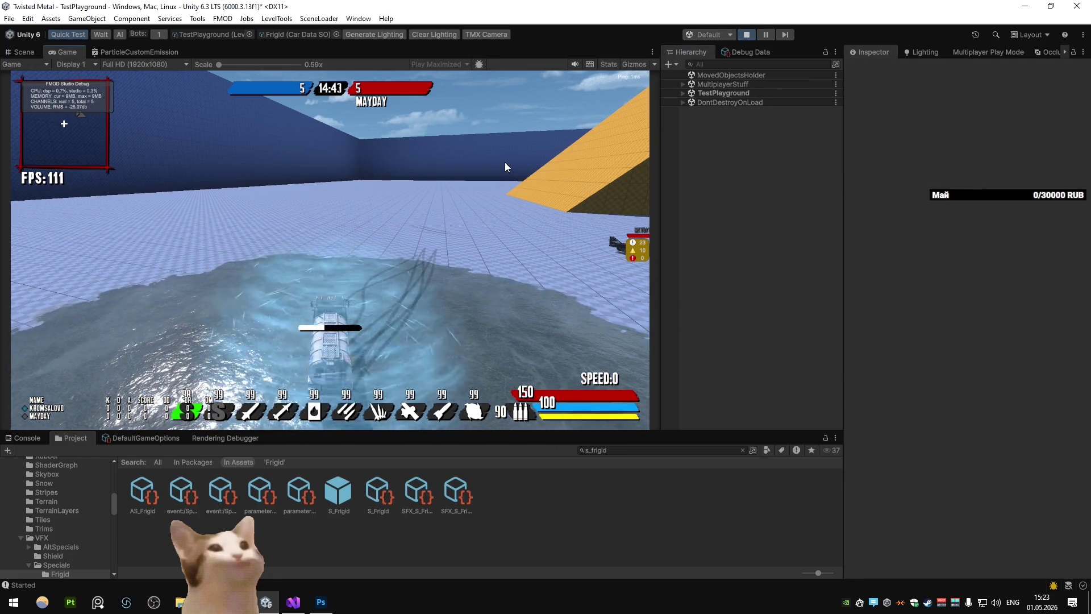
# Reopen S_Frigid to check Mist (1), then exit Prefab Mode back to the game
pyautogui.doubleClick(338, 492)
pyautogui.click(779, 118)
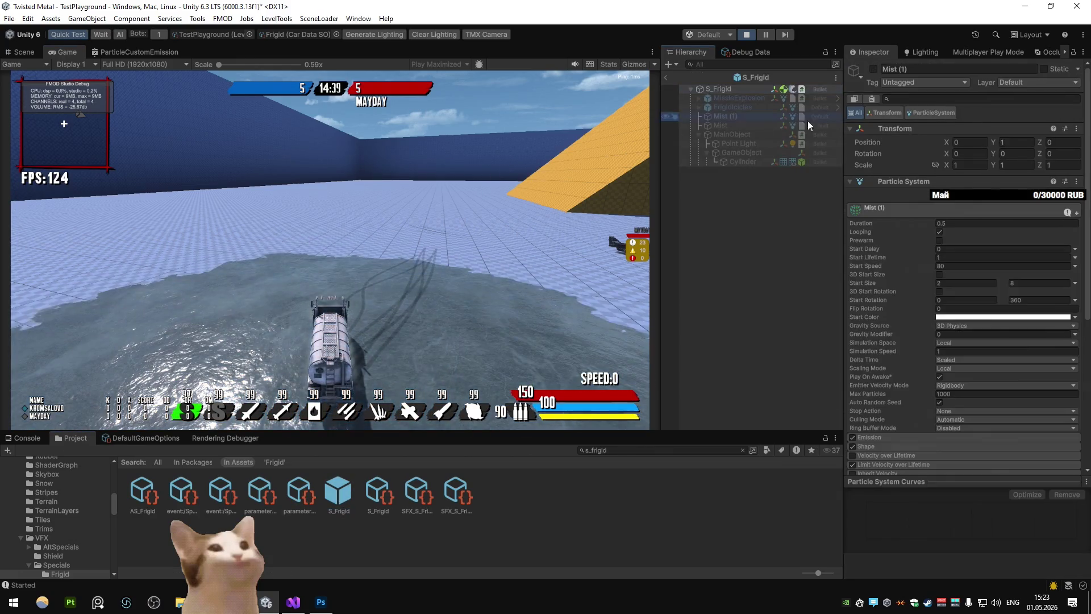
pyautogui.click(735, 201)
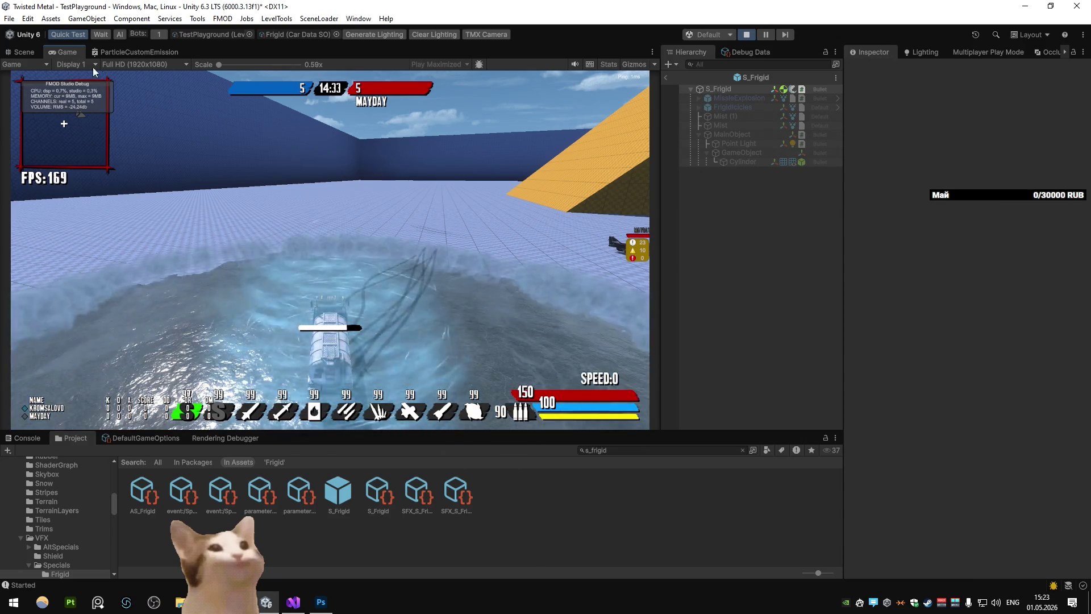
pyautogui.hotkey('ctrl', '1')
pyautogui.click(667, 78)
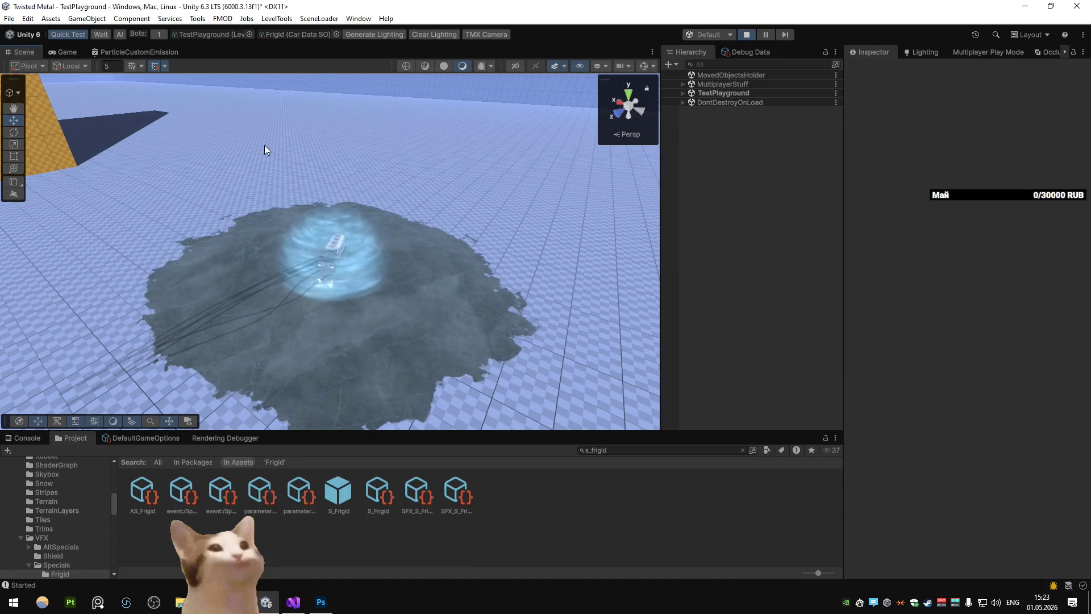
pyautogui.click(70, 53)
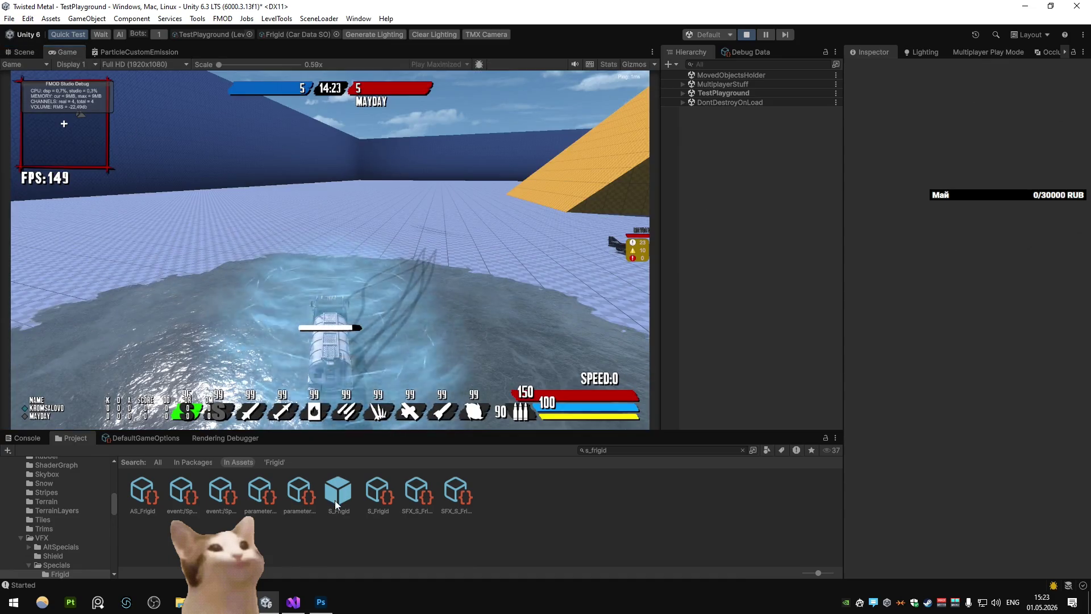
# Edit Mist (1)'s vertical position in S_Frigid and save the modified prefab
pyautogui.doubleClick(338, 492)
pyautogui.click(739, 117)
pyautogui.click(1017, 141)
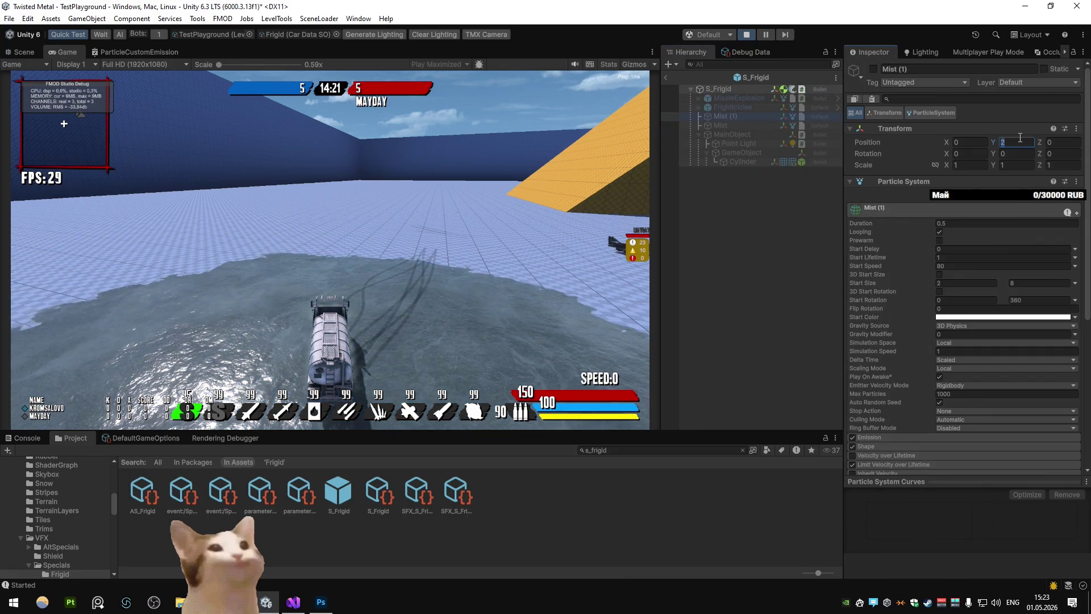
pyautogui.click(666, 81)
pyautogui.click(504, 322)
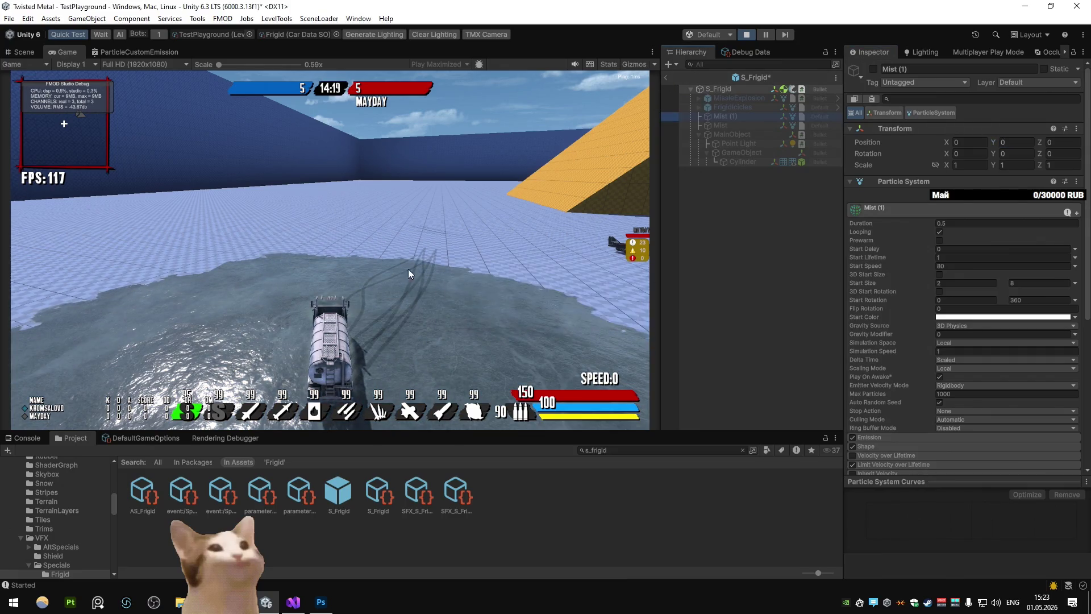
# Compare the Scene and running Game views and select the ground plane
pyautogui.click(23, 52)
pyautogui.click(63, 52)
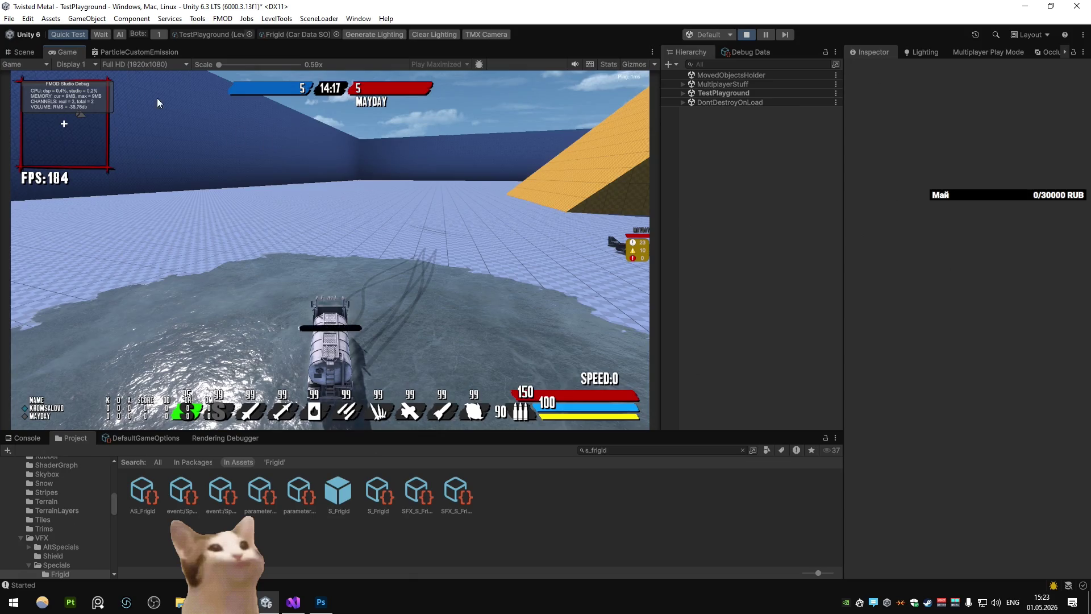
pyautogui.click(24, 51)
pyautogui.click(289, 152)
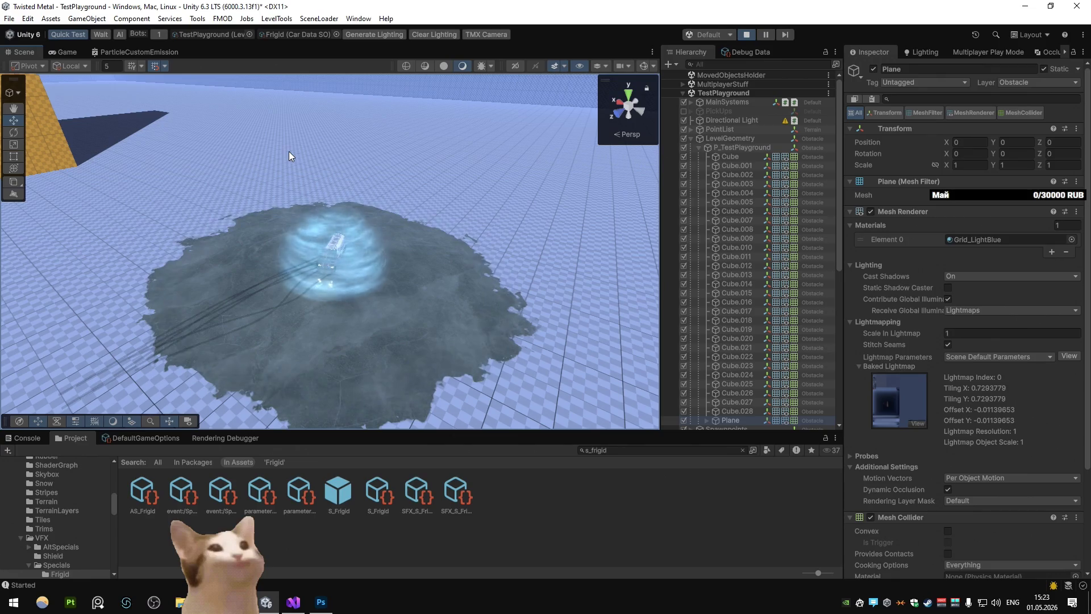
pyautogui.click(64, 51)
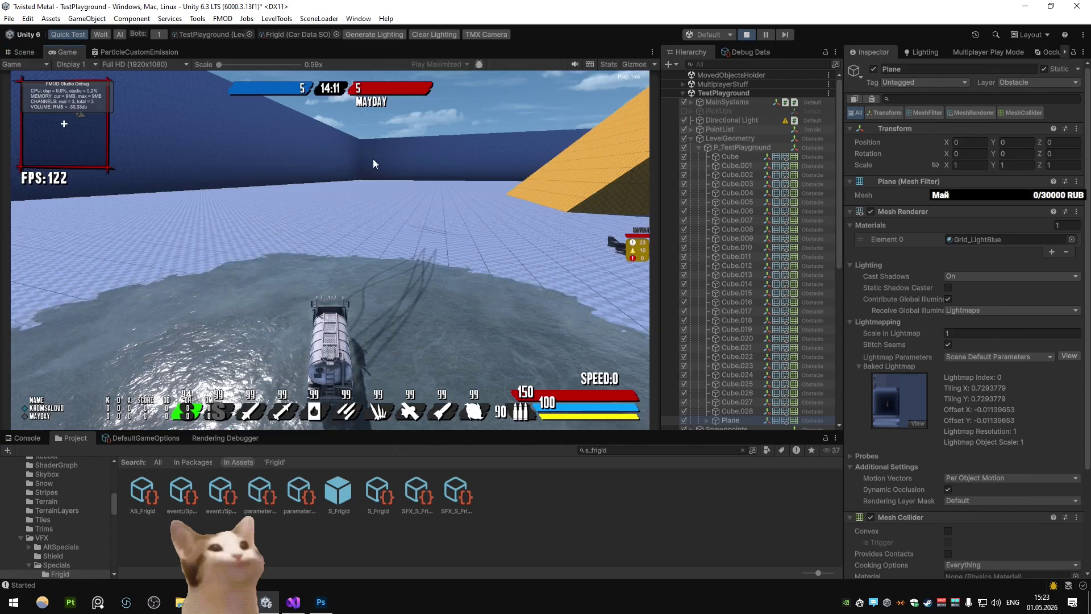
pyautogui.click(26, 53)
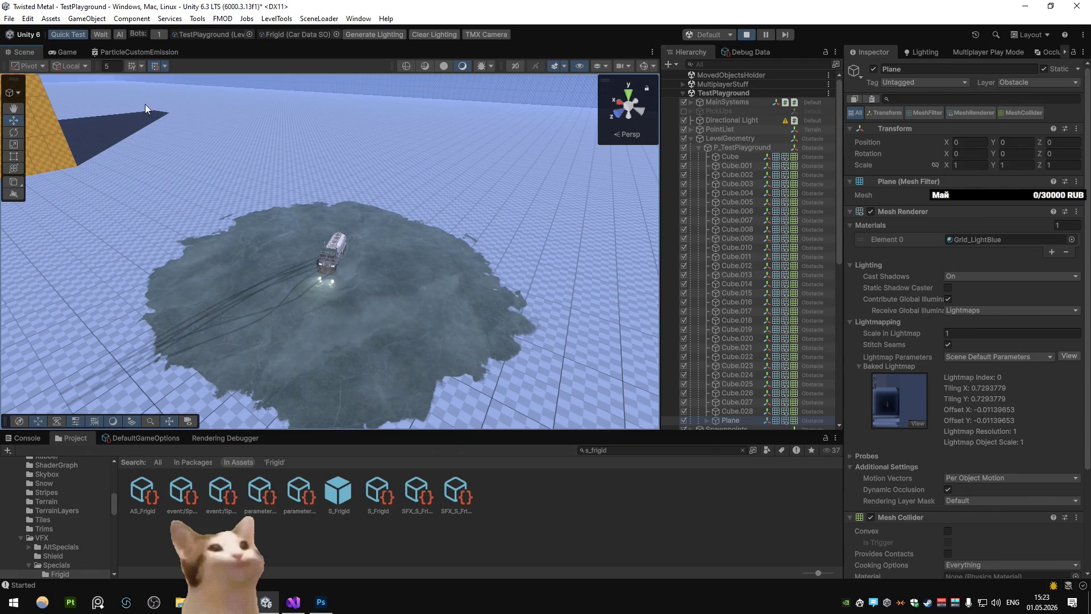
# Switch to the running Game view and maximize it to fill the editor
pyautogui.click(63, 52)
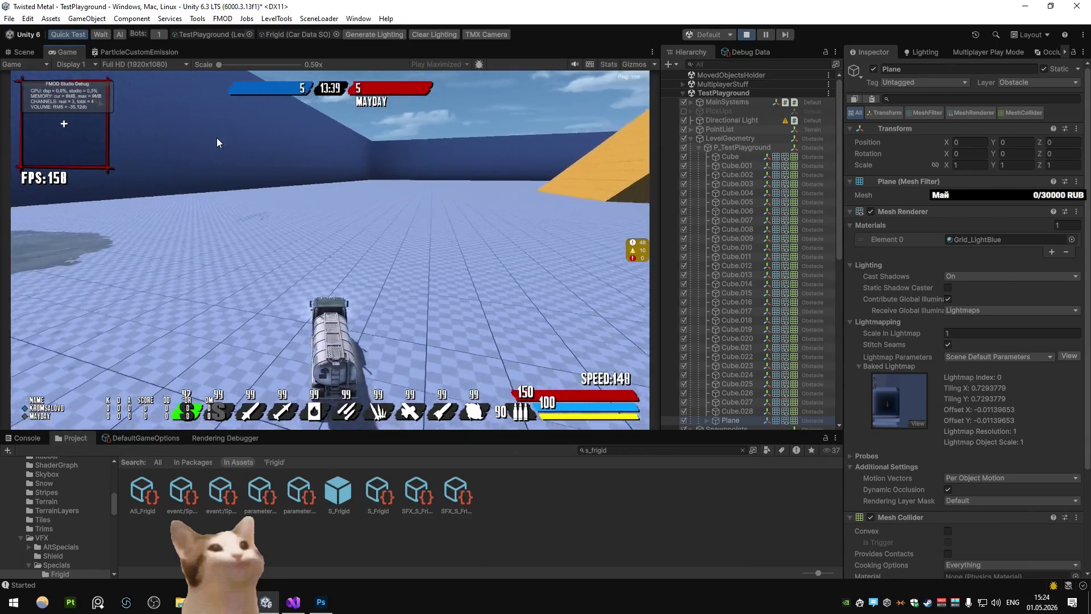
pyautogui.rightClick(42, 49)
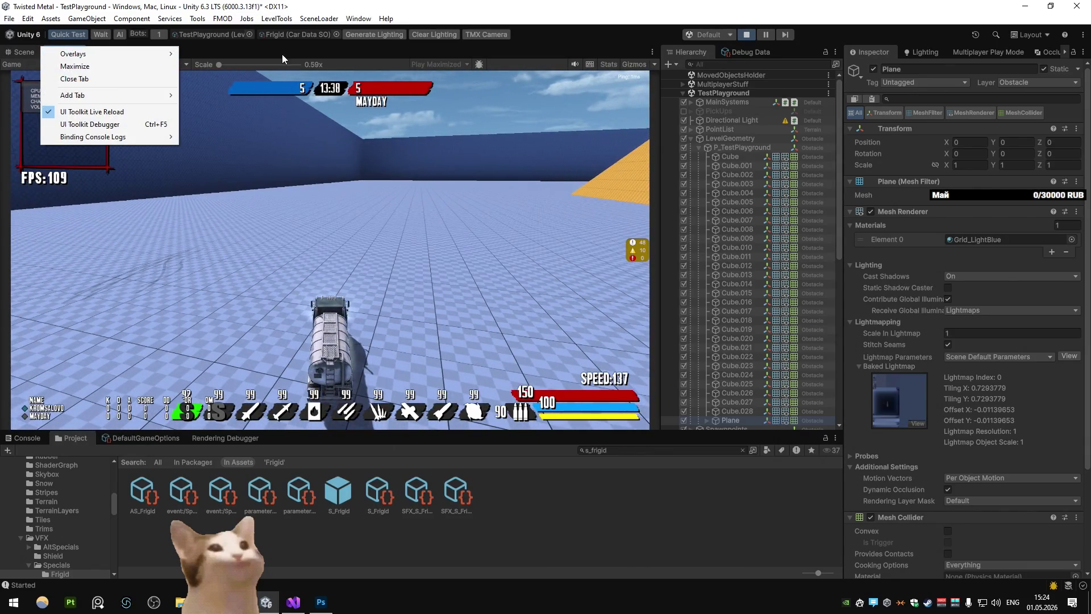
pyautogui.rightClick(64, 49)
pyautogui.click(102, 80)
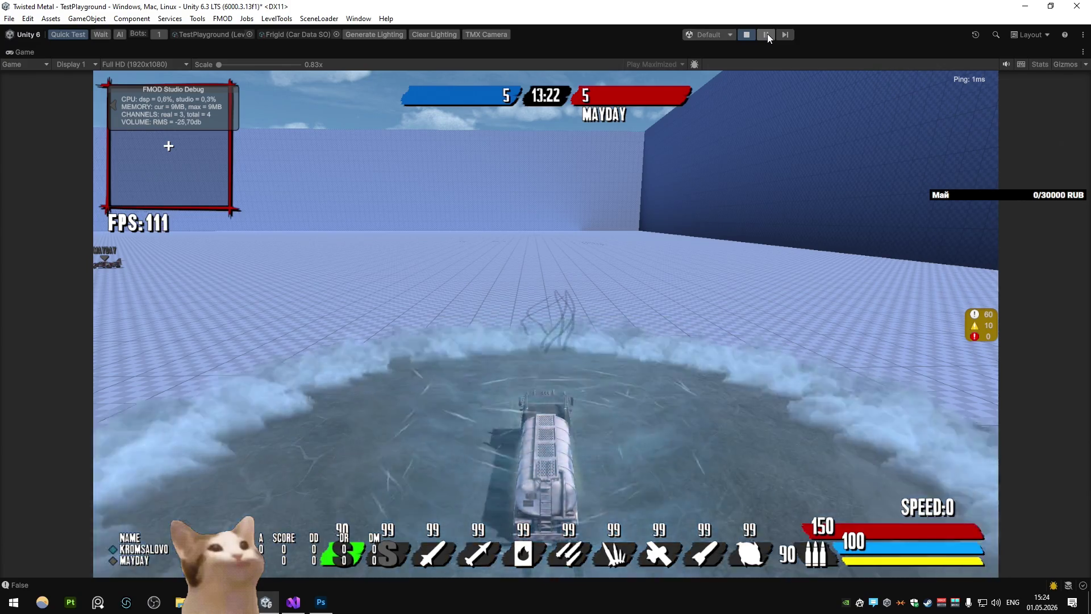
# Pause the game and select Mist (1) in the arena to inspect its settings
pyautogui.click(767, 33)
pyautogui.moveTo(487, 118)
pyautogui.mouseDown()
pyautogui.moveTo(231, 135)
pyautogui.moveTo(132, 180)
pyautogui.moveTo(49, 139)
pyautogui.moveTo(475, 244)
pyautogui.mouseUp()
pyautogui.click(343, 250)
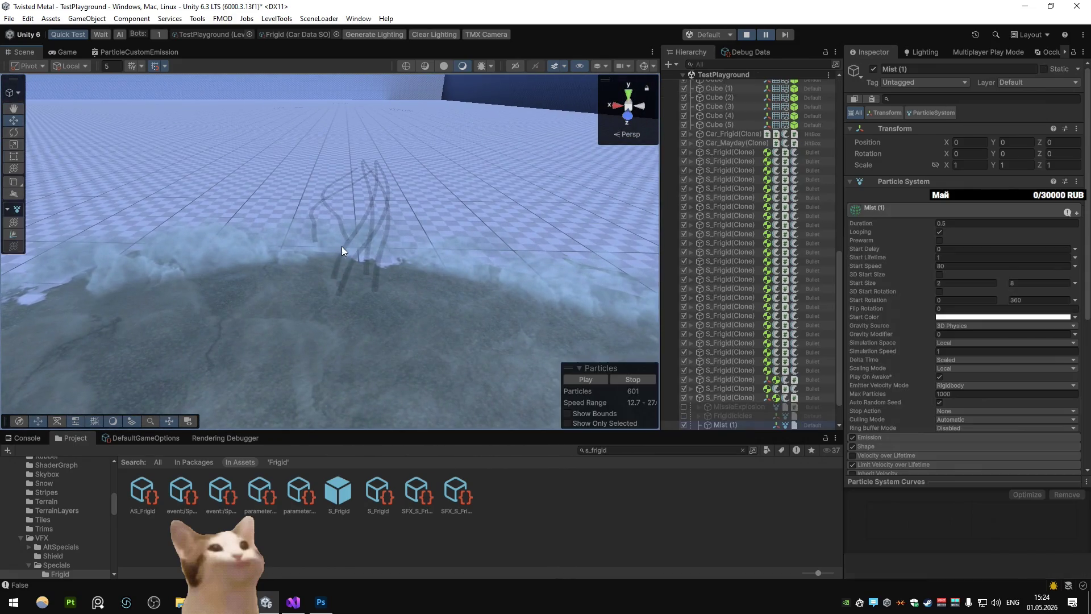
pyautogui.scroll(-2, 706, 287)
pyautogui.scroll(-10, 918, 340)
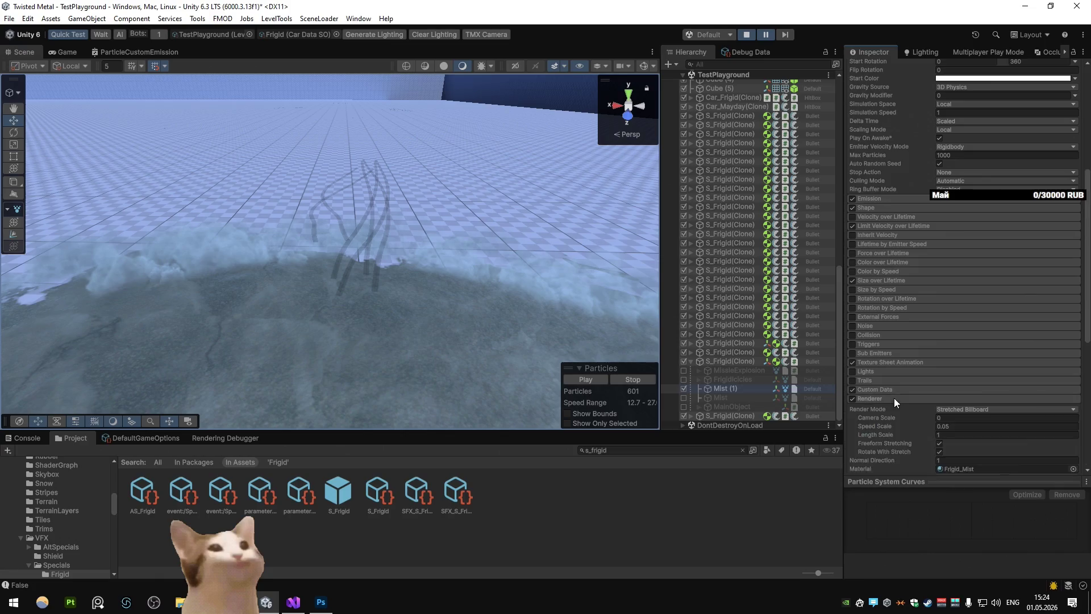
pyautogui.scroll(-5, 979, 388)
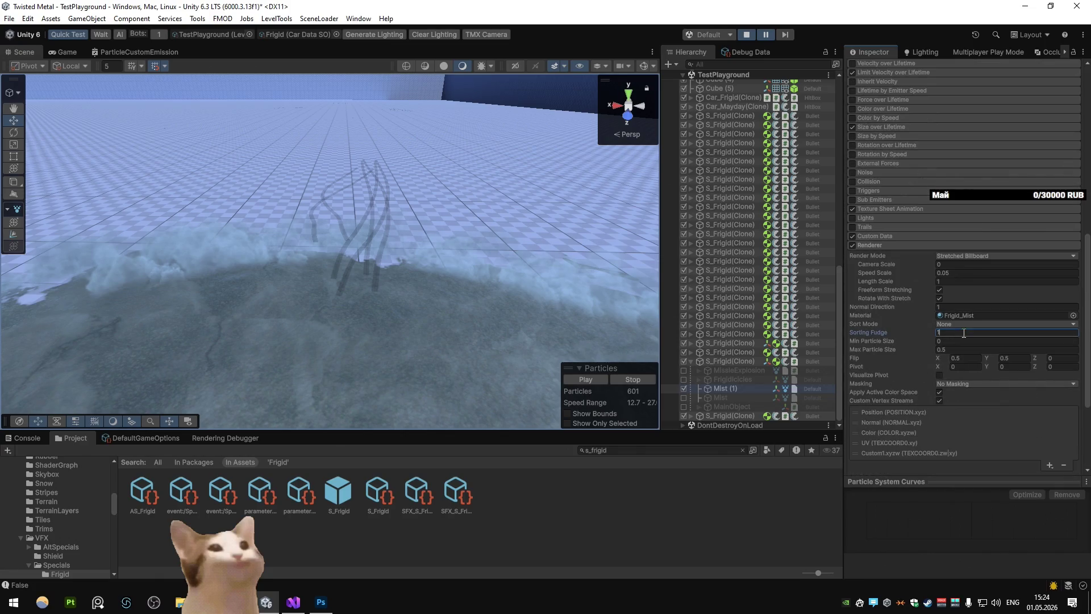
pyautogui.moveTo(881, 326)
pyautogui.scroll(-5, 912, 421)
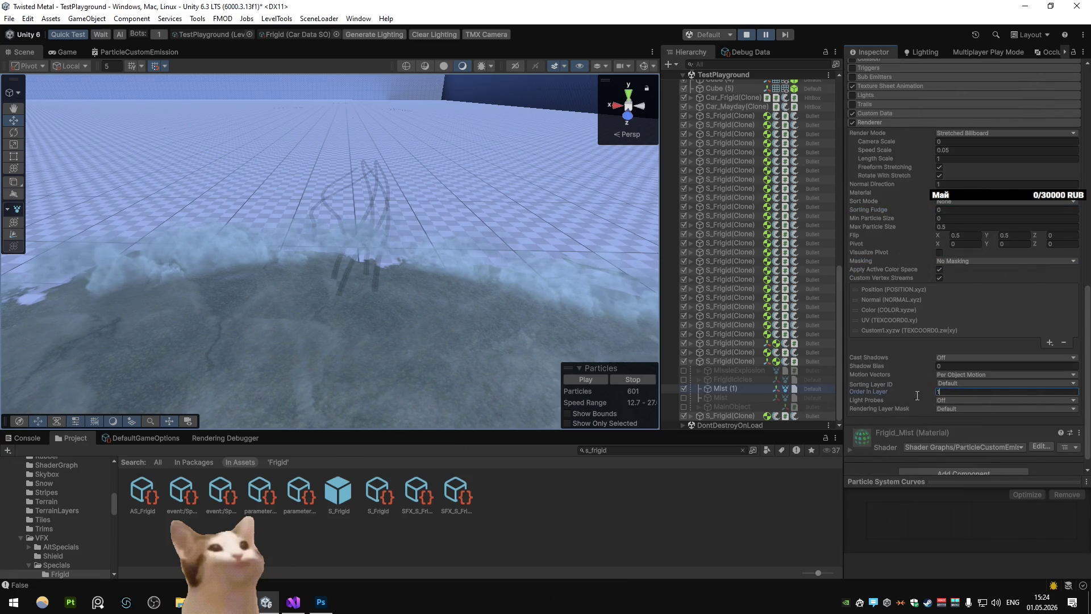
# Set Mist (1)'s Order in Layer to 1 in S_Frigid, save, and return to the game
pyautogui.doubleClick(350, 495)
pyautogui.click(725, 116)
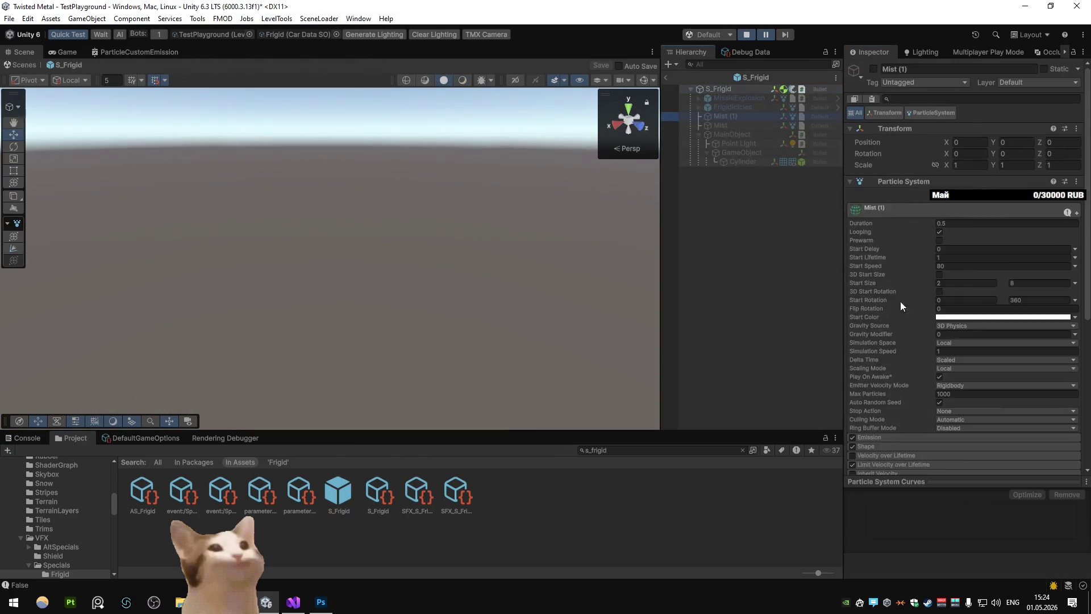
pyautogui.scroll(-10, 928, 337)
pyautogui.click(966, 378)
pyautogui.write('1')
pyautogui.click(668, 77)
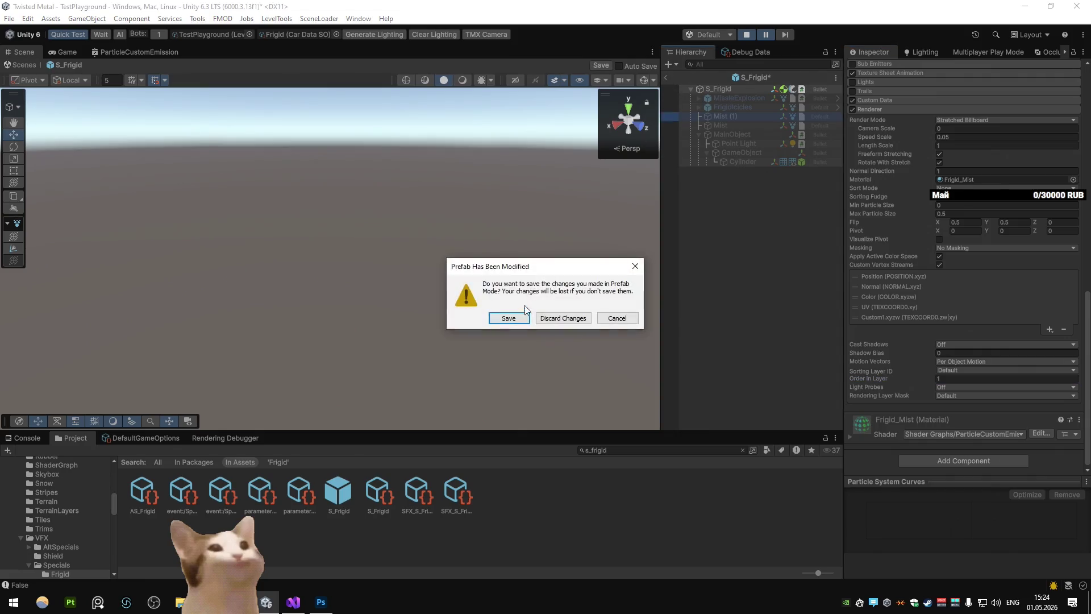
pyautogui.click(509, 315)
pyautogui.hotkey('ctrl', '2')
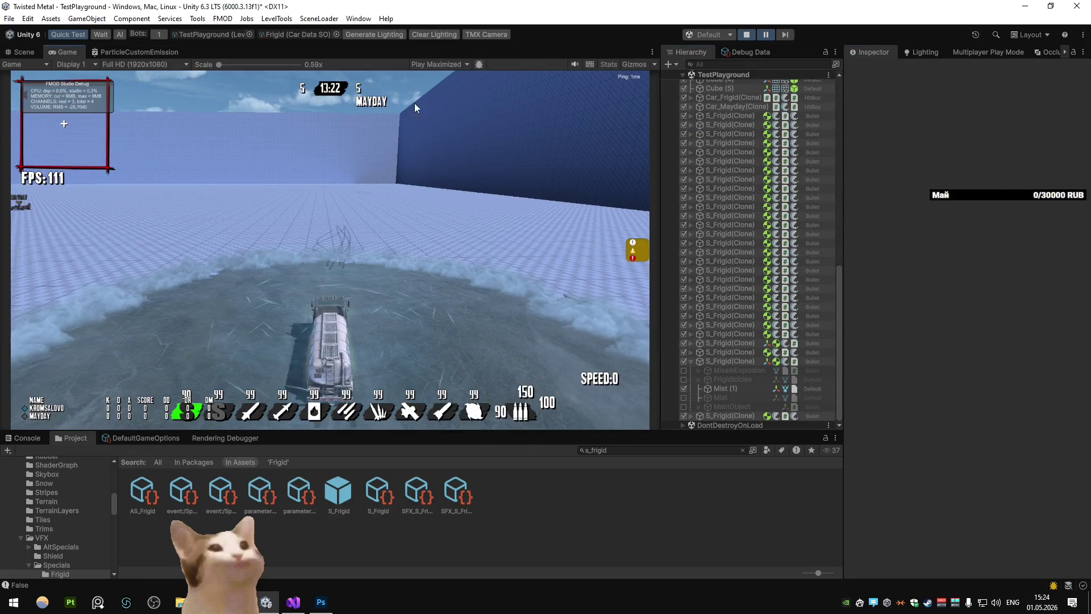
# Maximize the Game view and drive the tanker, firing the Frigid special at Mayday
pyautogui.hotkey('shift', 'space')
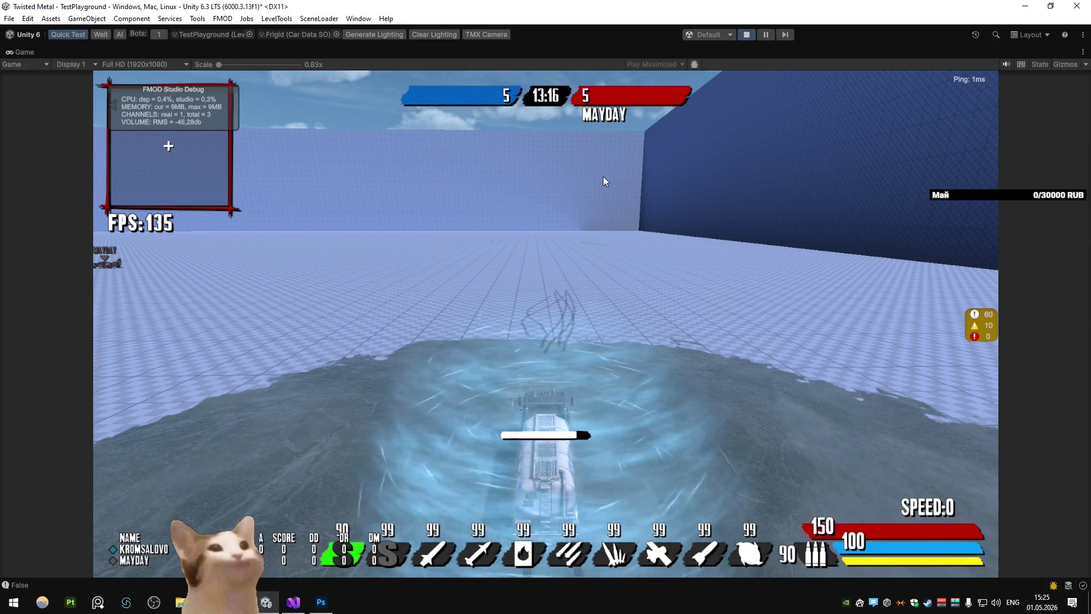
pyautogui.press('w')
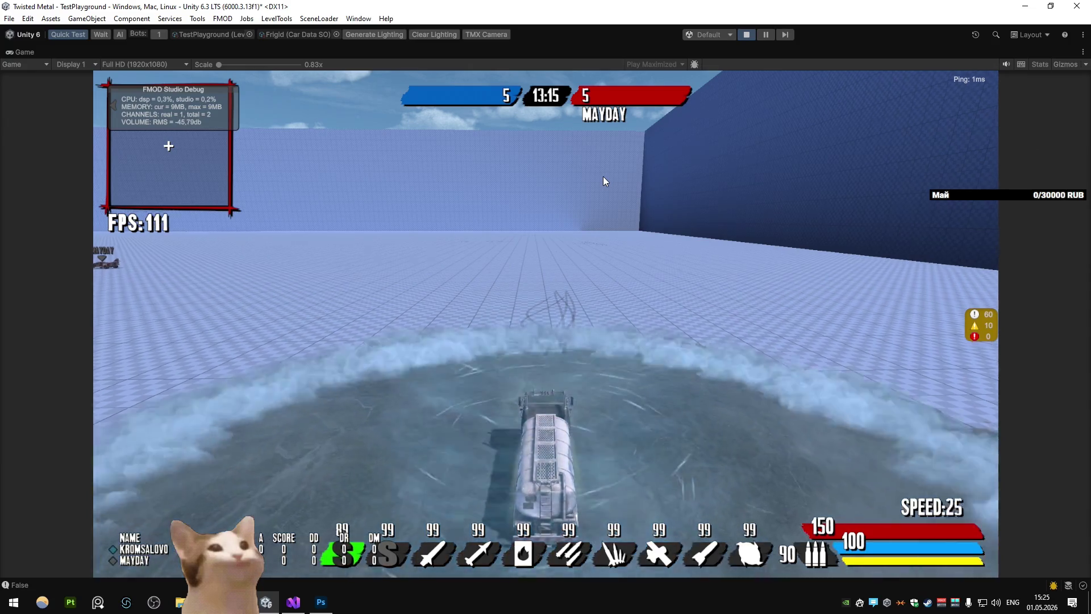
pyautogui.press('space')
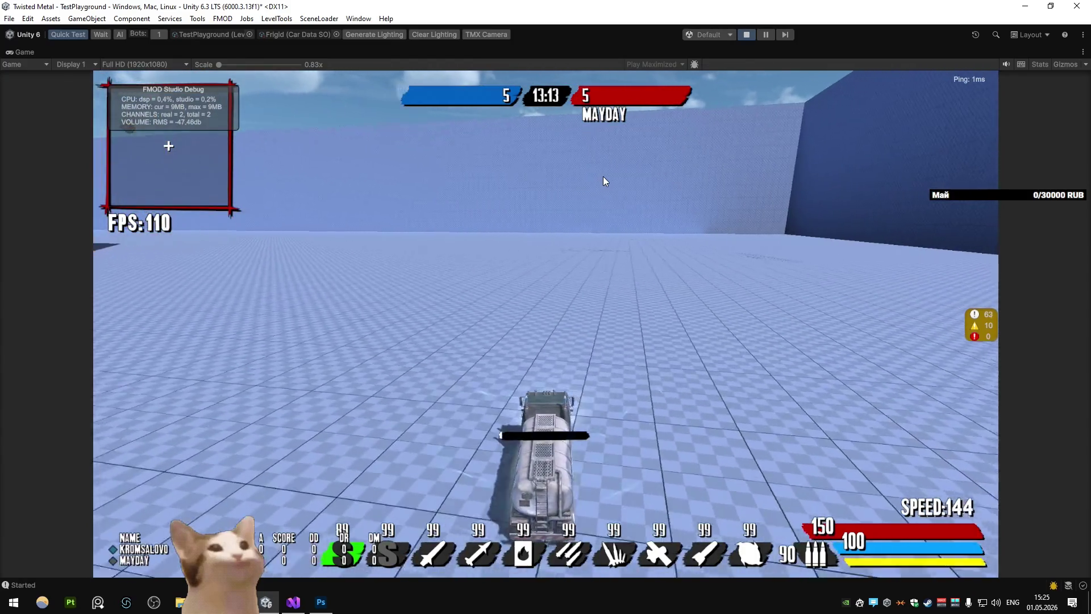
pyautogui.press('a')
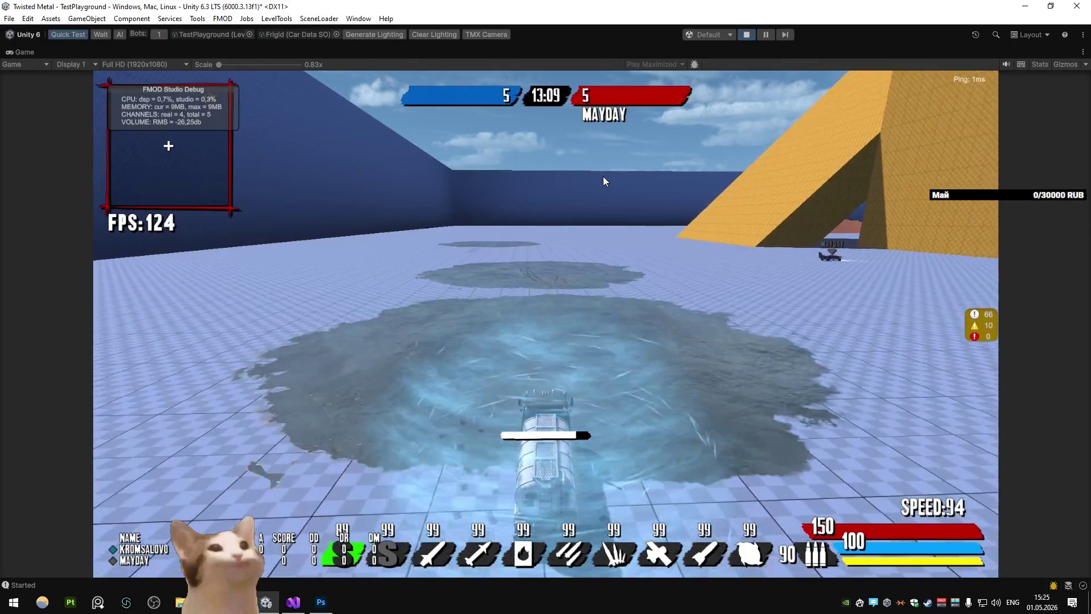
pyautogui.press('d')
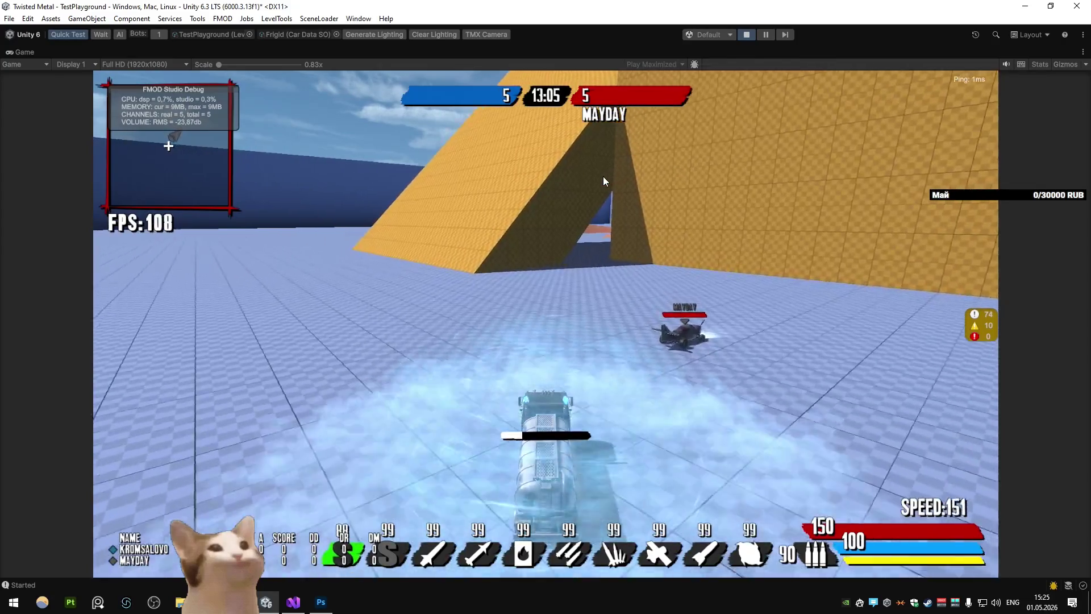
pyautogui.press('d')
pyautogui.press('w')
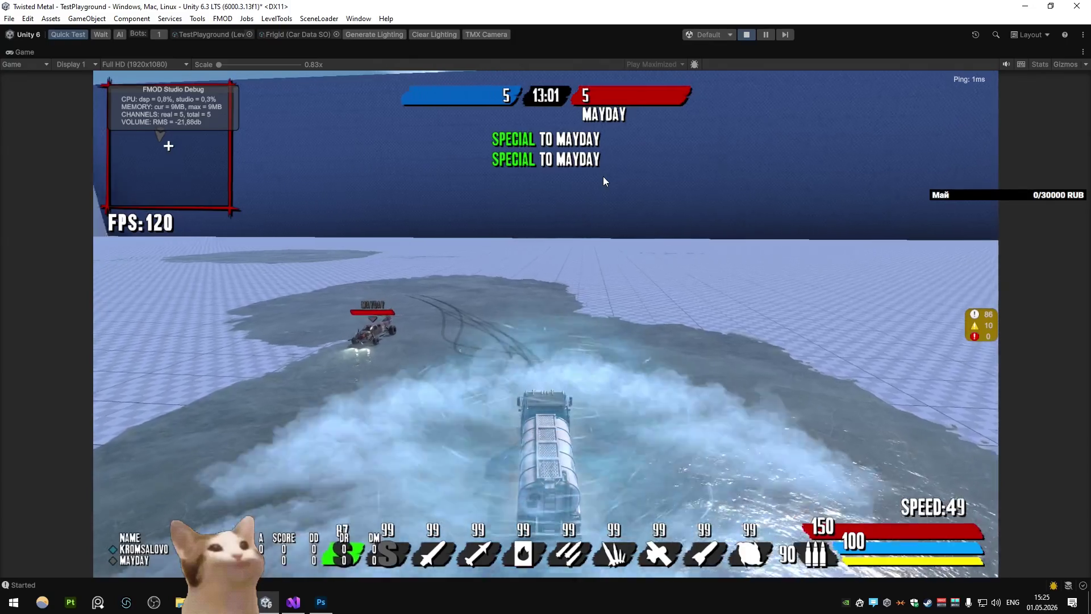
pyautogui.press('a')
pyautogui.press('space')
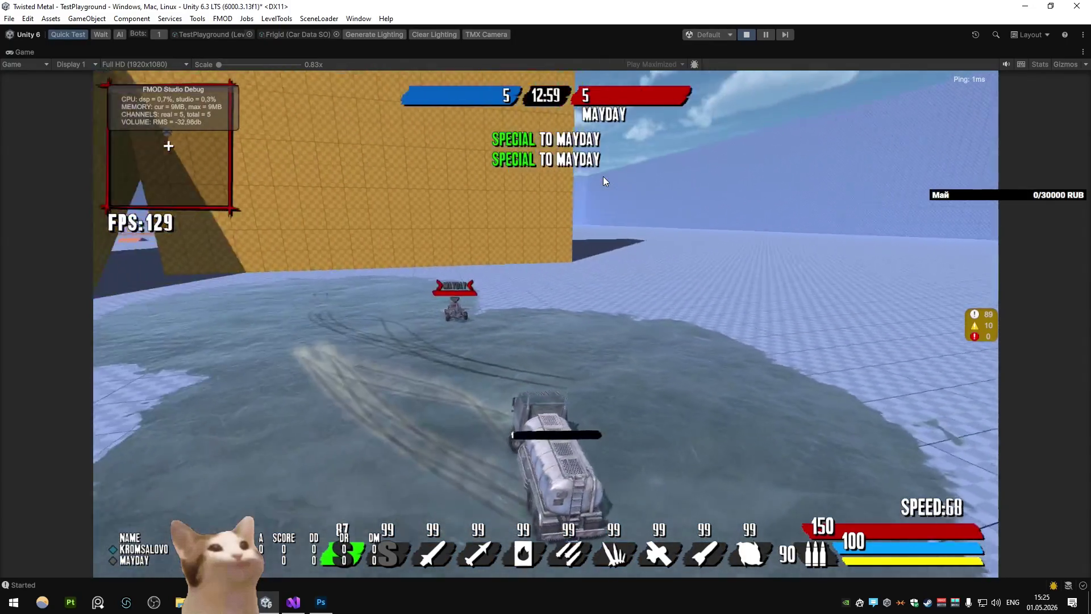
pyautogui.press('a')
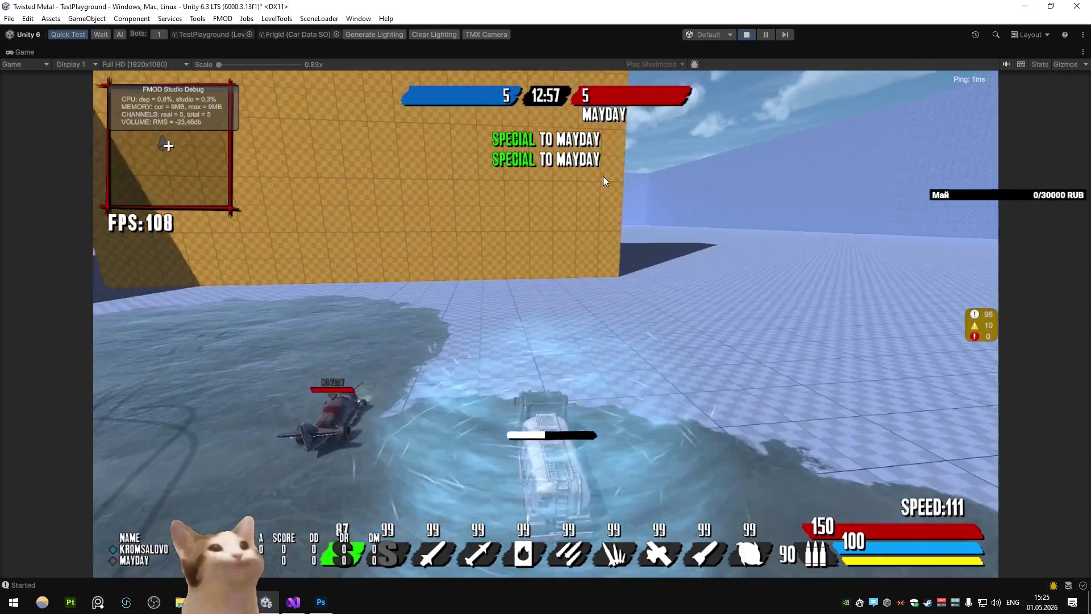
pyautogui.press('d')
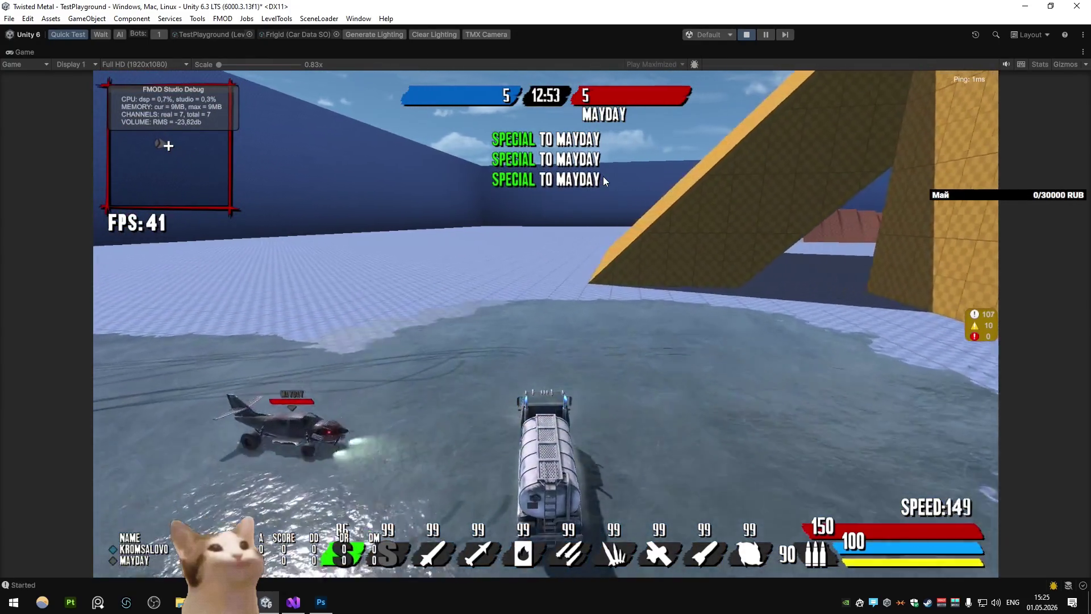
# Keep drifting around the orange ramp firing more specials, then bring up Visual Studio
pyautogui.press('space')
pyautogui.press('w')
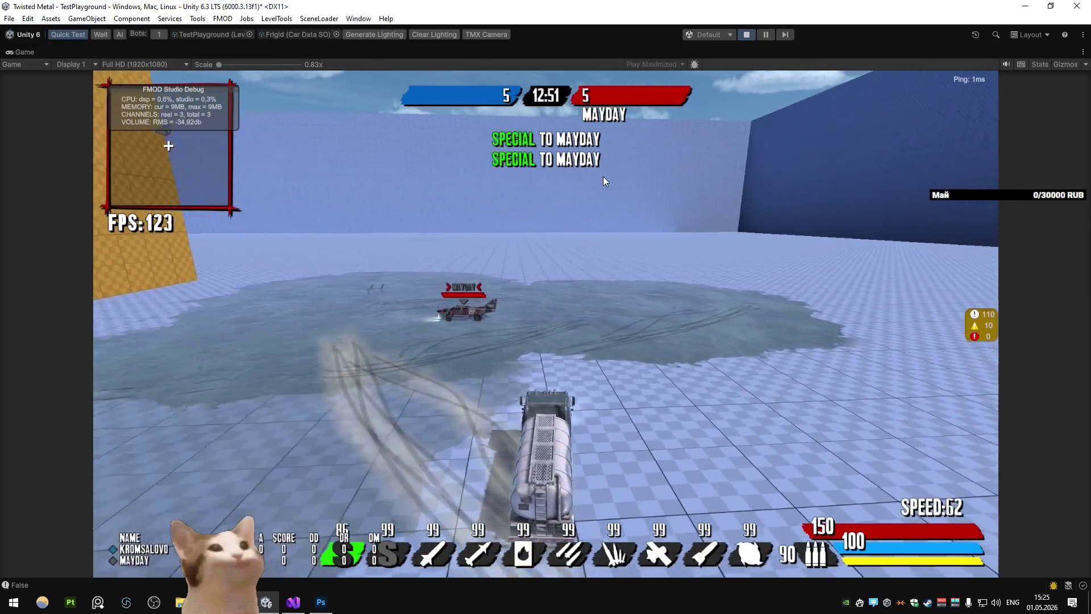
pyautogui.press('a')
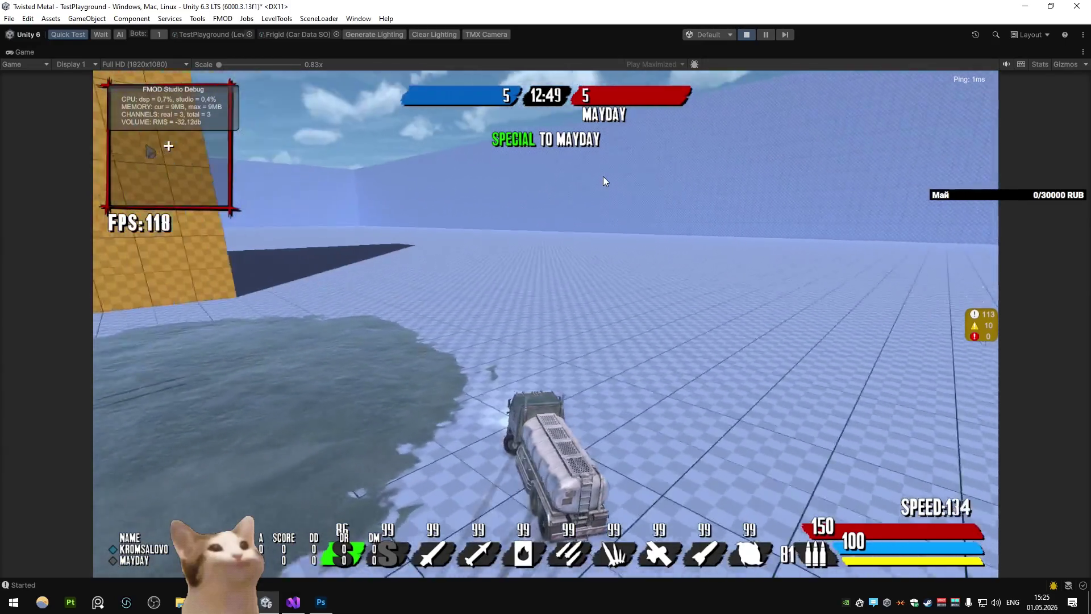
pyautogui.press('a')
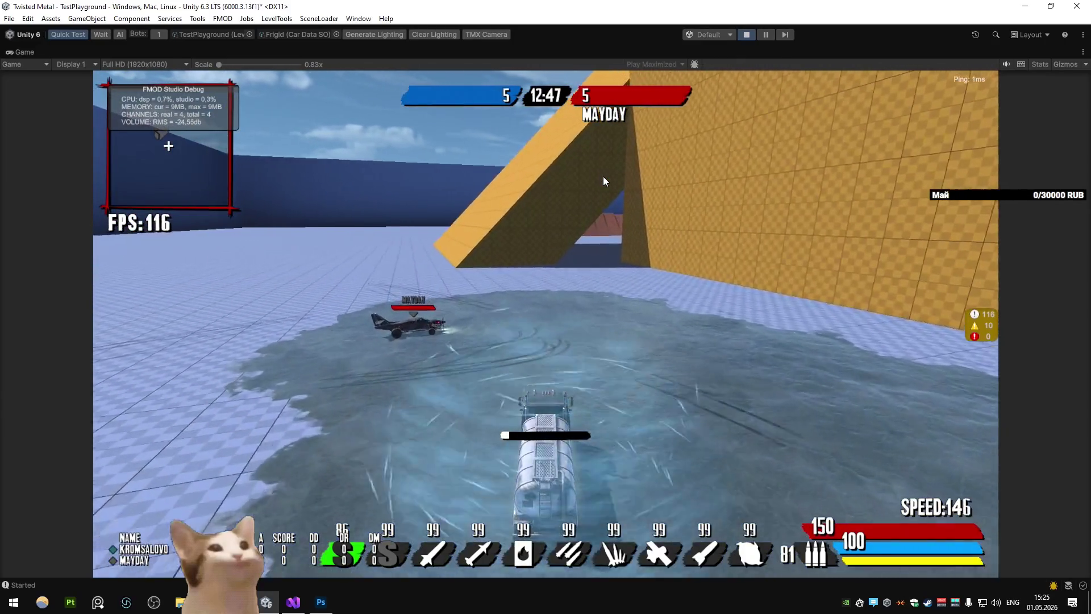
pyautogui.press('d')
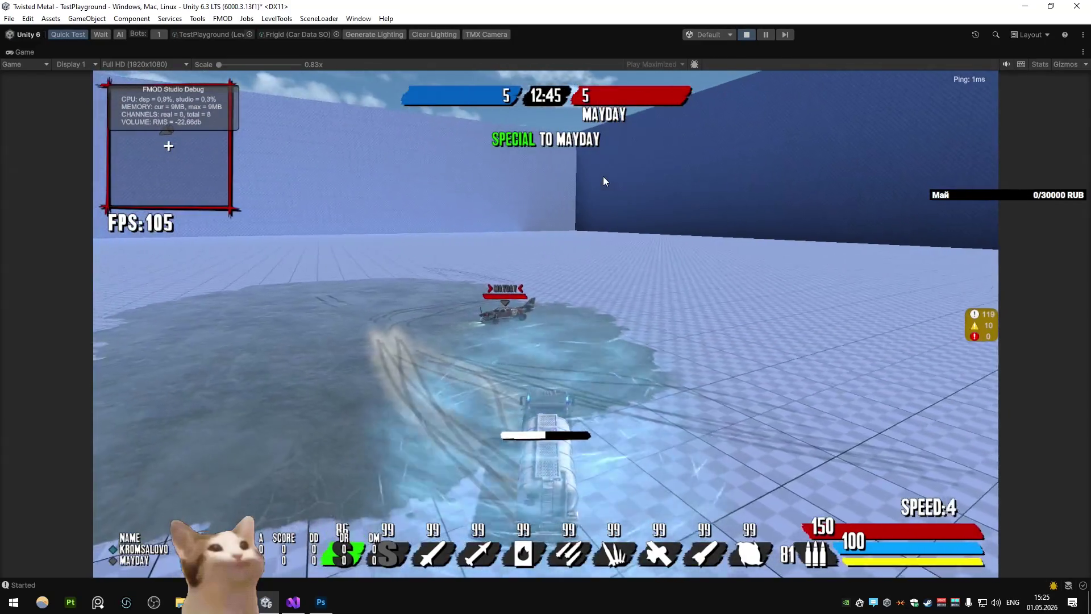
pyautogui.press('d')
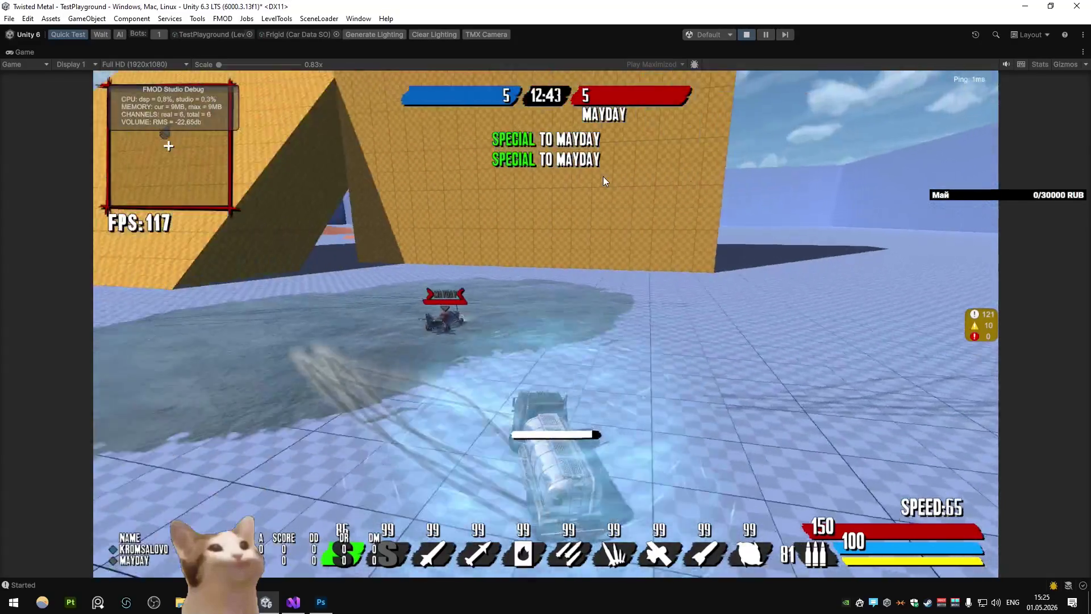
pyautogui.press('a')
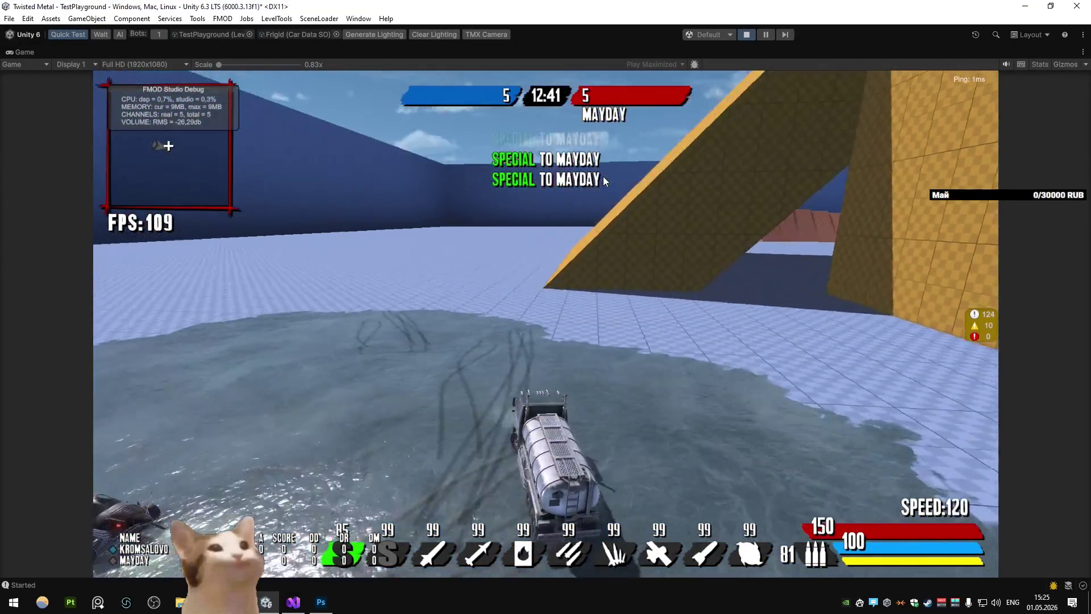
pyautogui.press('a')
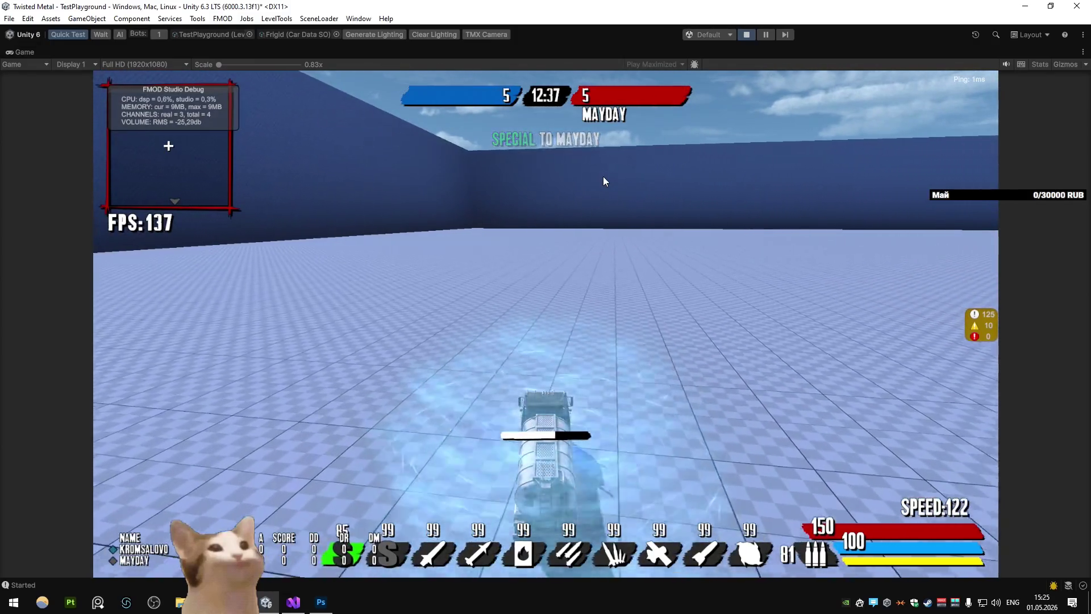
pyautogui.press('d')
pyautogui.press('a')
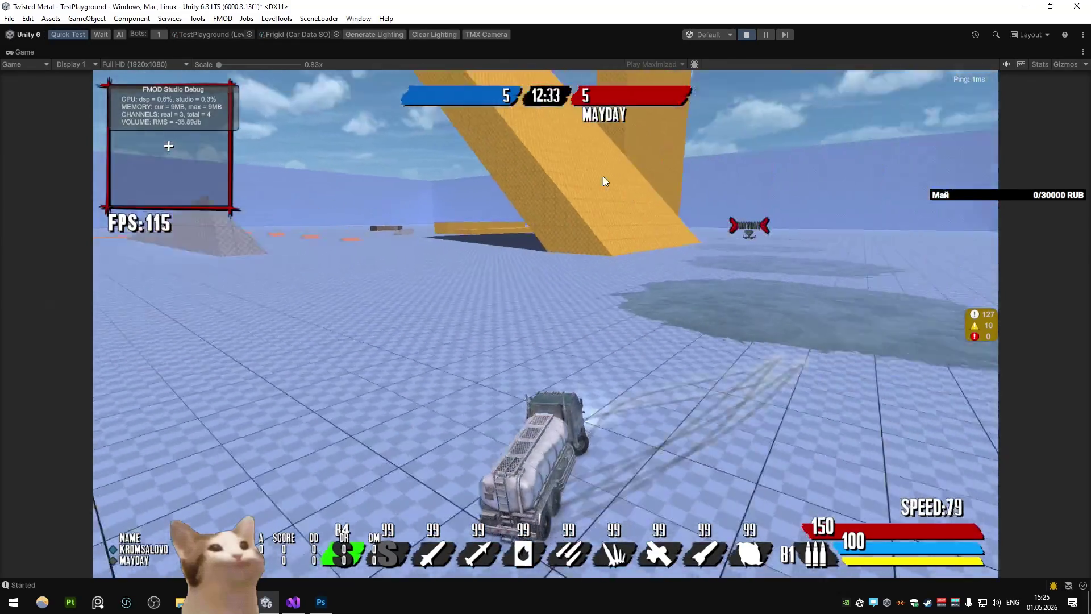
pyautogui.click(294, 602)
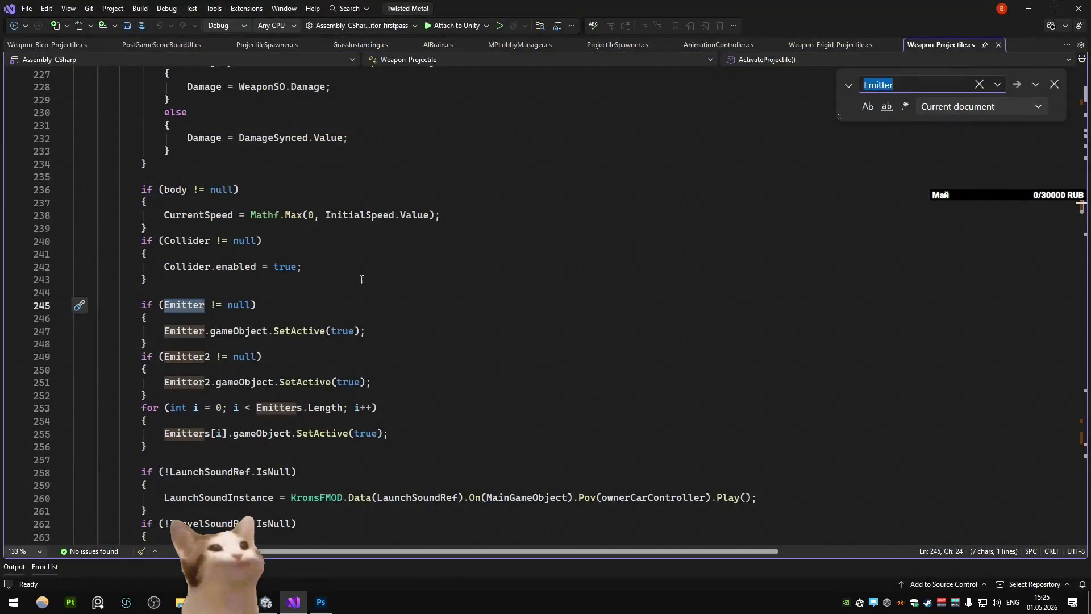
# Find and open Weapon_Frigid_Projectile.cs with Code Search using 'frigid_proj'
pyautogui.hotkey('ctrl', 't')
pyautogui.write('frigid_proj')
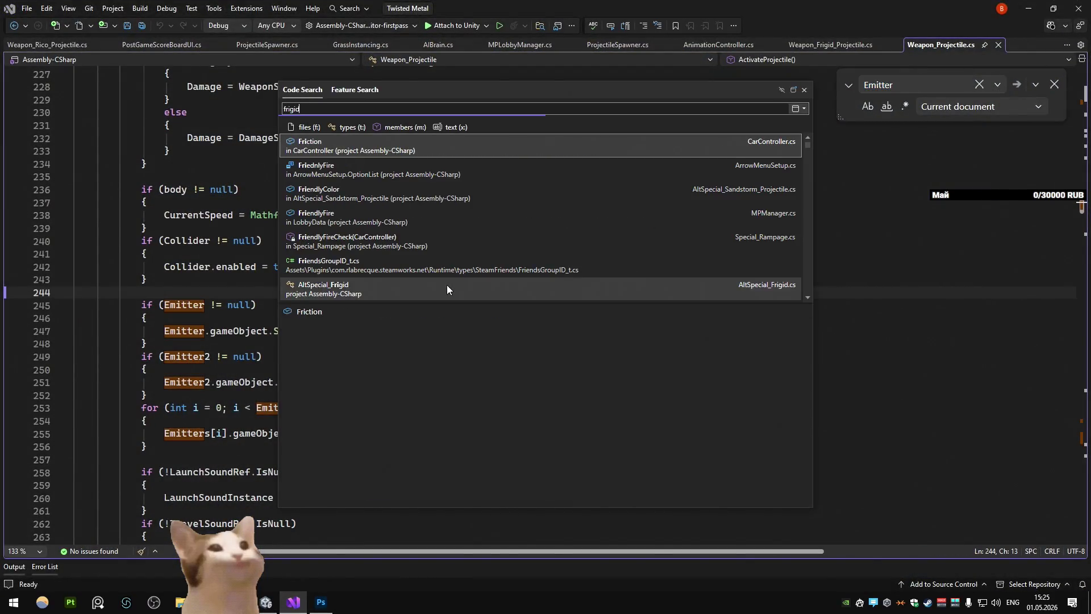
pyautogui.press('Return')
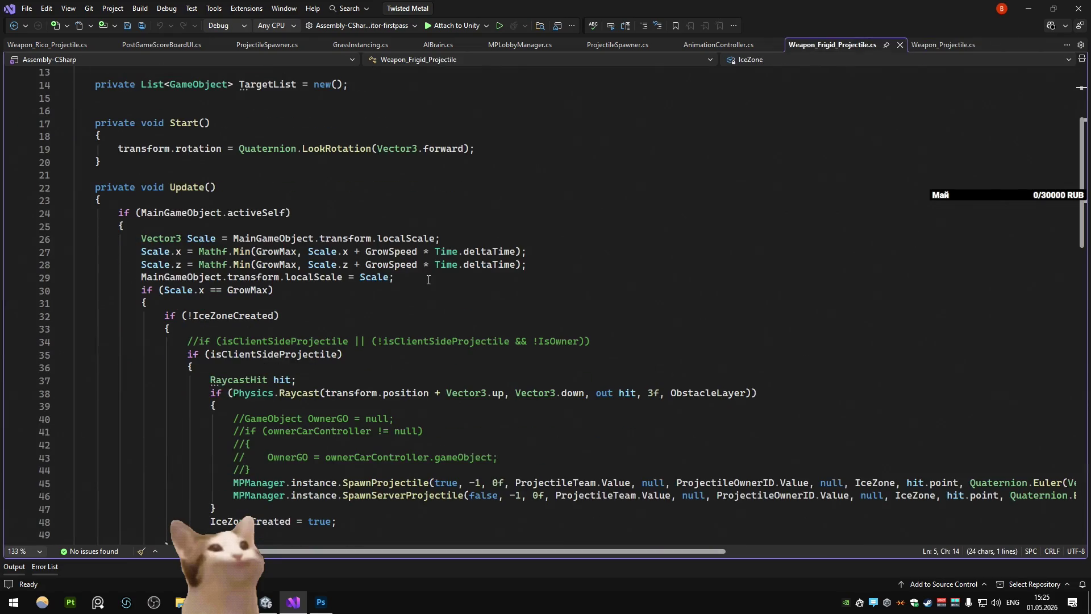
pyautogui.scroll(-6, 269, 258)
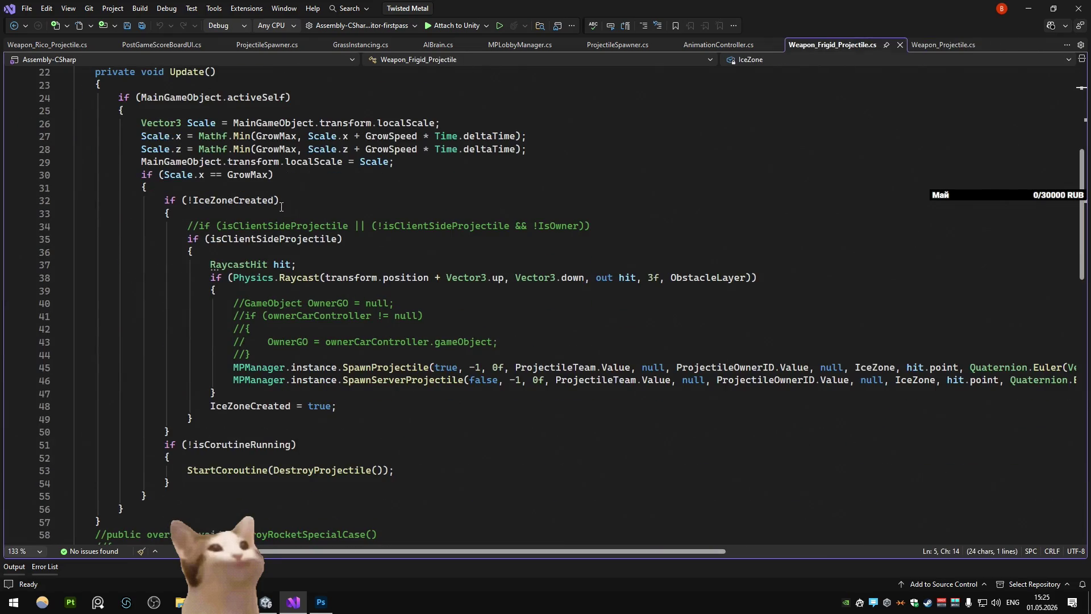
pyautogui.scroll(6, 281, 207)
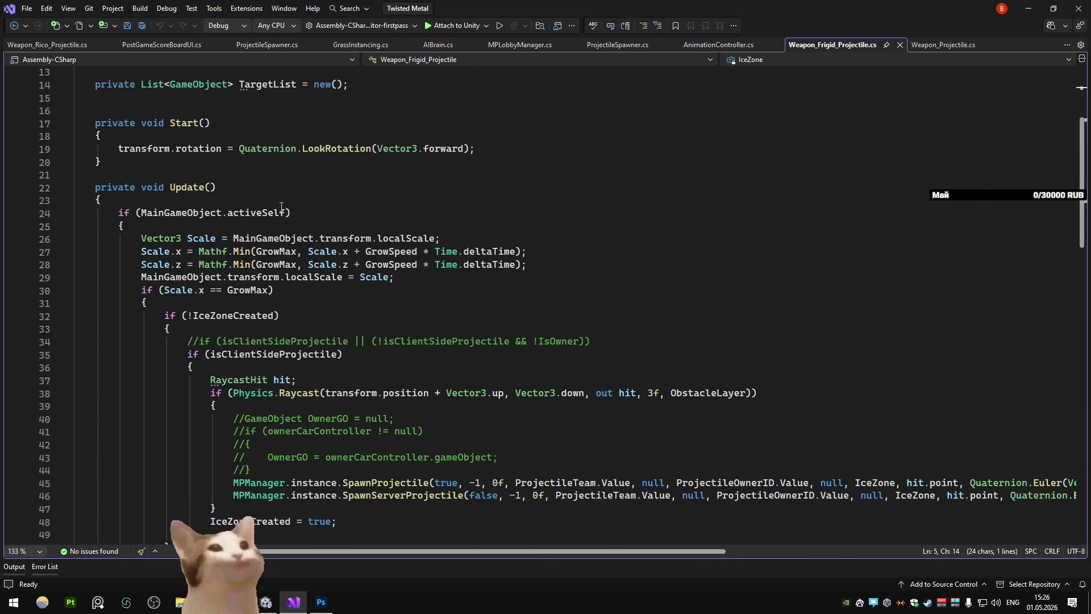
# On a new line 30, write transform.rotation = transform.forward.Flatten(); using completions
pyautogui.click(474, 277)
pyautogui.press('Return')
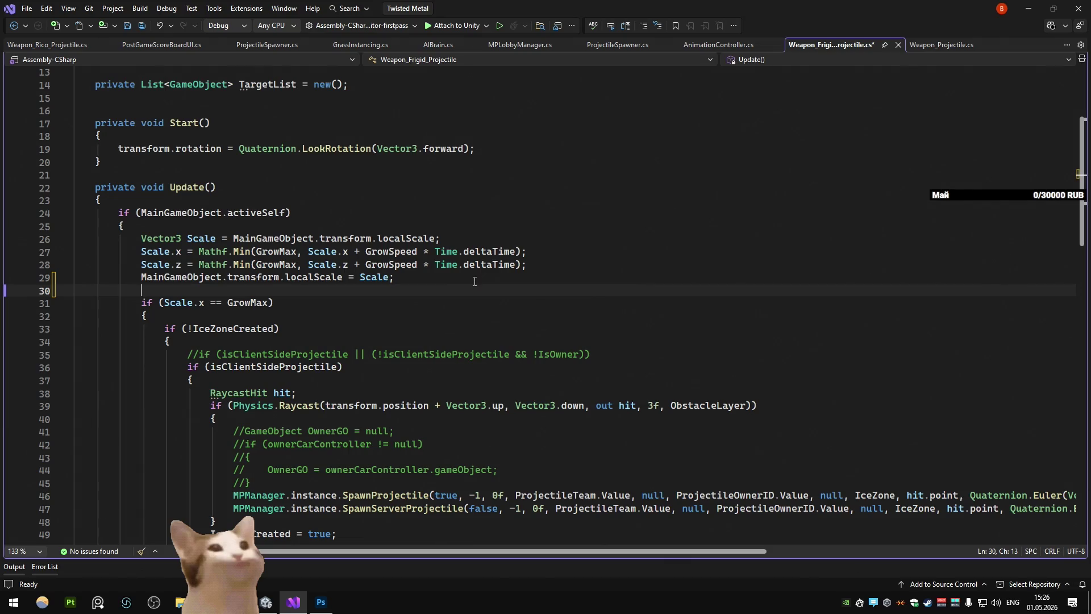
pyautogui.write('m')
pyautogui.press('BackSpace')
pyautogui.write('transform.ro')
pyautogui.press('Down')
pyautogui.write('transform.fo')
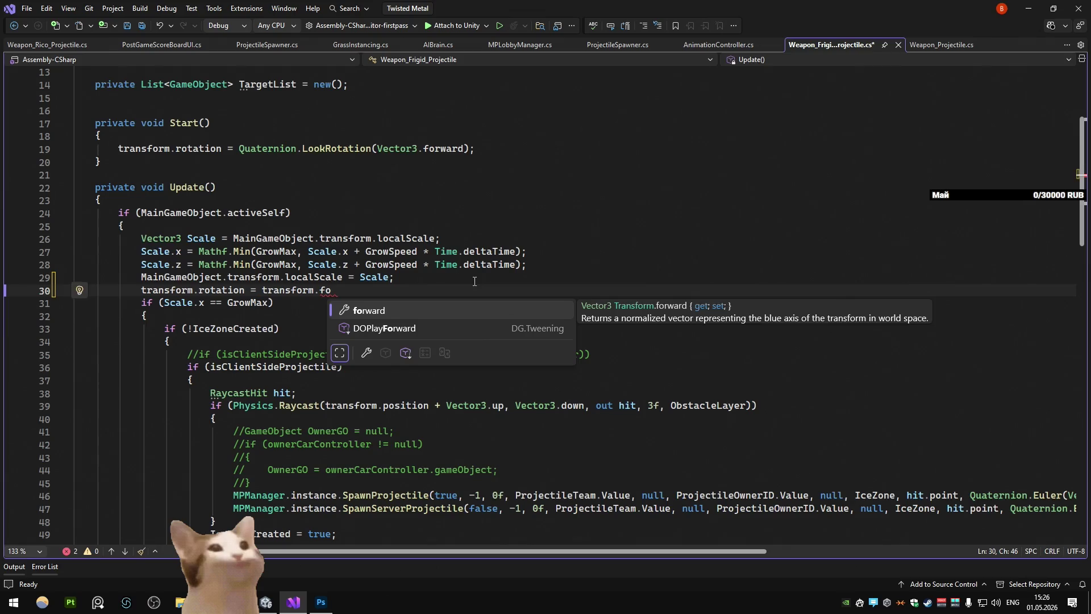
pyautogui.press('Tab')
pyautogui.write('.Fl')
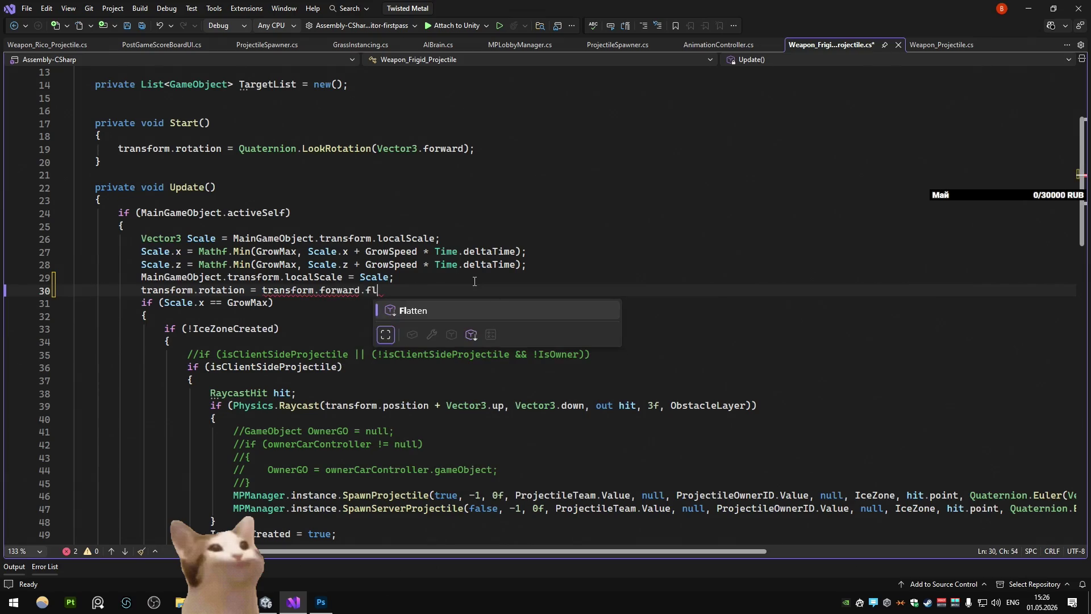
pyautogui.press('Tab')
pyautogui.write('();')
# Wrap the flattened forward in Quaternion.LookRotation(...) and go back to Unity
pyautogui.moveTo(457, 297)
pyautogui.mouseDown()
pyautogui.moveTo(268, 310)
pyautogui.moveTo(264, 296)
pyautogui.mouseUp()
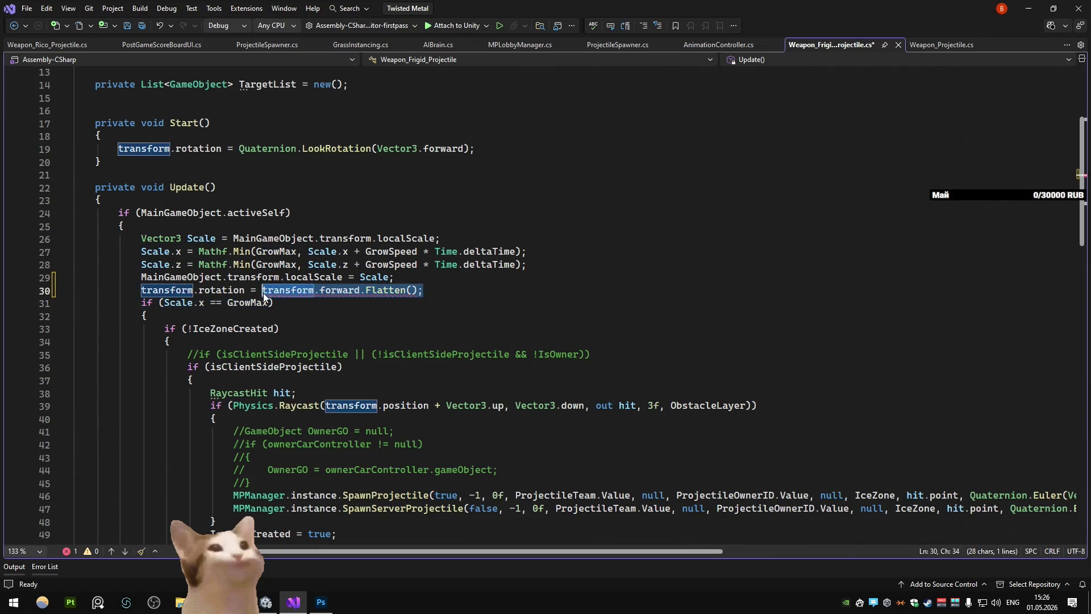
pyautogui.write('Quaternion.lo')
pyautogui.write('(')
pyautogui.write('transform.forward.Flatten(); ;')
pyautogui.write(';')
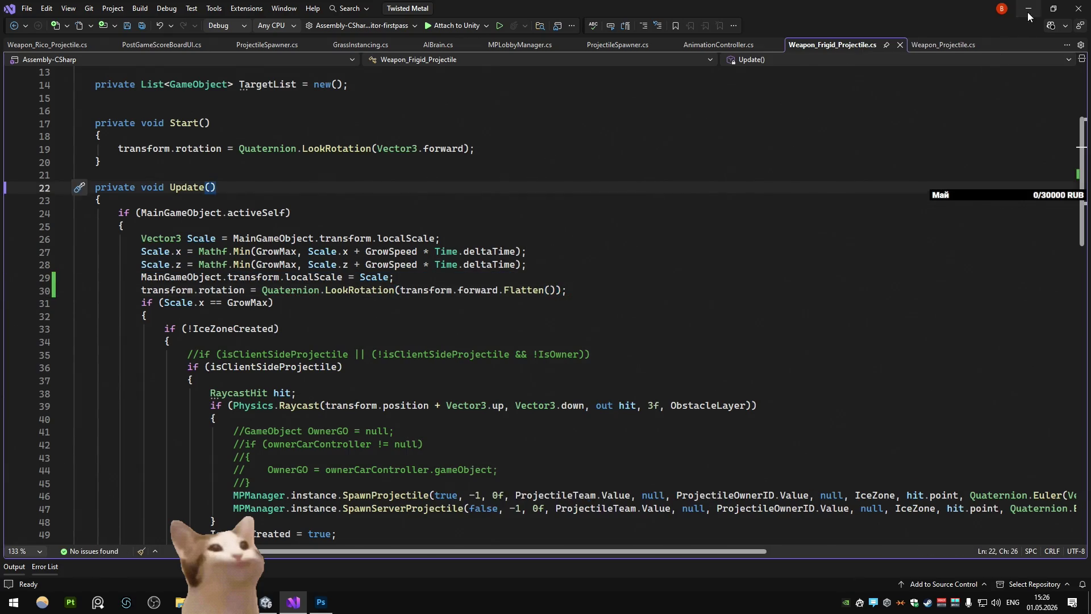
pyautogui.hotkey('alt', 'Tab')
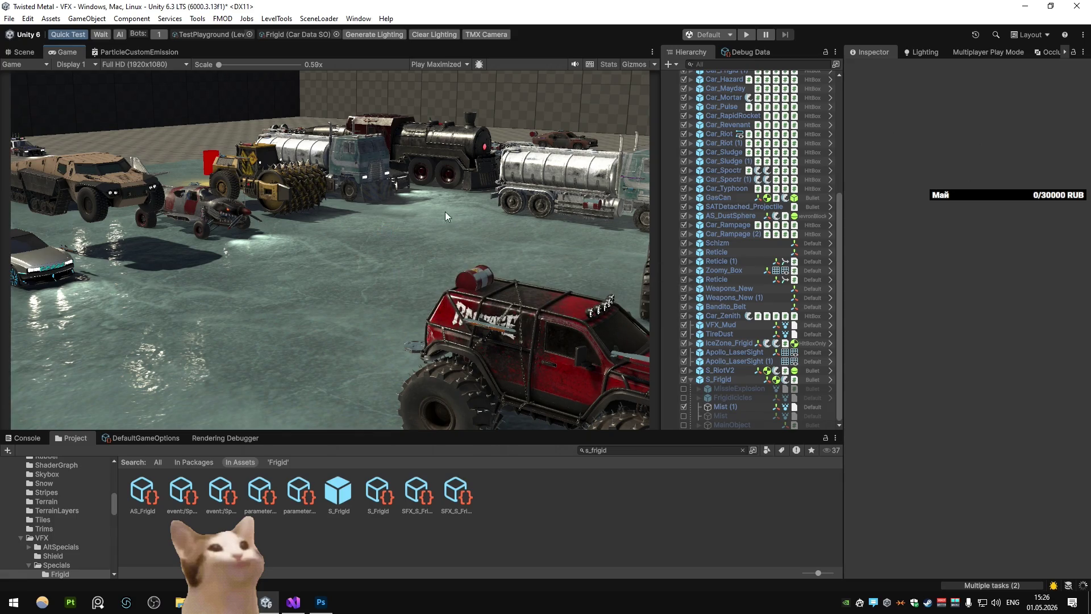
# Start Play to retest the special, then pause and show the Scene view
pyautogui.click(746, 35)
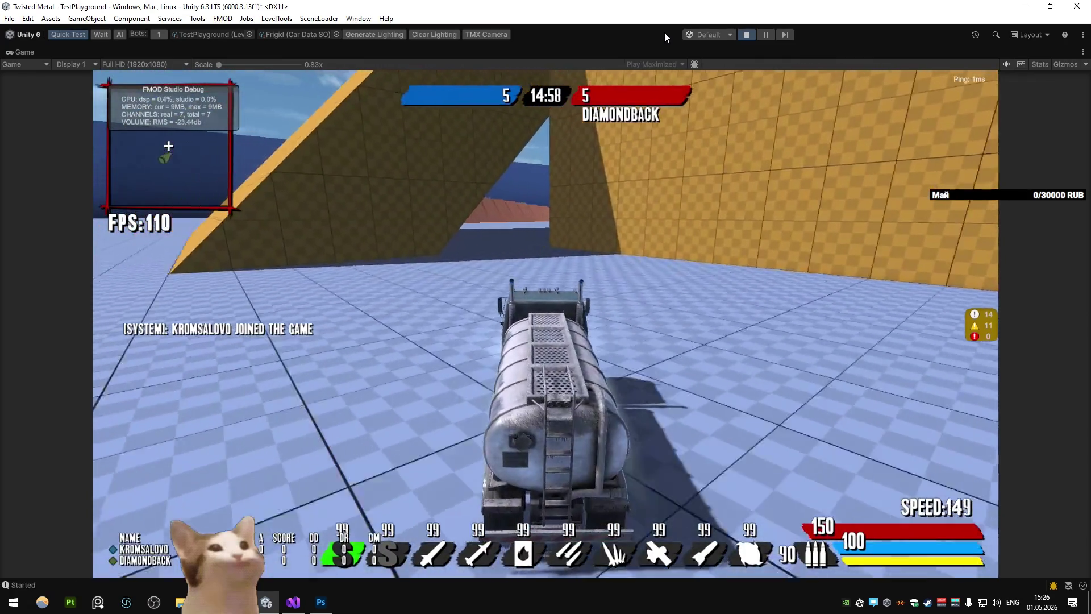
pyautogui.click(159, 35)
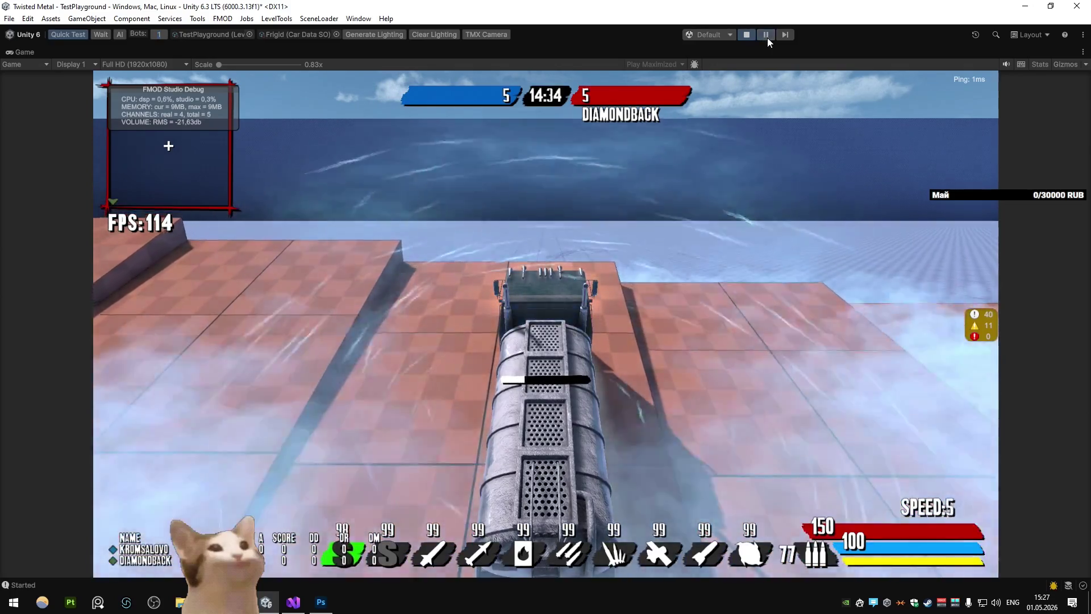
pyautogui.click(766, 38)
pyautogui.click(33, 52)
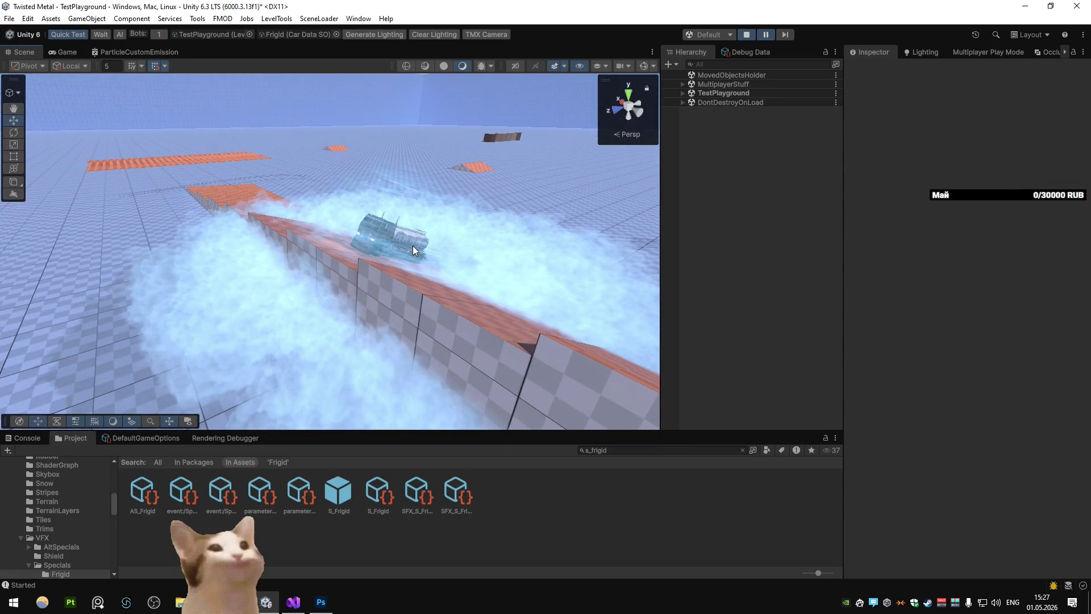
# Expand the S_Frigid(Clone) and activate its MainObject shockwave child
pyautogui.click(413, 247)
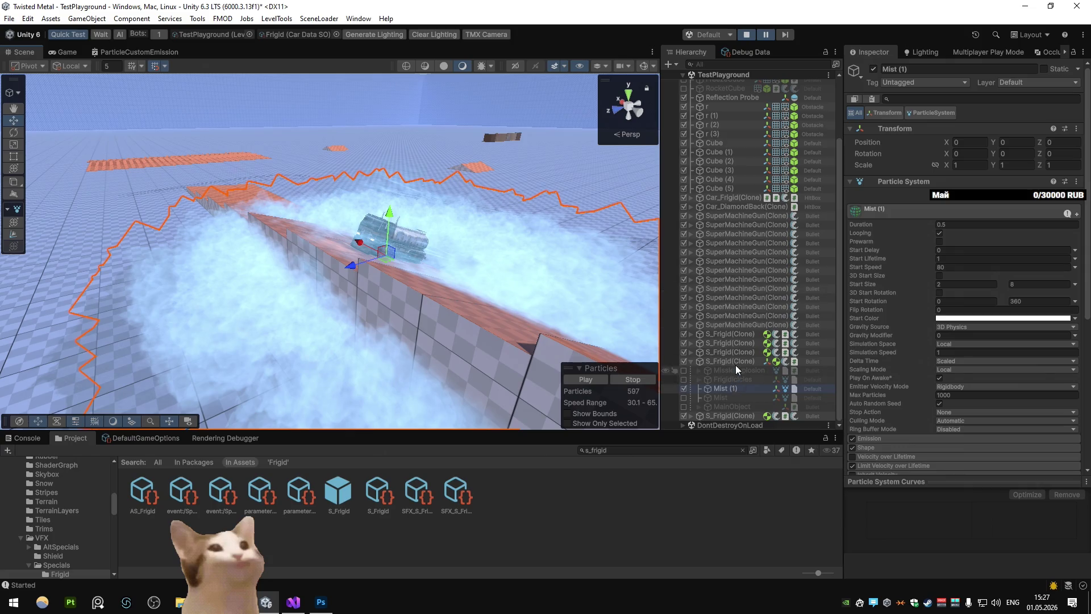
pyautogui.click(737, 363)
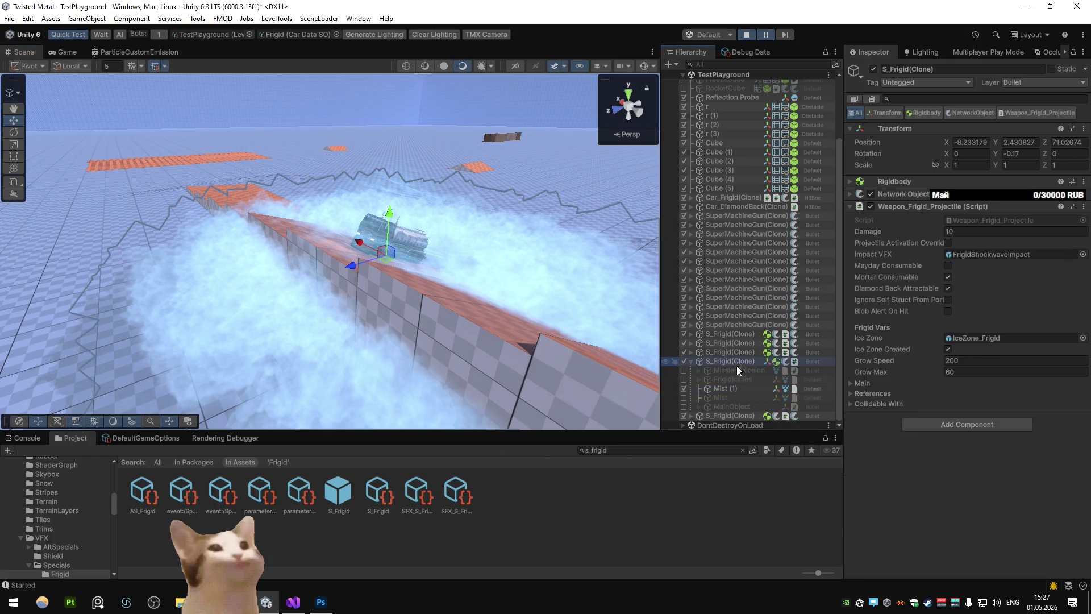
pyautogui.click(692, 417)
pyautogui.click(731, 415)
pyautogui.click(873, 69)
pyautogui.click(697, 415)
pyautogui.click(641, 66)
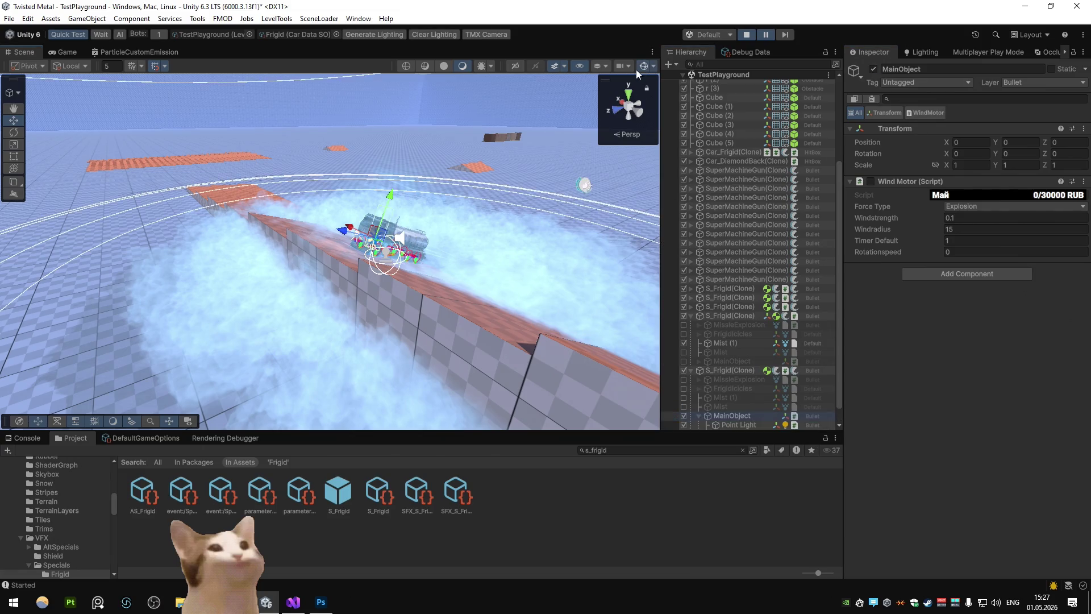
pyautogui.moveTo(448, 267)
pyautogui.mouseDown()
pyautogui.moveTo(409, 256)
pyautogui.moveTo(466, 208)
pyautogui.moveTo(564, 281)
pyautogui.mouseUp()
# Check MainObject's GameObject child and Wind Motor, keep MainObject active, and resume play
pyautogui.click(742, 415)
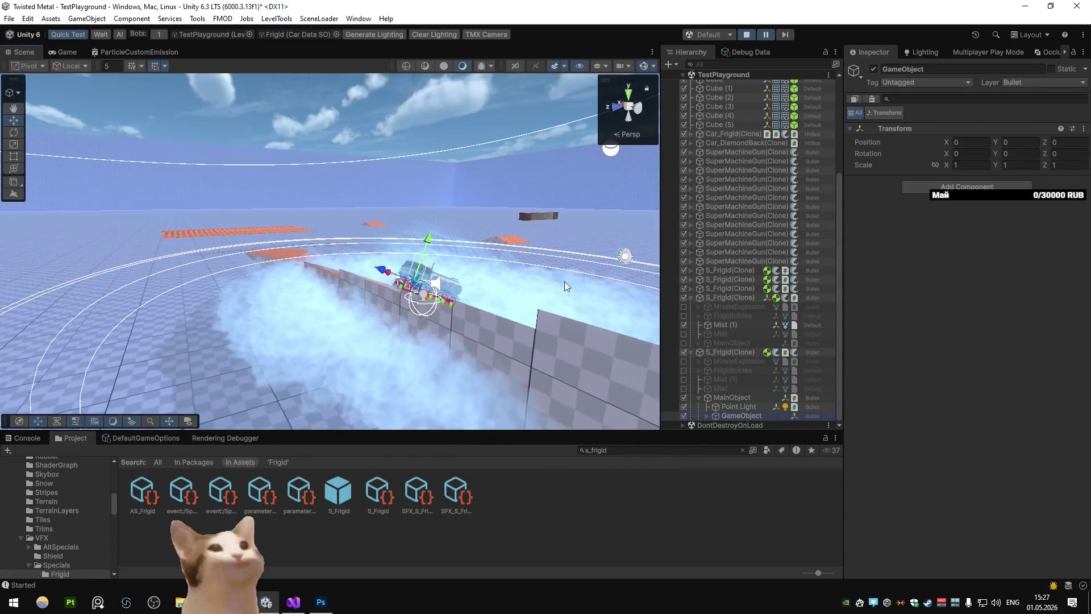
pyautogui.click(698, 397)
pyautogui.click(691, 371)
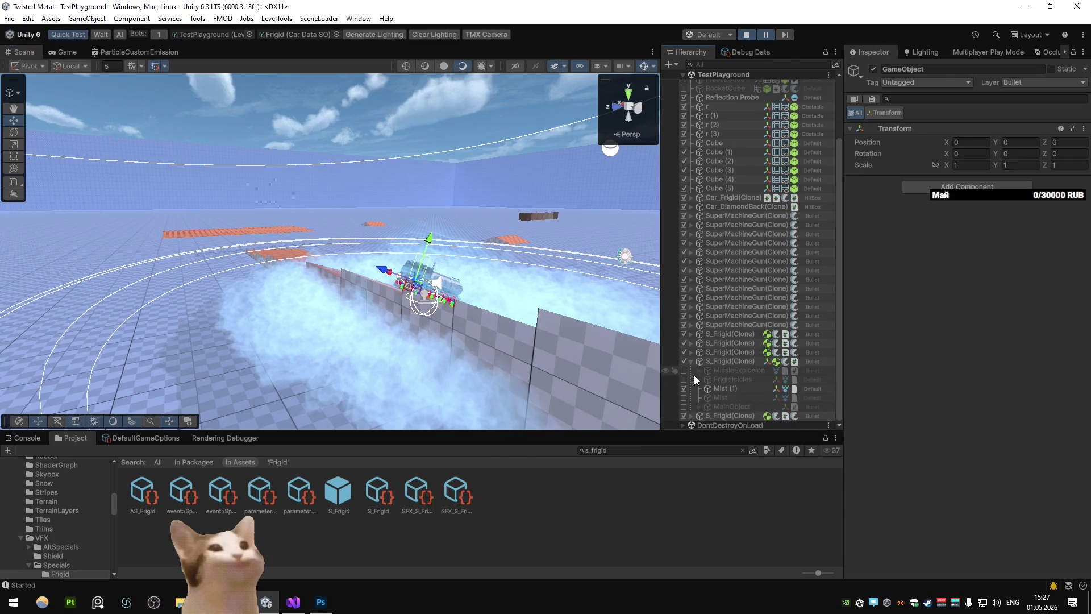
pyautogui.click(721, 398)
pyautogui.click(718, 405)
pyautogui.click(684, 407)
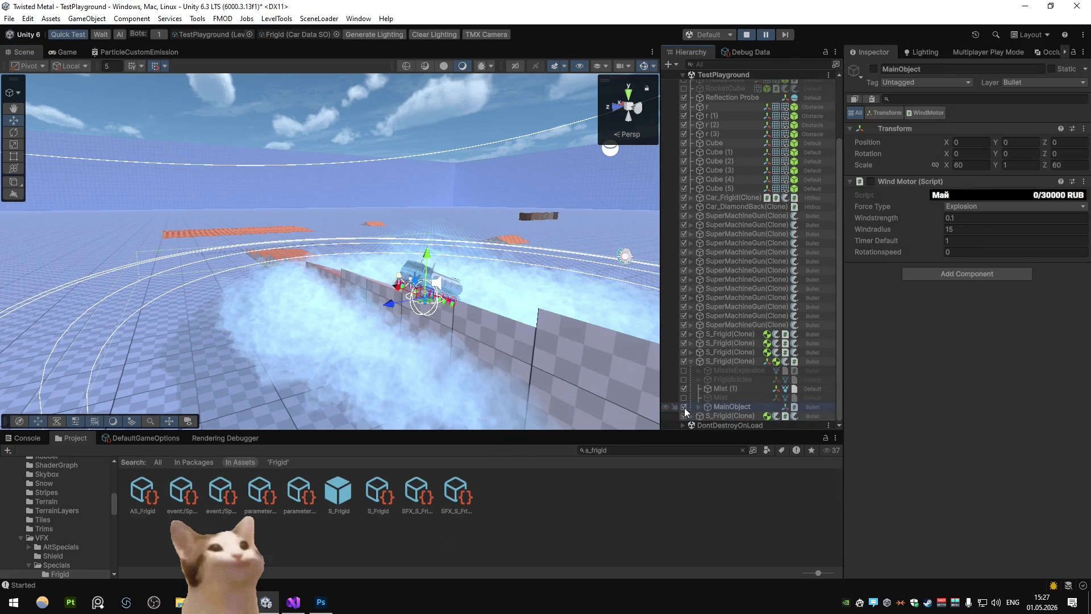
pyautogui.click(699, 407)
pyautogui.click(741, 407)
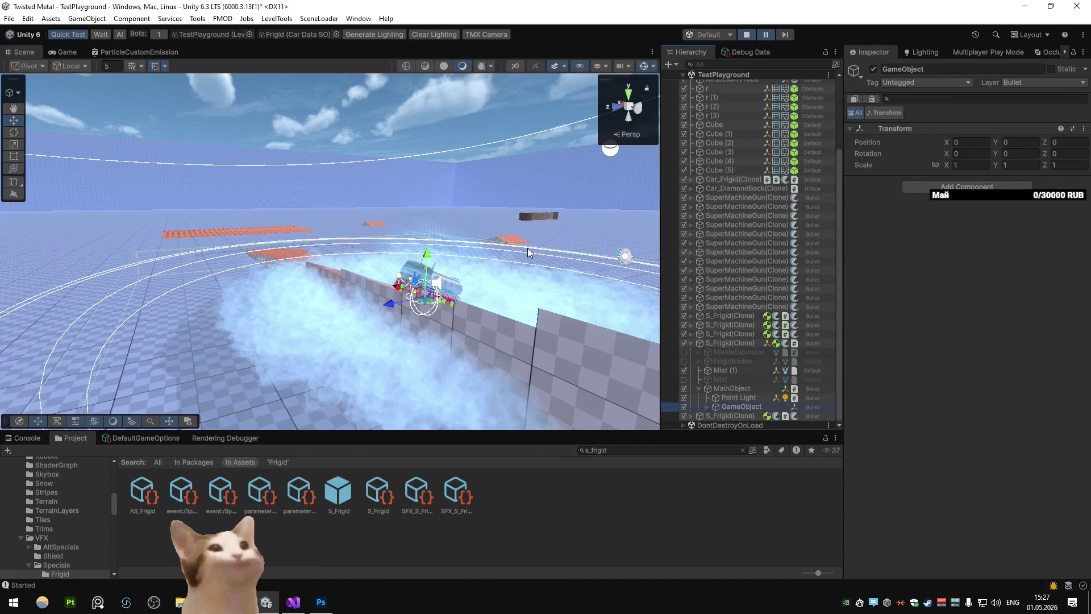
pyautogui.click(691, 343)
pyautogui.click(766, 35)
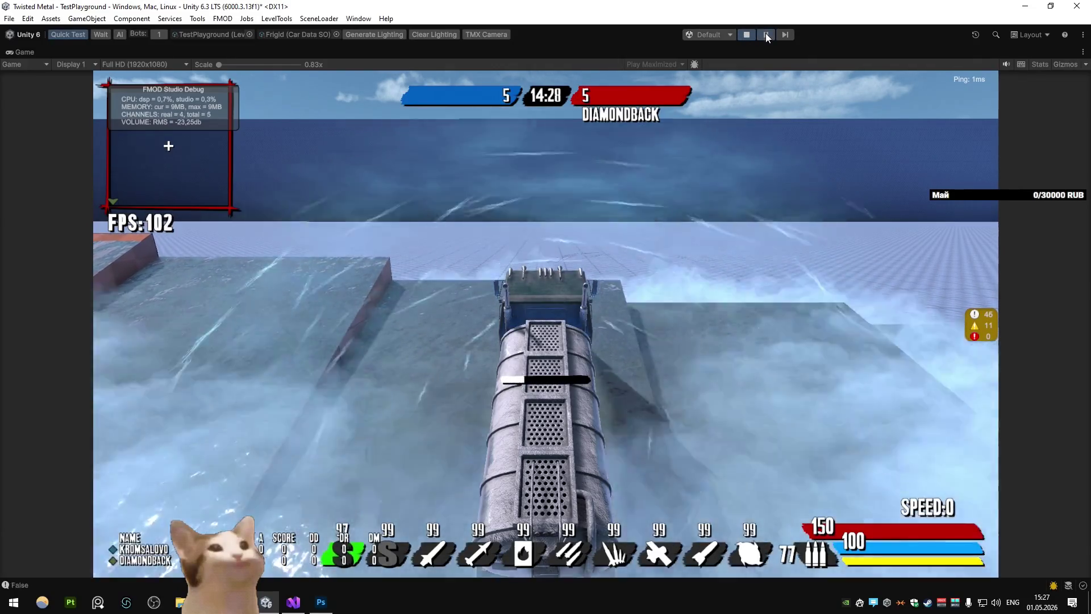
# Pause, expand the newest S_Frigid(Clone), and select MainObject and its Point Light
pyautogui.click(765, 34)
pyautogui.scroll(-1, 747, 363)
pyautogui.click(741, 415)
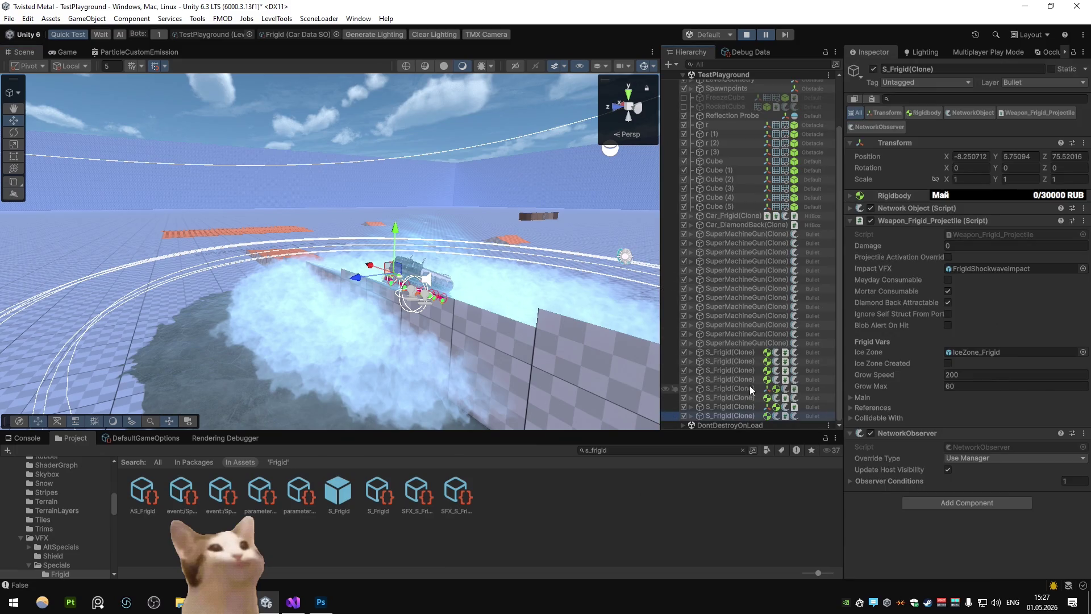
pyautogui.scroll(-1, 748, 373)
pyautogui.click(748, 363)
pyautogui.scroll(-2, 749, 363)
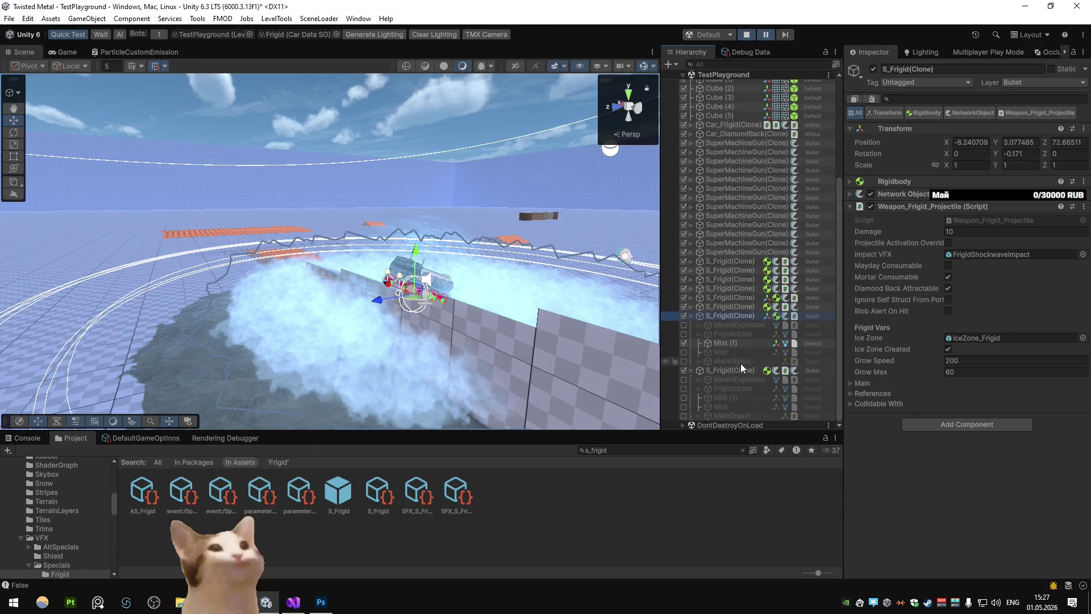
pyautogui.click(741, 362)
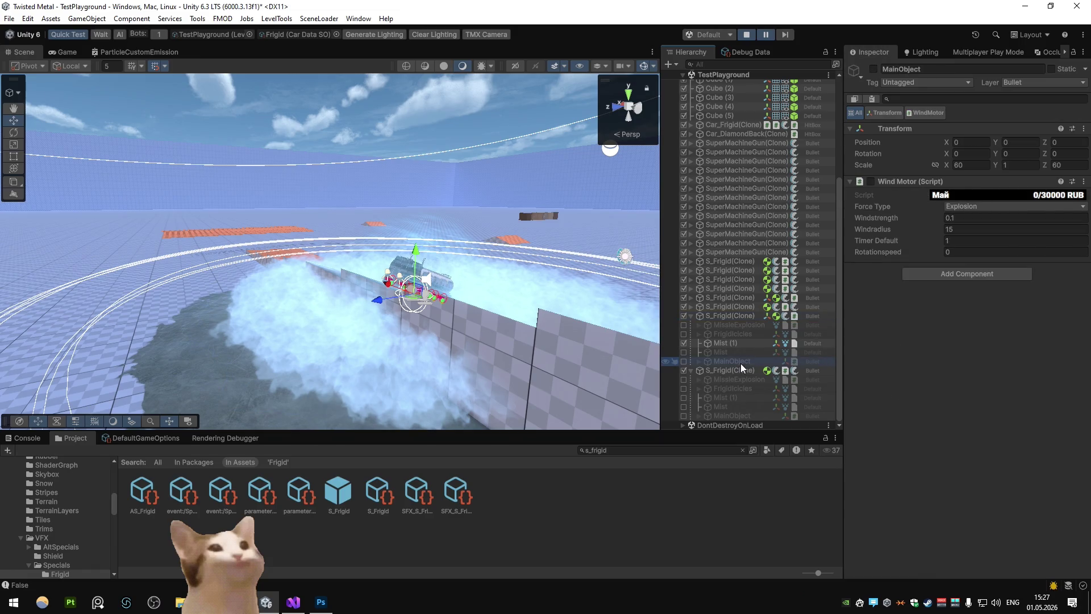
pyautogui.press('Right')
pyautogui.click(735, 373)
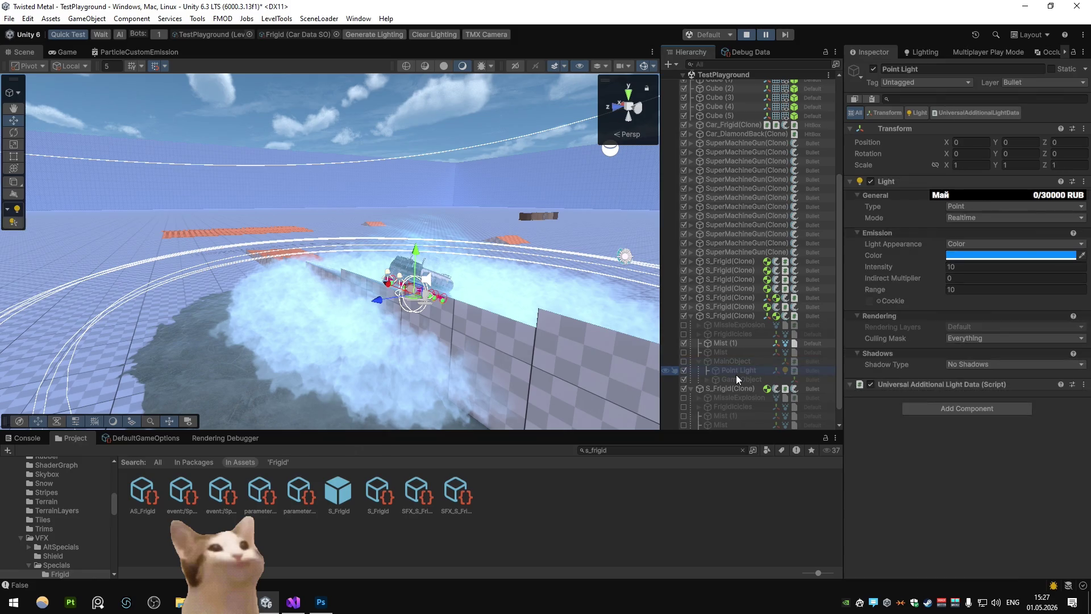
# Inspect MainObject, GameObject and FrigidIcicles, ending on the Point Light settings, then bring up Visual Studio
pyautogui.click(738, 362)
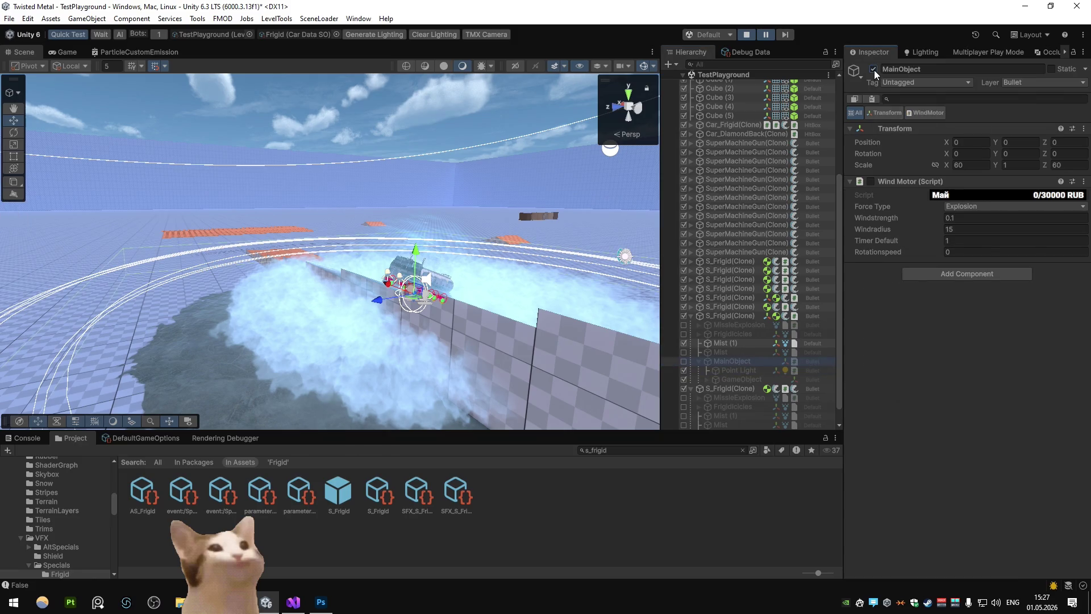
pyautogui.click(738, 378)
pyautogui.click(738, 371)
pyautogui.click(736, 364)
pyautogui.click(739, 380)
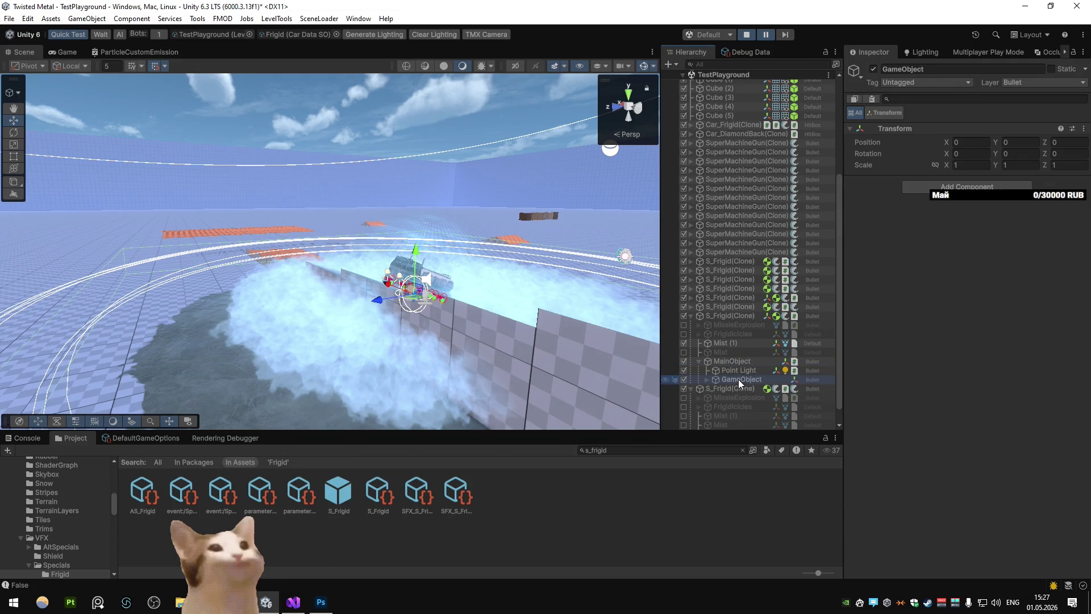
pyautogui.click(734, 363)
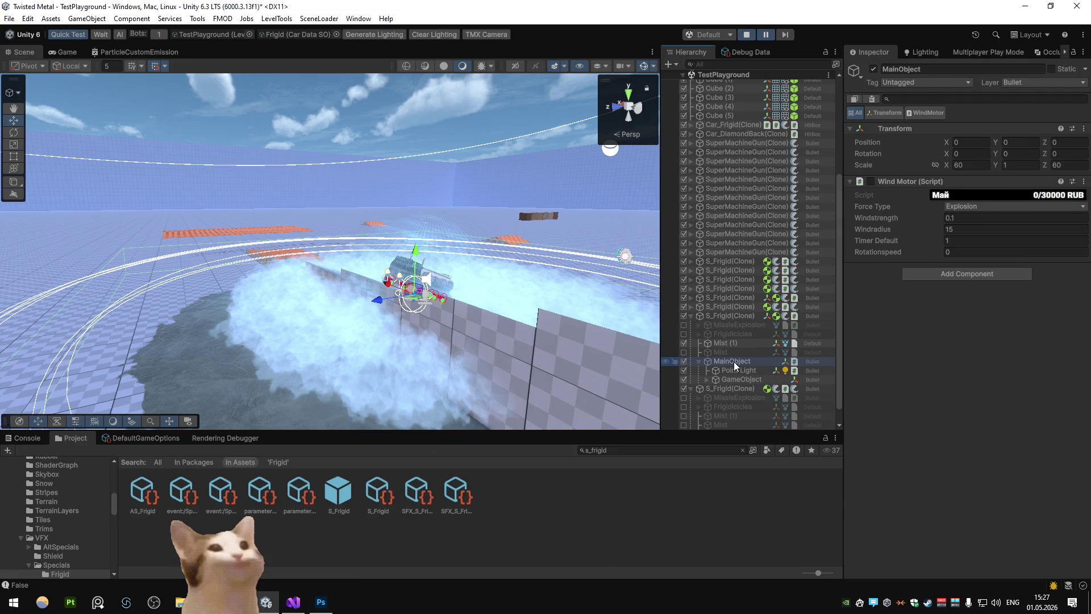
pyautogui.scroll(-1, 734, 361)
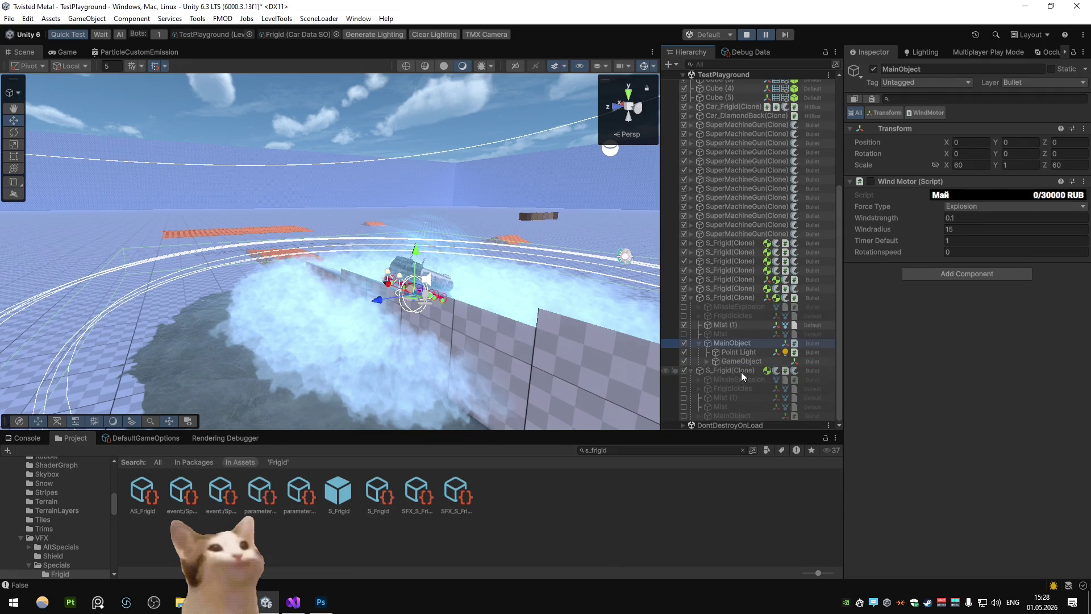
pyautogui.click(738, 315)
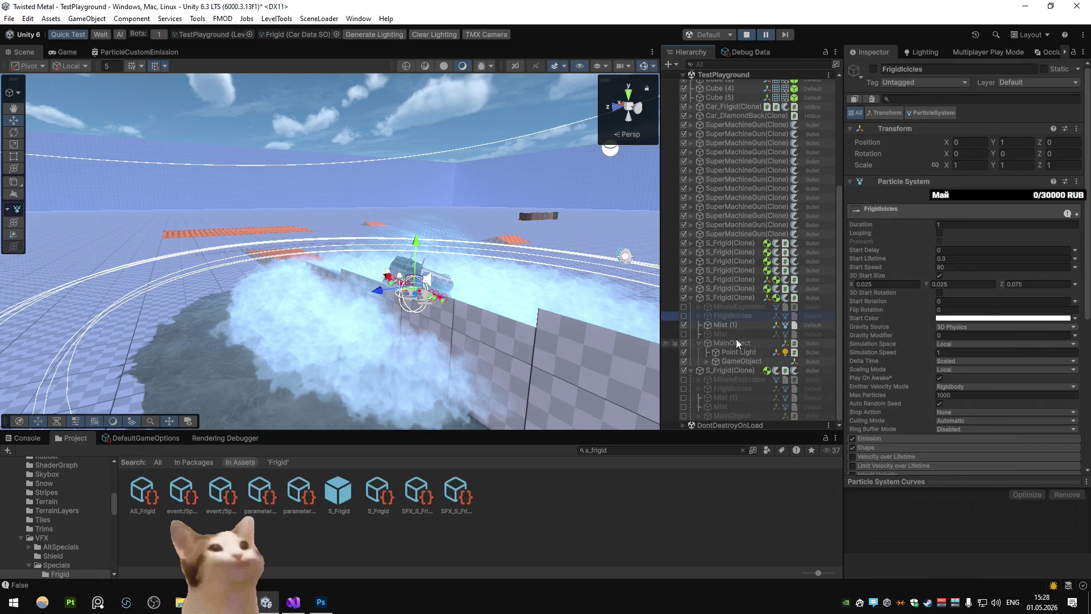
pyautogui.click(736, 343)
pyautogui.click(735, 352)
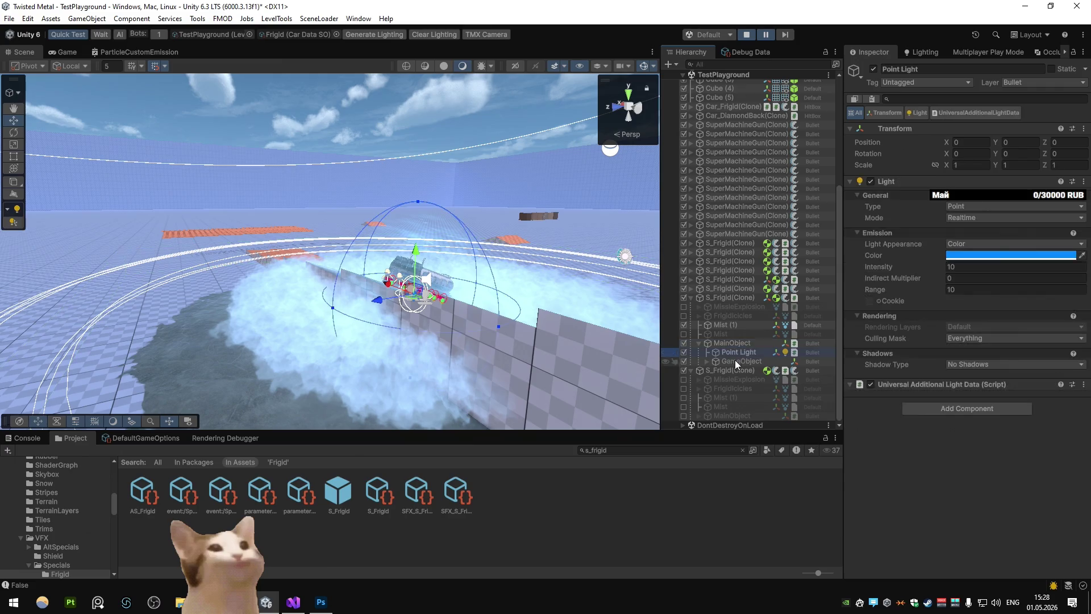
pyautogui.click(735, 360)
pyautogui.click(734, 352)
pyautogui.click(293, 602)
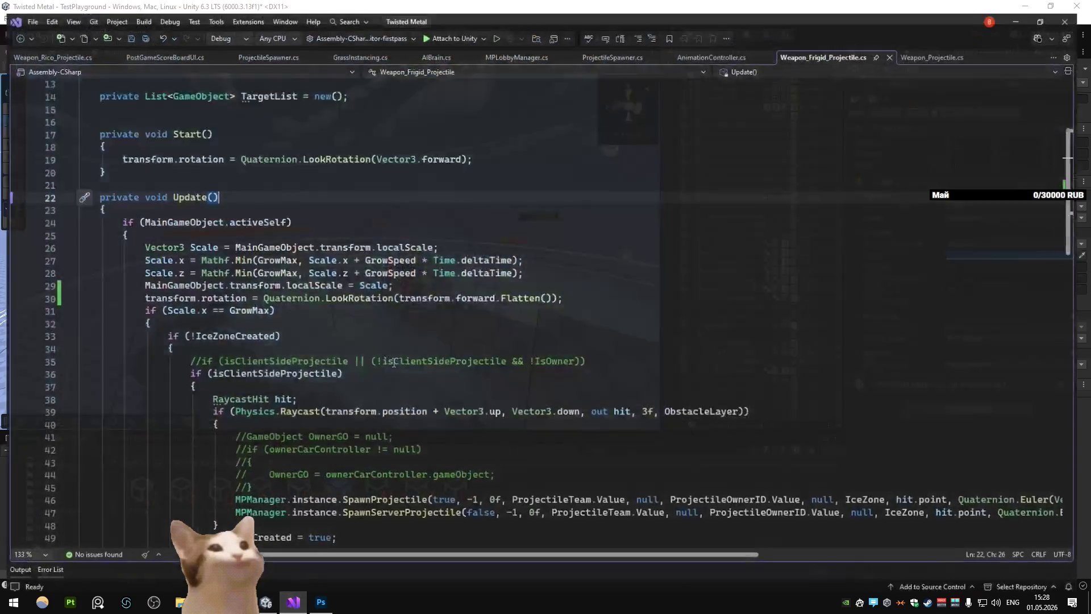
# Scroll through Weapon_Frigid_Projectile.cs's Update scale-growth code and the rest of the file, then return to Unity
pyautogui.scroll(-3, 402, 340)
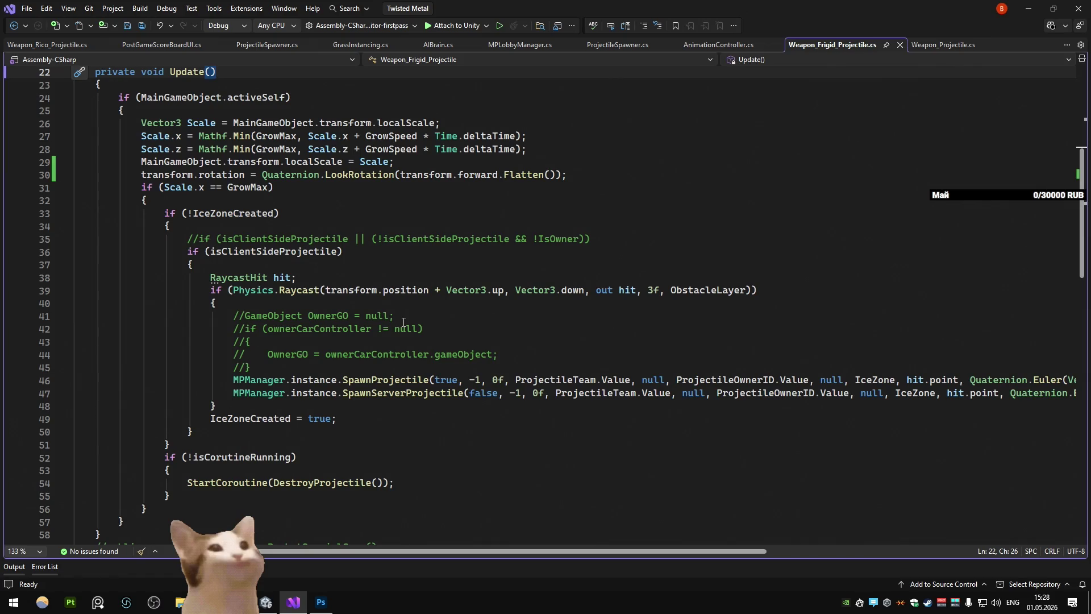
pyautogui.scroll(-13, 404, 322)
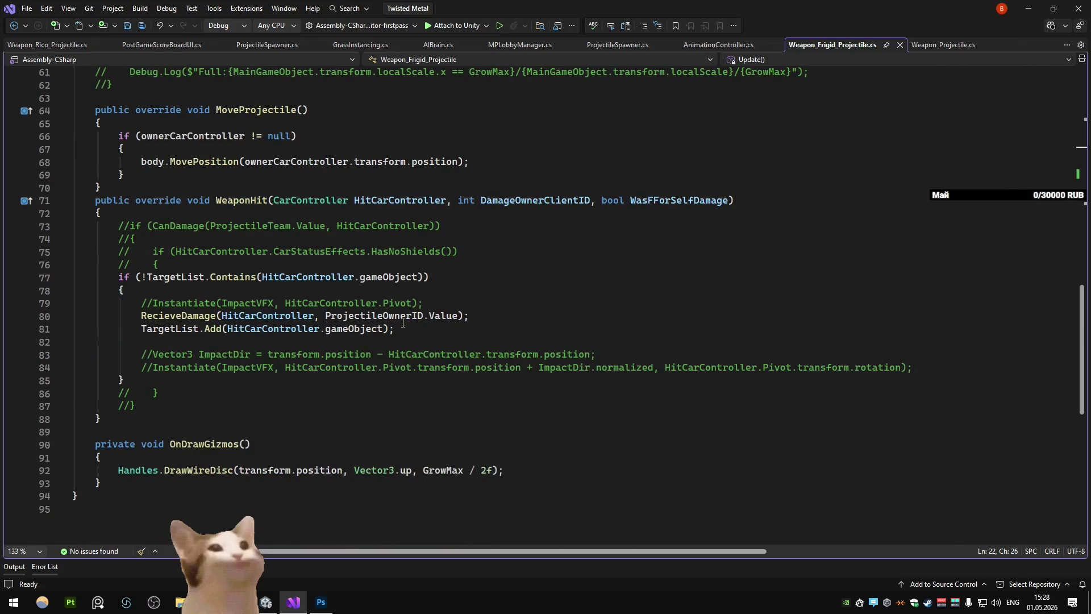
pyautogui.scroll(16, 403, 322)
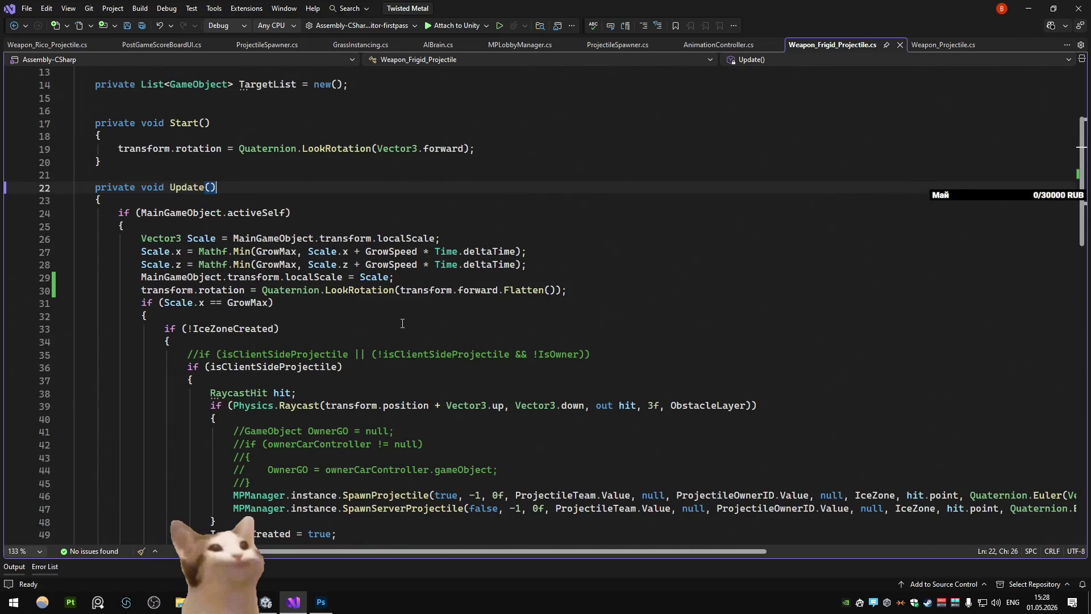
pyautogui.scroll(4, 402, 323)
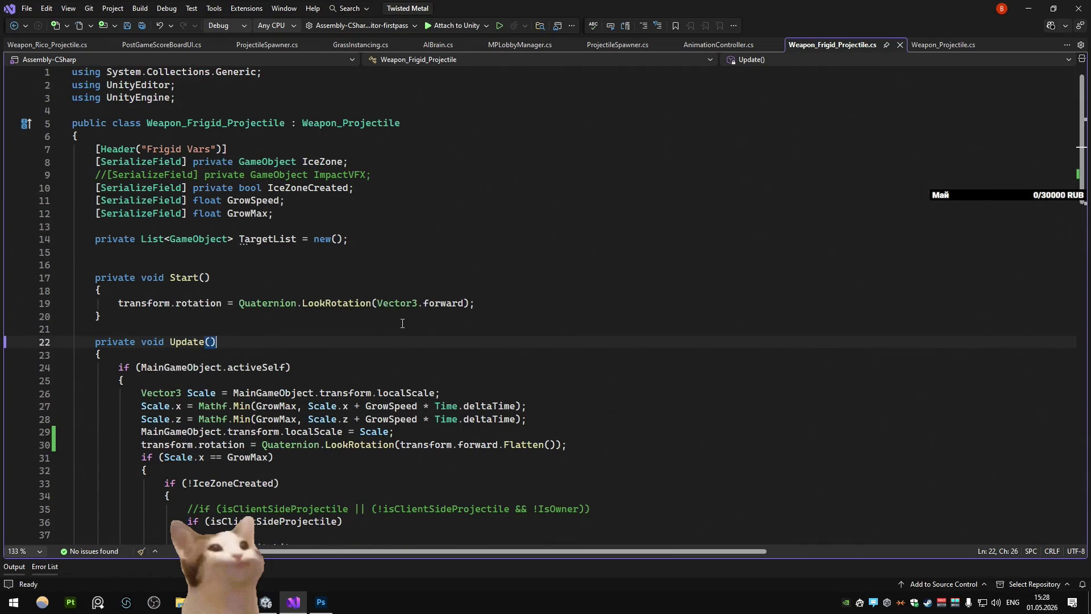
pyautogui.scroll(-5, 402, 323)
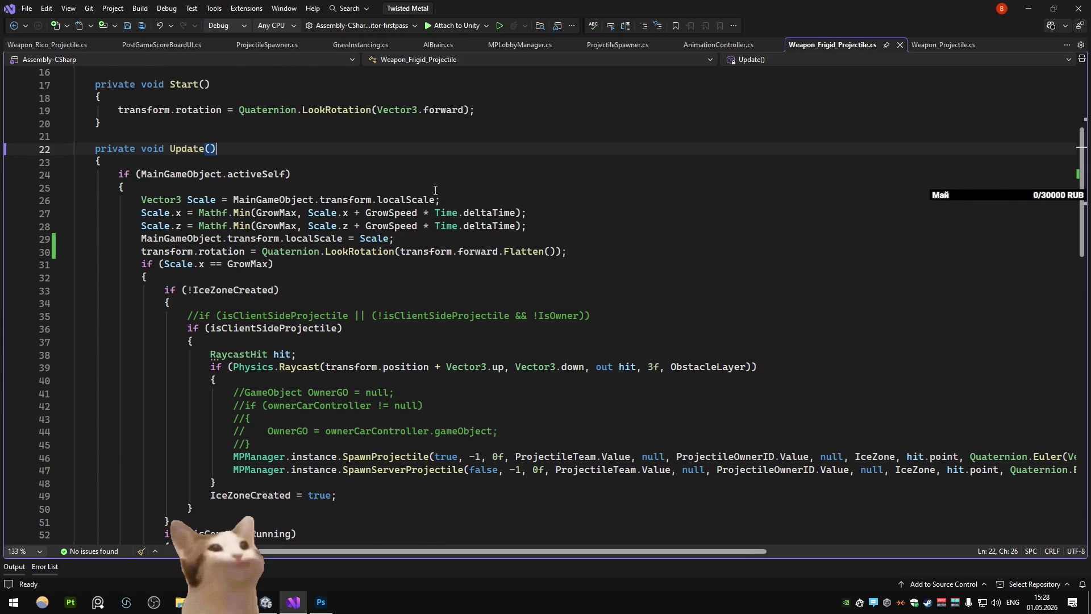
pyautogui.hotkey('alt', 'Tab')
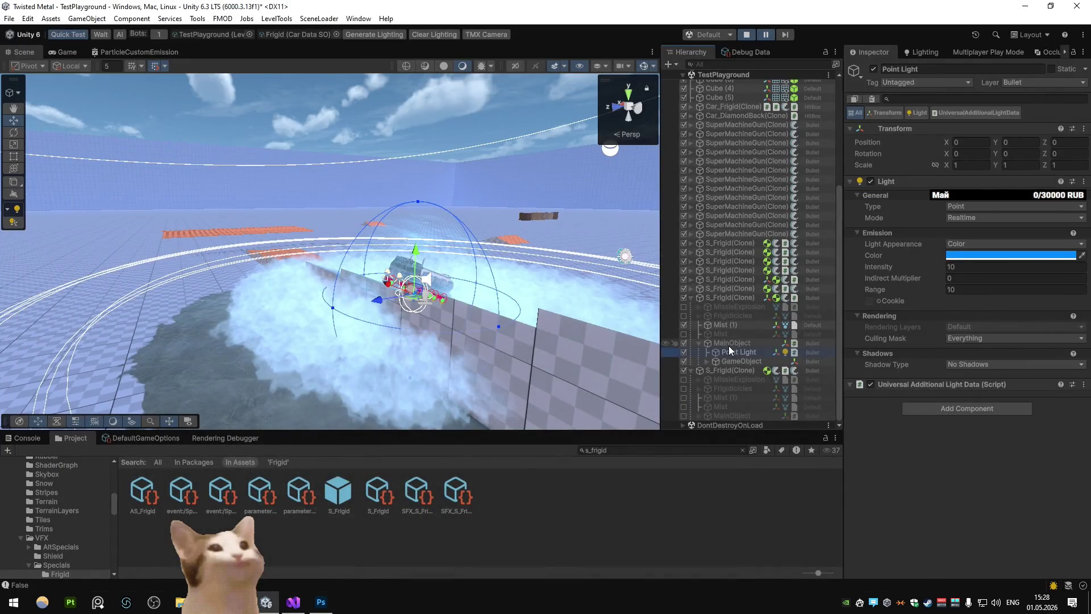
# Select the Cylinder under MainObject > GameObject and enable its Box Collider
pyautogui.click(728, 344)
pyautogui.click(732, 352)
pyautogui.click(734, 360)
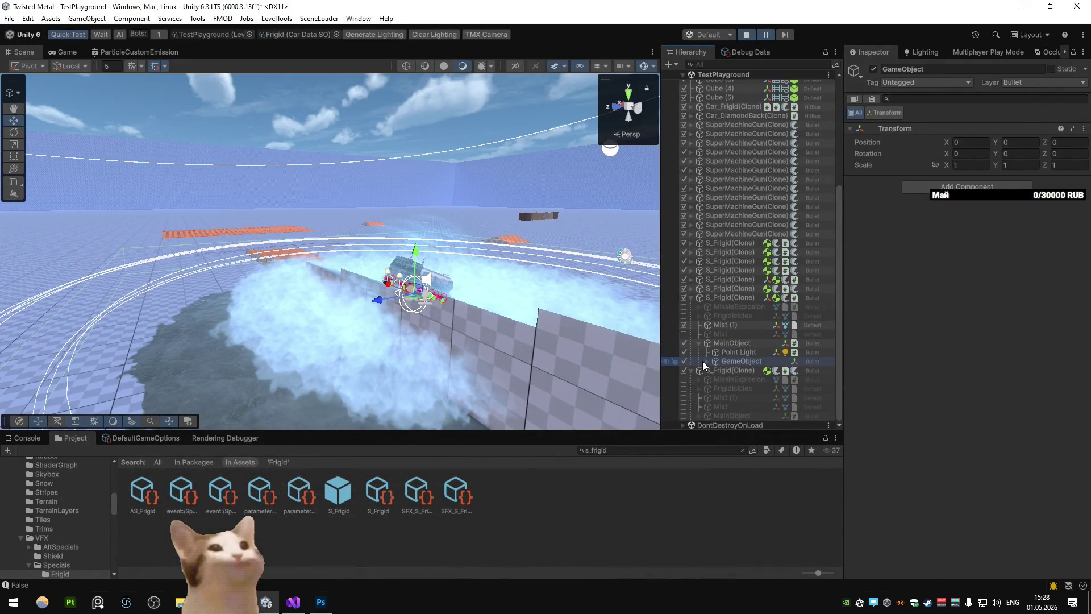
pyautogui.click(707, 361)
pyautogui.click(740, 372)
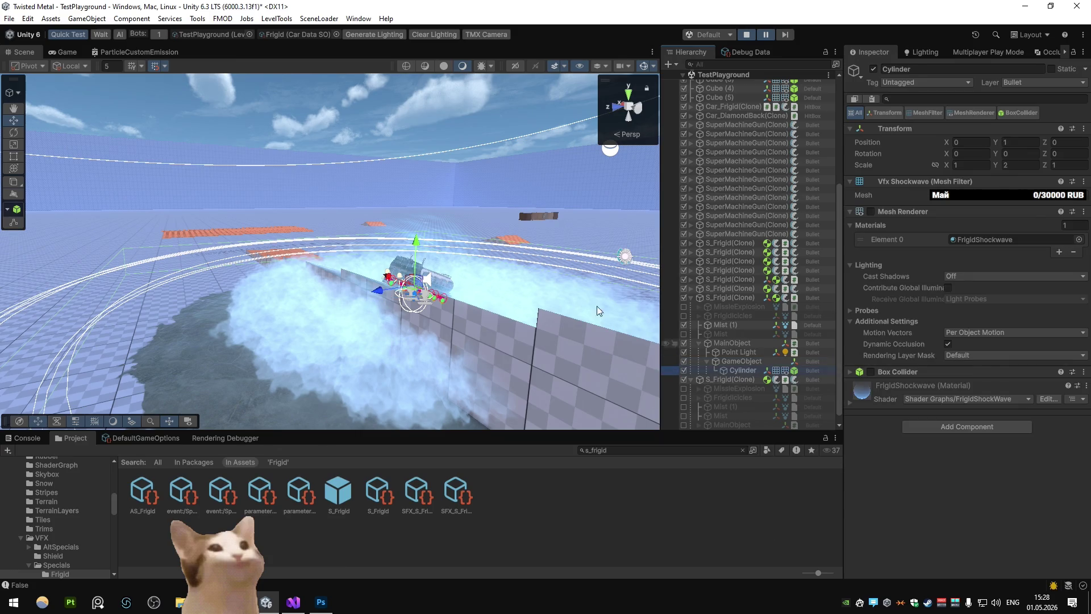
pyautogui.moveTo(575, 226)
pyautogui.mouseDown()
pyautogui.moveTo(451, 269)
pyautogui.moveTo(473, 251)
pyautogui.mouseUp()
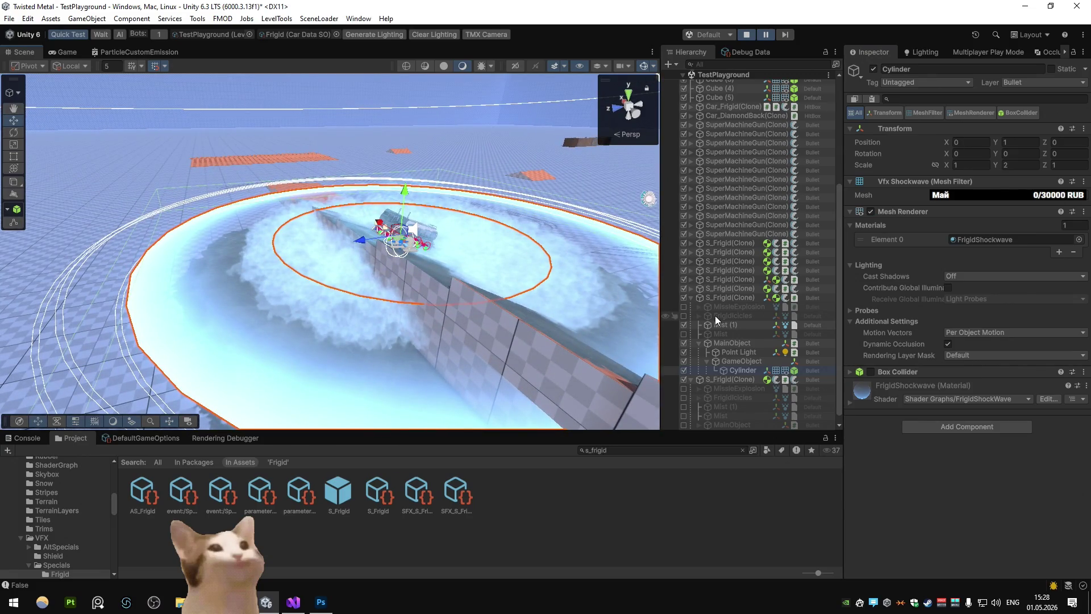
pyautogui.click(870, 372)
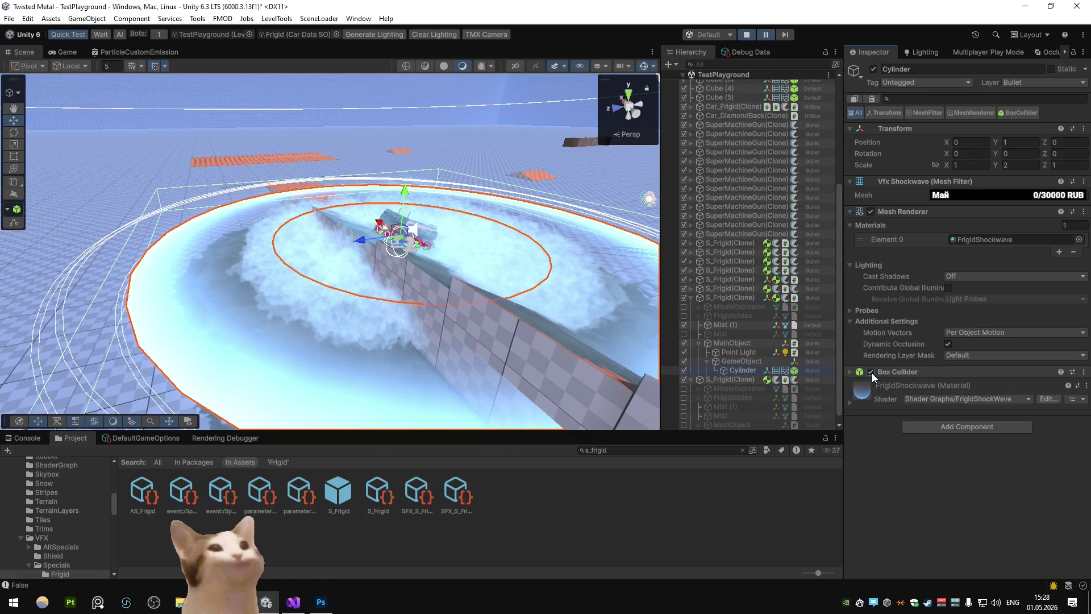
pyautogui.moveTo(545, 273); pyautogui.dragTo(587, 304)
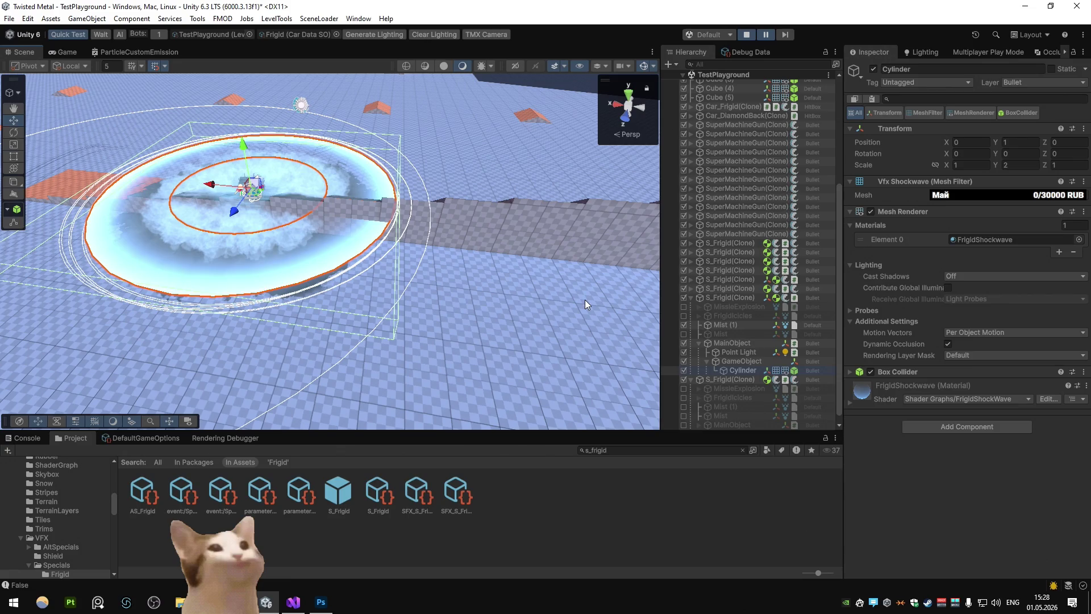
pyautogui.click(928, 423)
# Add a Mesh Collider to the Cylinder, uncheck its Box Collider, and tick Convex
pyautogui.write('col')
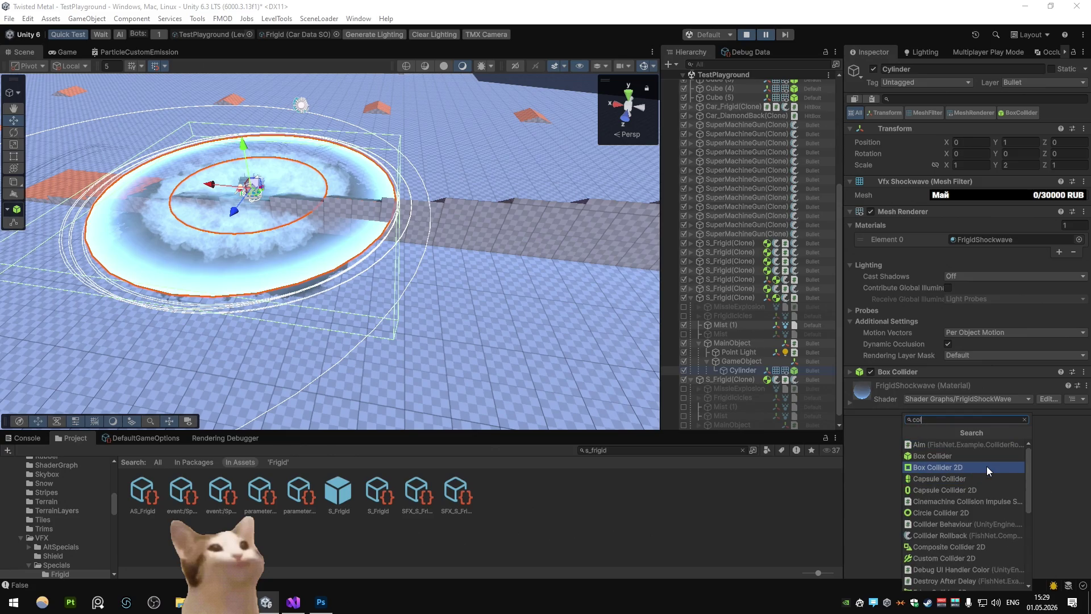
pyautogui.scroll(-4, 986, 466)
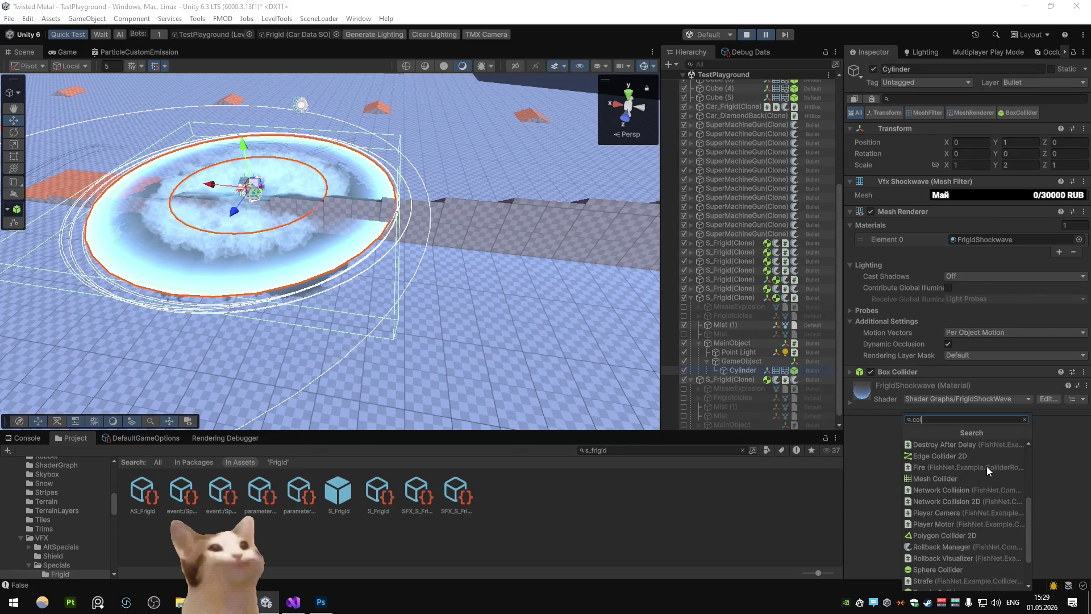
pyautogui.scroll(-2, 986, 466)
pyautogui.scroll(6, 986, 466)
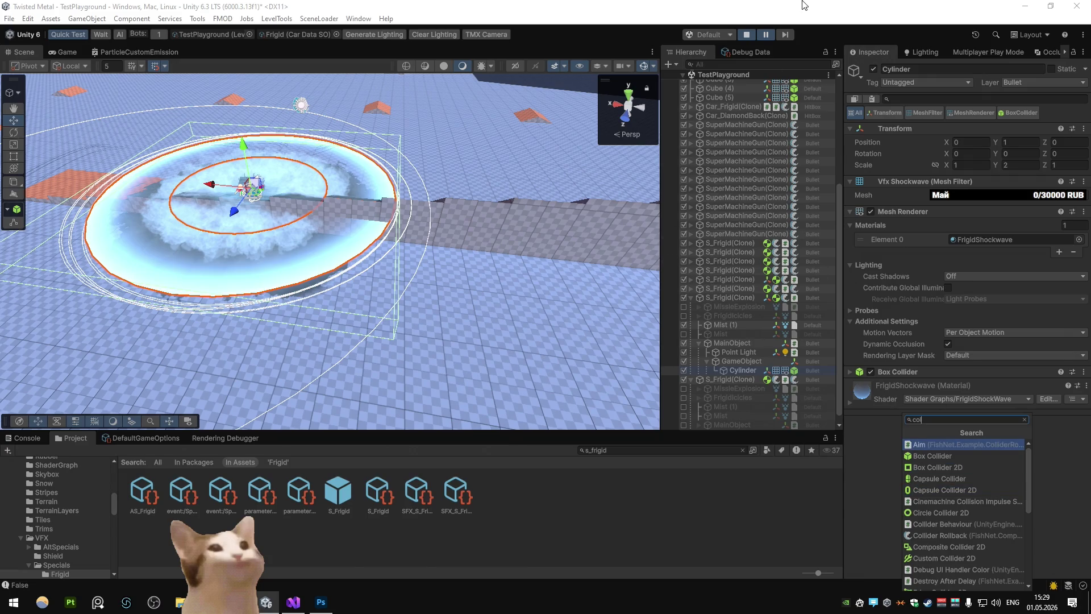
pyautogui.press('Escape')
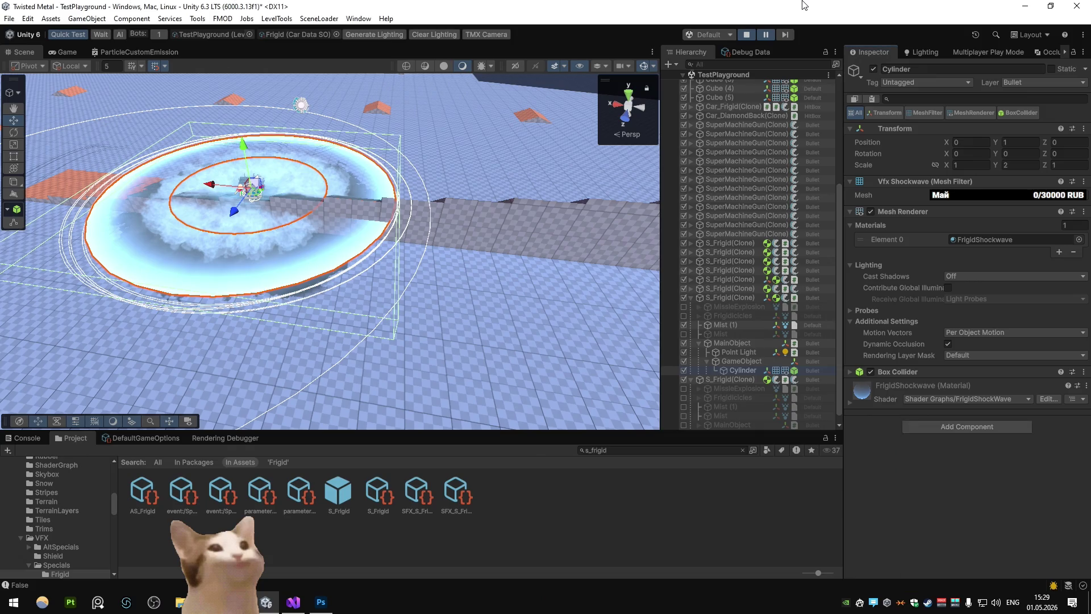
pyautogui.click(958, 423)
pyautogui.write('mesh')
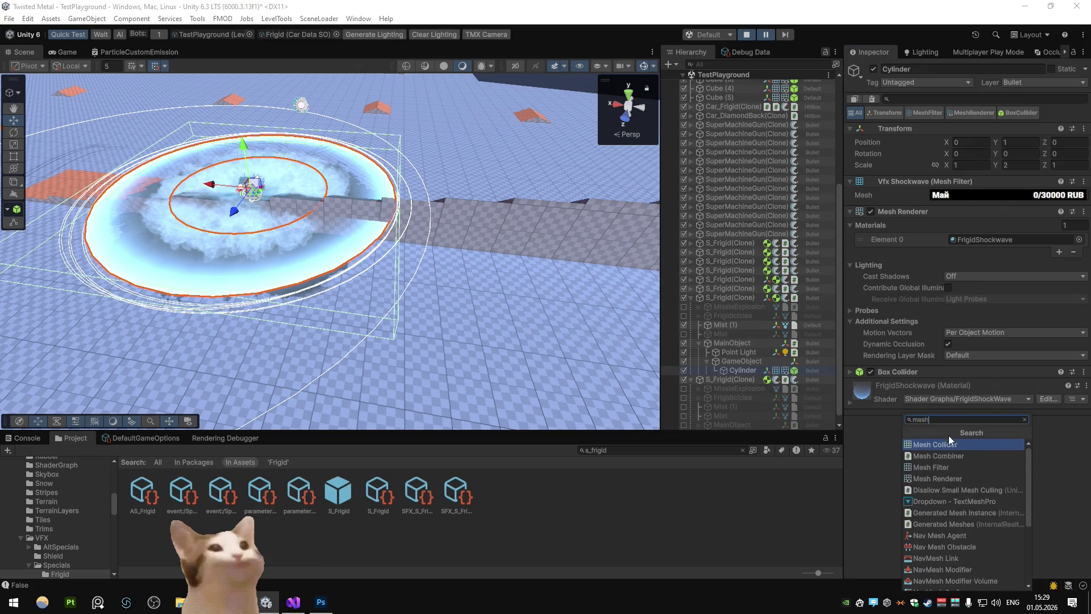
pyautogui.press('Return')
pyautogui.click(872, 387)
pyautogui.click(948, 412)
pyautogui.moveTo(621, 308)
pyautogui.mouseDown()
pyautogui.moveTo(337, 193)
pyautogui.moveTo(482, 189)
pyautogui.mouseUp()
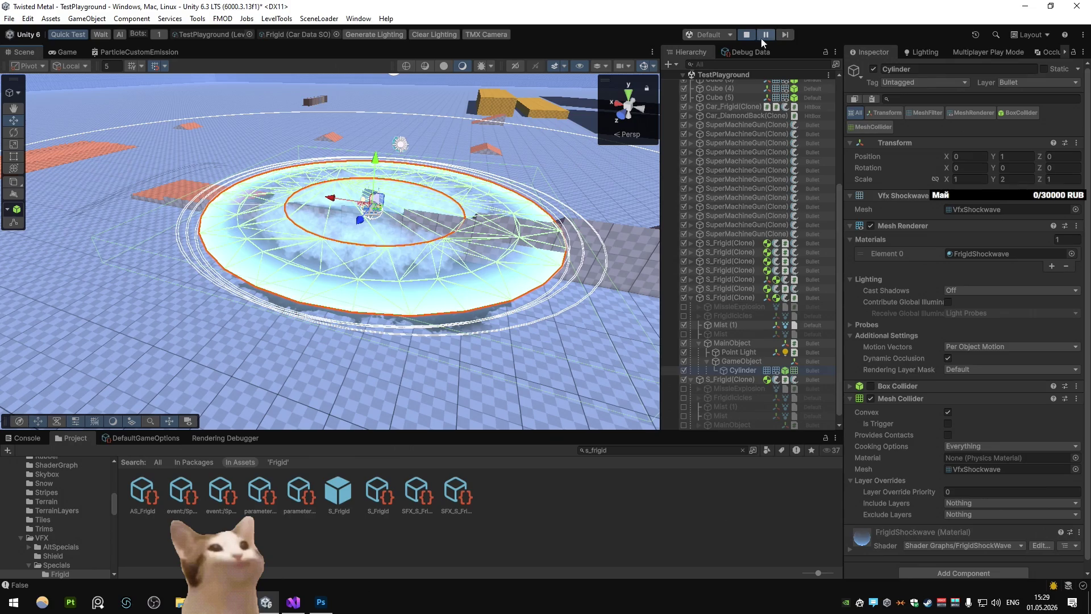
# Resume play and drive the truck around the walls, firing the frost special at Diamondback
pyautogui.hotkey('ctrl', 'shift', 'p')
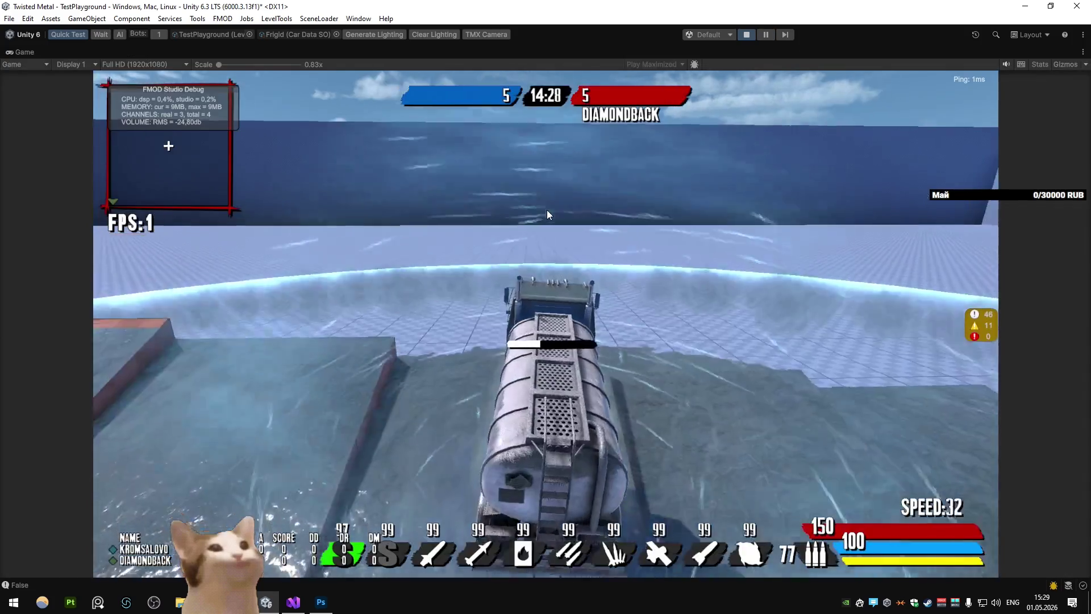
pyautogui.press('w')
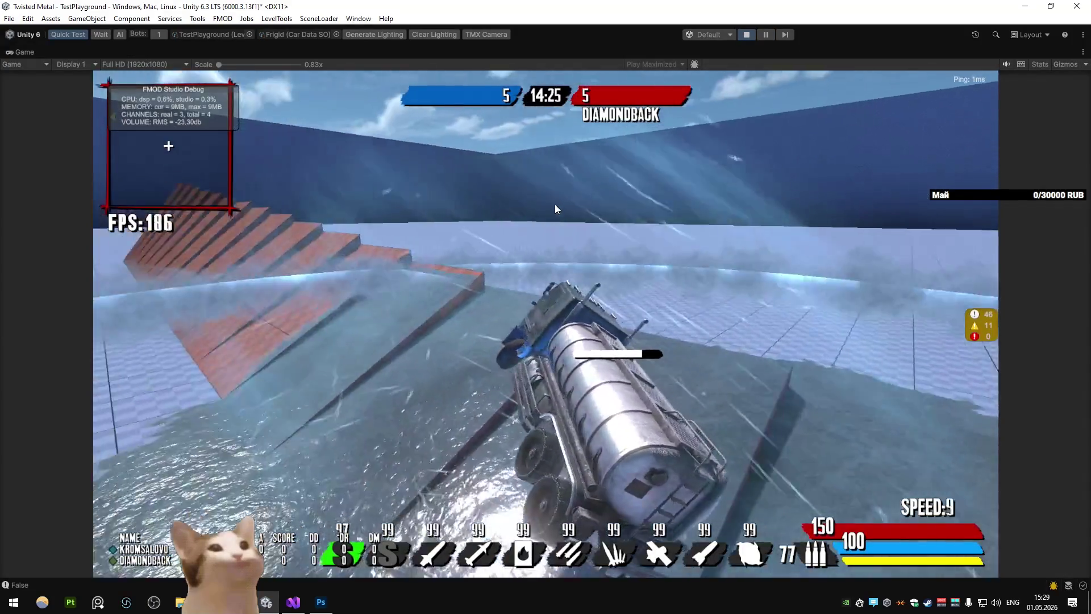
pyautogui.press('d')
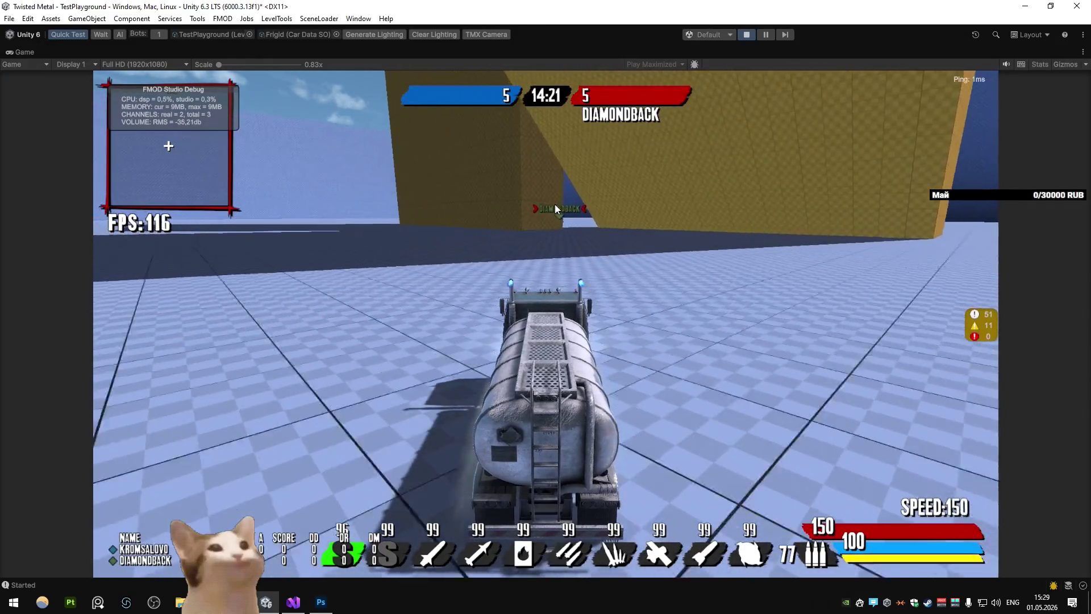
pyautogui.press('d')
pyautogui.press('s')
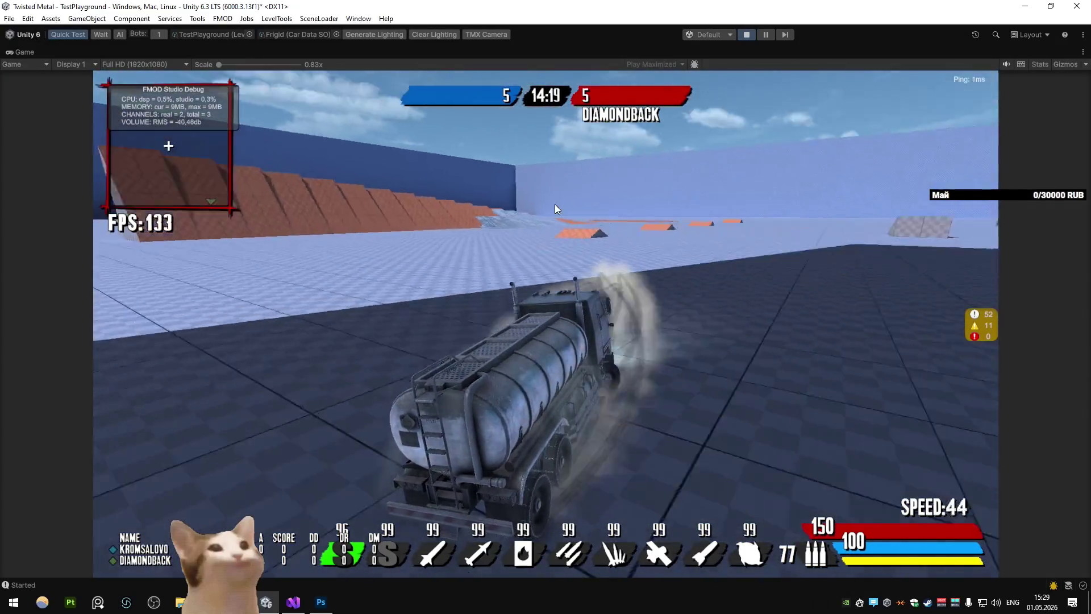
pyautogui.press('w')
pyautogui.press('w')
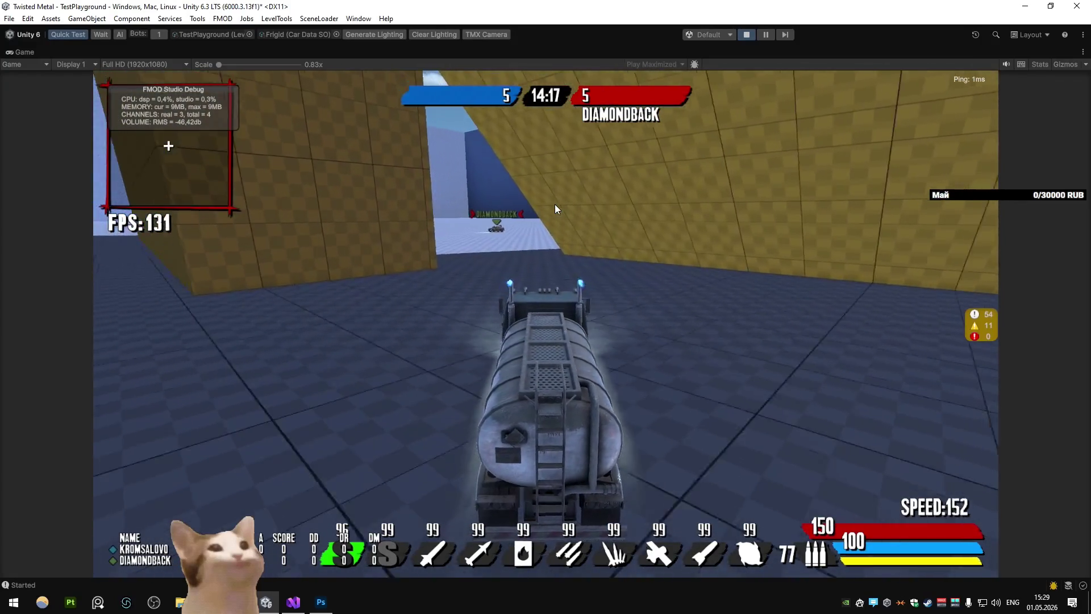
pyautogui.press('d')
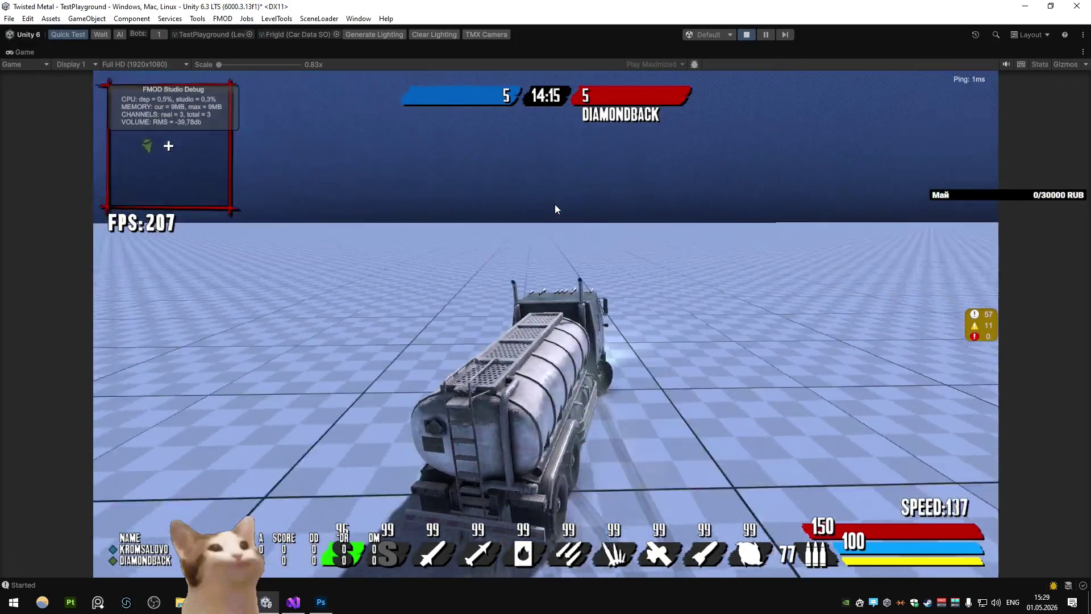
pyautogui.press('d')
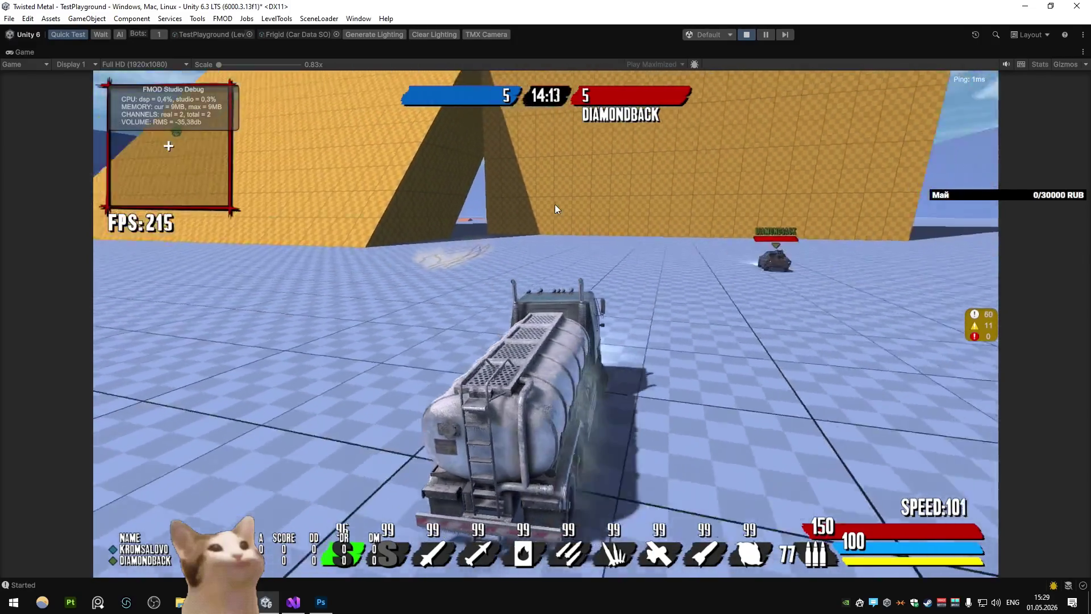
pyautogui.press('w')
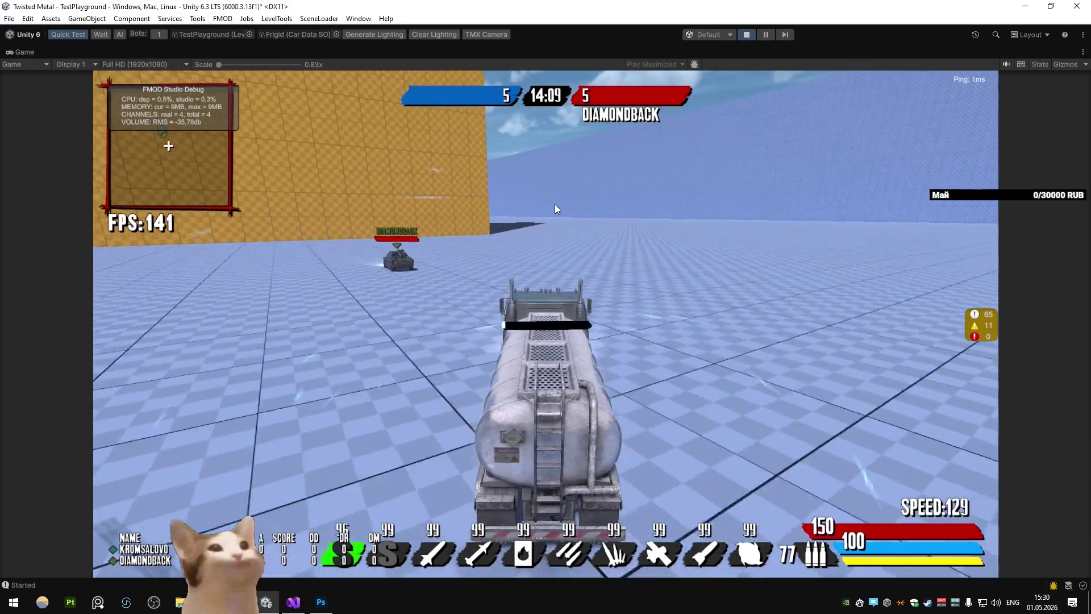
pyautogui.press('space')
# Keep weaving the truck, firing another frost special, then pause the game
pyautogui.press('w')
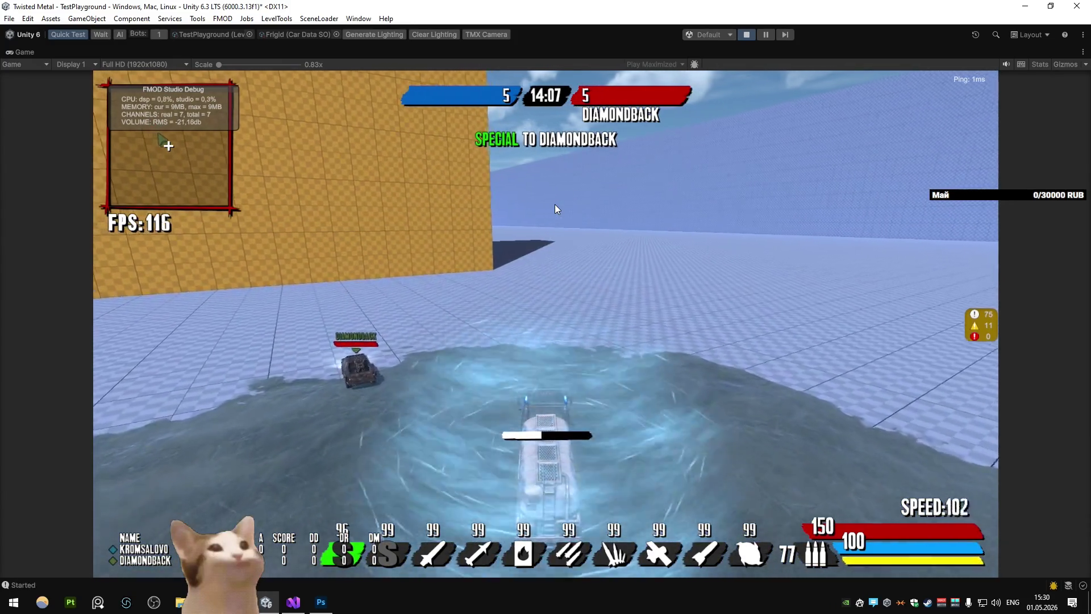
pyautogui.press('a')
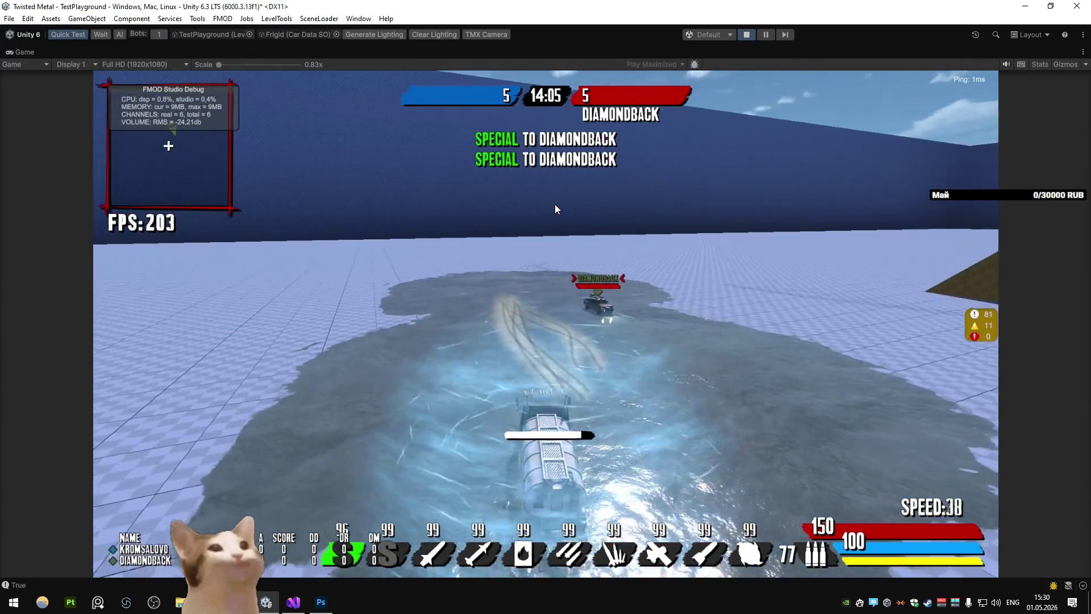
pyautogui.press('space')
pyautogui.press('d')
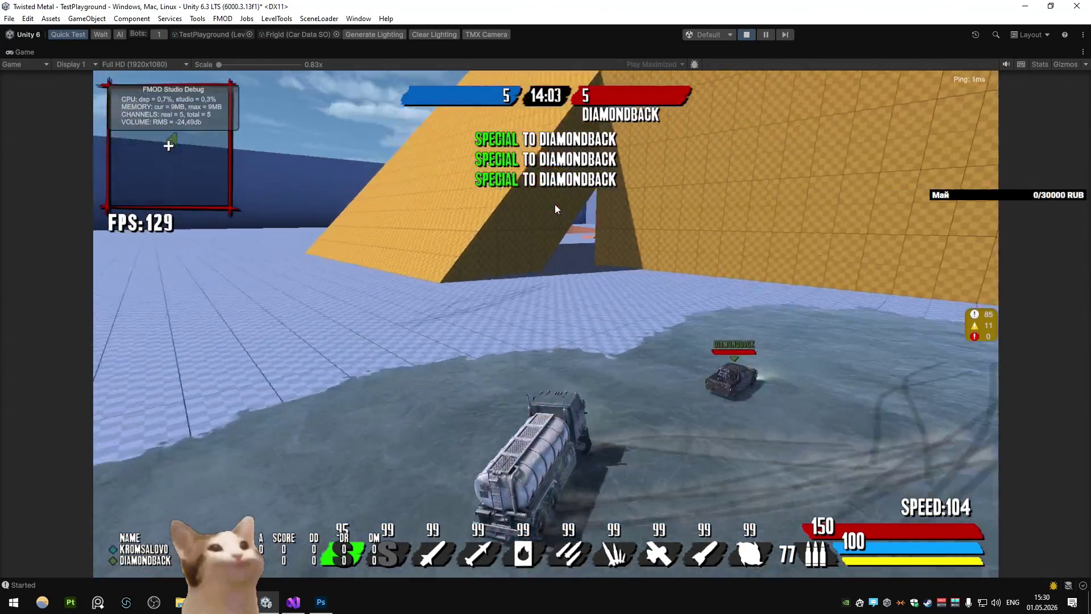
pyautogui.press('a')
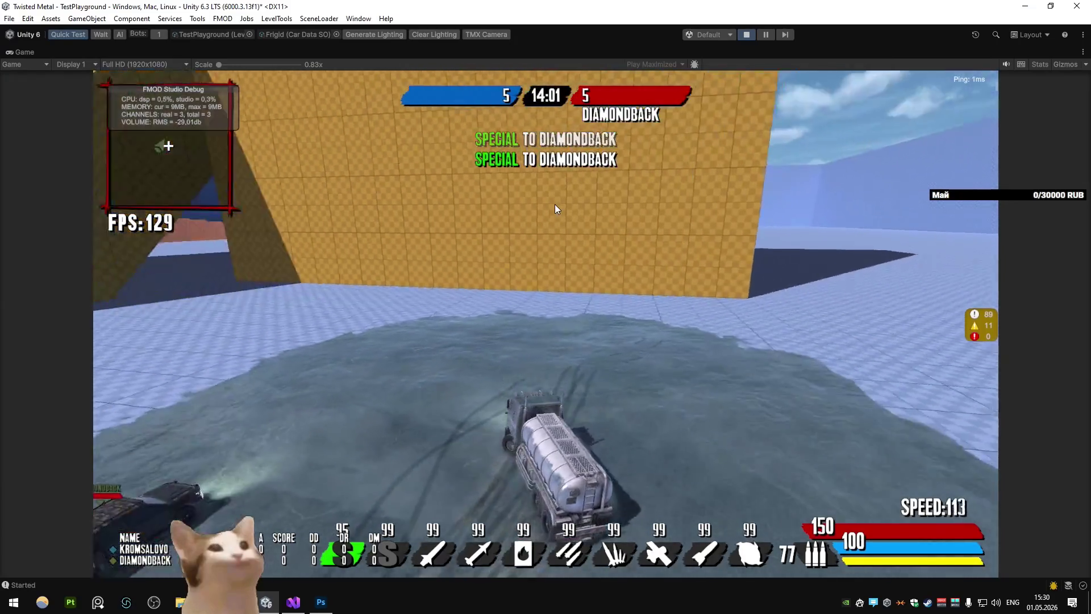
pyautogui.press('d')
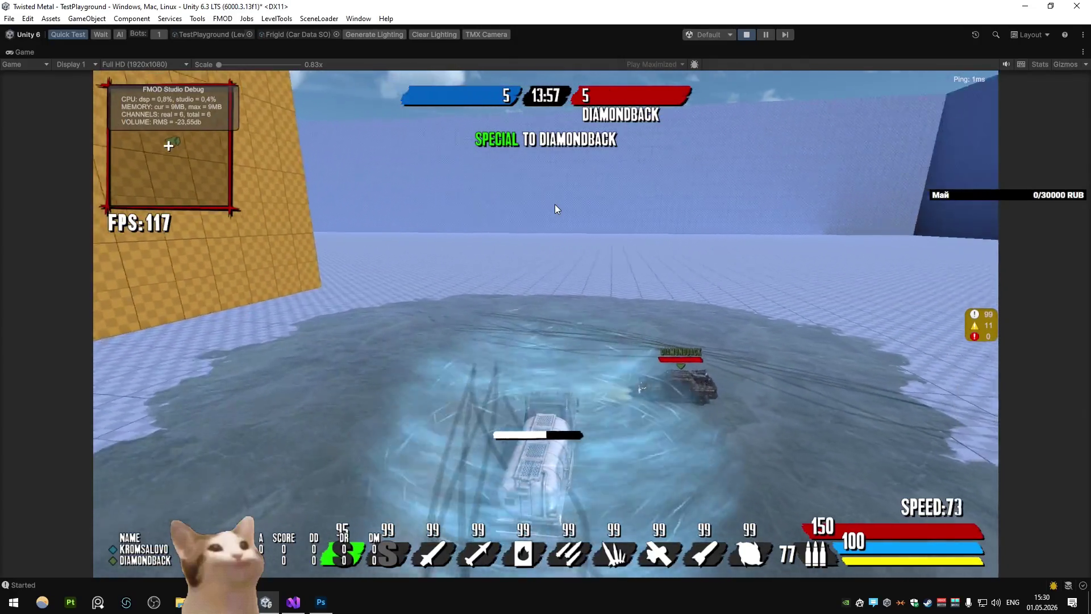
pyautogui.press('a')
pyautogui.press('d')
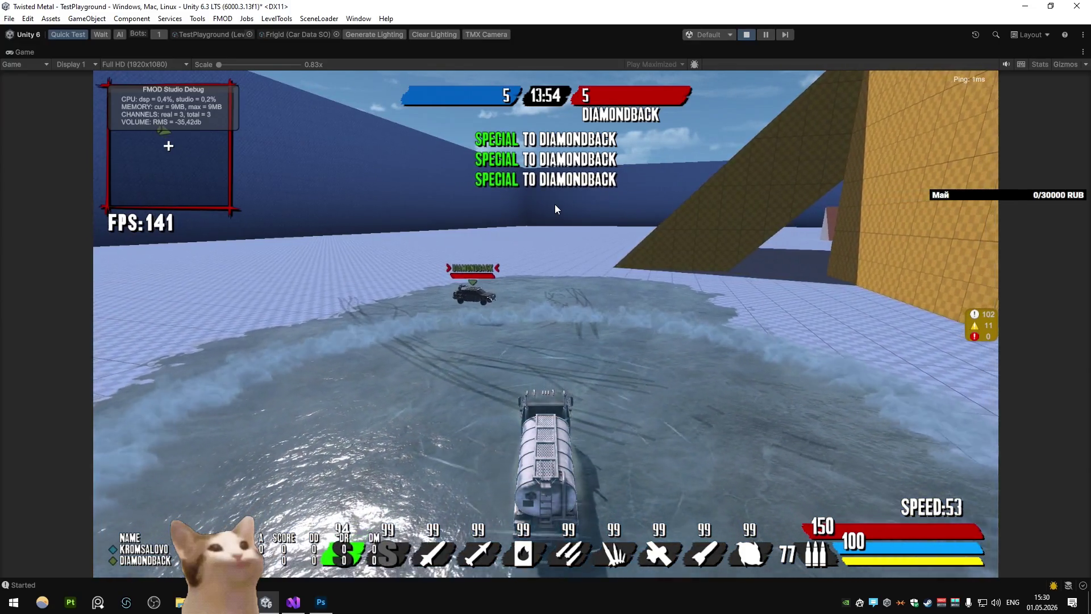
pyautogui.press('s')
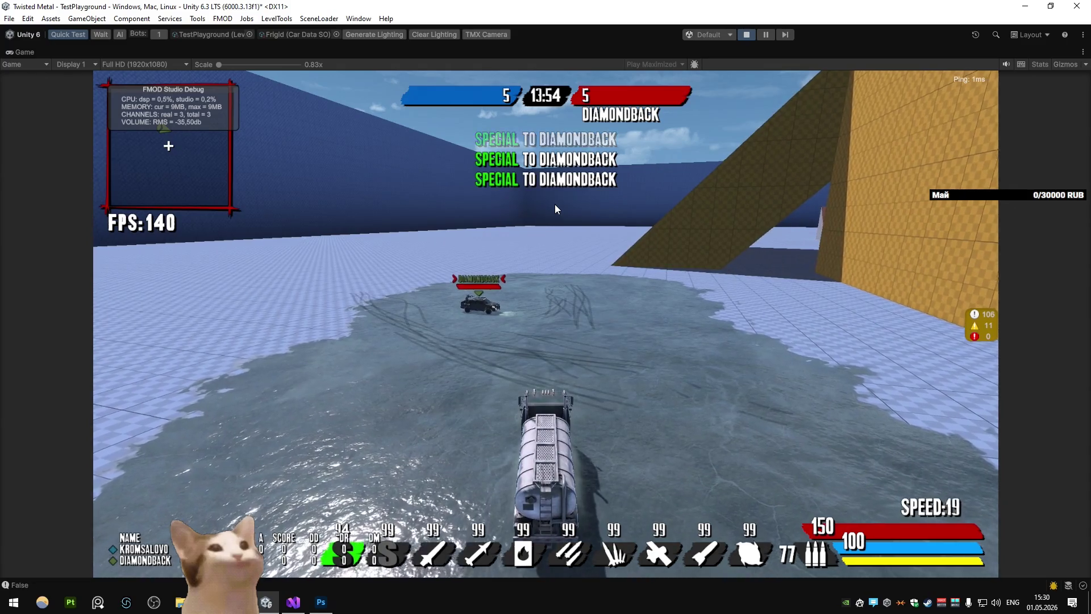
pyautogui.press('w')
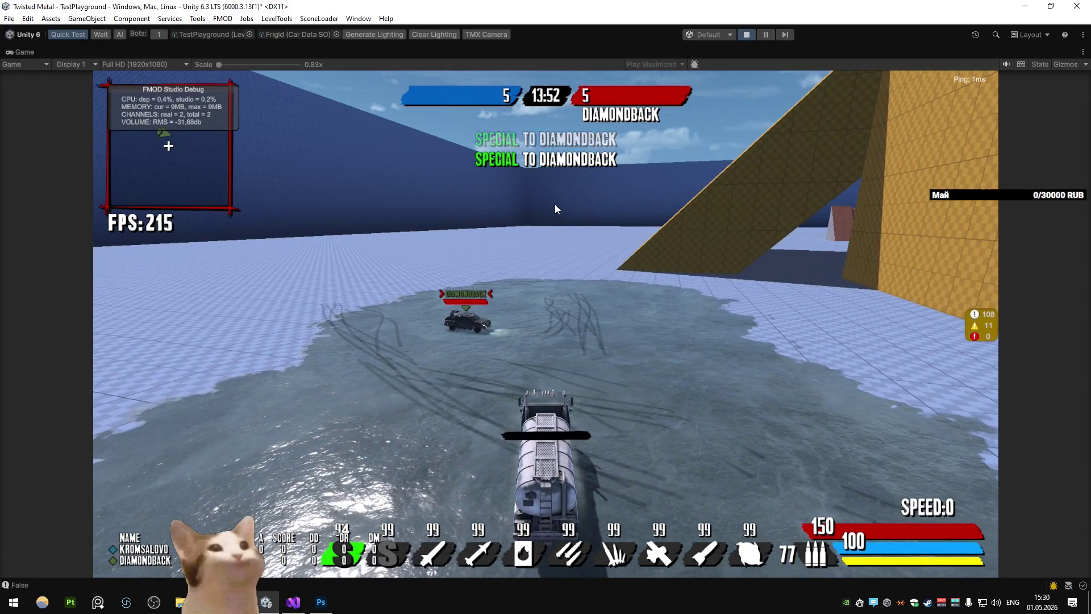
pyautogui.click(765, 35)
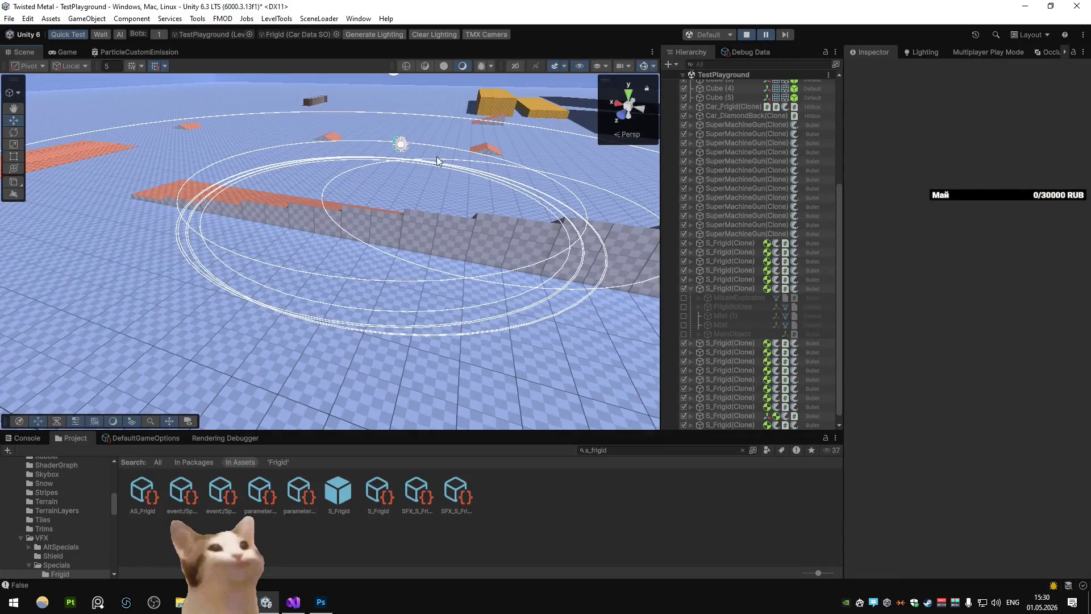
# Fly the Scene camera close to the frost puddle, then return to the Game view
pyautogui.moveTo(653, 49)
pyautogui.mouseDown()
pyautogui.moveTo(554, 64)
pyautogui.moveTo(608, 56)
pyautogui.moveTo(560, 139)
pyautogui.moveTo(511, 139)
pyautogui.moveTo(295, 201)
pyautogui.moveTo(161, 204)
pyautogui.moveTo(187, 228)
pyautogui.moveTo(360, 215)
pyautogui.mouseUp()
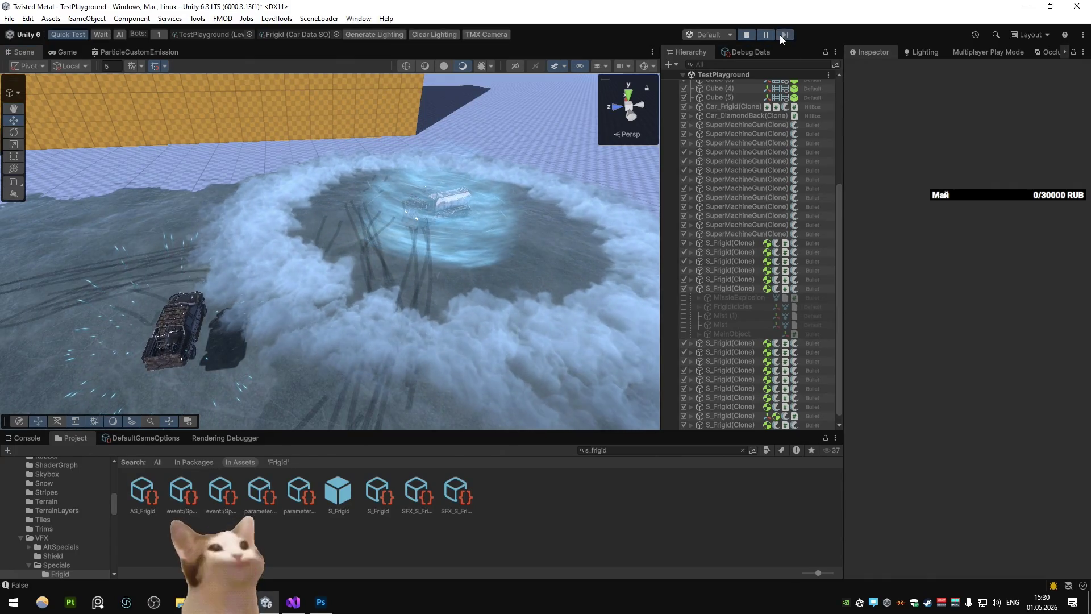
pyautogui.click(64, 52)
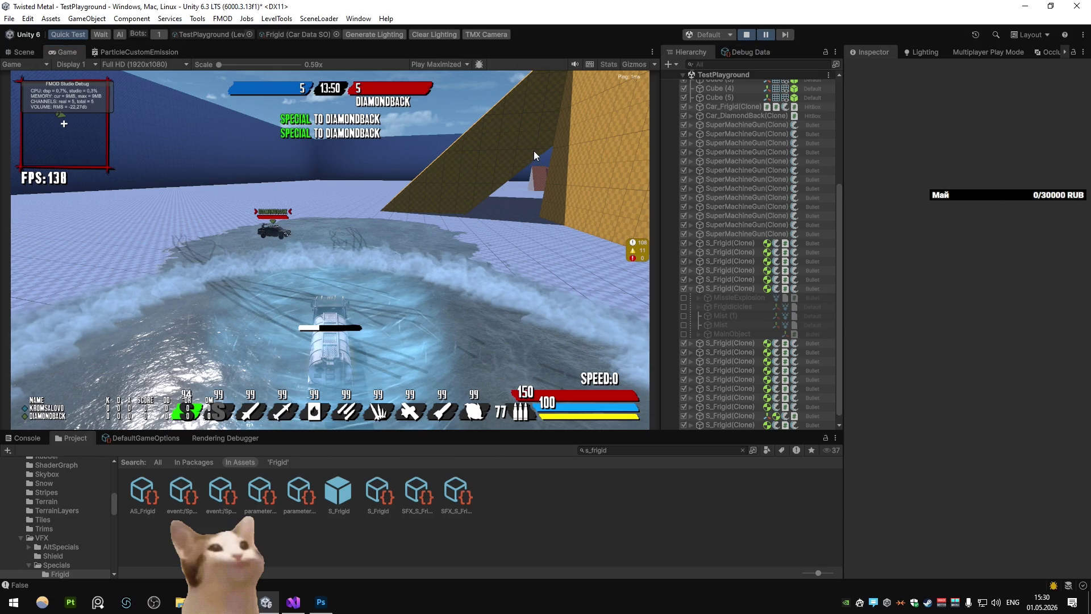
# Maximize the game view, drive Frigid toward the ramp and hit Diamondback with the ice special
pyautogui.hotkey('shift', 'space')
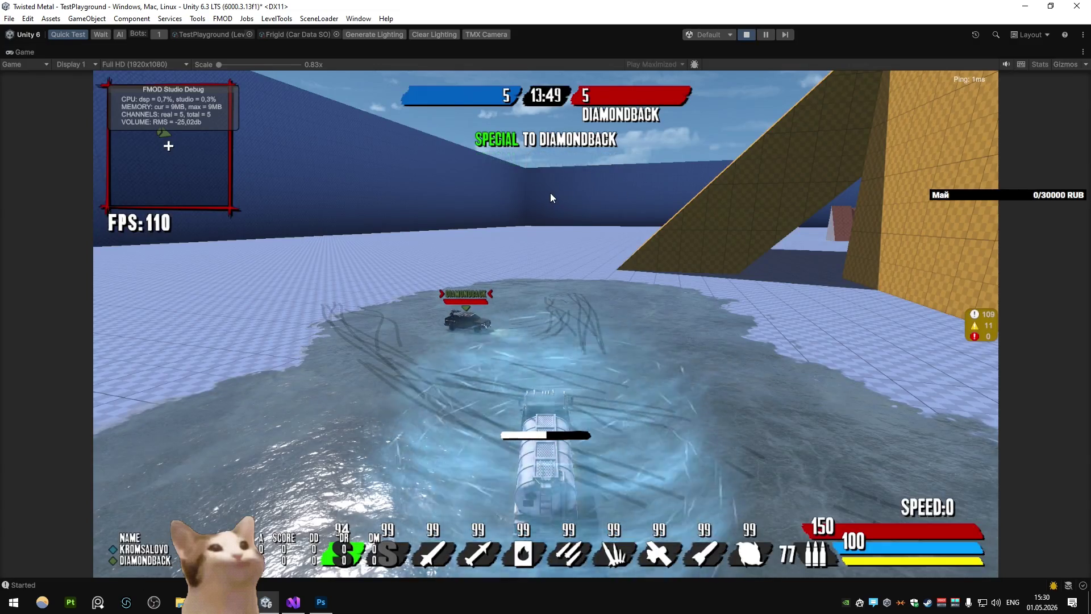
pyautogui.press('w')
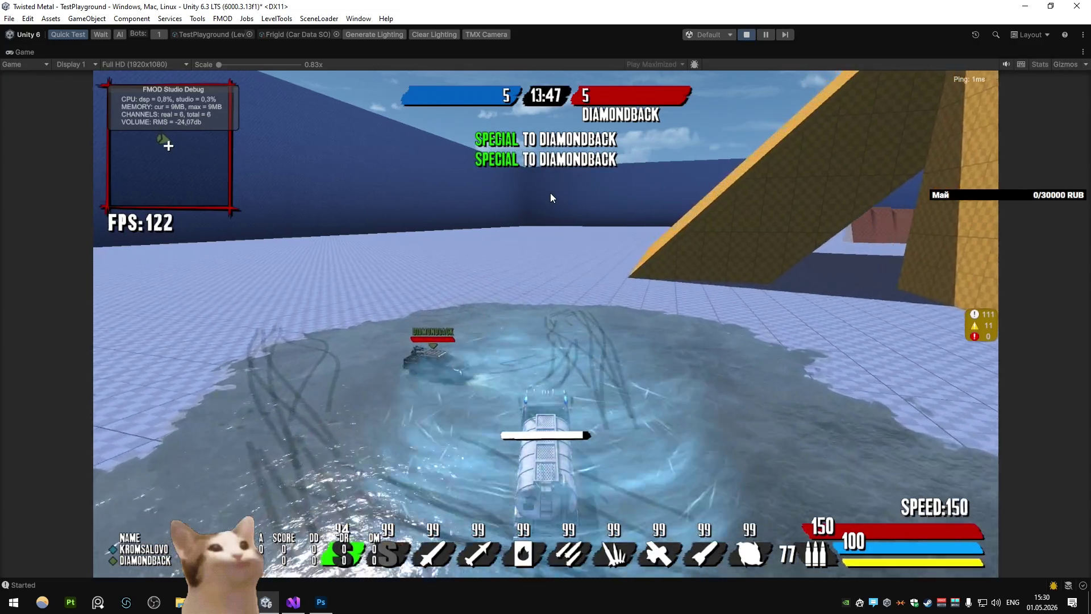
pyautogui.press('a')
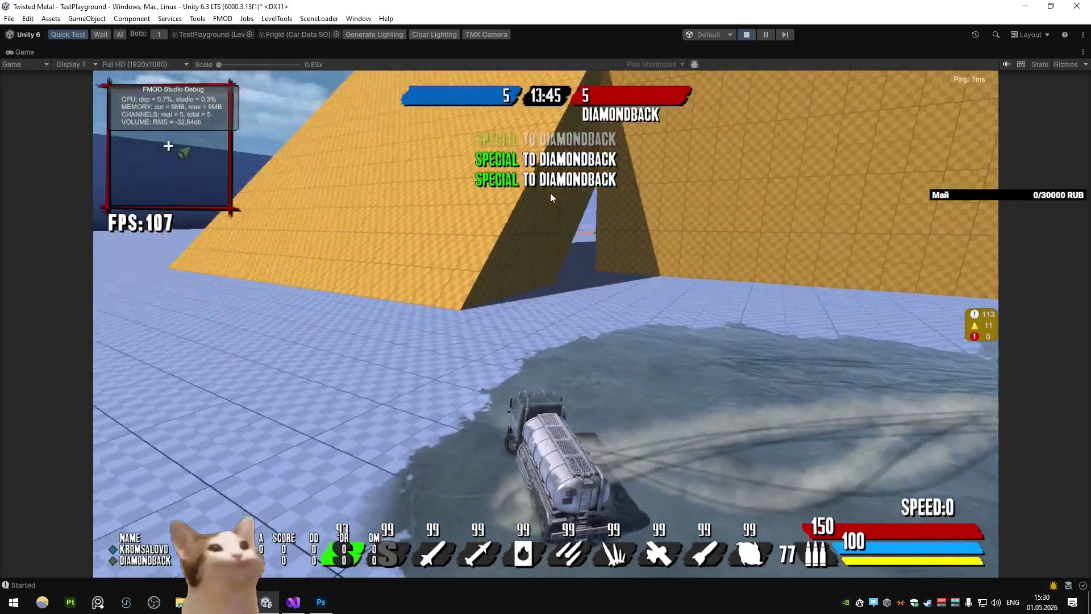
pyautogui.press('w')
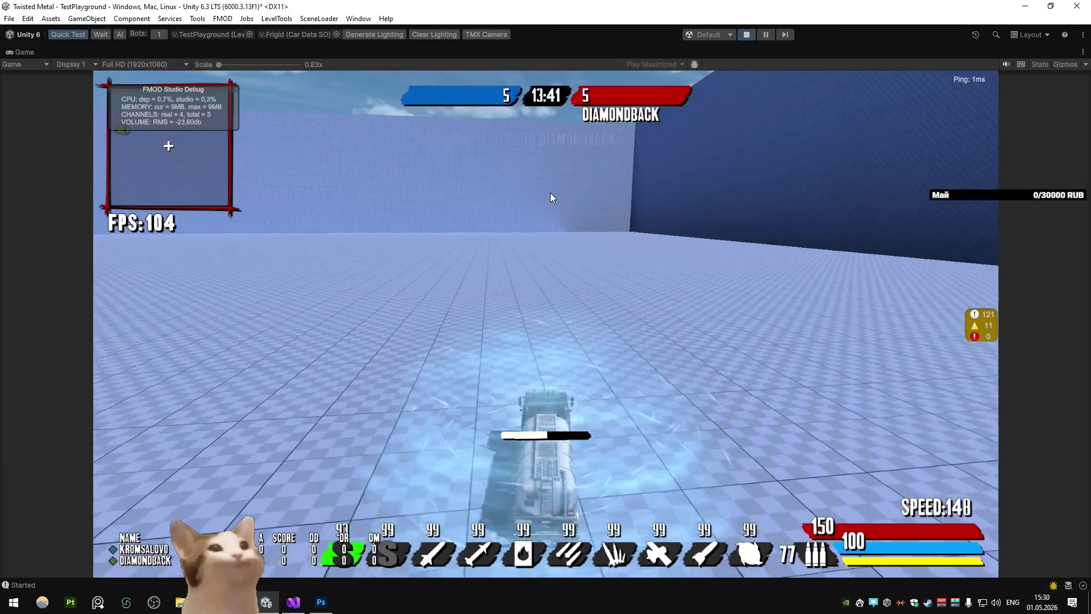
pyautogui.press('d')
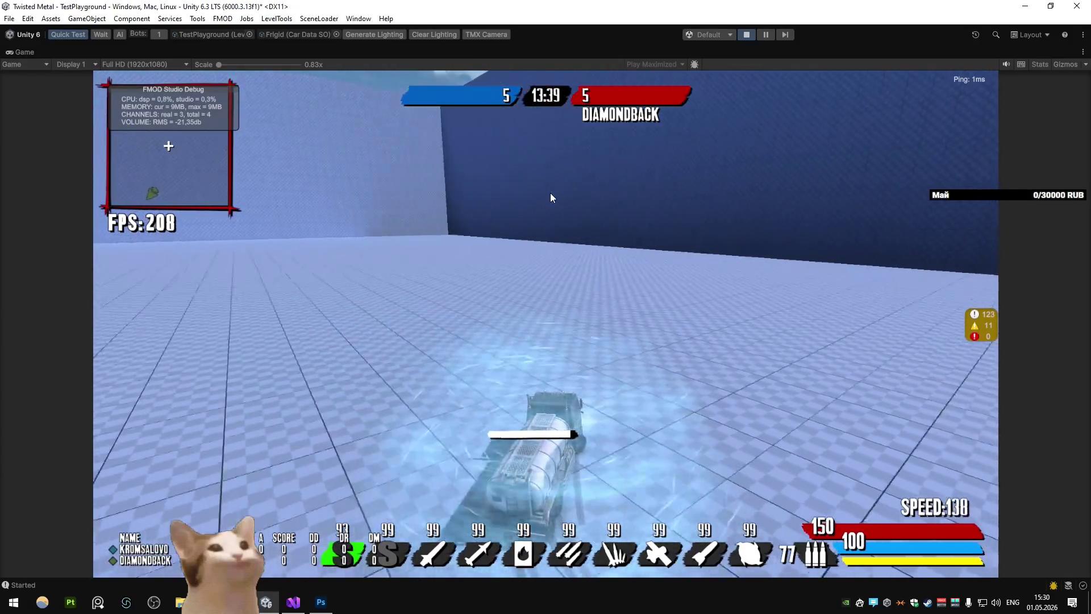
pyautogui.press('d')
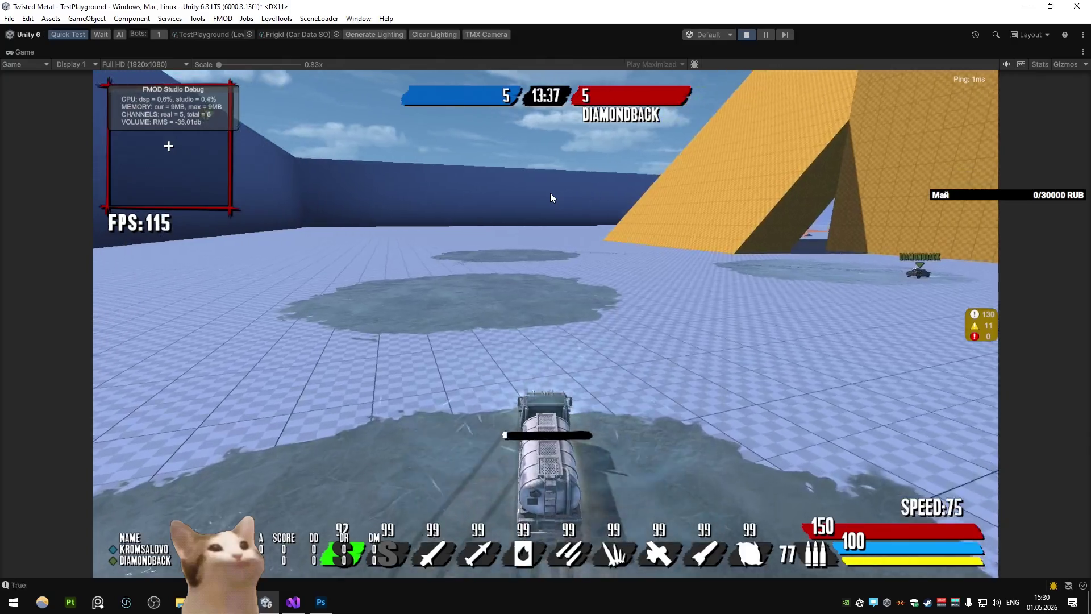
pyautogui.press('d')
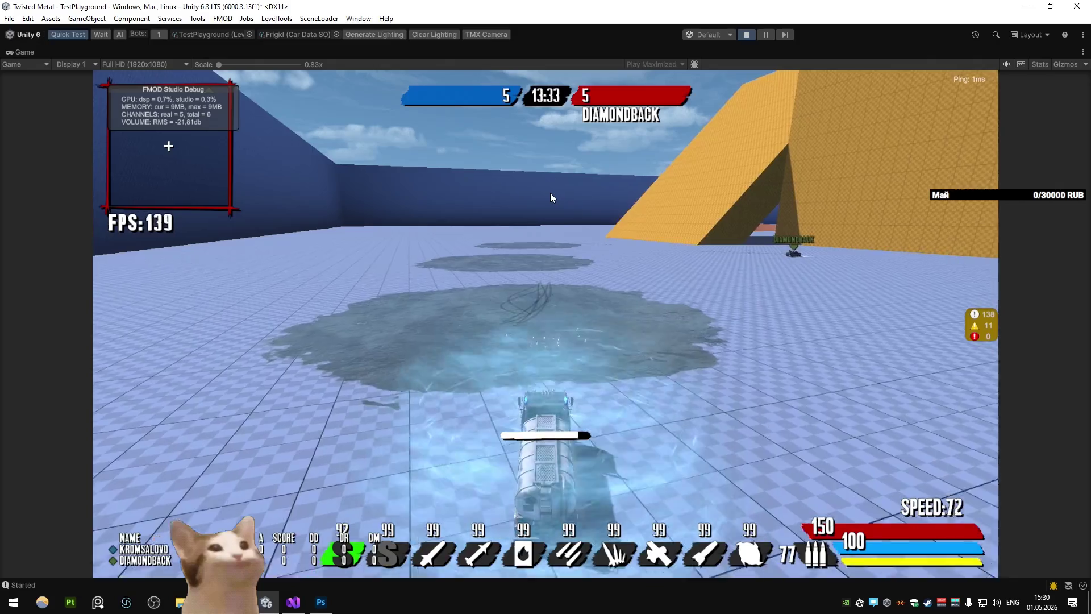
pyautogui.press('shift')
pyautogui.press('d')
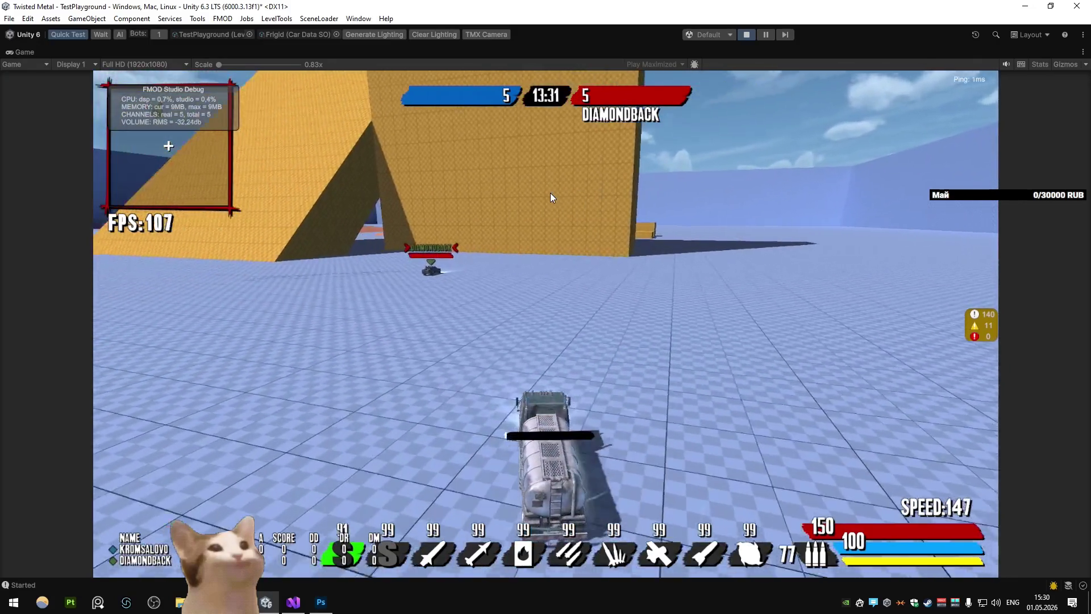
pyautogui.press('s')
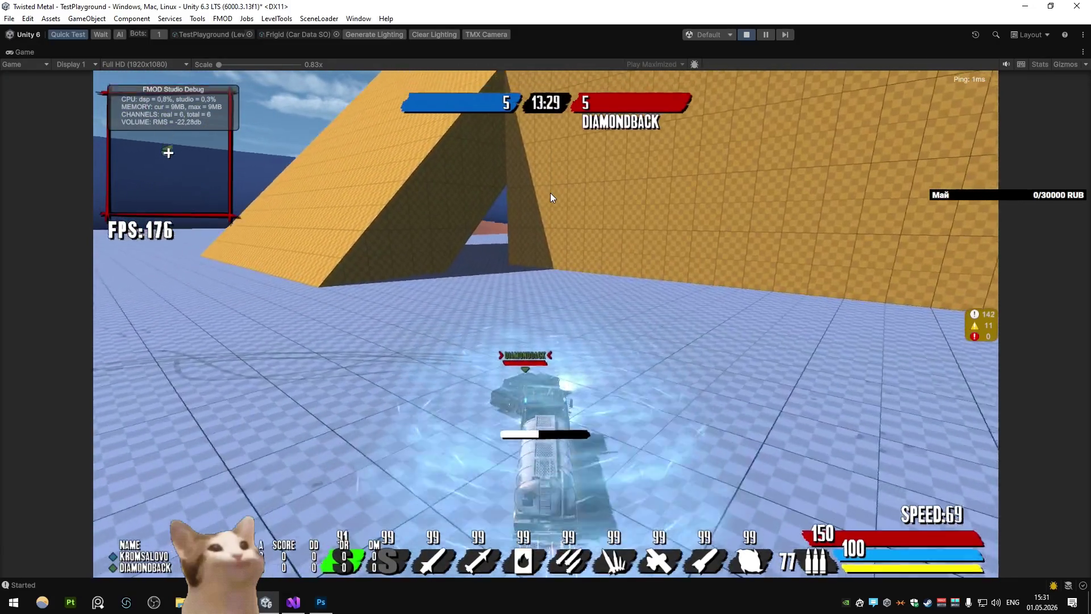
pyautogui.press('s')
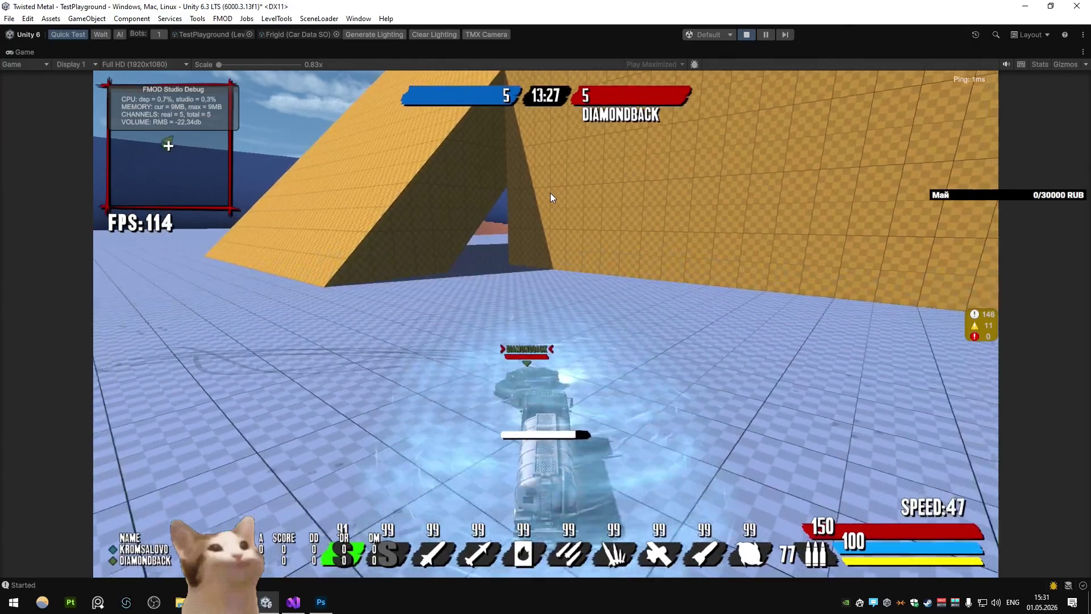
pyautogui.press('w')
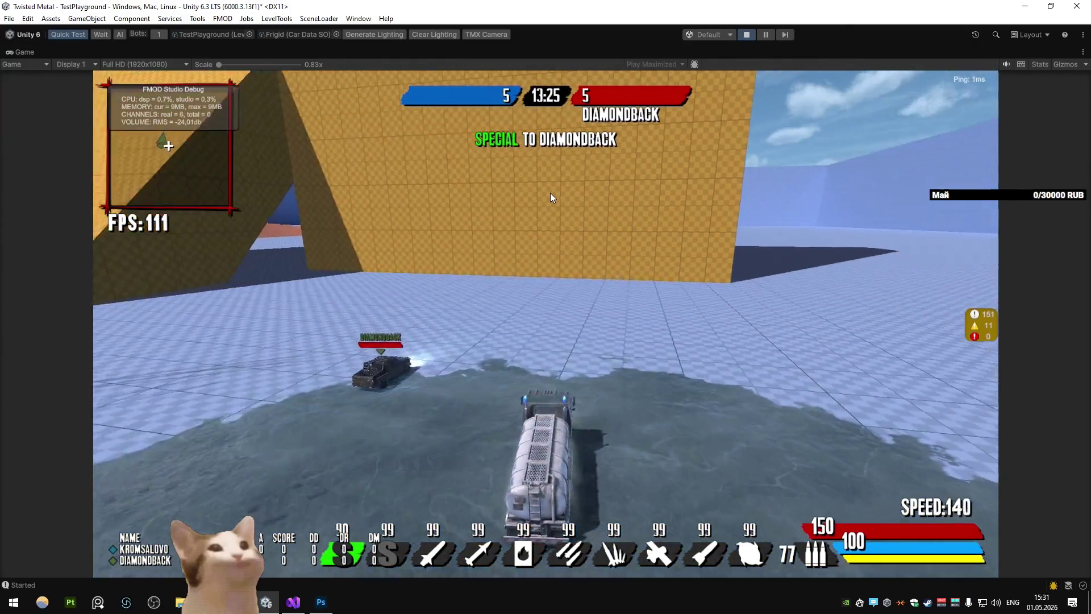
pyautogui.press('a')
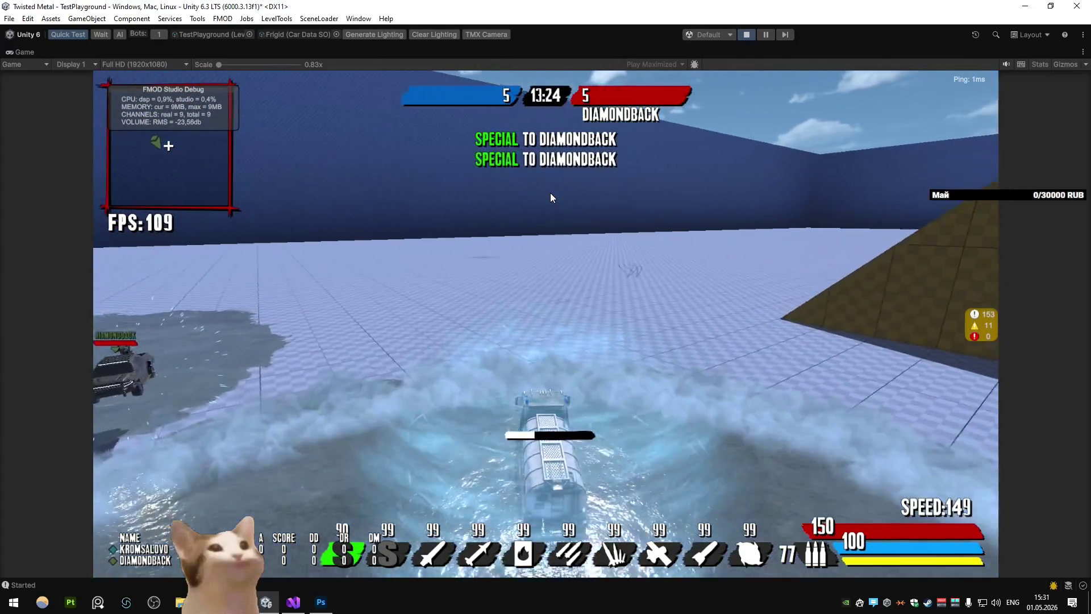
pyautogui.press('a')
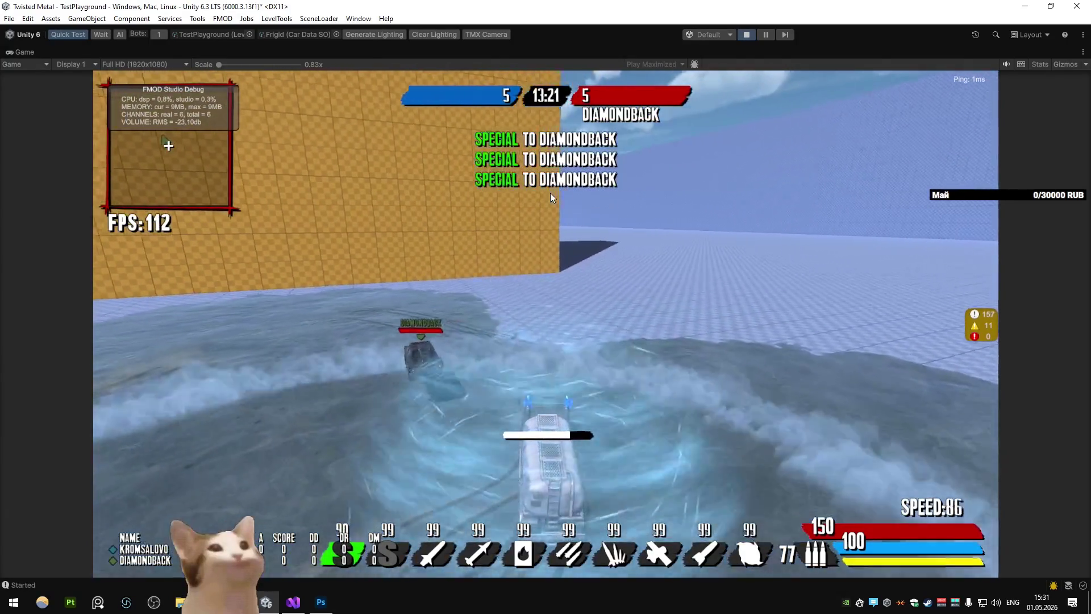
pyautogui.press('a')
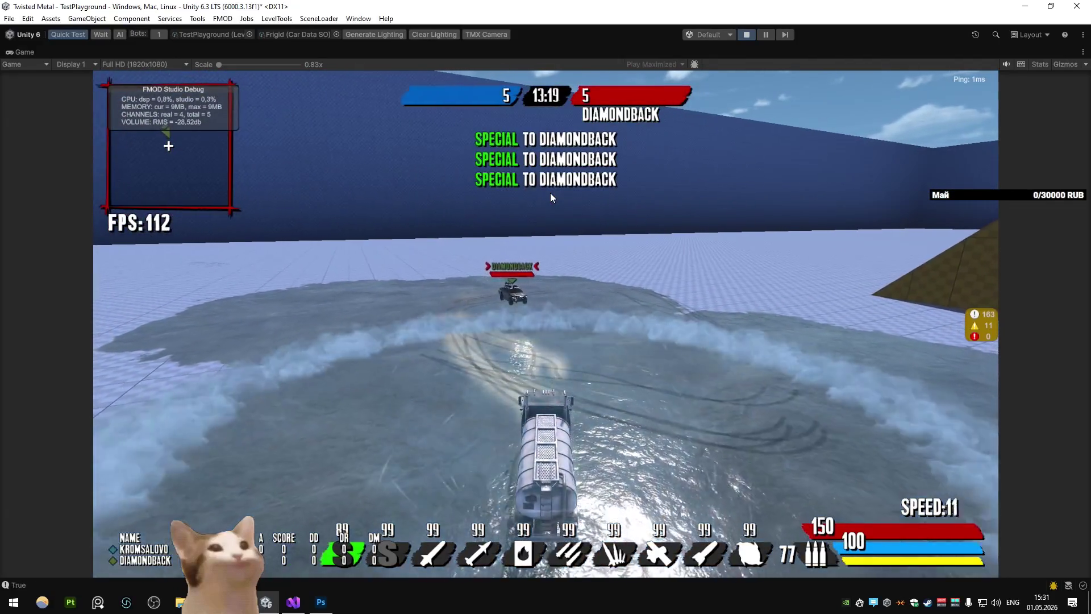
# Circle the arena firing the special and a missile at Diamondback repeatedly, then stop playing
pyautogui.press('d')
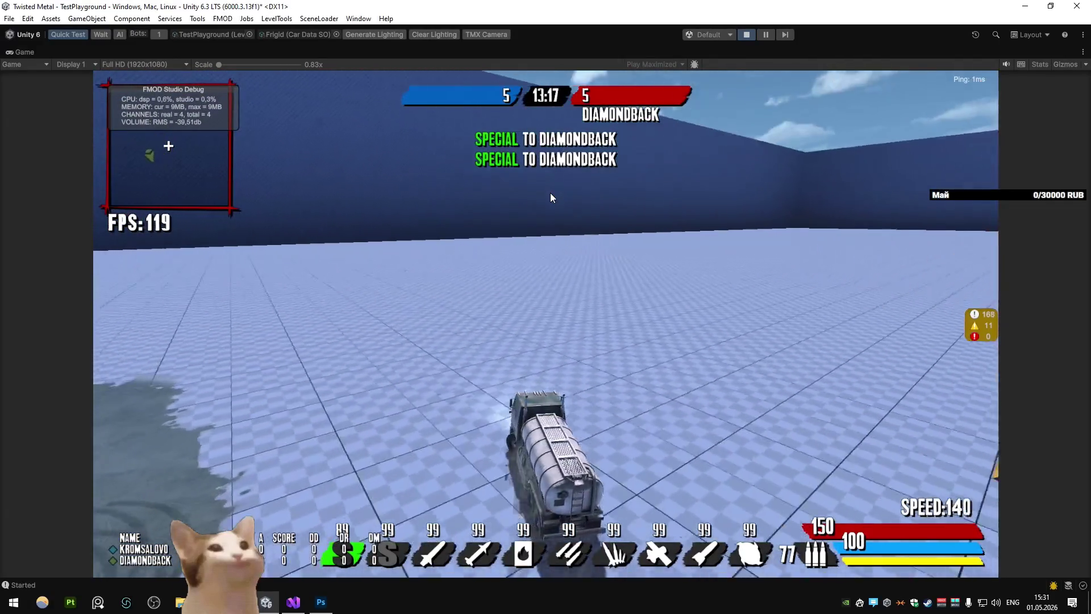
pyautogui.press('d')
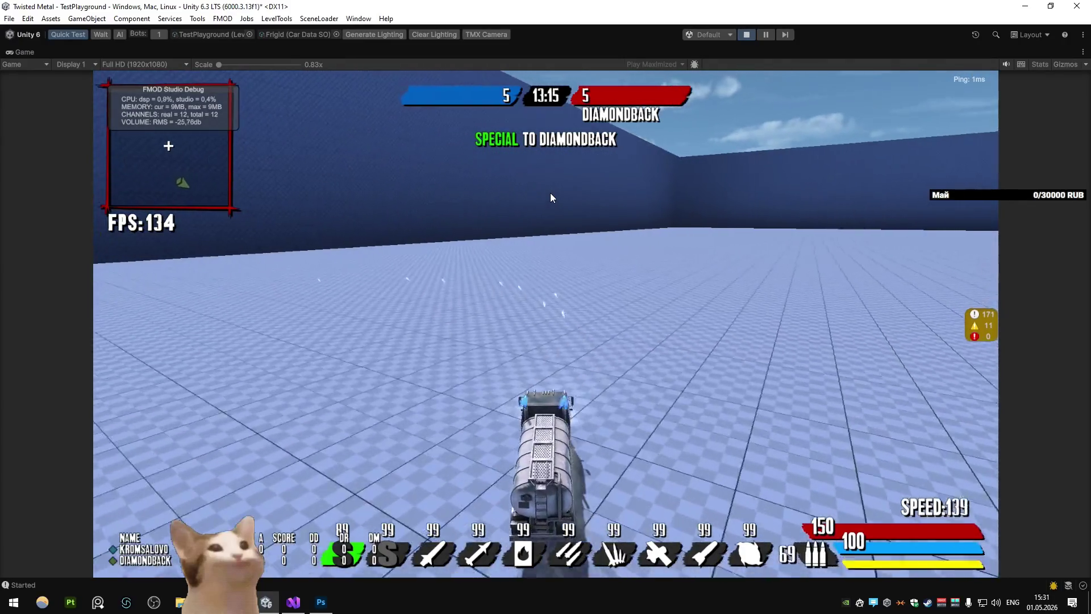
pyautogui.press('d')
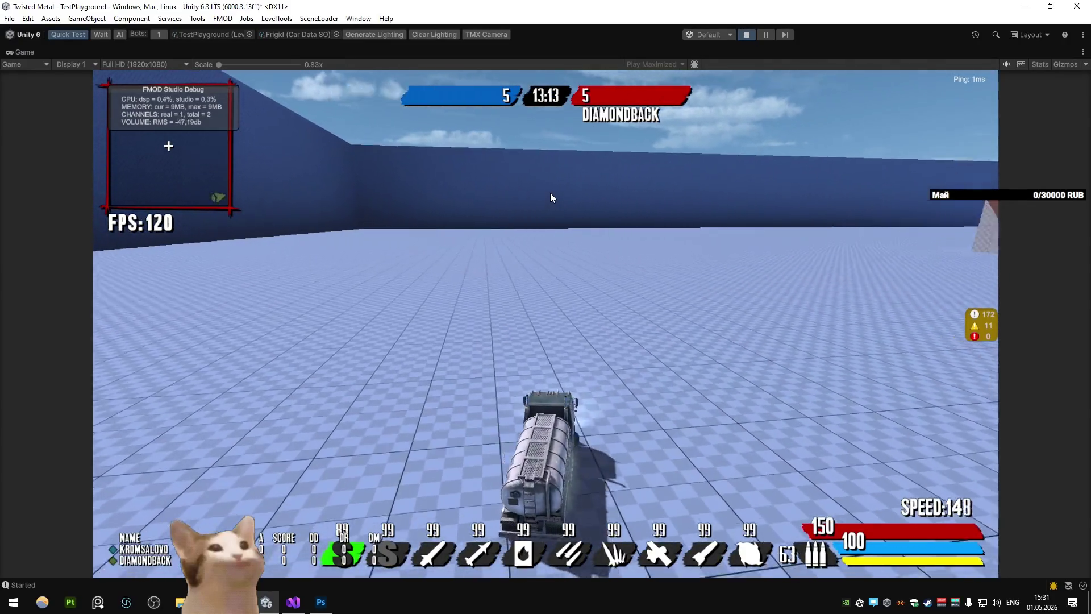
pyautogui.press('d')
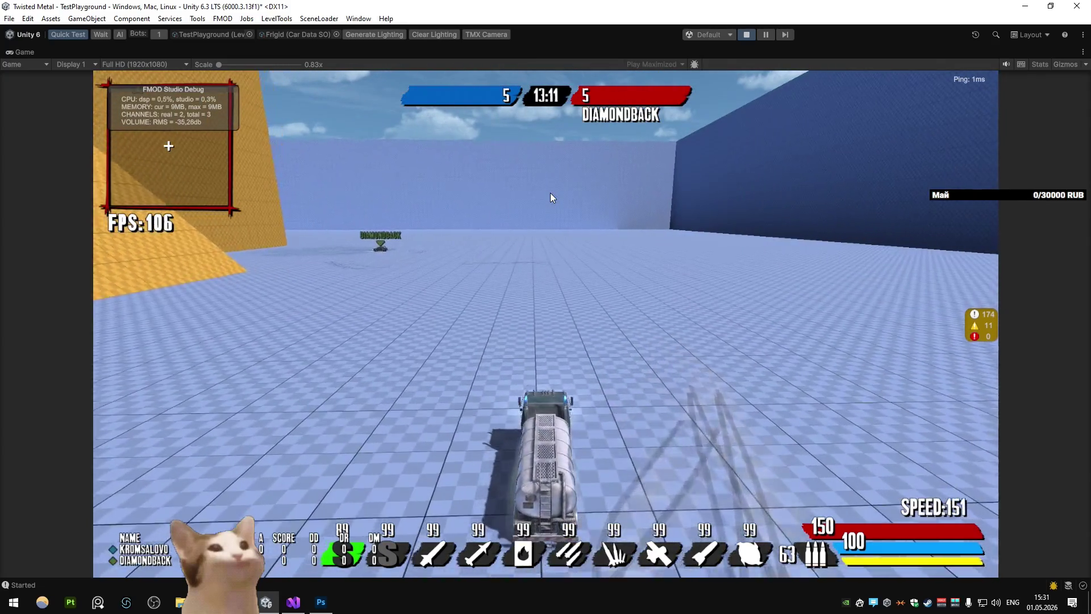
pyautogui.press('d')
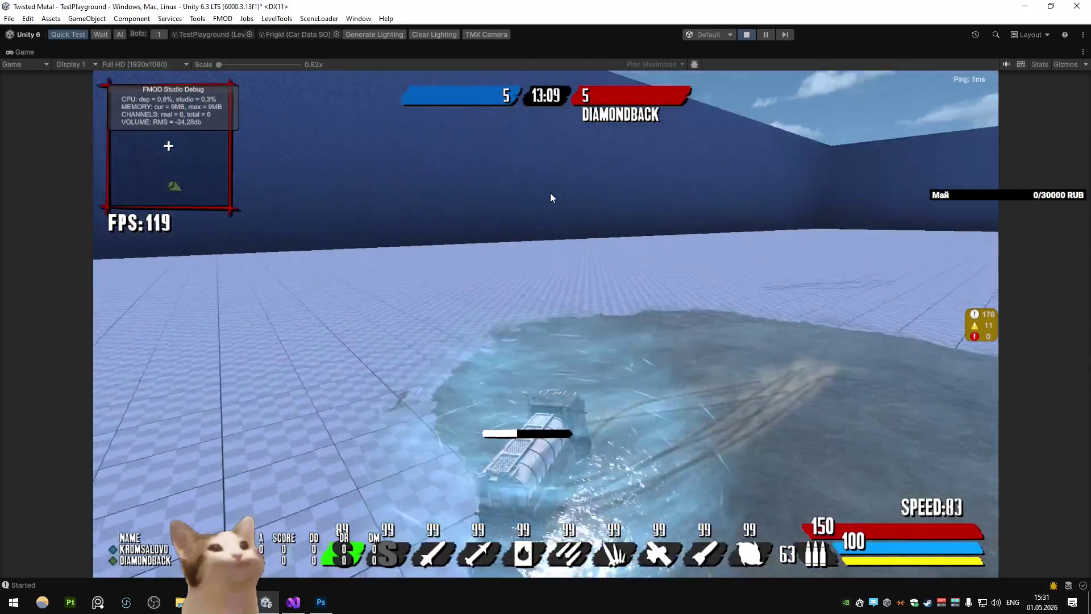
pyautogui.press('w')
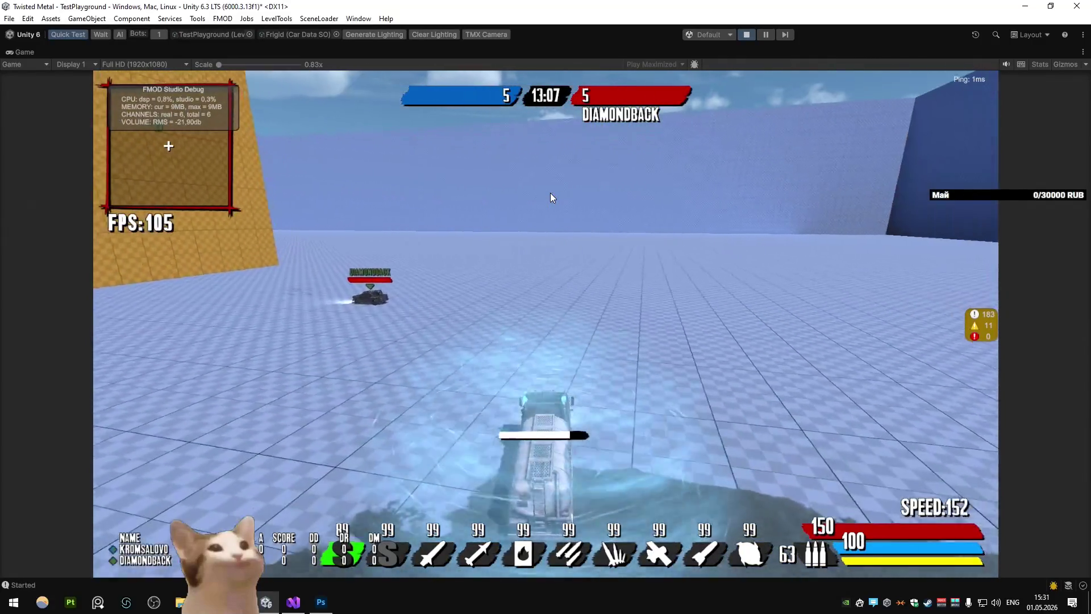
pyautogui.press('e')
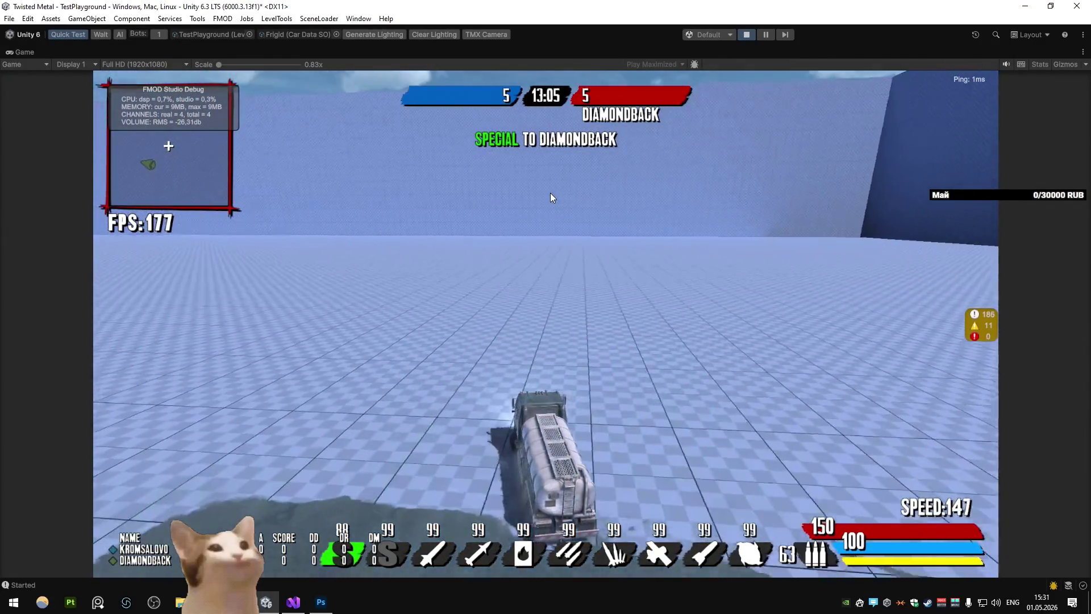
pyautogui.press('a')
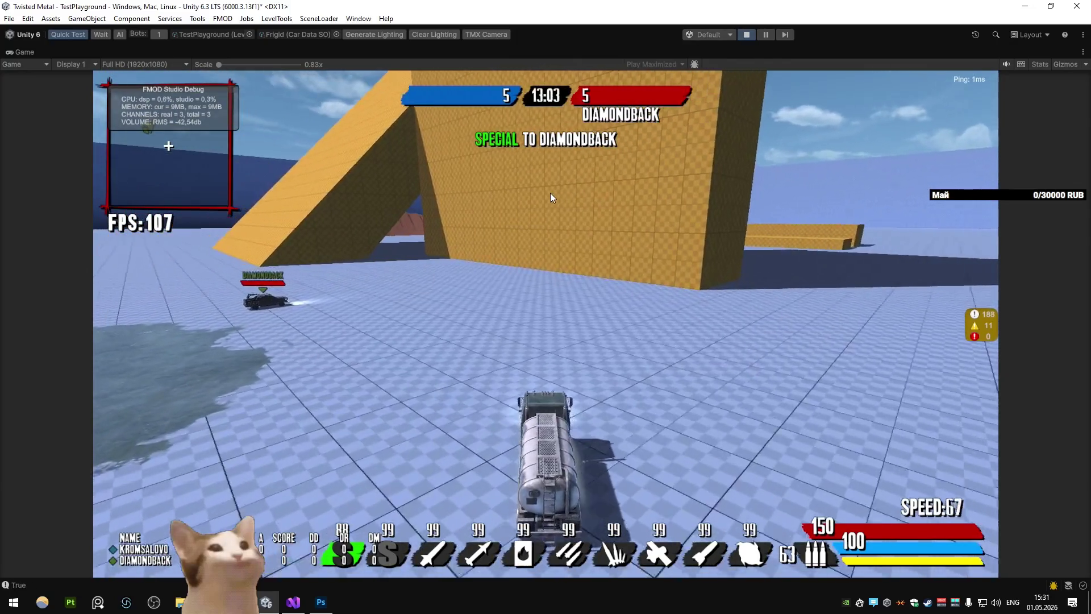
pyautogui.press('a')
pyautogui.press('q')
pyautogui.press('space')
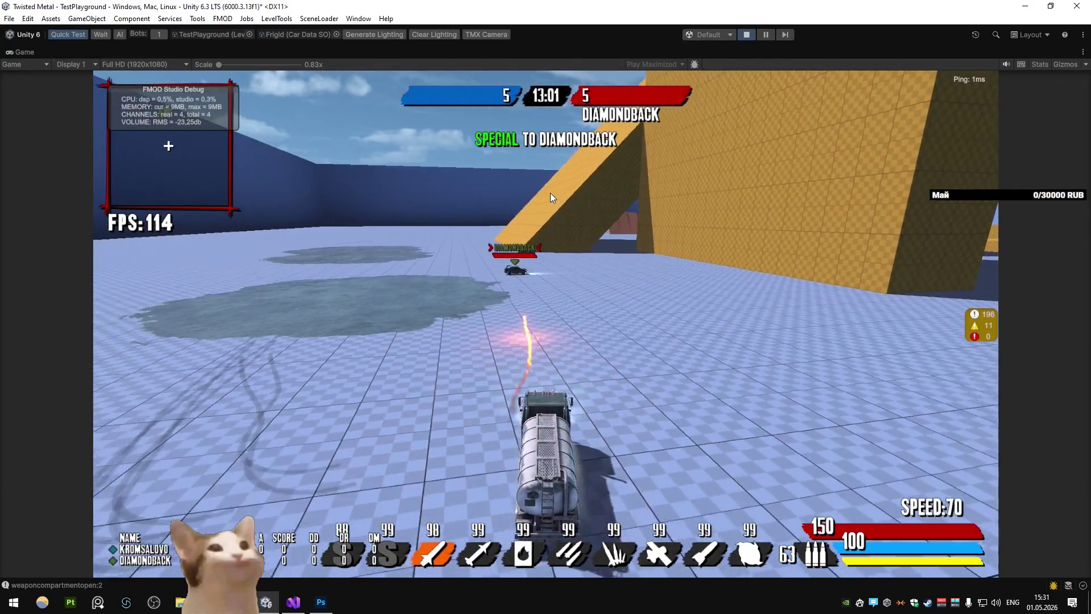
pyautogui.press('w')
pyautogui.press('d')
pyautogui.press('e')
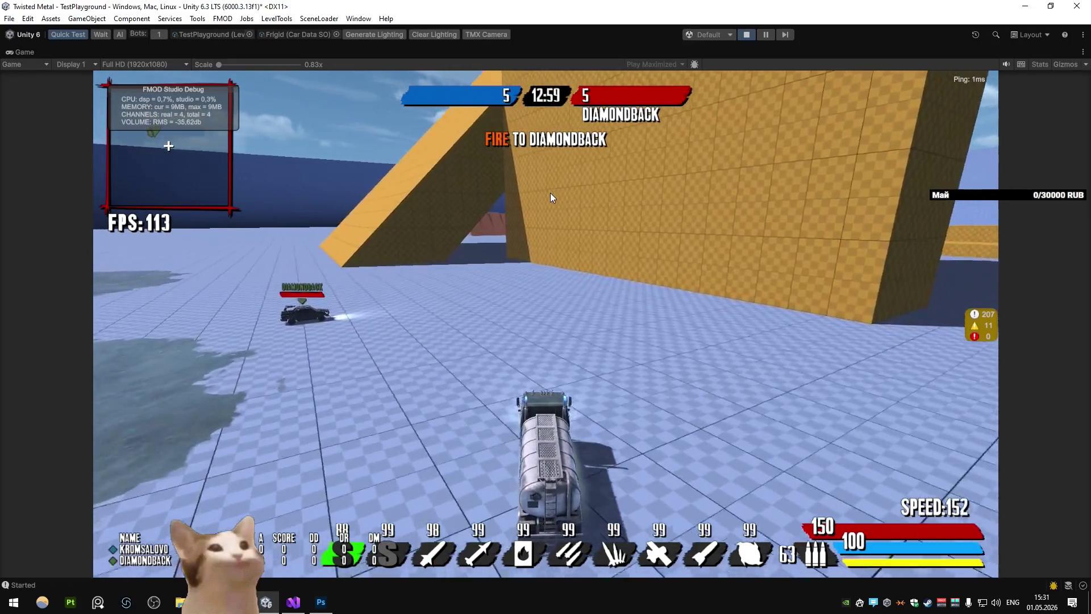
pyautogui.press('a')
pyautogui.press('space')
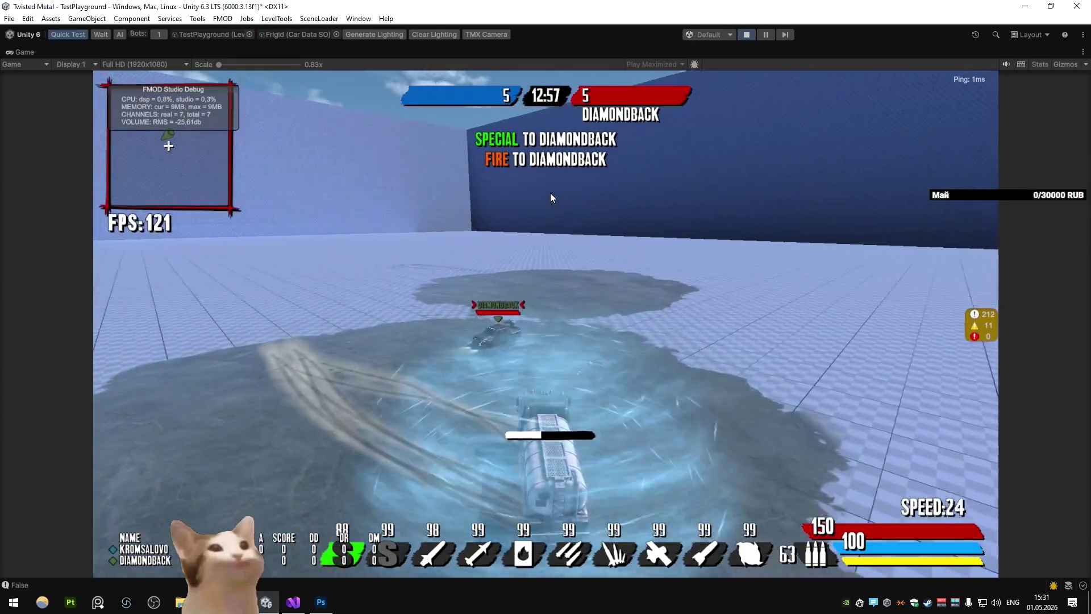
pyautogui.press('w')
pyautogui.press('space')
pyautogui.press('d')
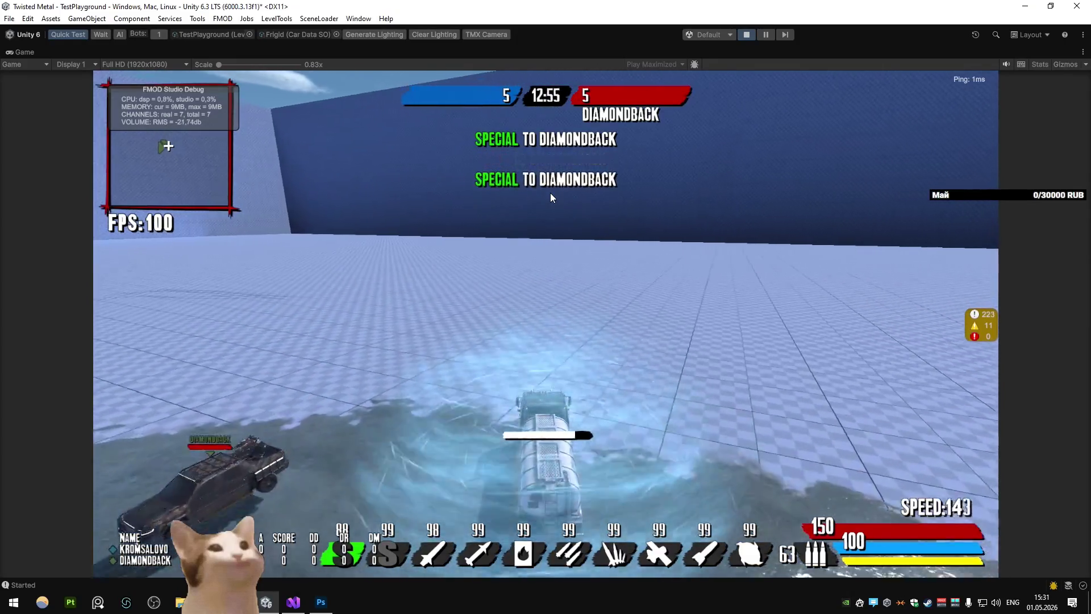
pyautogui.press('a')
pyautogui.press('space')
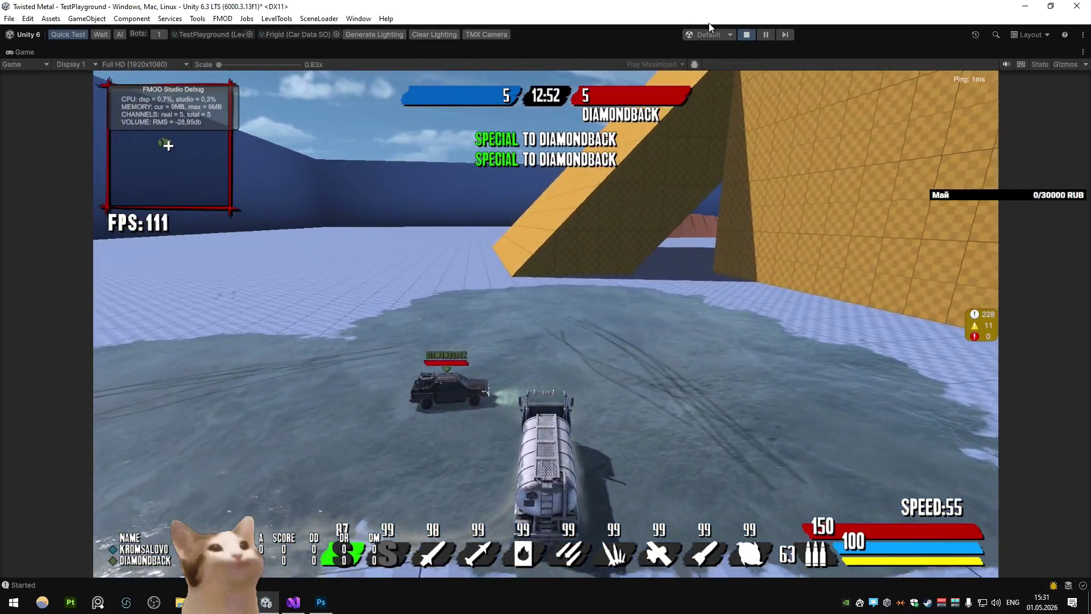
pyautogui.click(744, 34)
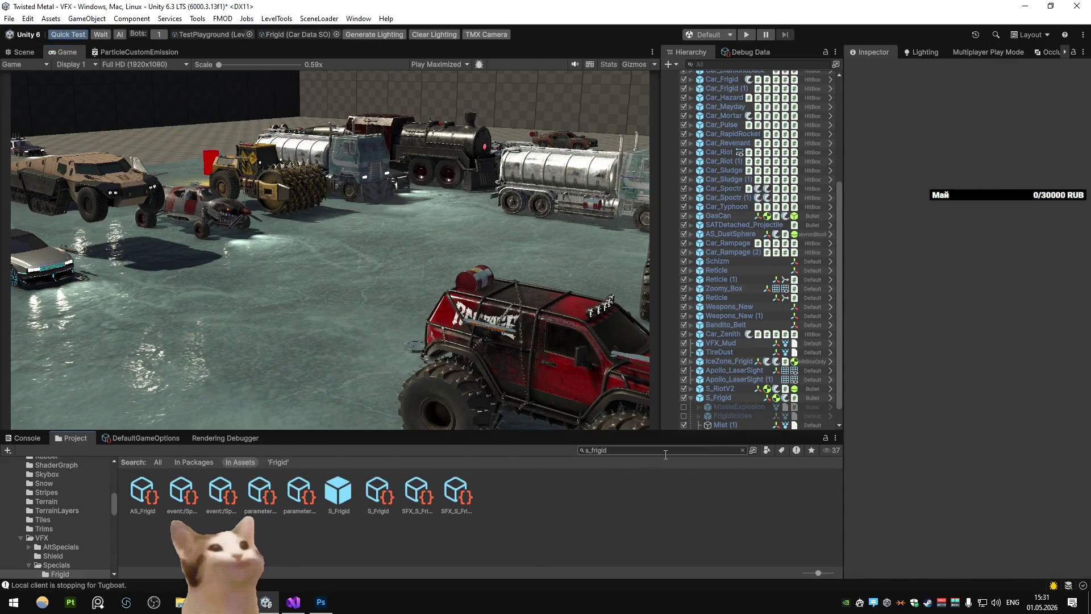
# Clear the Frigid asset search and open the Prefabs/VFX folder
pyautogui.click(742, 449)
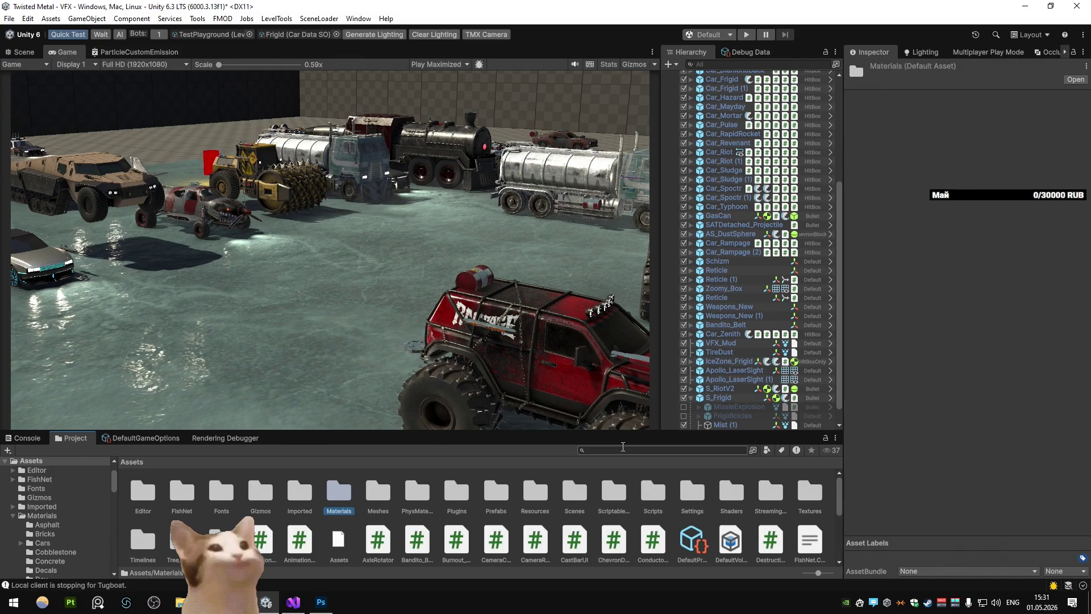
pyautogui.click(502, 501)
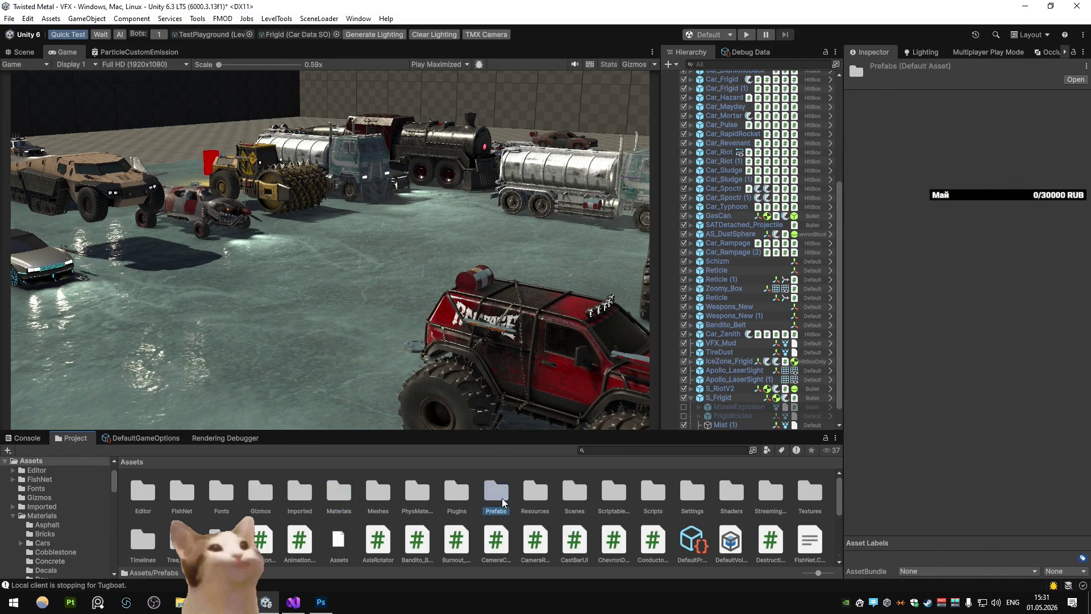
pyautogui.doubleClick(502, 501)
pyautogui.doubleClick(339, 492)
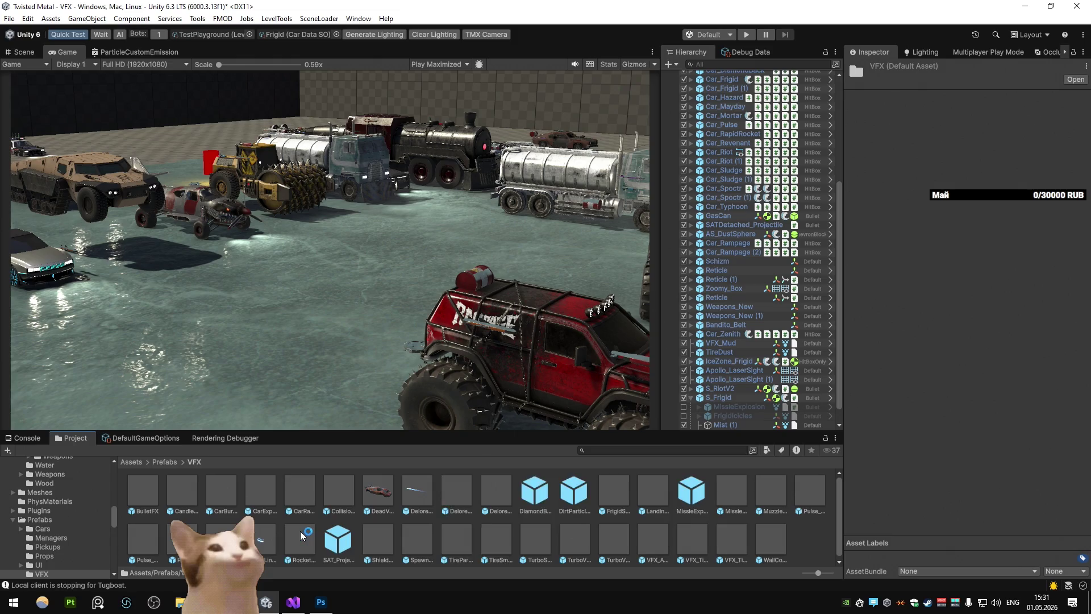
pyautogui.click(606, 450)
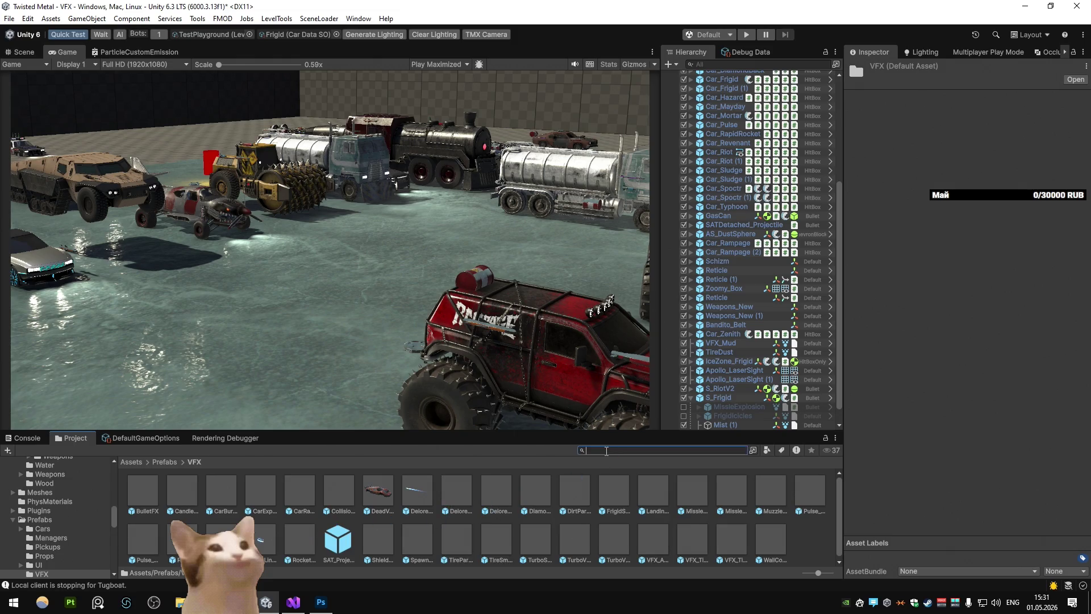
# Review the Debug Data settings and open its DebugData script in Visual Studio
pyautogui.click(750, 52)
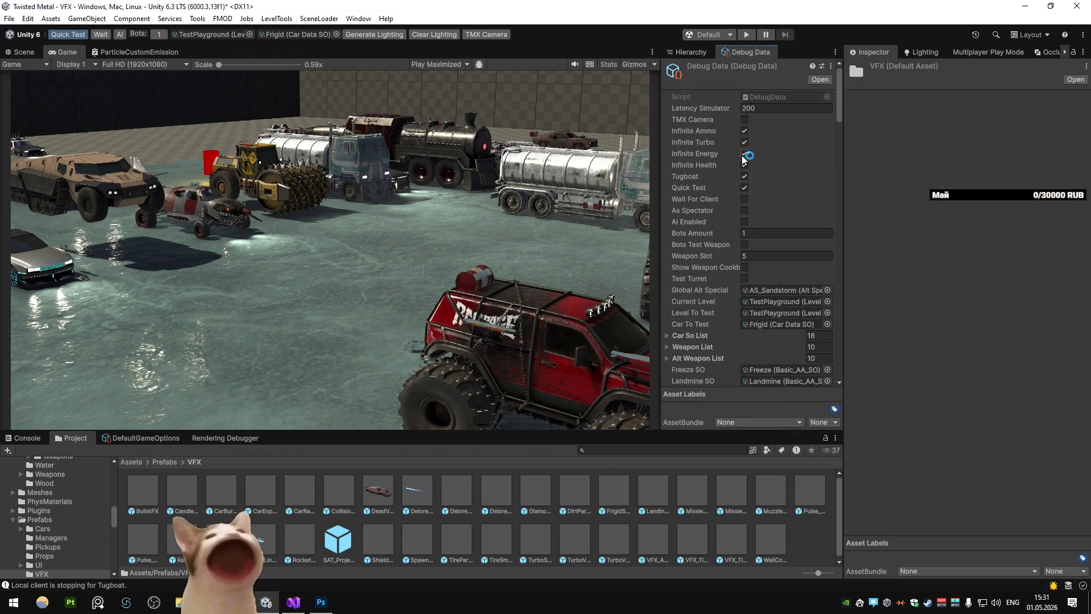
pyautogui.scroll(-10, 742, 183)
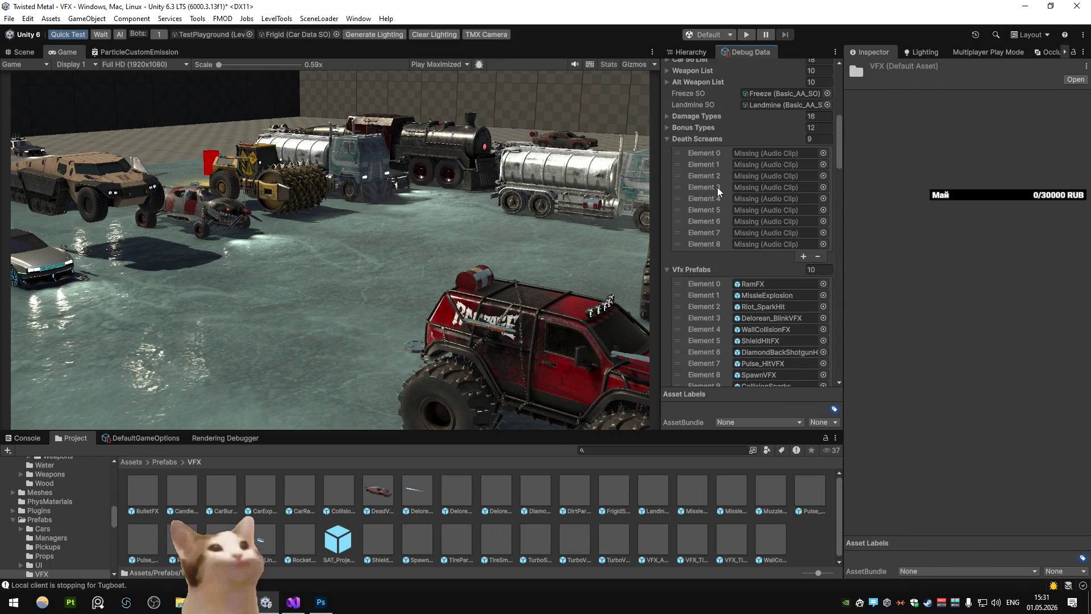
pyautogui.scroll(10, 698, 150)
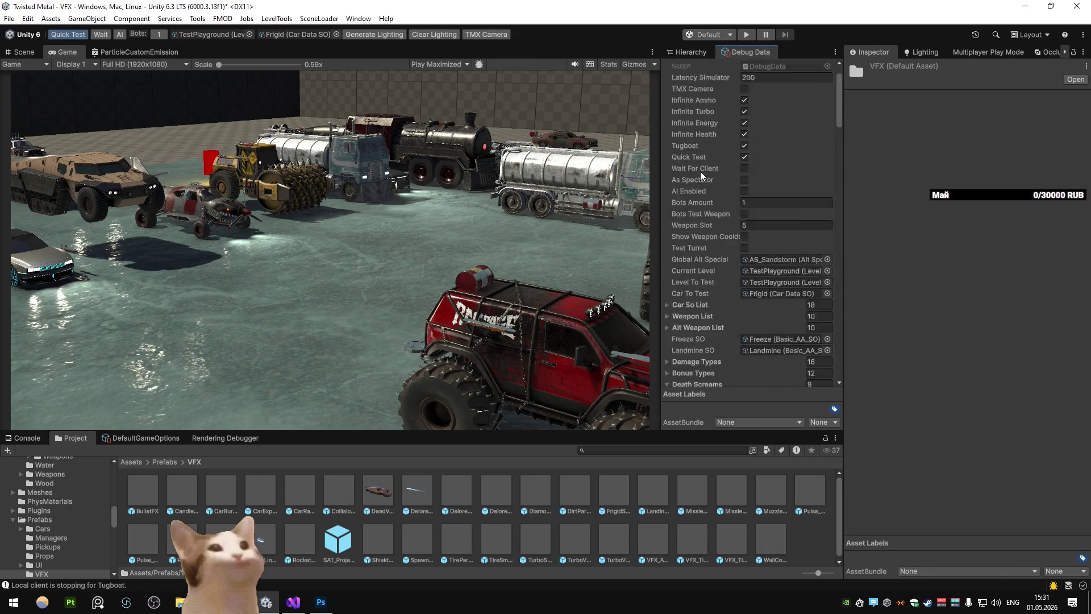
pyautogui.click(765, 98)
pyautogui.scroll(-9, 445, 219)
pyautogui.scroll(-4, 445, 219)
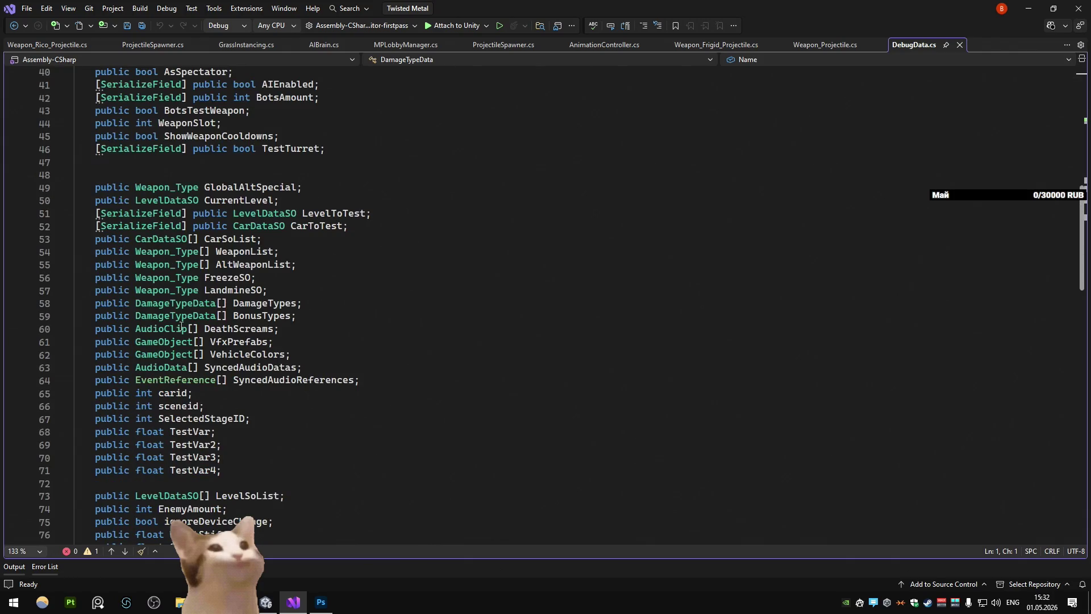
# Delete the 'public AudioClip[] DeathScreams;' line from DebugData.cs, keeping SyncedAudioDatas, and return to Unity
pyautogui.click(307, 327)
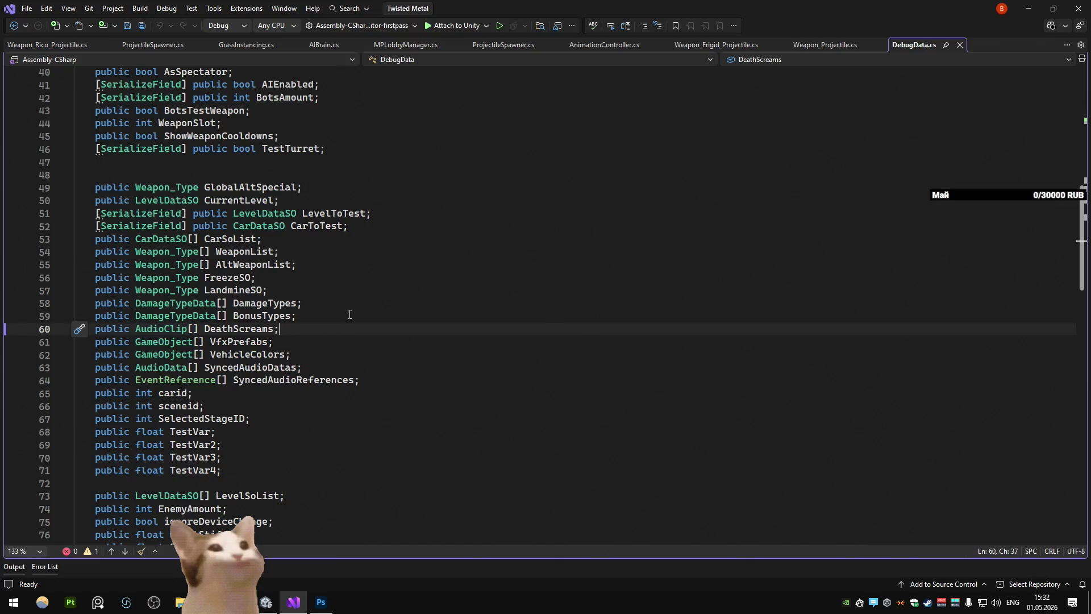
pyautogui.hotkey('ctrl', 'x')
pyautogui.press('Down')
pyautogui.press('Down')
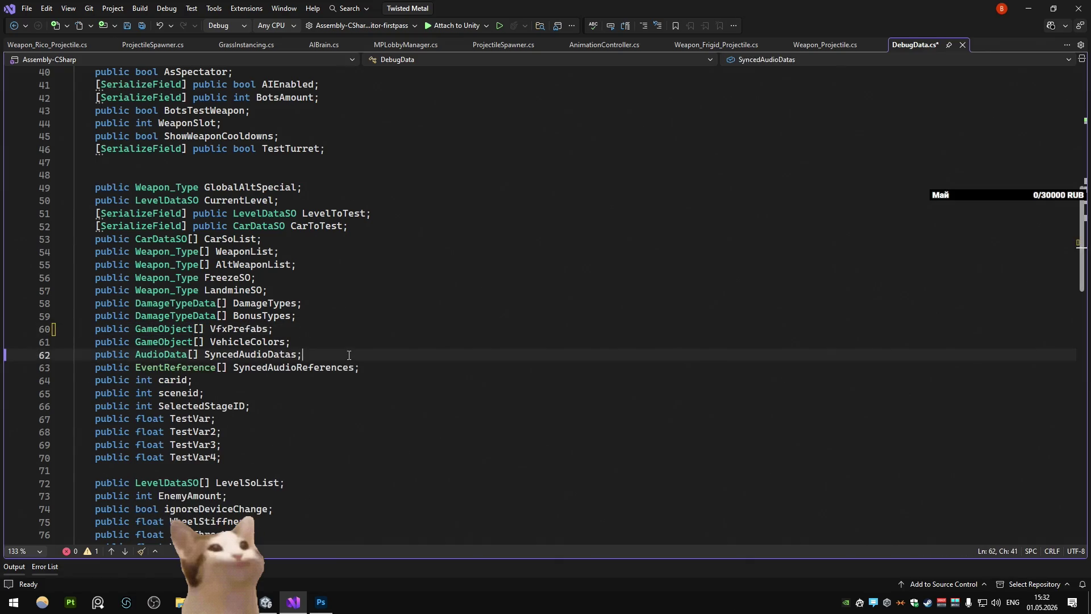
pyautogui.hotkey('ctrl', 'x')
pyautogui.hotkey('ctrl', 'v')
pyautogui.click(345, 335)
pyautogui.hotkey('alt', 'Tab')
pyautogui.scroll(-5, 755, 259)
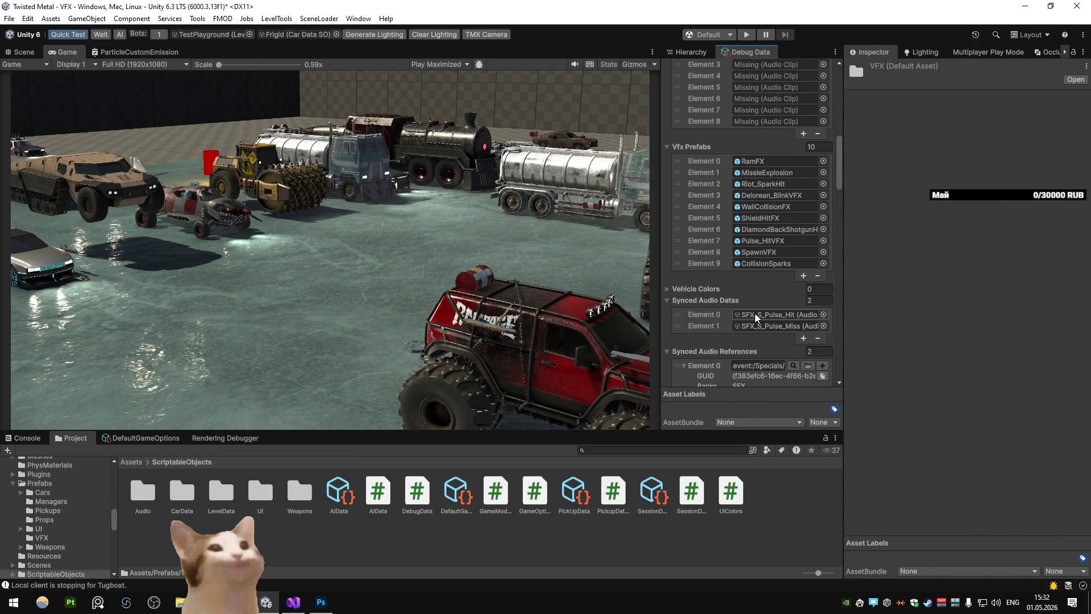
# Browse the ScriptableObjects/Audio sound assets, such as SFX_S_Pulse_Hit and the Zoomy launch sounds
pyautogui.hotkey('alt', 'Tab')
pyautogui.hotkey('alt', 'Tab')
pyautogui.click(779, 316)
pyautogui.scroll(3, 565, 515)
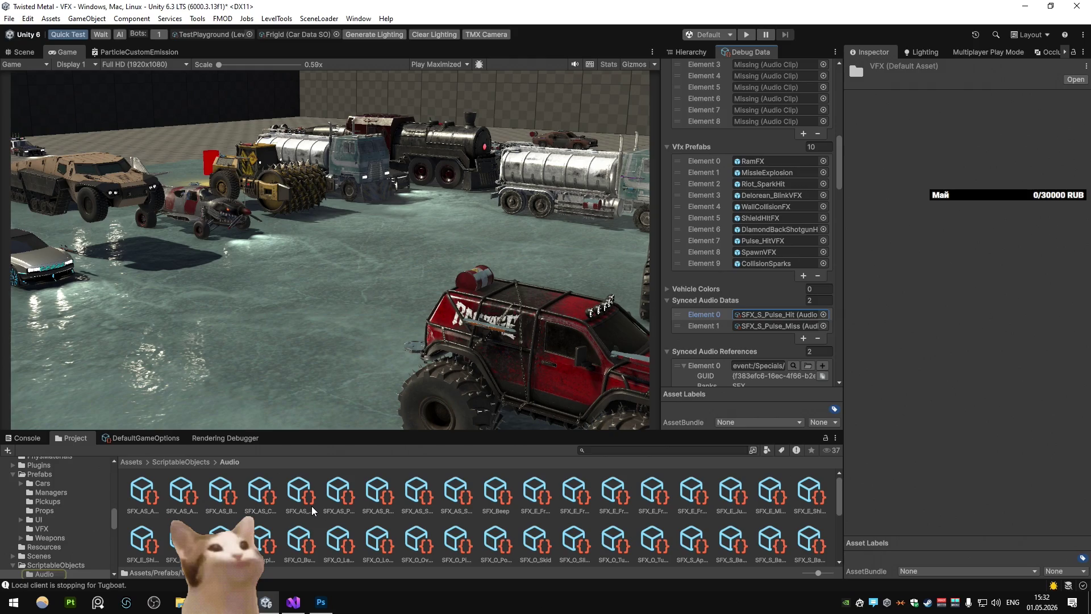
pyautogui.scroll(-3, 312, 508)
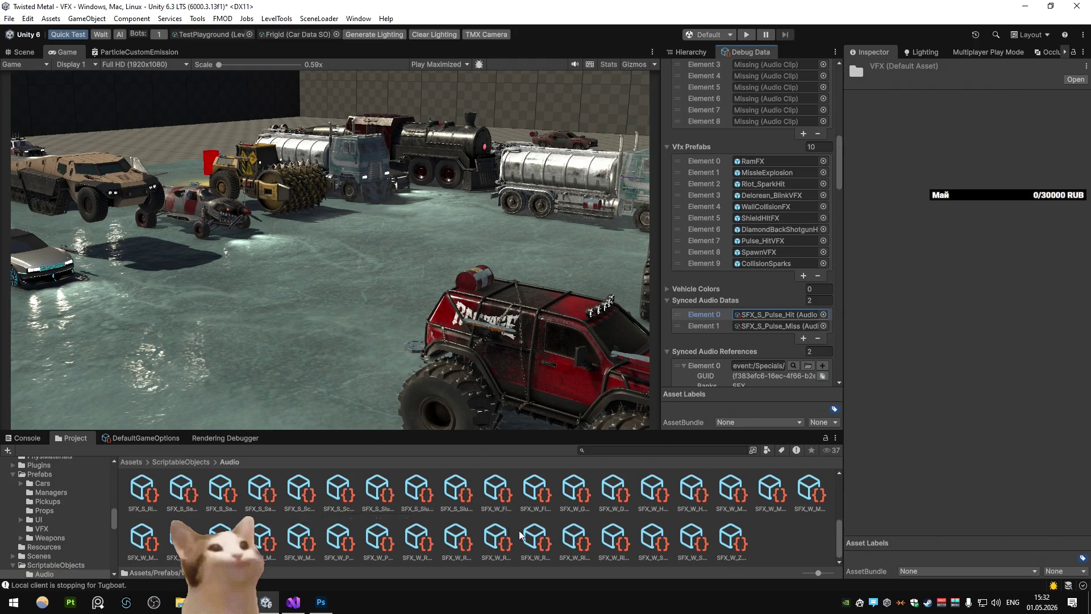
pyautogui.click(568, 547)
pyautogui.click(614, 547)
pyautogui.click(653, 546)
pyautogui.click(735, 547)
# Return to ScriptableObjects and open the DebugData script in Visual Studio
pyautogui.click(179, 461)
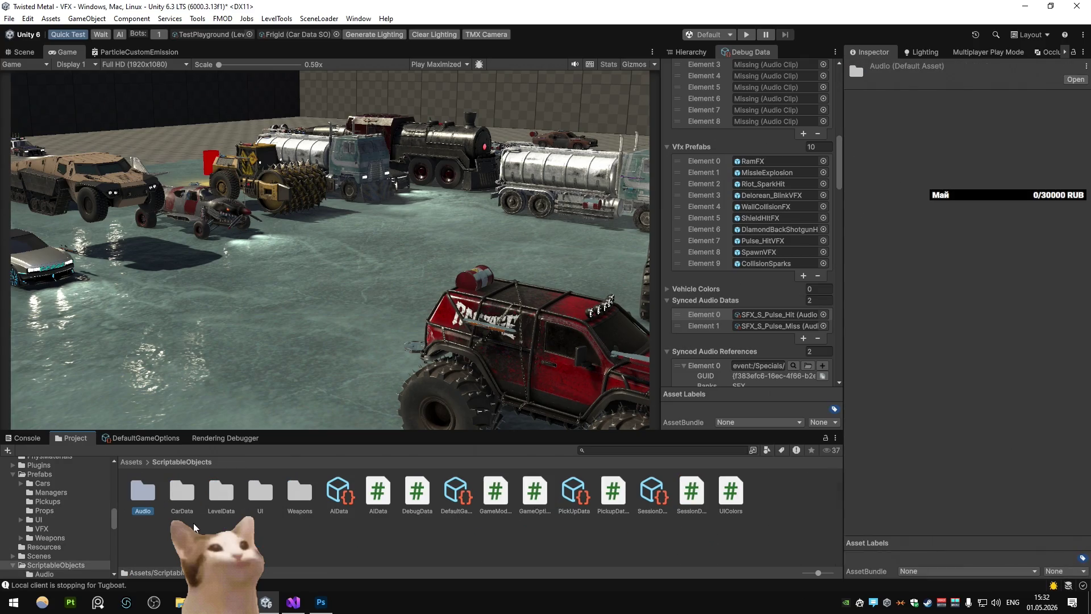
pyautogui.doubleClick(144, 496)
pyautogui.click(181, 461)
pyautogui.doubleClick(258, 488)
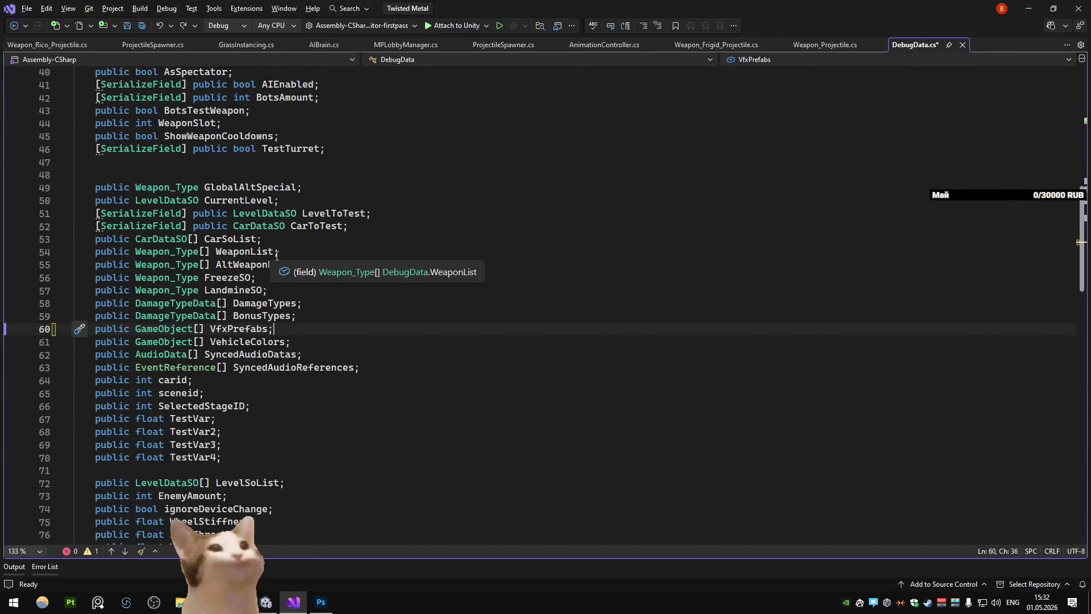
# Delete the 'public AudioData[] SyncedAudioDatas;' line, save DebugData.cs, and let Unity recompile
pyautogui.click(328, 354)
pyautogui.hotkey('ctrl', 'x')
pyautogui.scroll(-4, 351, 330)
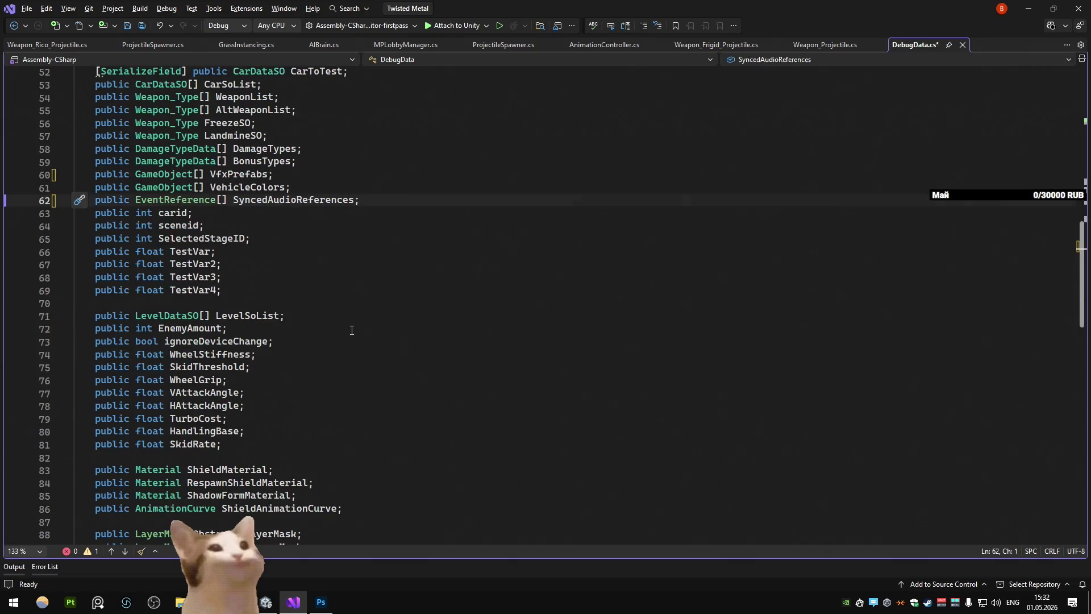
pyautogui.scroll(-3, 352, 331)
pyautogui.hotkey('ctrl', 's')
pyautogui.scroll(-11, 378, 289)
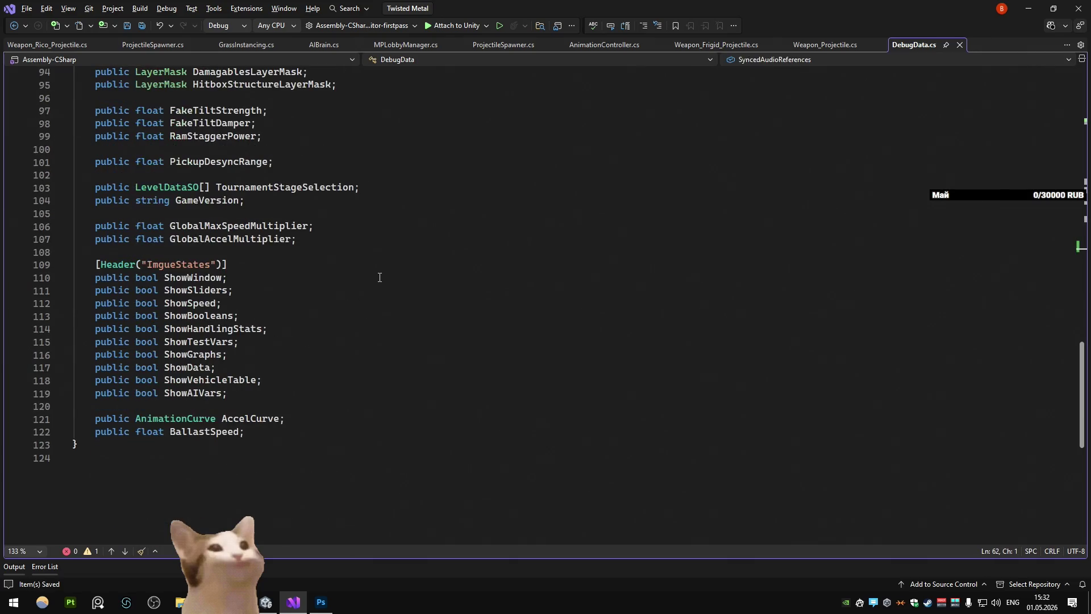
pyautogui.hotkey('alt', 'Tab')
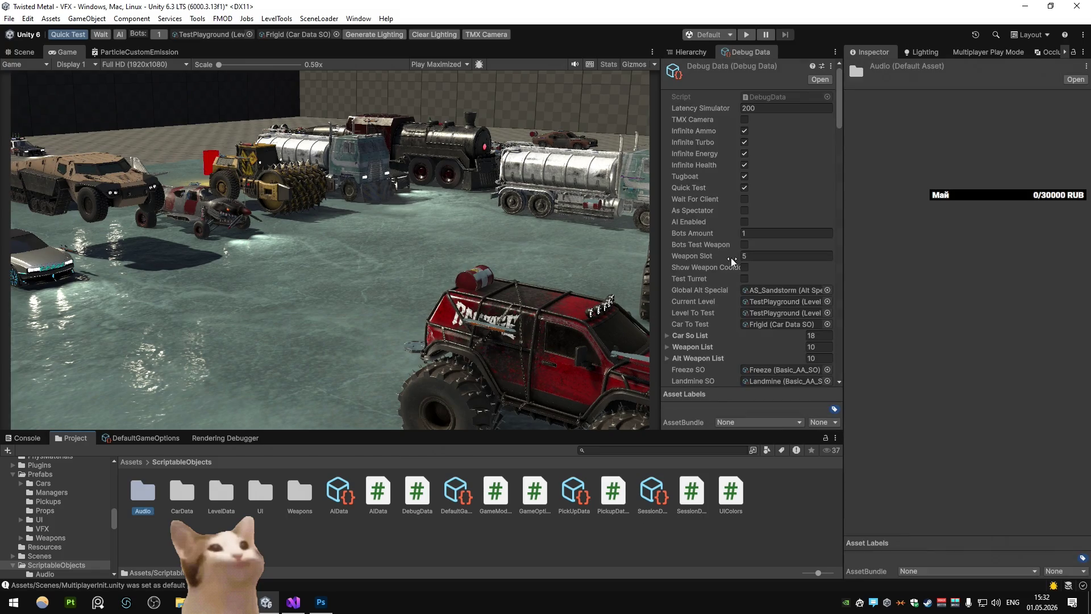
# Open the Riot_SparkHit prefab from Debug Data's Vfx Prefabs, view its hierarchy, then exit prefab mode
pyautogui.scroll(-5, 712, 259)
pyautogui.click(746, 218)
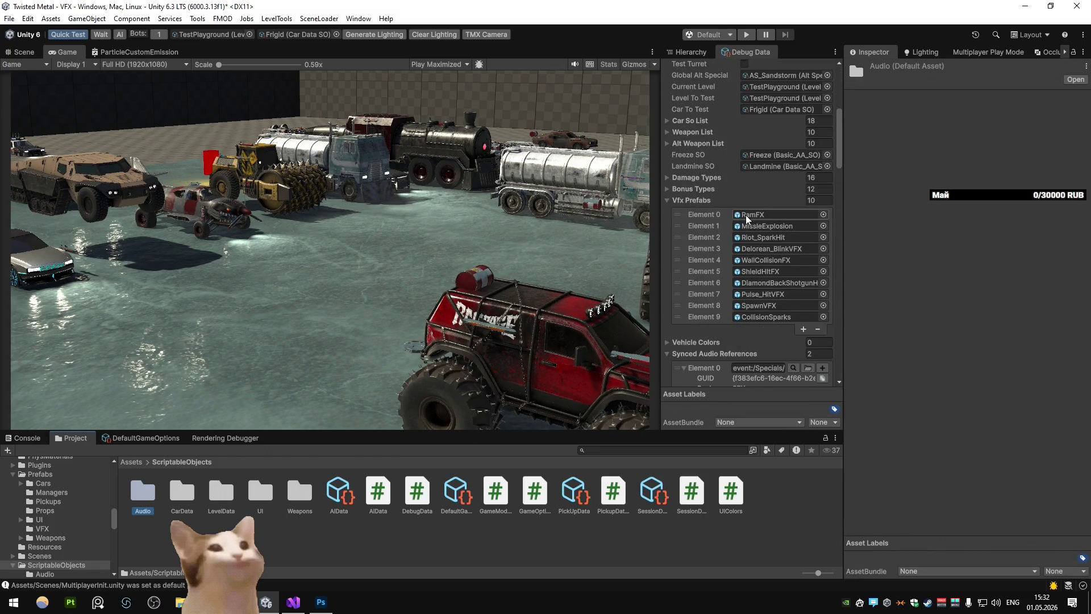
pyautogui.doubleClick(763, 237)
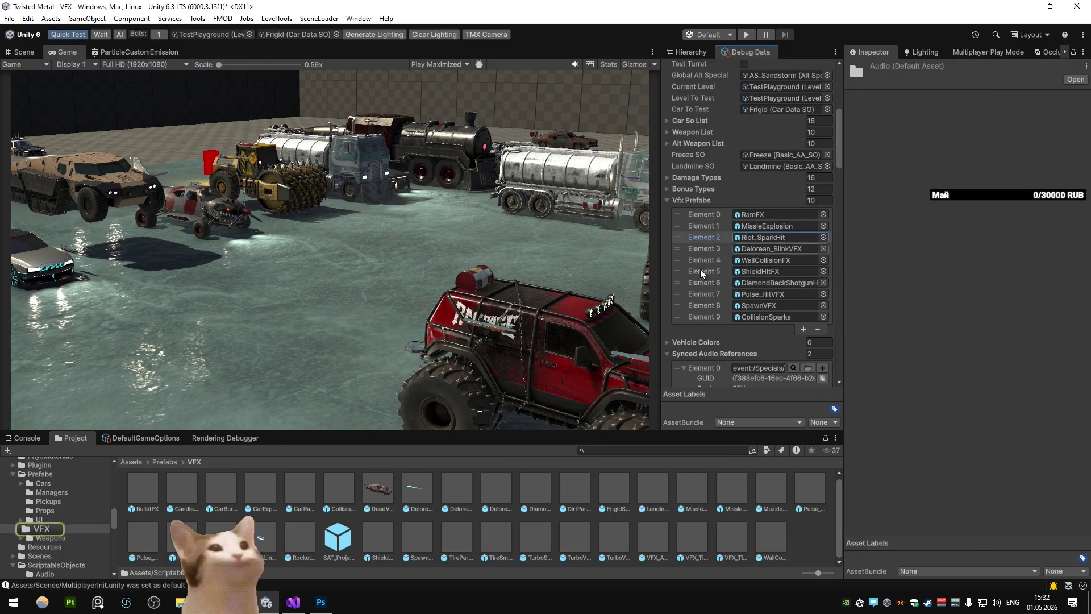
pyautogui.click(698, 53)
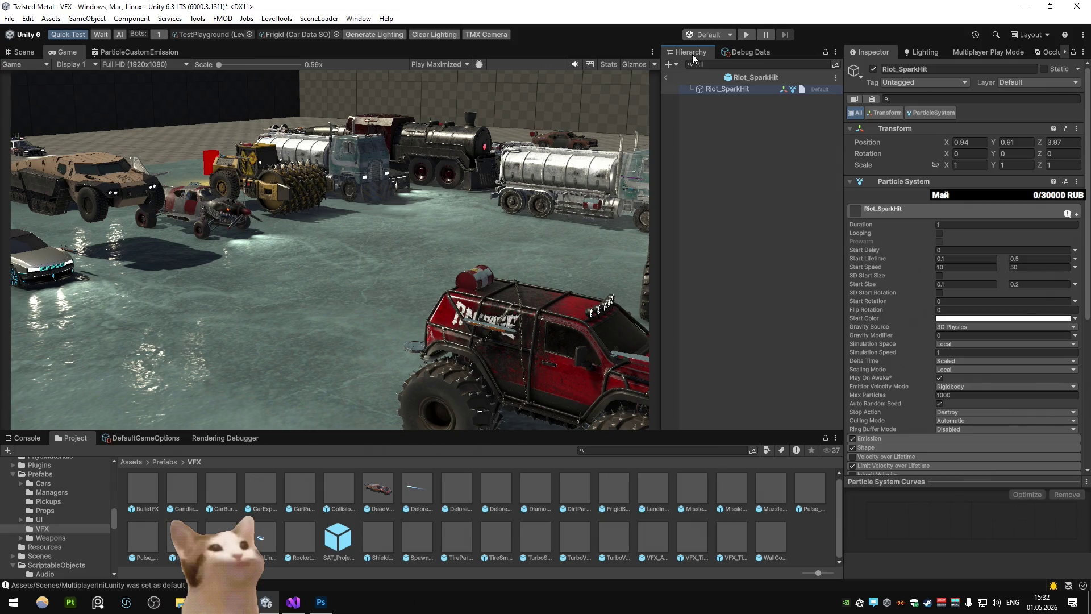
pyautogui.click(665, 76)
pyautogui.scroll(-1, 721, 256)
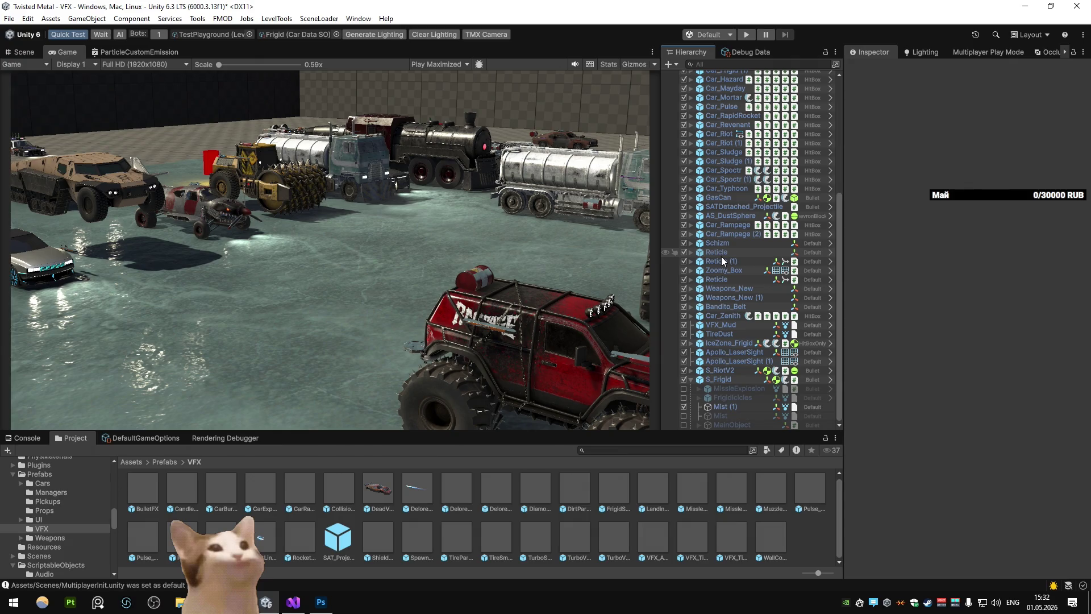
# Quit Photoshop without saving SmokeLoop01.tif
pyautogui.moveTo(321, 601)
pyautogui.click(349, 565)
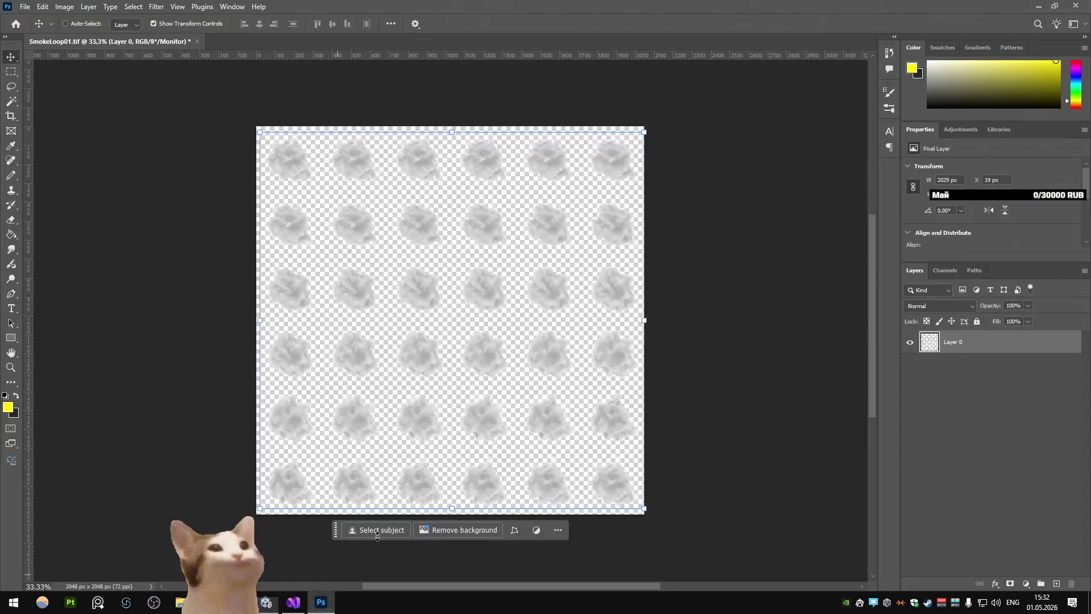
pyautogui.click(1075, 5)
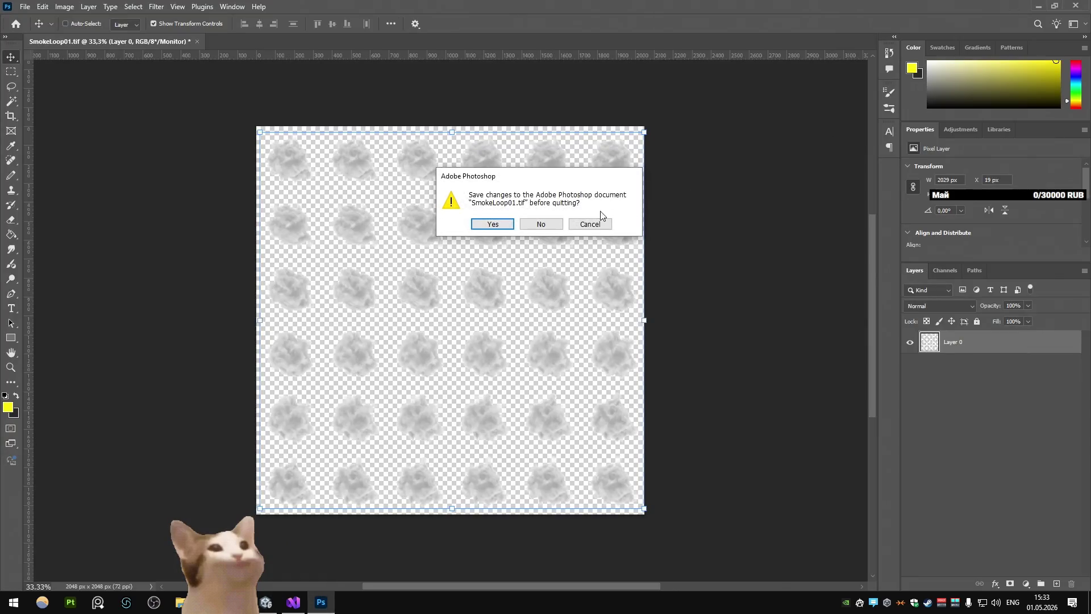
pyautogui.click(537, 225)
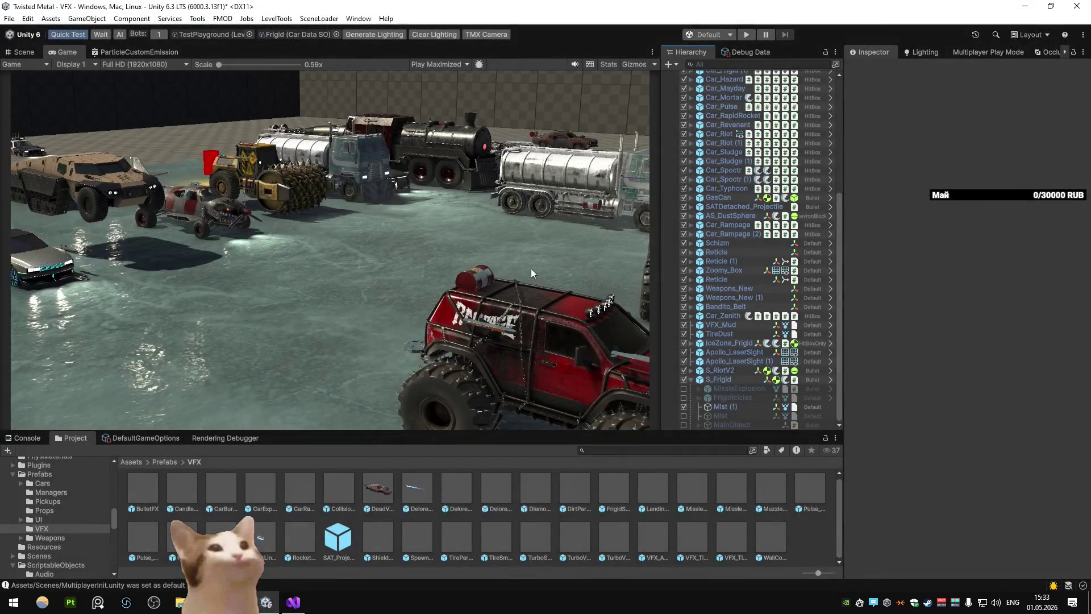
# Start Play Mode and load the City level with the console command 'ChangeLevel City'
pyautogui.click(746, 34)
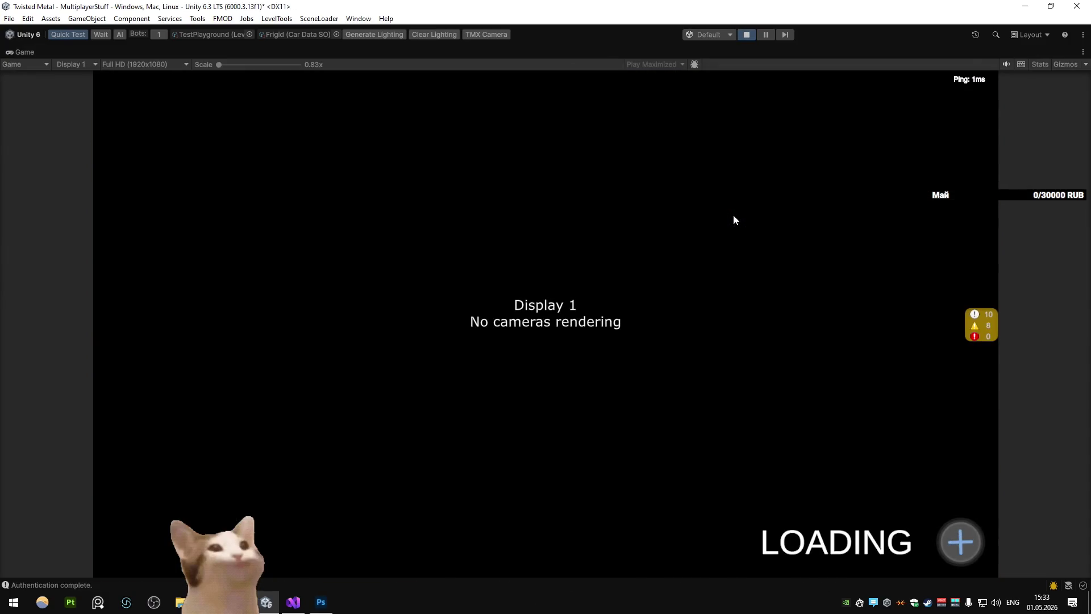
pyautogui.press('w')
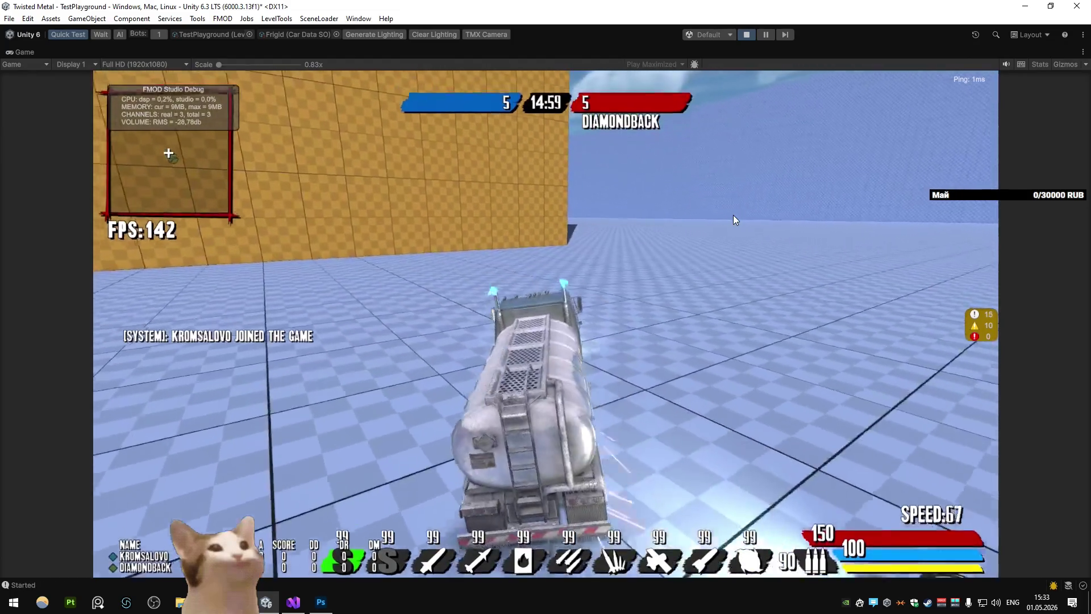
pyautogui.press('`')
pyautogui.write('ChangeLevel City')
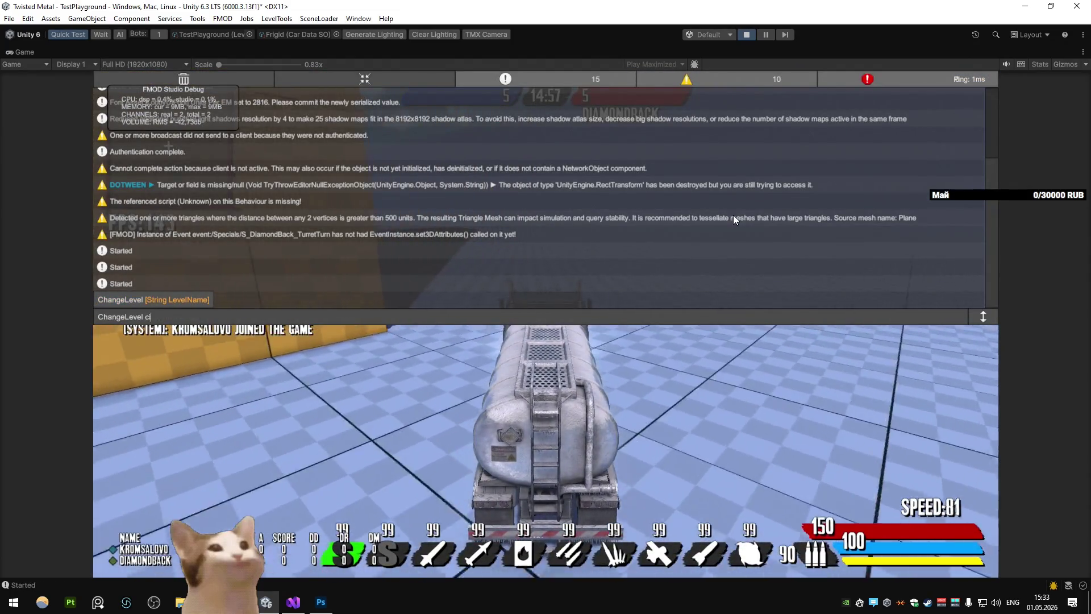
pyautogui.press('Return')
# Drive Frigid through the City streets, firing the ice special and triggering its shockwave
pyautogui.press('w')
pyautogui.press('e')
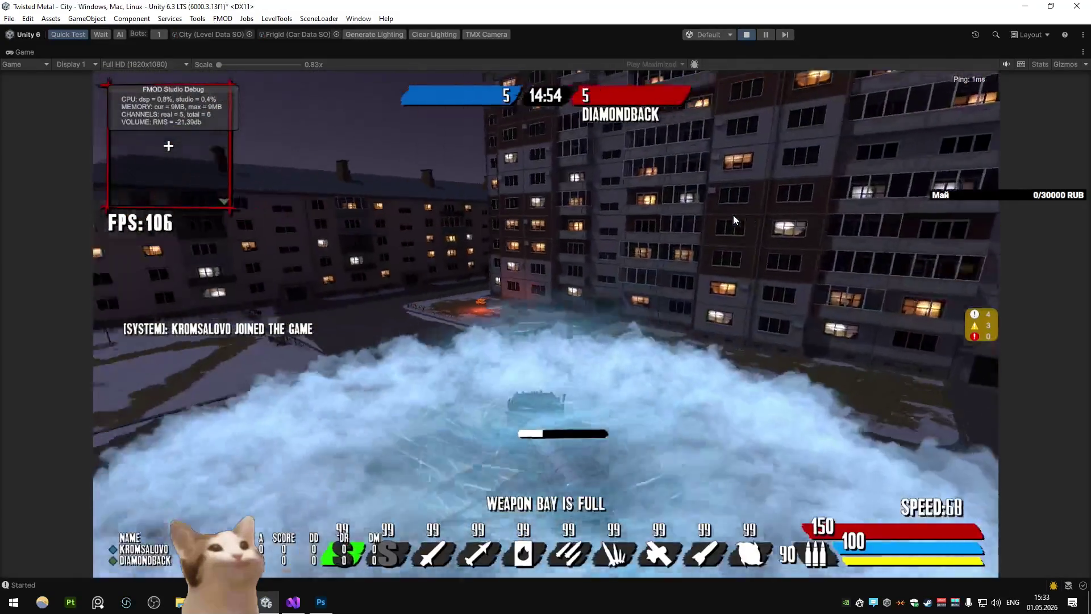
pyautogui.press('a')
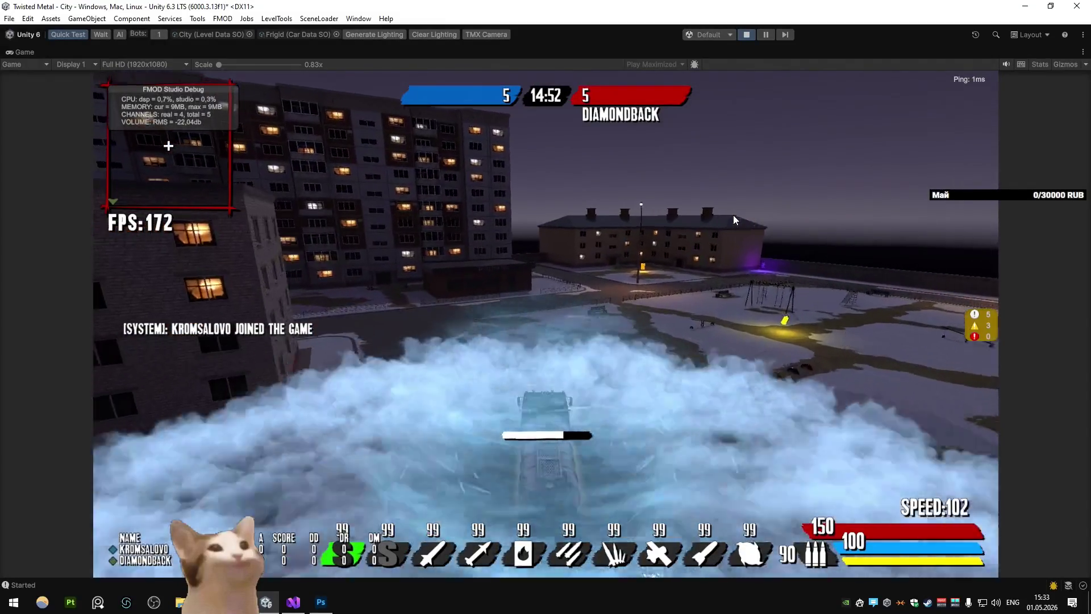
pyautogui.press('a')
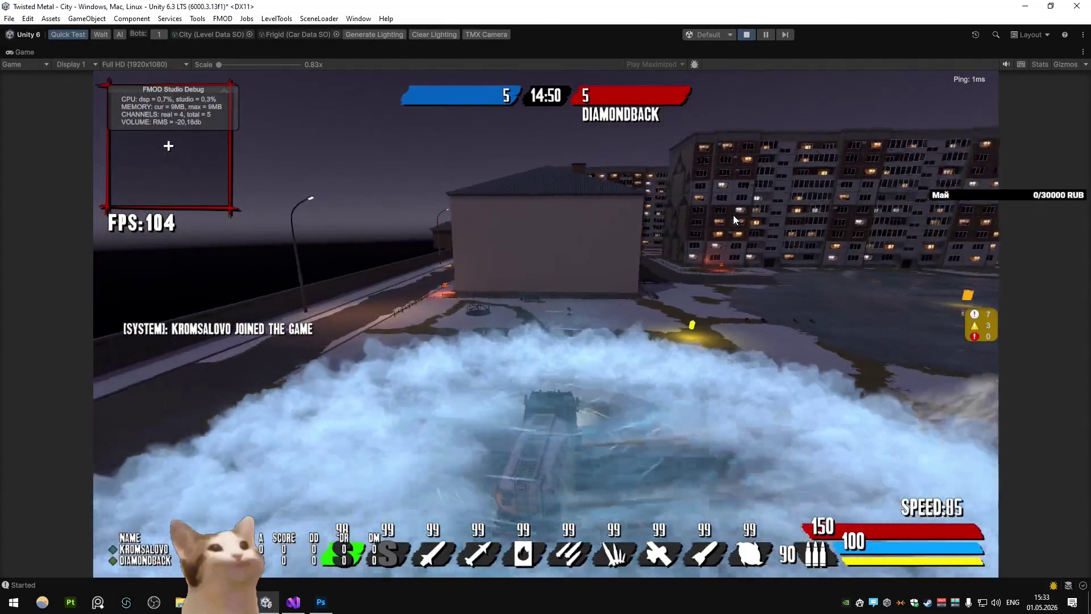
pyautogui.press('d')
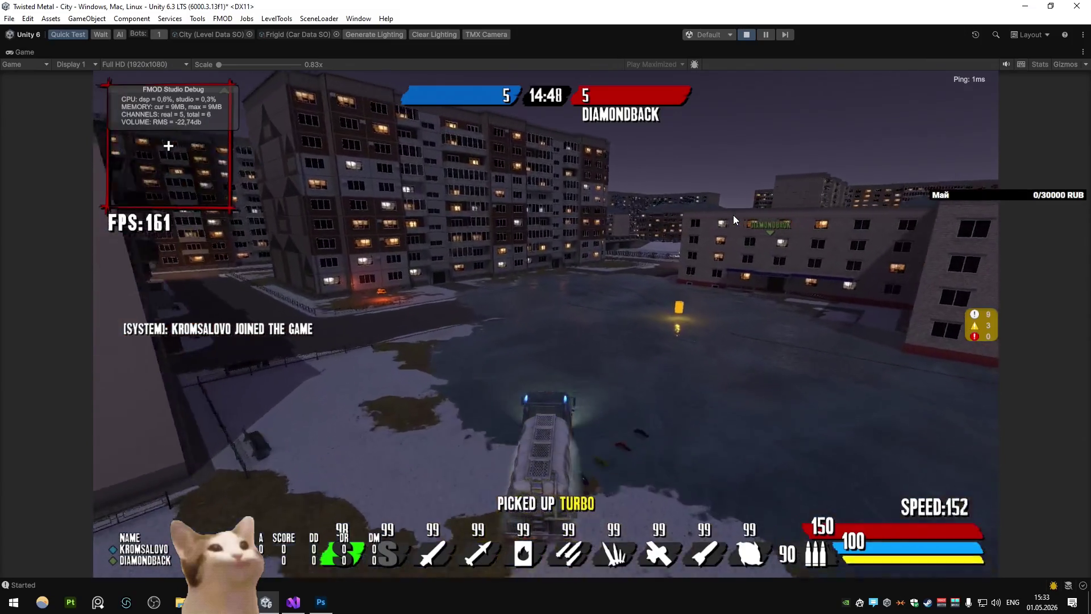
pyautogui.press('d')
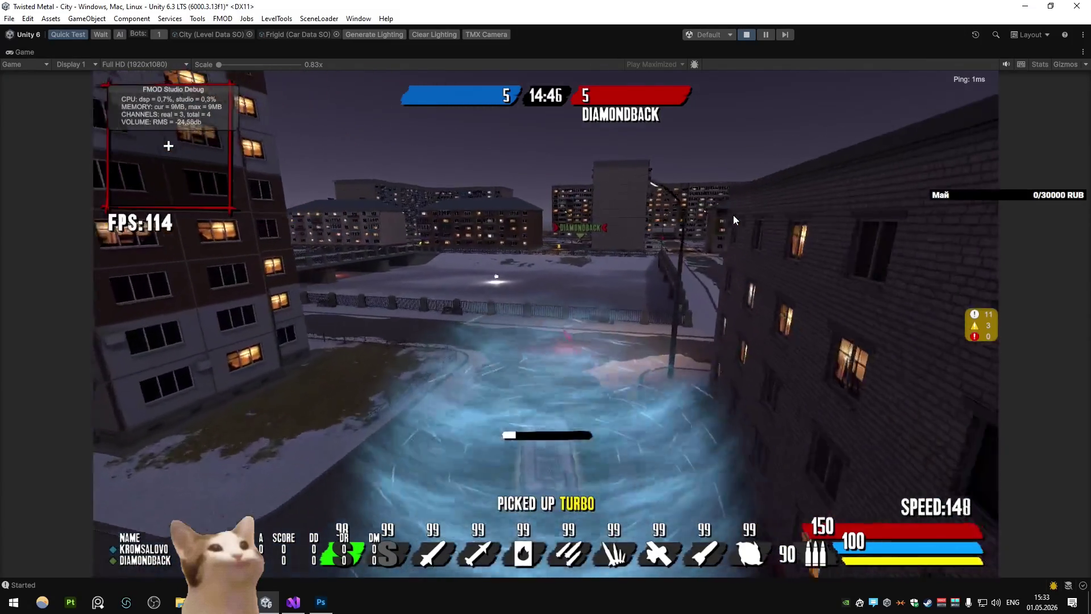
pyautogui.press('d')
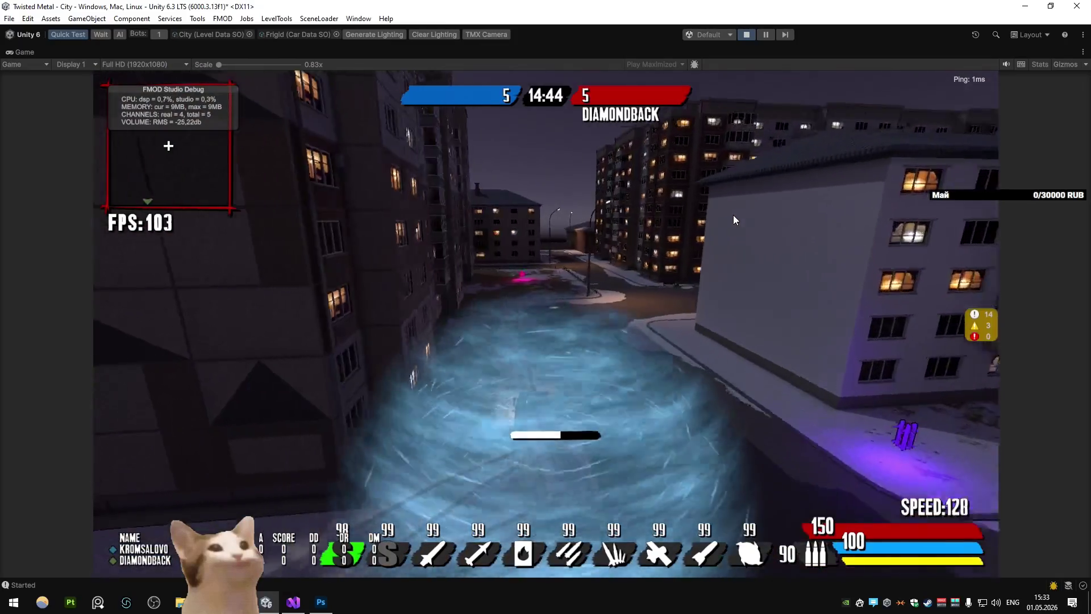
pyautogui.press('d')
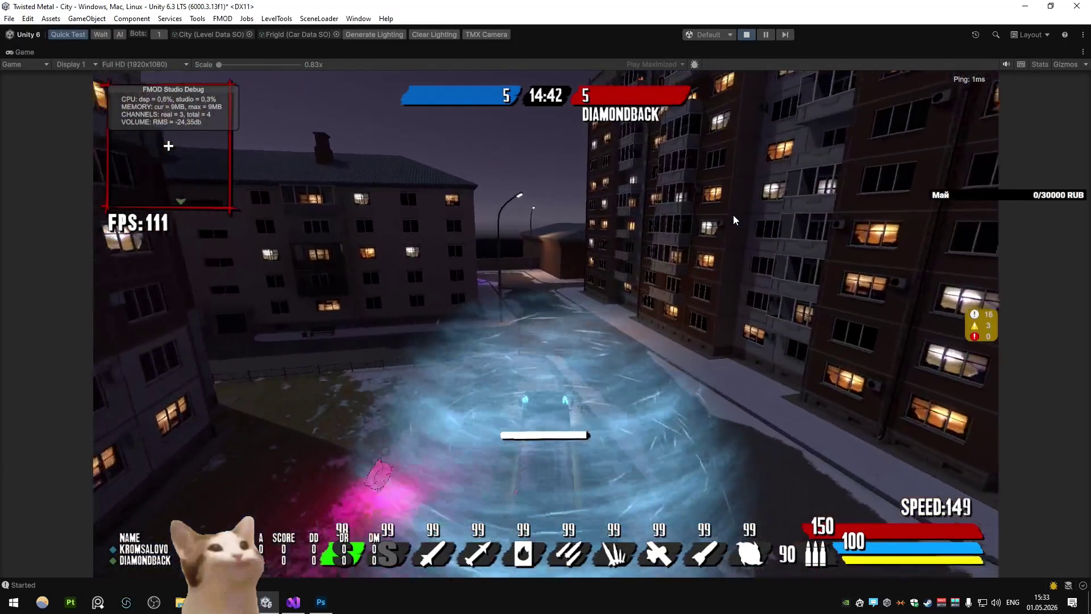
pyautogui.press('d')
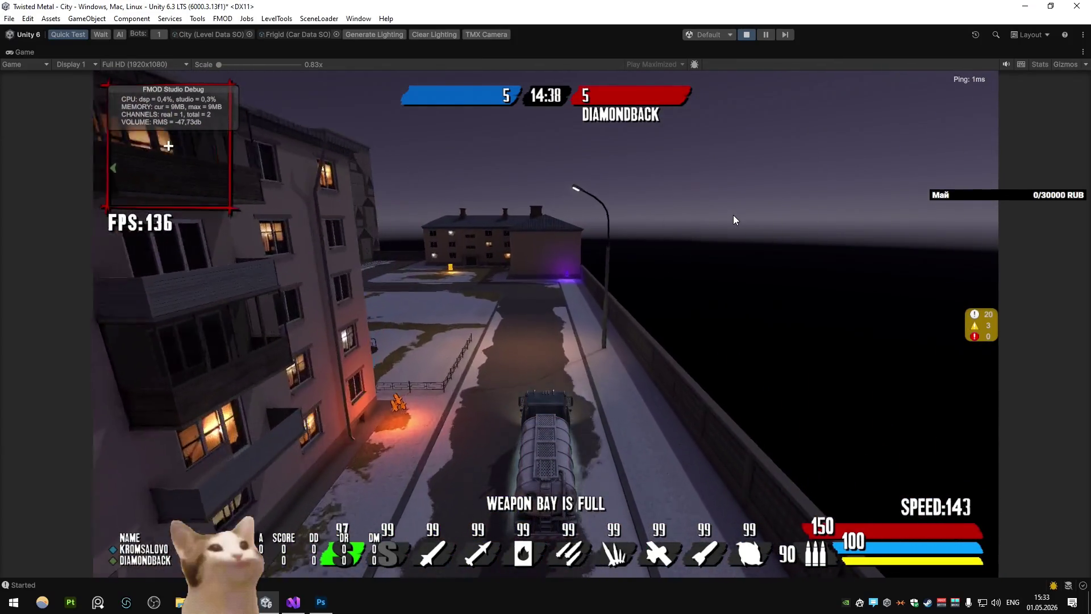
pyautogui.press('d')
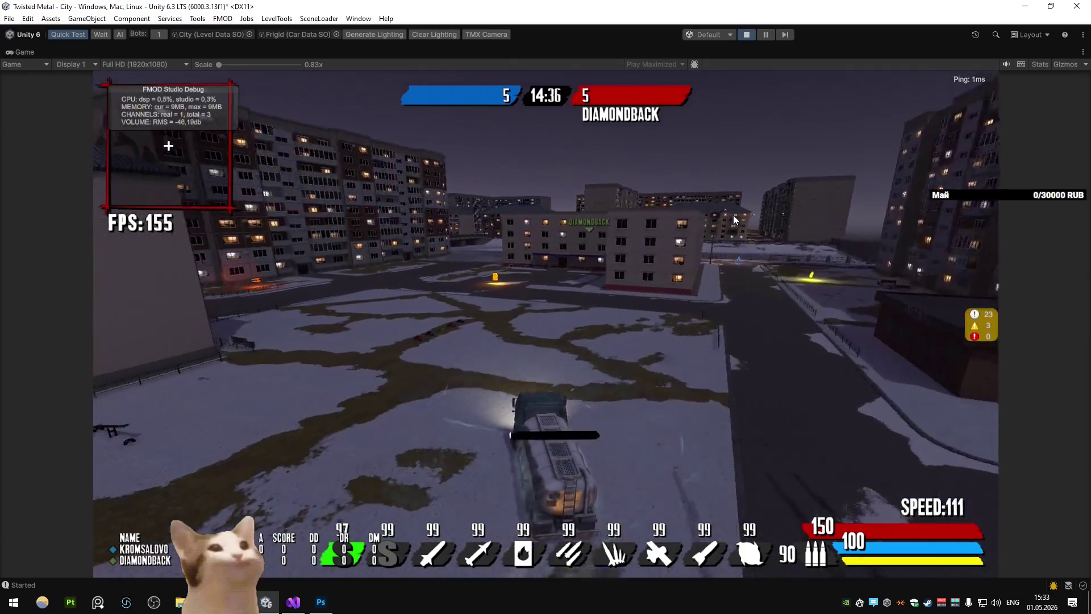
# Fire the special again around the plaza and courtyard, then stop the test
pyautogui.press('d')
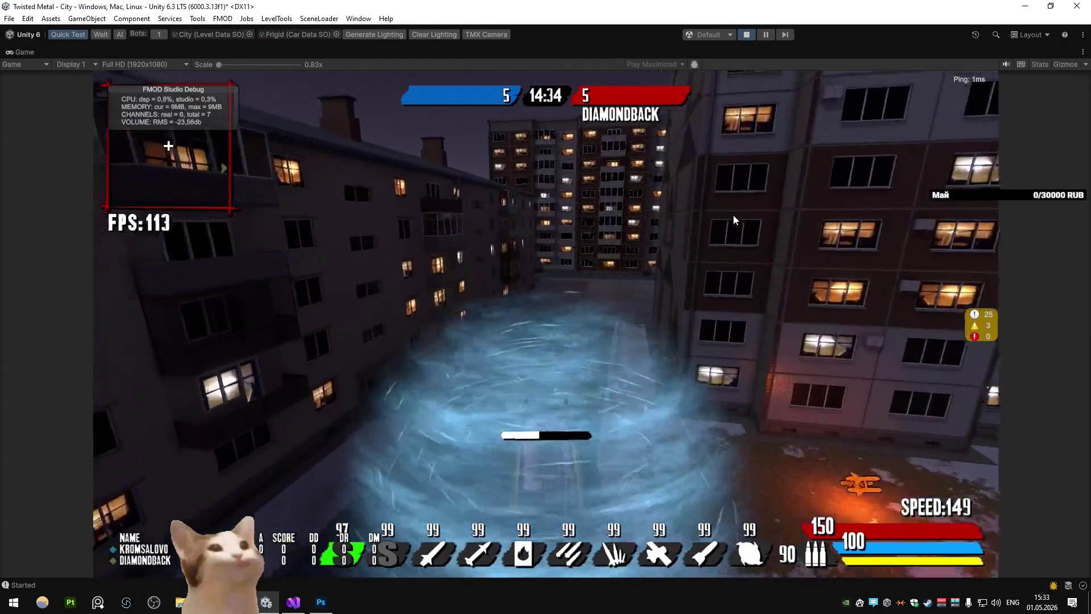
pyautogui.press('a')
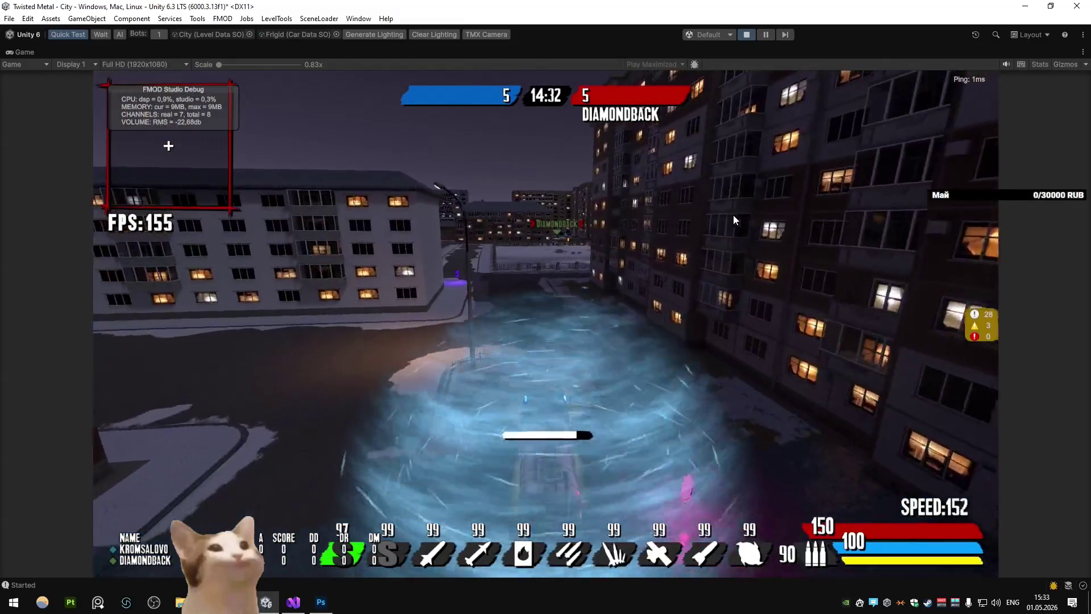
pyautogui.press('a')
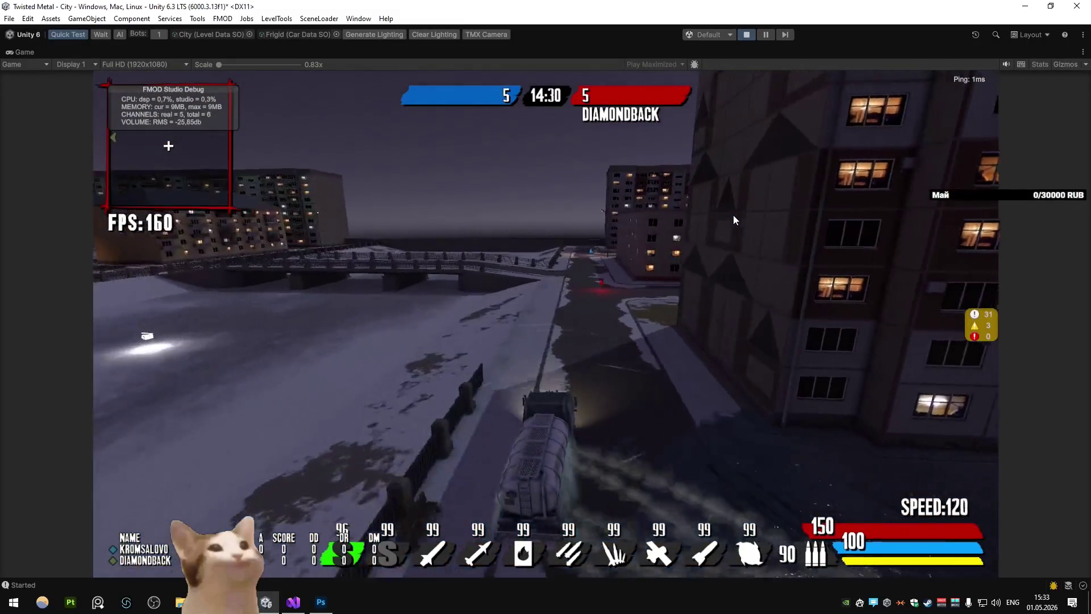
pyautogui.press('w')
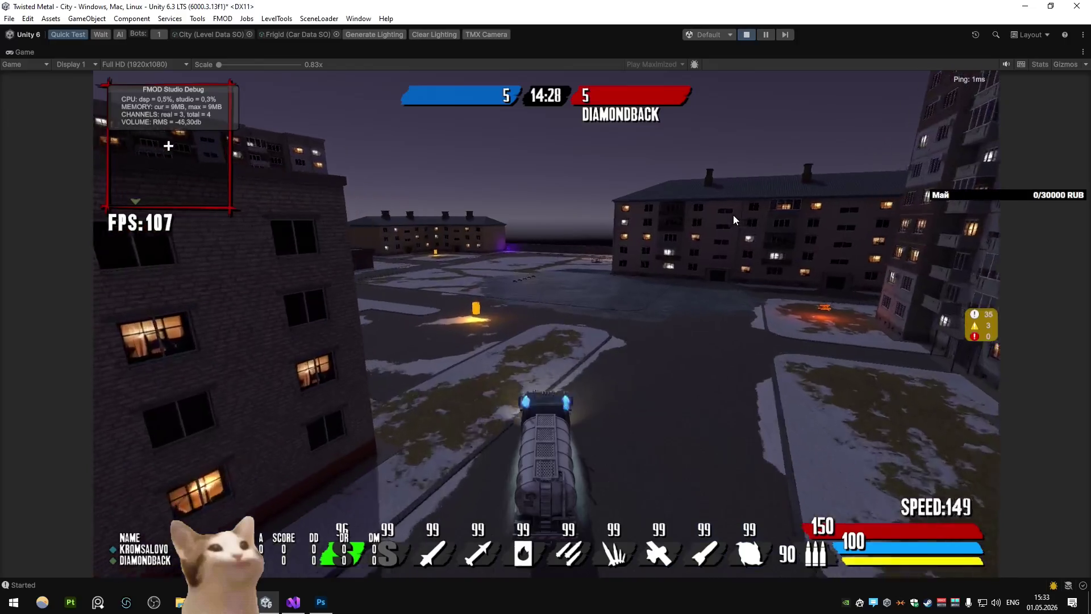
pyautogui.press('d')
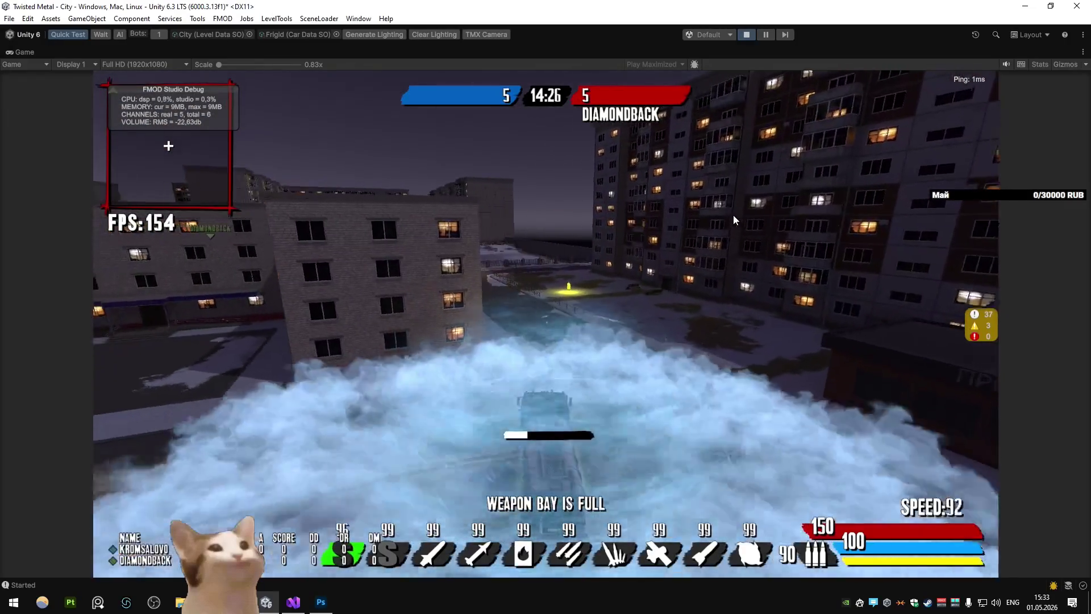
pyautogui.press('a')
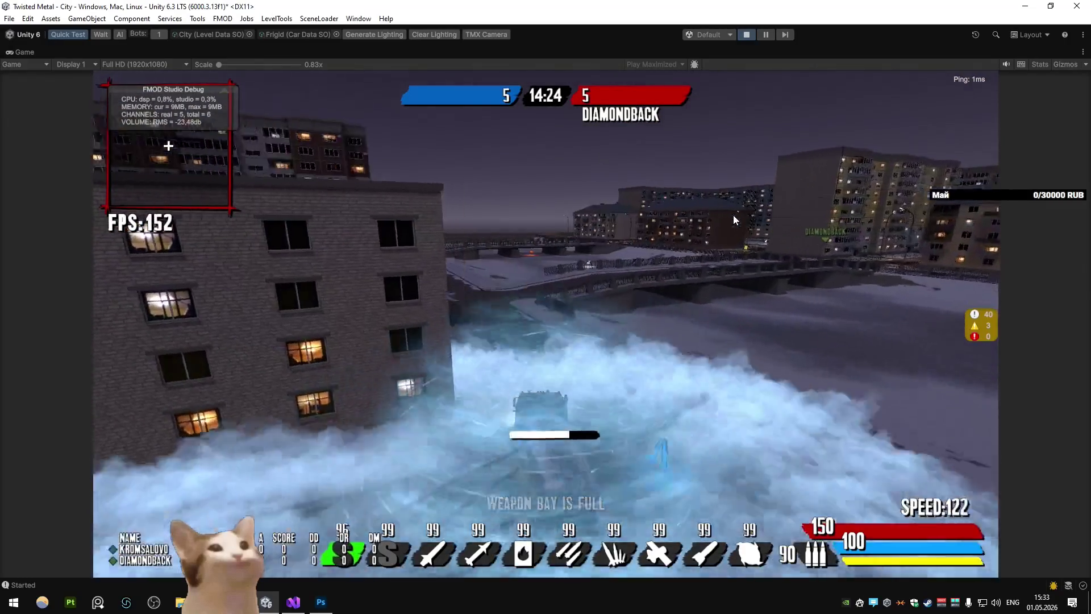
pyautogui.press('d')
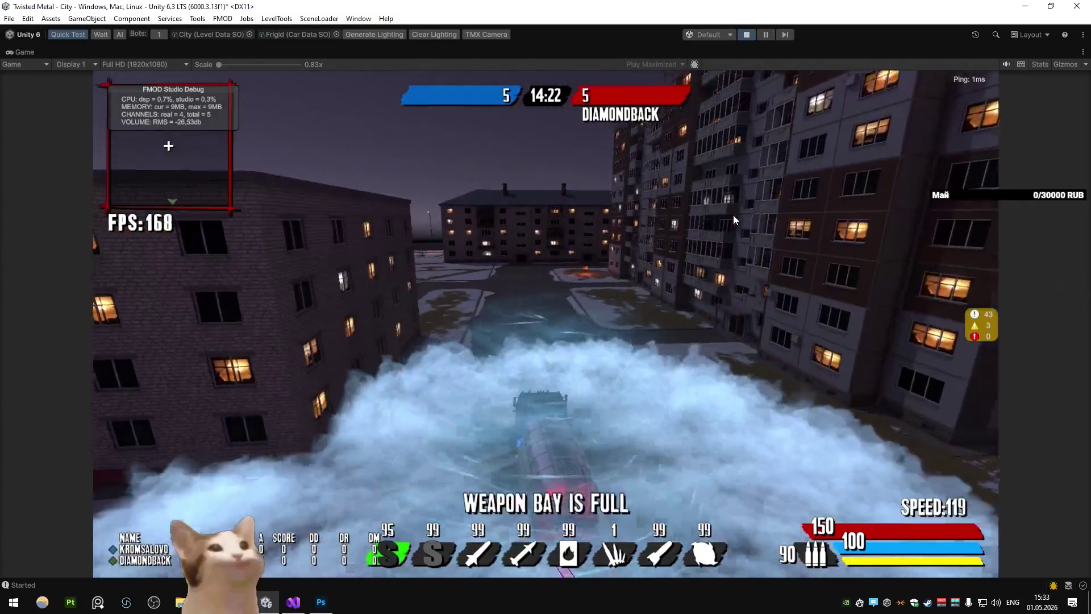
pyautogui.press('a')
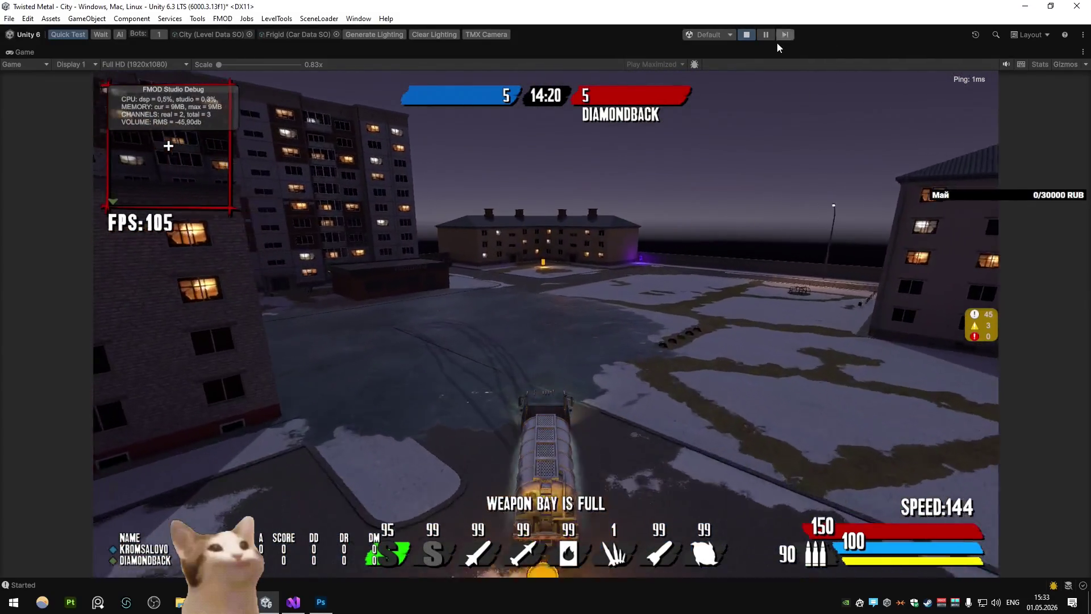
pyautogui.hotkey('ctrl', 'p')
# Bring DebugData.cs back up in Visual Studio, dismissing the popup dialog
pyautogui.click(293, 602)
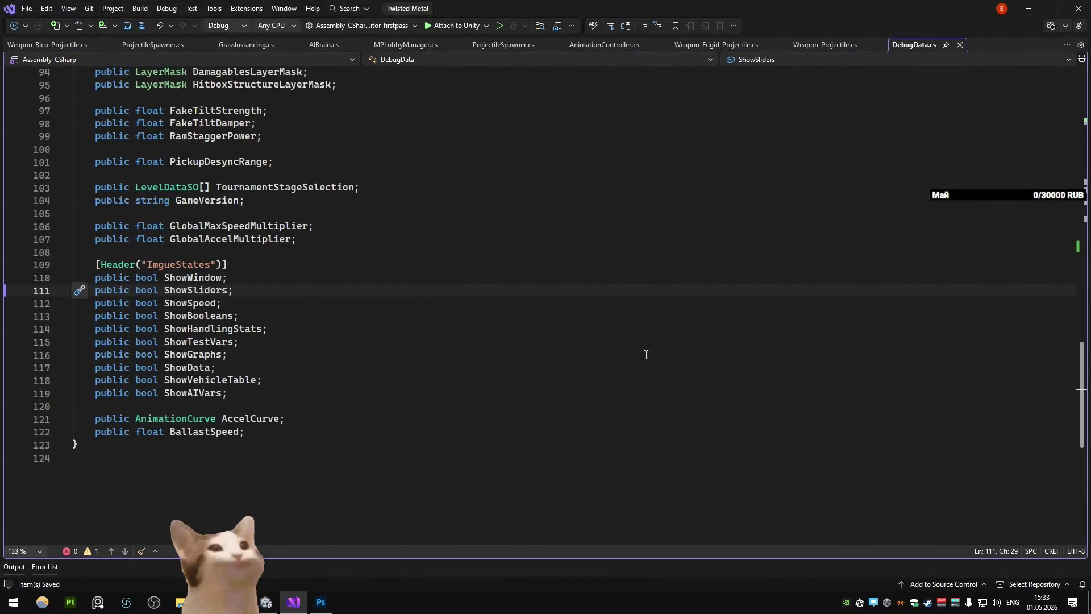
pyautogui.click(617, 342)
pyautogui.click(481, 288)
# Switch to Chrome and open the YouGile task board in a new tab
pyautogui.hotkey('alt', 'Tab')
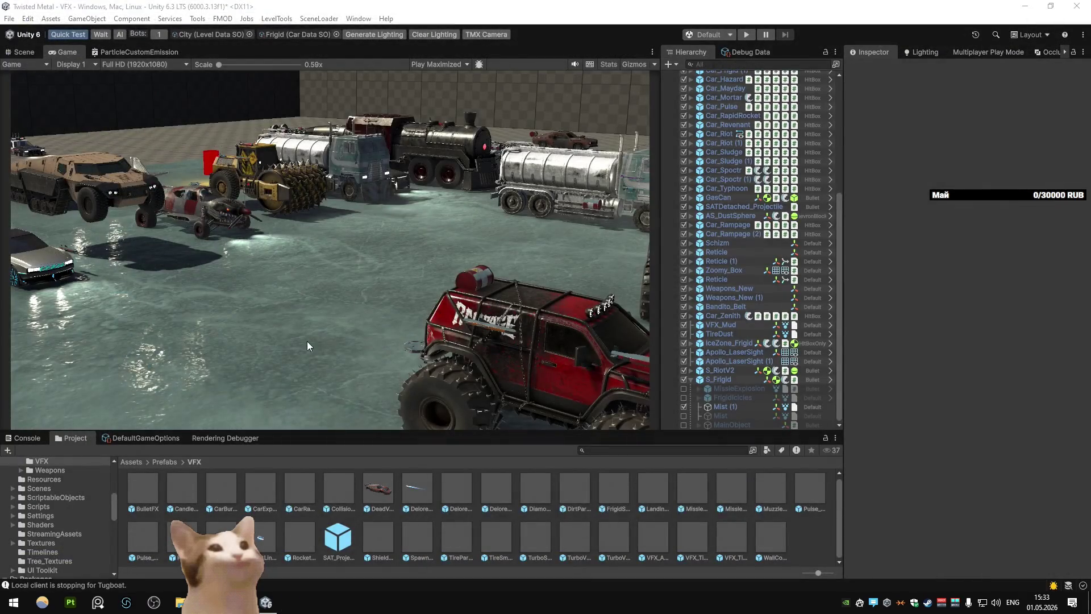
pyautogui.hotkey('alt', 'Tab')
pyautogui.hotkey('ctrl', 't')
pyautogui.click(517, 295)
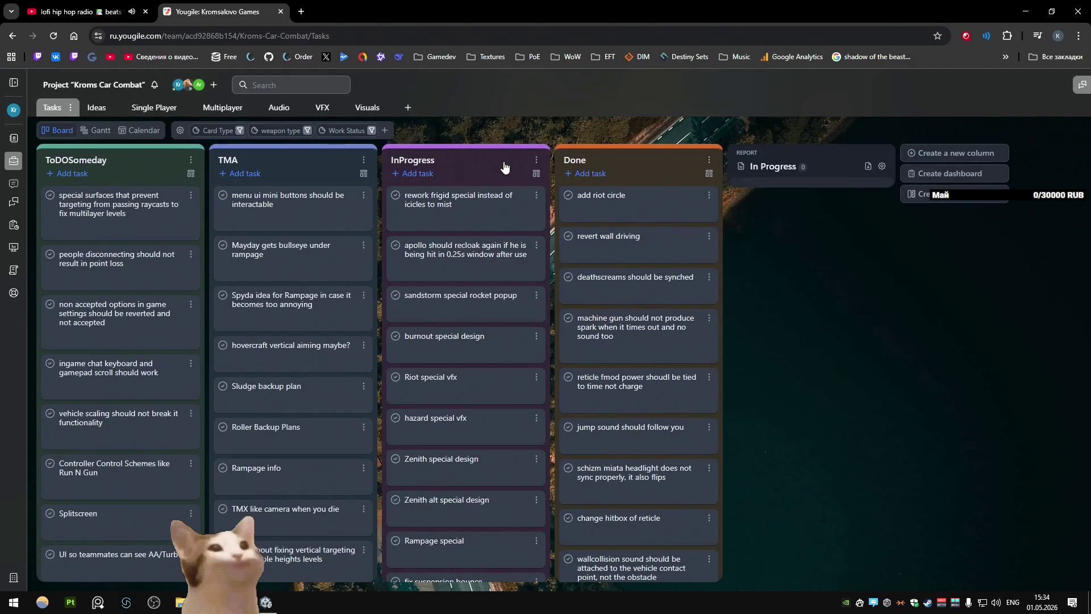
# Move the 'rework frigid special instead of icicles to mist' card into Done, then open a new tab
pyautogui.moveTo(494, 195); pyautogui.dragTo(628, 196)
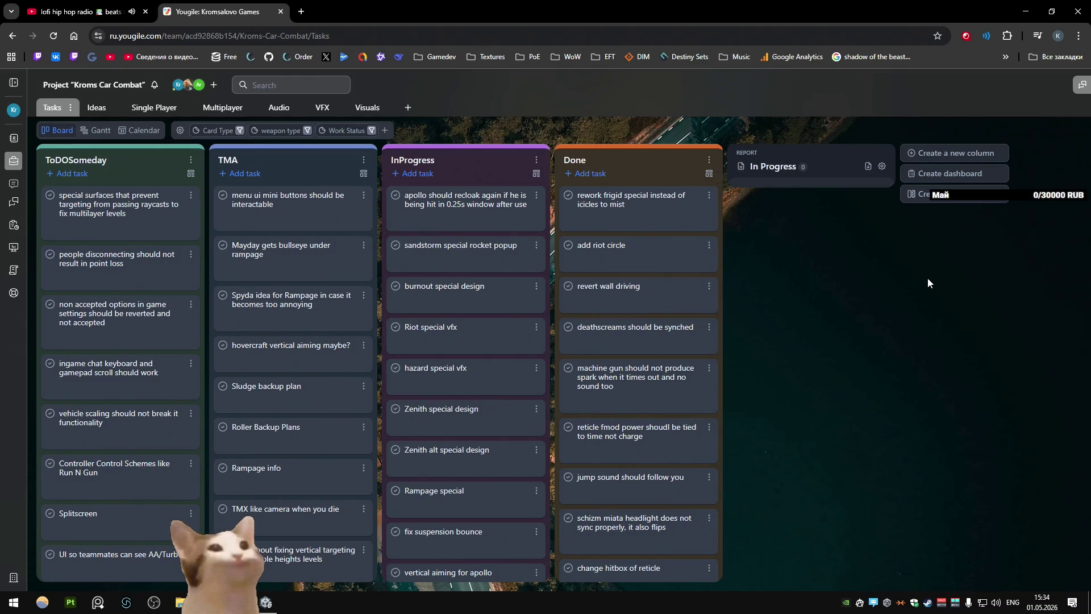
pyautogui.click(307, 7)
# Search Google Images for 'predator invisibility' and view the dark Xenopedia predator image full-size
pyautogui.write('pr')
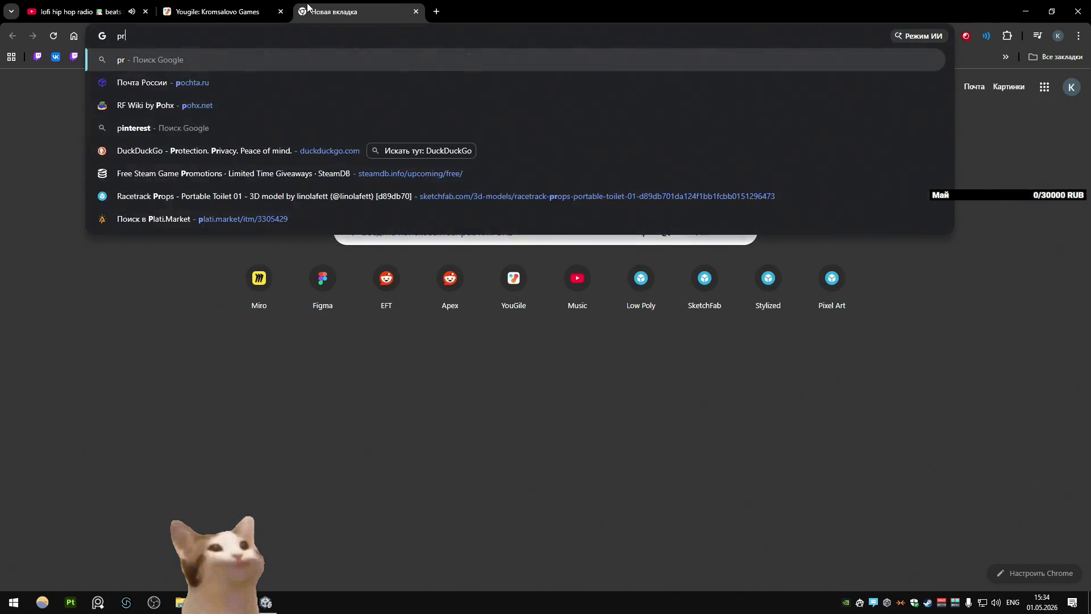
pyautogui.write('edator inv')
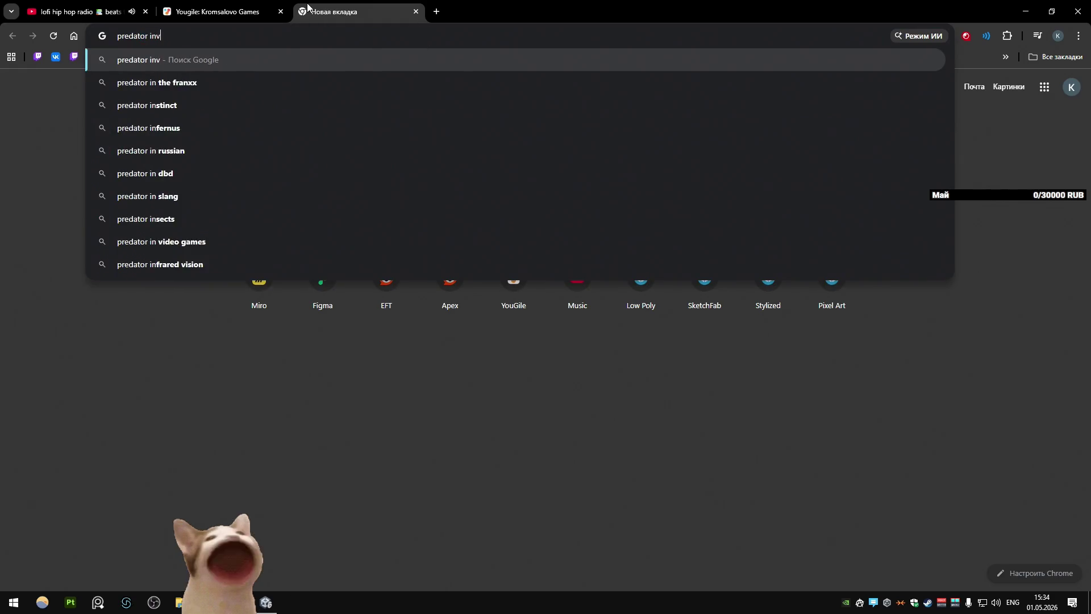
pyautogui.write('isibility')
pyautogui.press('Return')
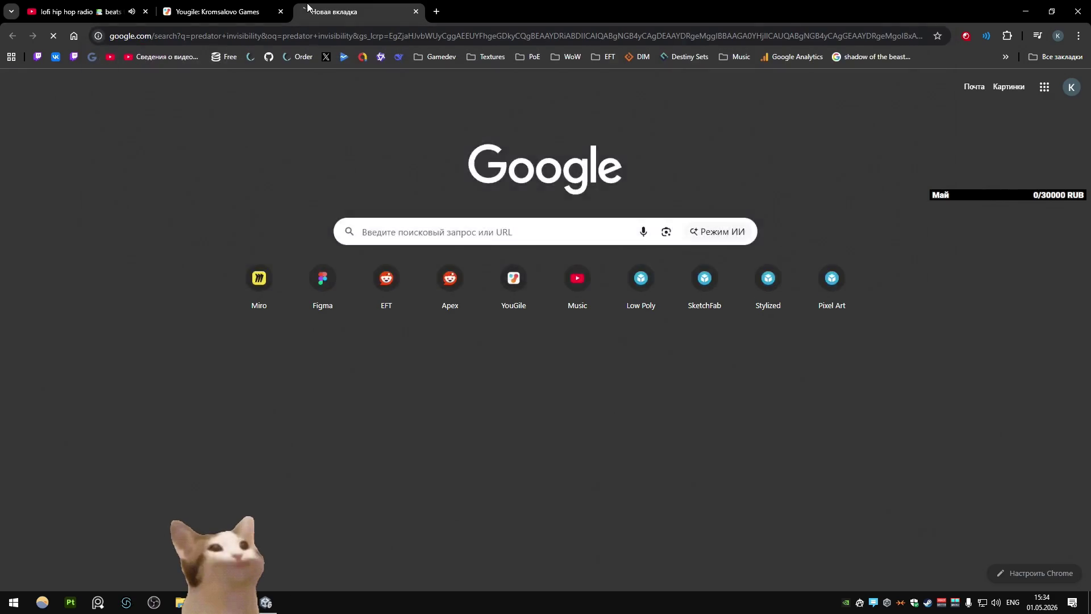
pyautogui.click(234, 137)
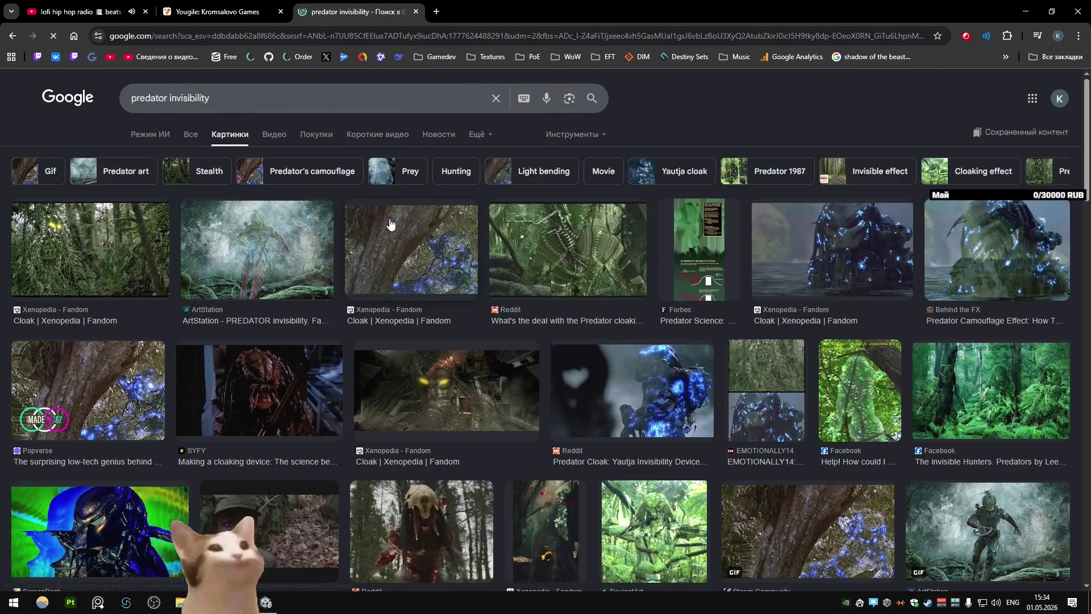
pyautogui.click(117, 255)
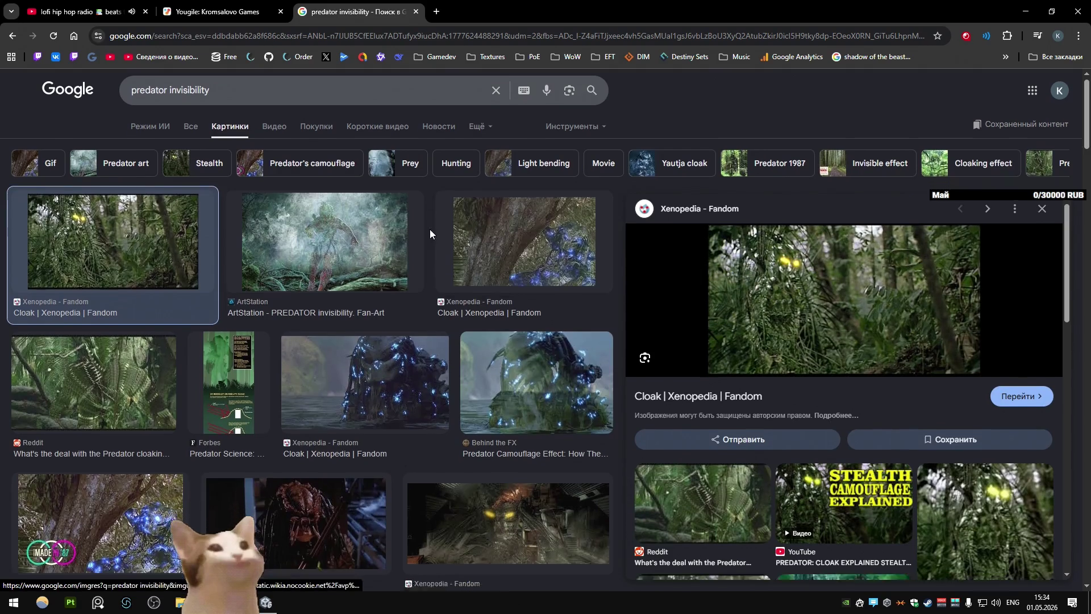
pyautogui.scroll(-5, 429, 229)
pyautogui.click(429, 230)
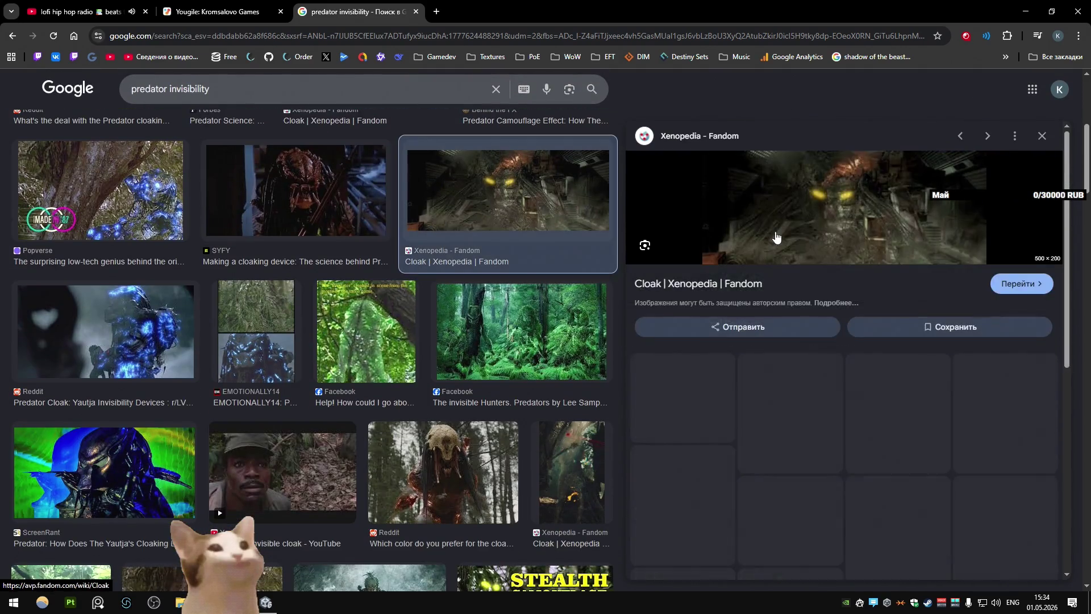
pyautogui.rightClick(782, 202)
pyautogui.click(841, 314)
pyautogui.click(500, 12)
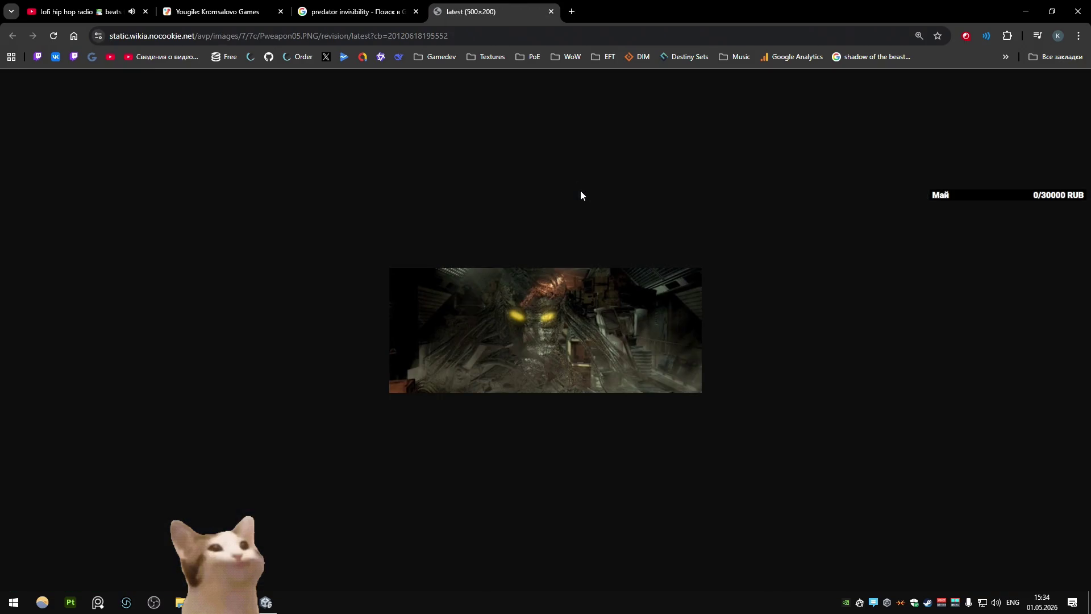
pyautogui.hotkey('ctrl', 'w')
# Browse further predator invisibility image results, loading more, then close the search tab
pyautogui.scroll(-5, 444, 259)
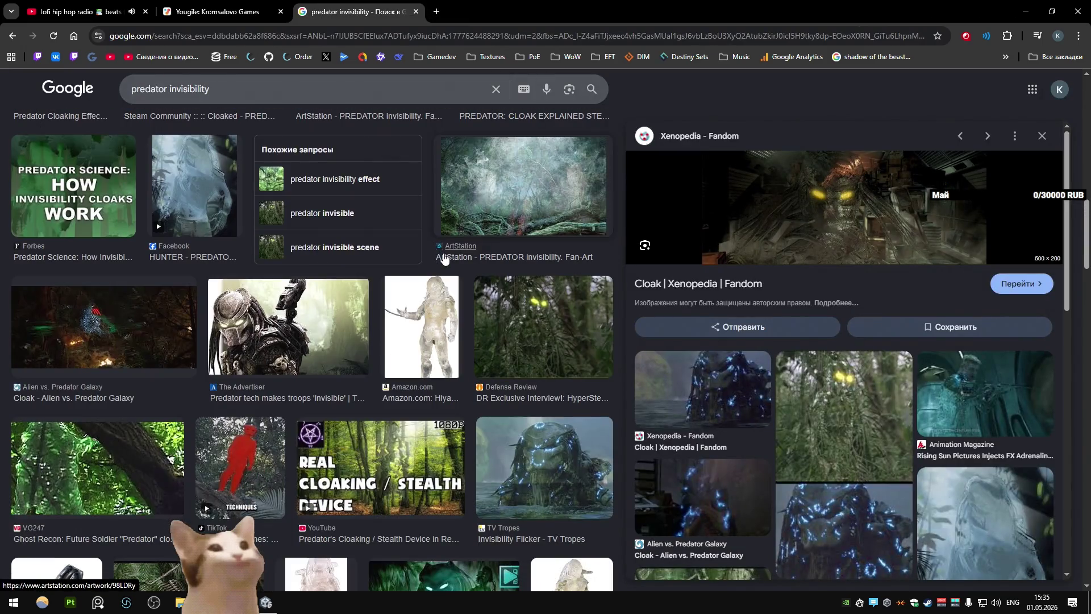
pyautogui.scroll(-5, 444, 259)
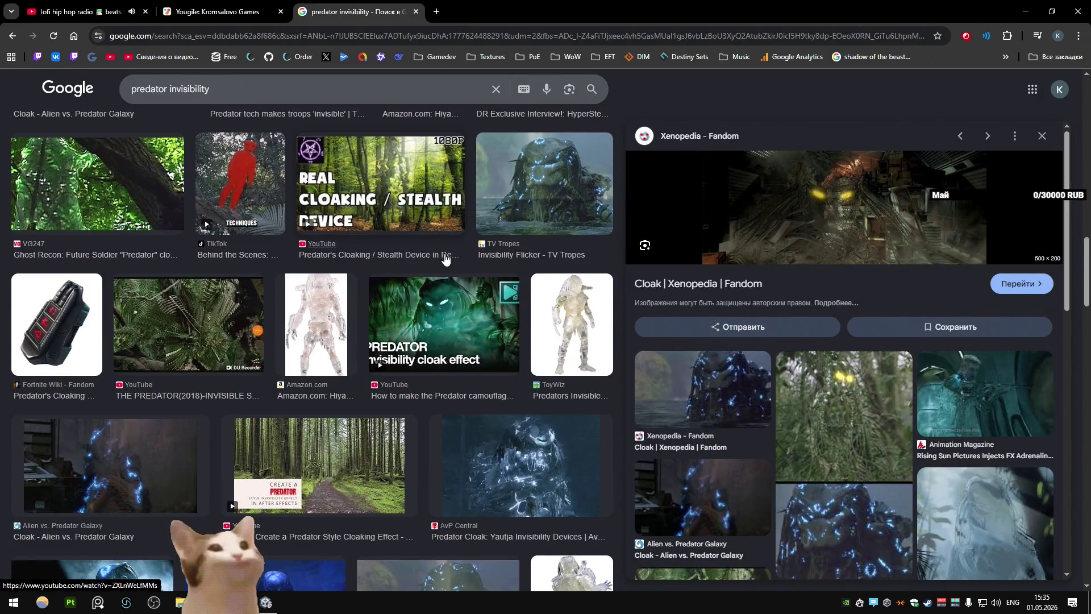
pyautogui.scroll(-5, 444, 259)
pyautogui.scroll(-4, 445, 259)
pyautogui.scroll(-4, 444, 259)
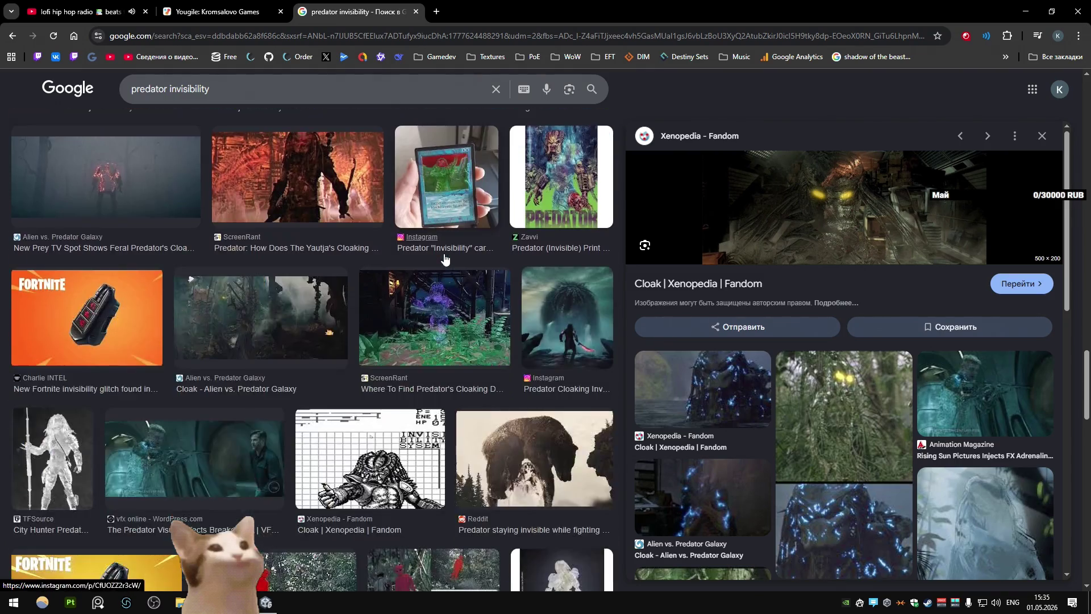
pyautogui.scroll(-6, 444, 259)
pyautogui.scroll(-4, 443, 259)
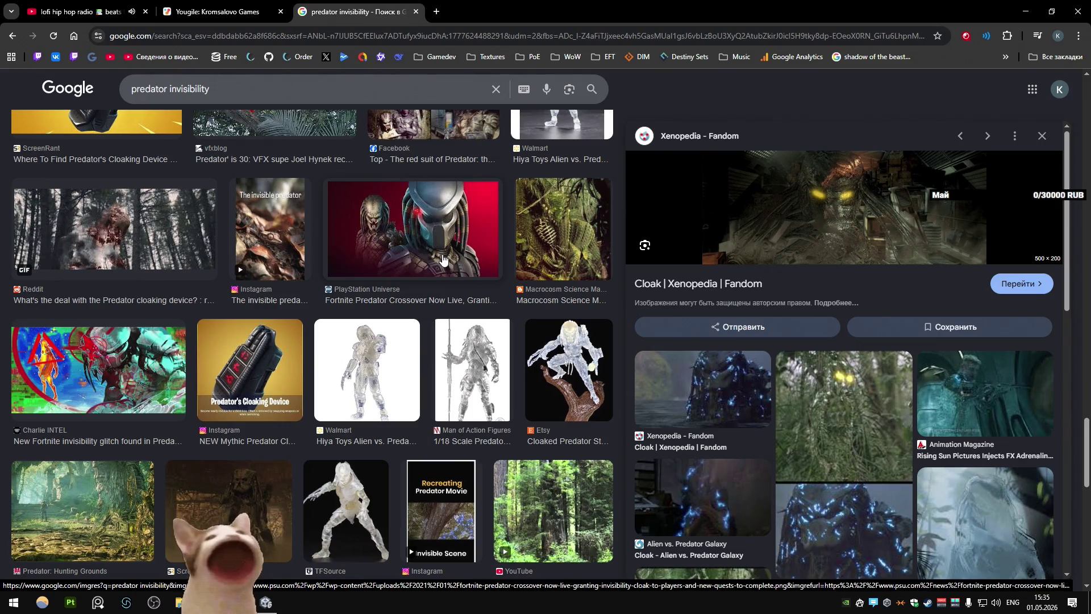
pyautogui.scroll(10, 439, 290)
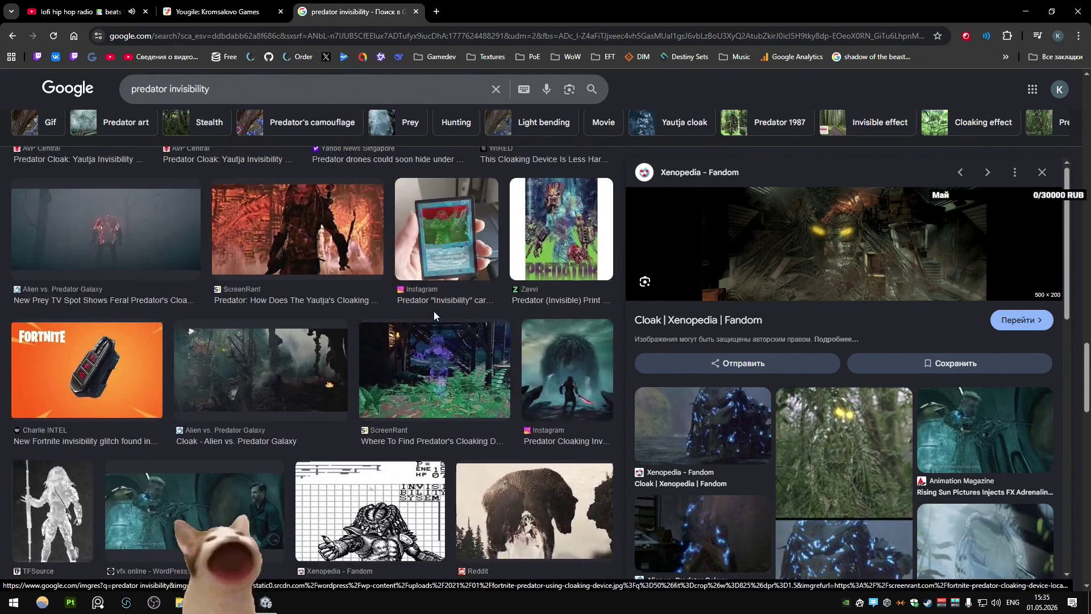
pyautogui.scroll(5, 434, 316)
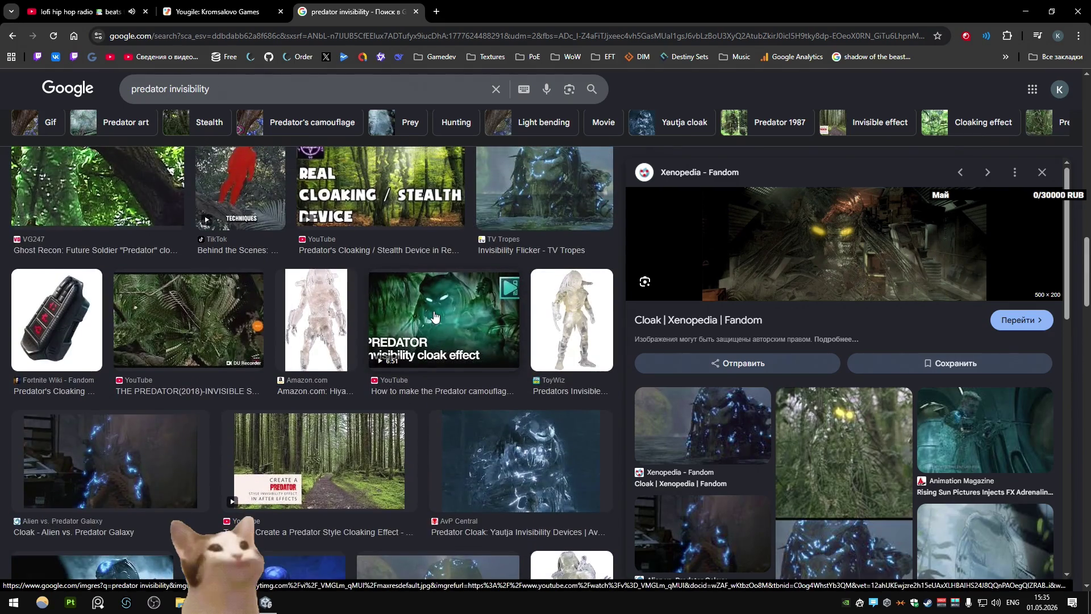
pyautogui.scroll(5, 434, 316)
pyautogui.scroll(-5, 434, 315)
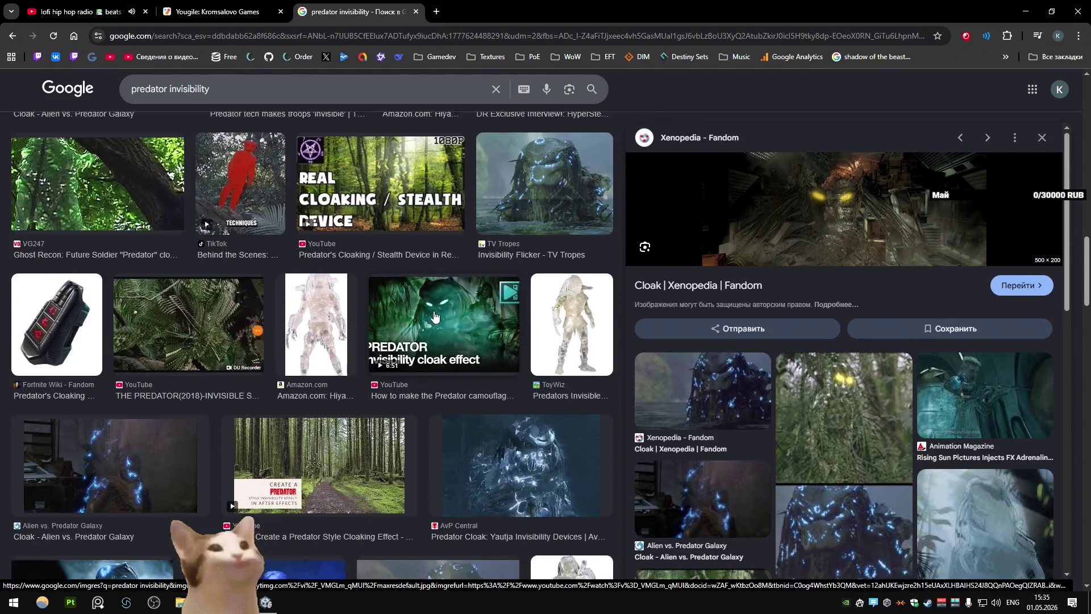
pyautogui.scroll(10, 434, 316)
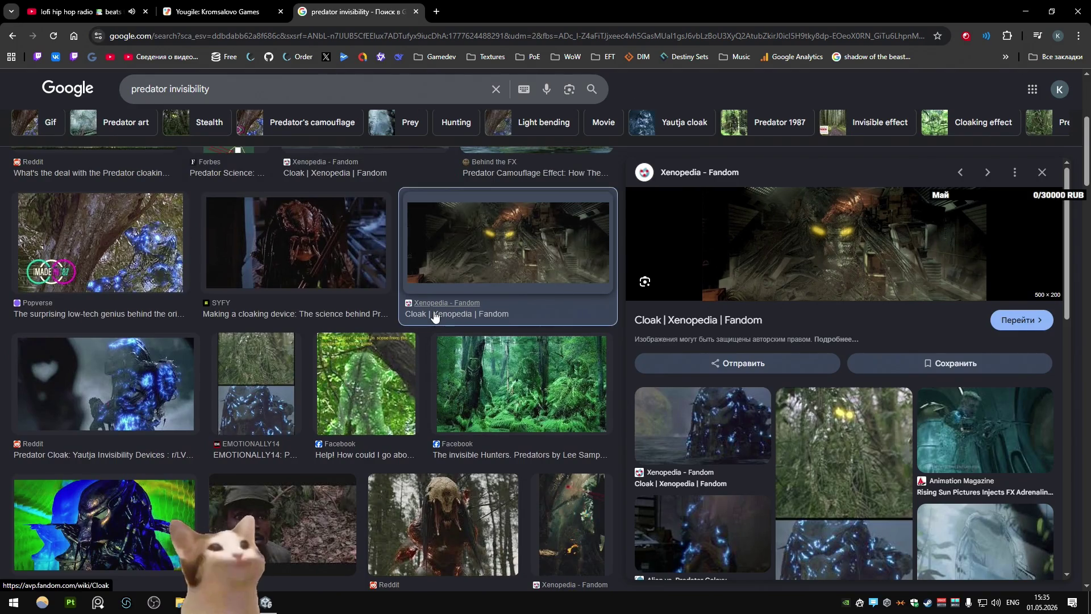
pyautogui.scroll(-5, 434, 316)
pyautogui.scroll(5, 435, 316)
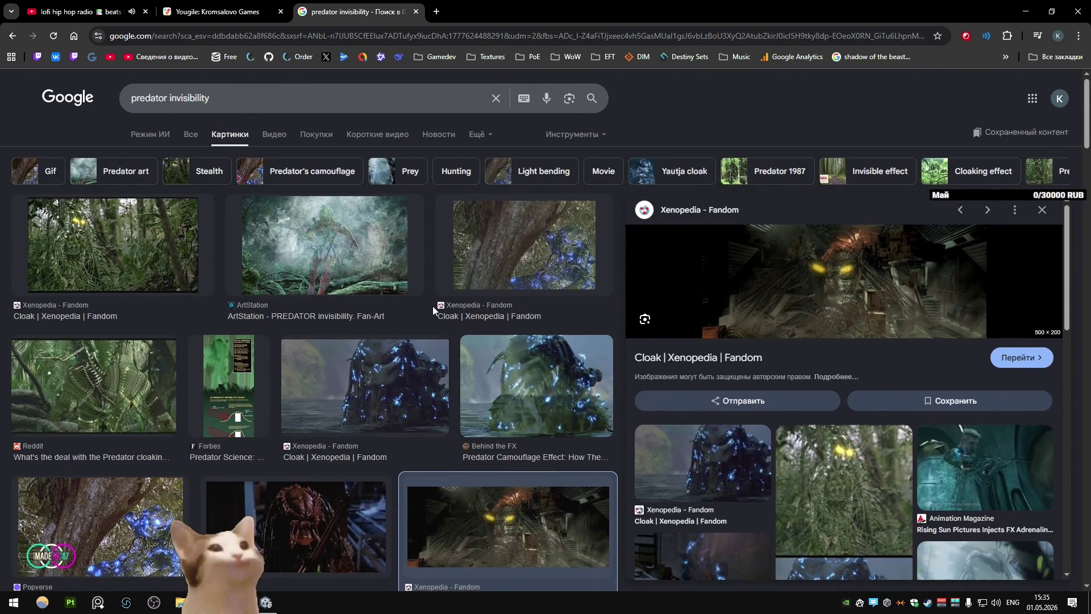
pyautogui.scroll(-20, 335, 271)
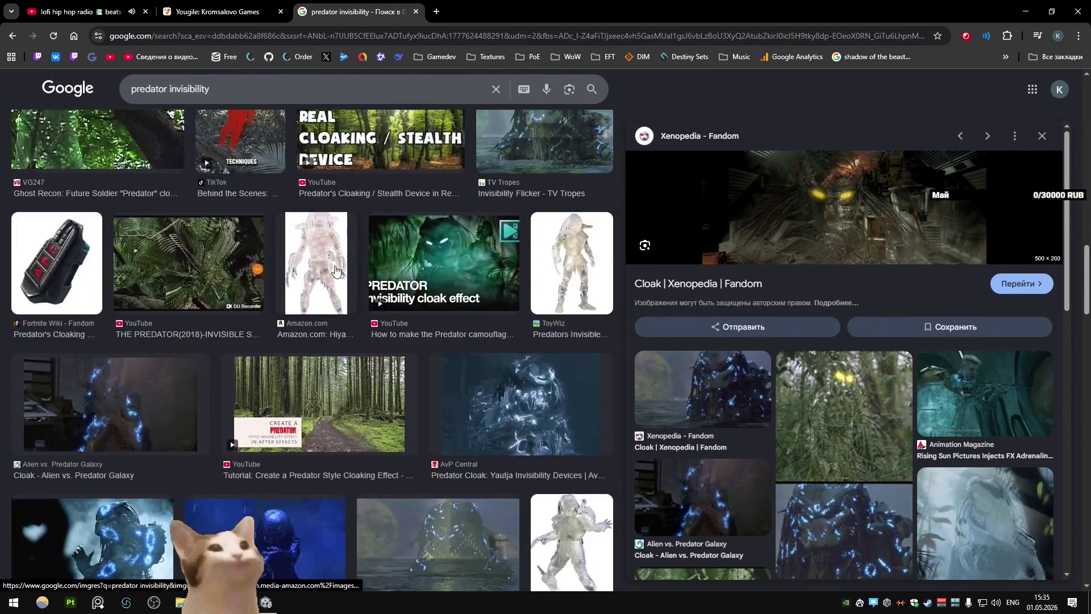
pyautogui.scroll(-20, 335, 271)
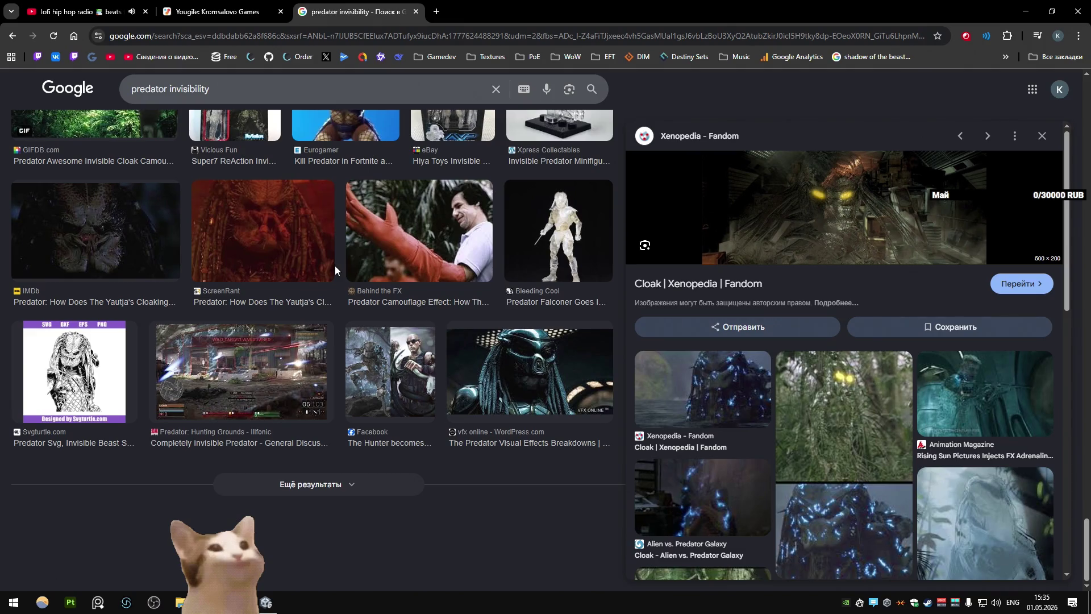
pyautogui.click(360, 483)
pyautogui.scroll(-10, 370, 324)
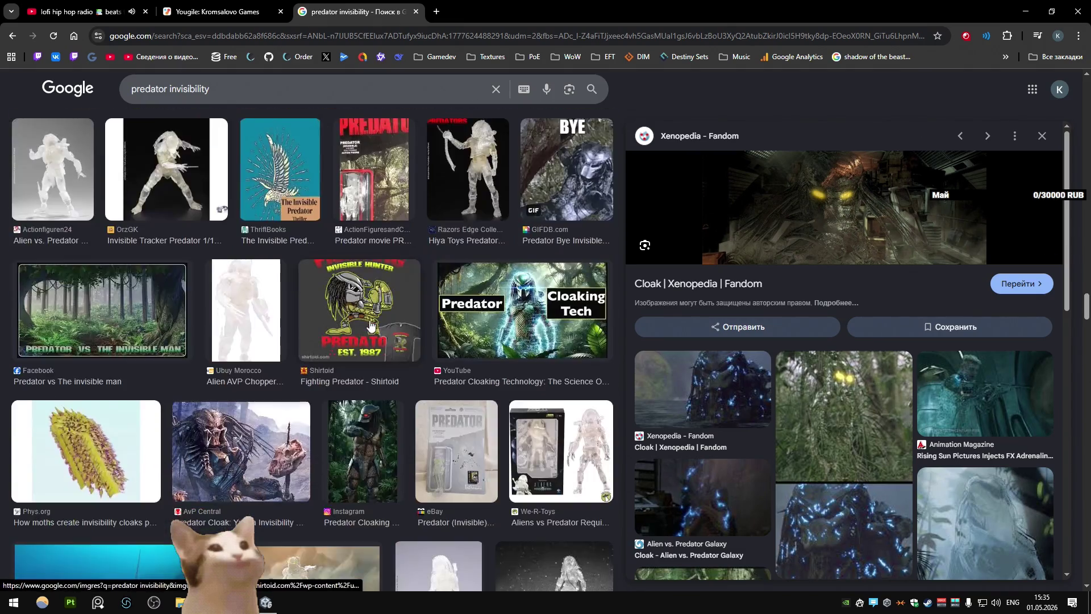
pyautogui.scroll(-10, 370, 323)
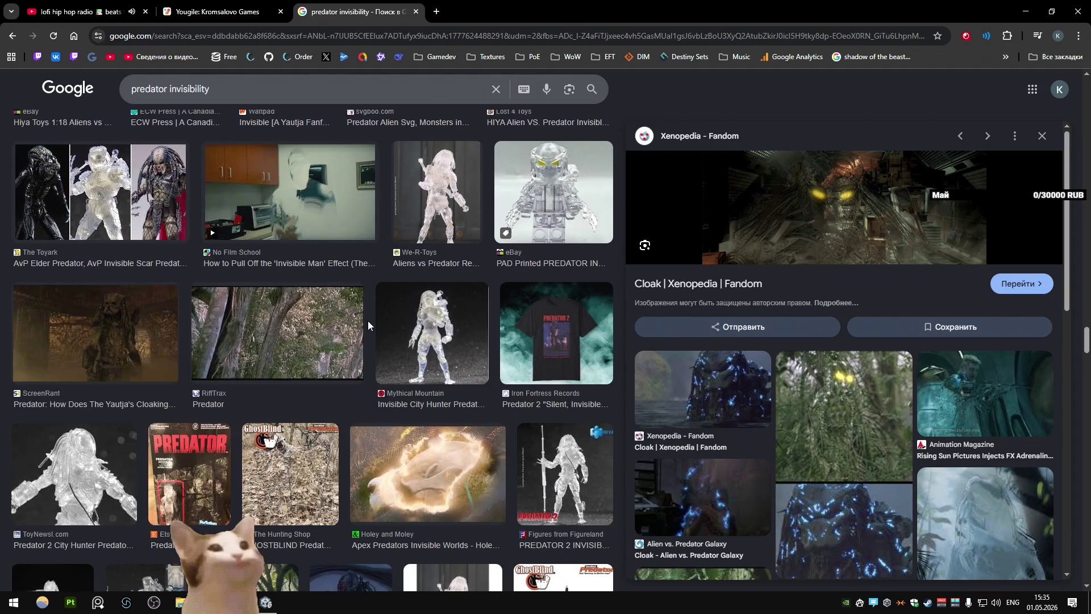
pyautogui.scroll(-5, 367, 321)
pyautogui.scroll(5, 367, 320)
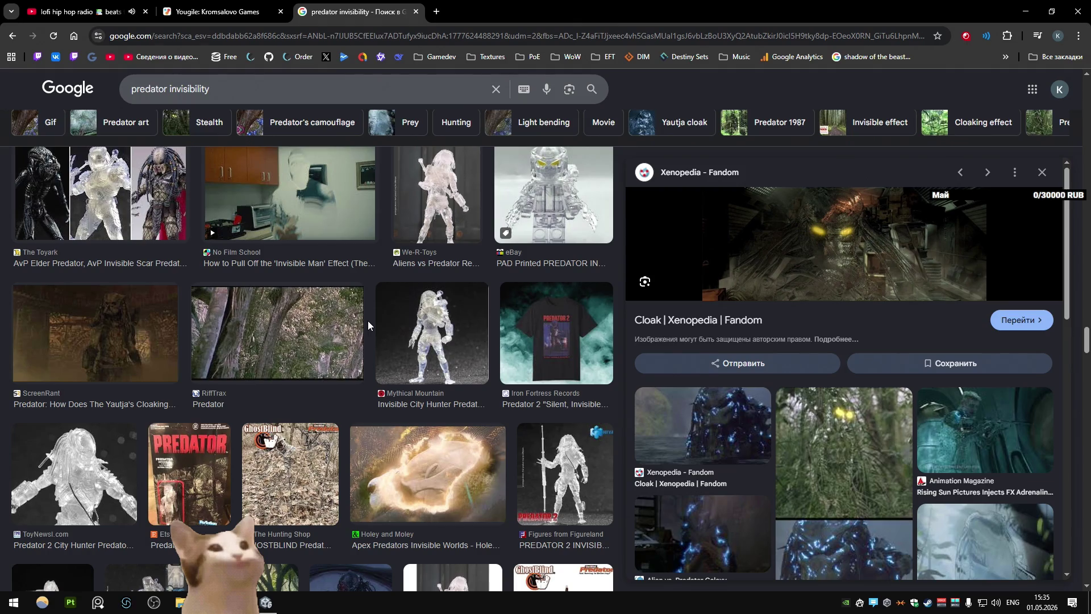
pyautogui.scroll(-7, 367, 320)
pyautogui.scroll(-15, 358, 317)
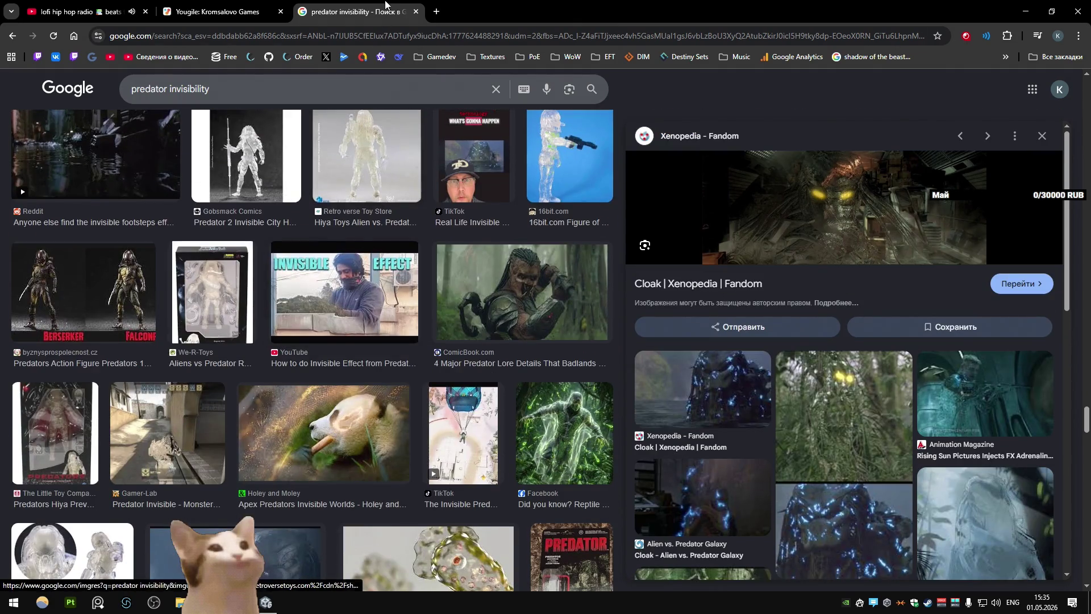
pyautogui.click(416, 11)
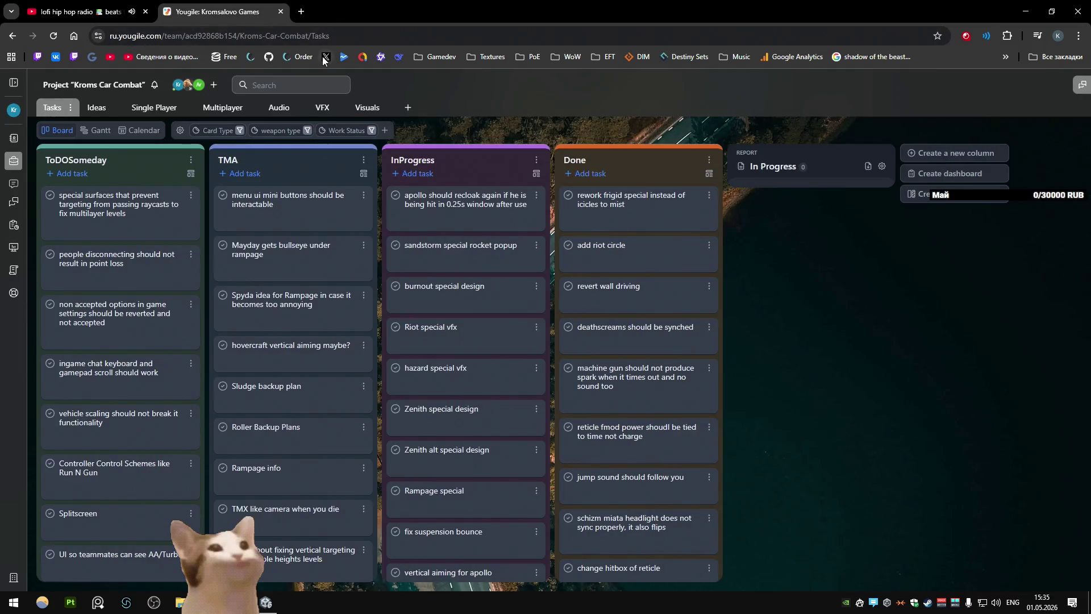
# Minimize Chrome to bring the Unity editor with the vehicle lineup back into view
pyautogui.click(1021, 7)
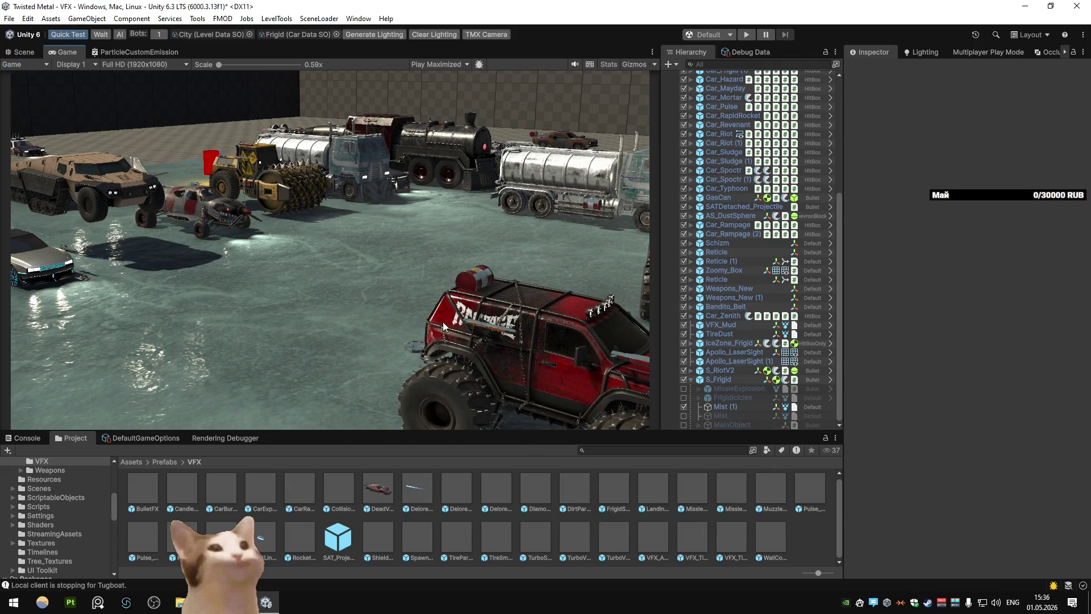
# Show the Scene view and orbit around the vehicle lineup and ice patch
pyautogui.click(21, 51)
pyautogui.moveTo(469, 212)
pyautogui.mouseDown()
pyautogui.moveTo(265, 193)
pyautogui.moveTo(112, 194)
pyautogui.moveTo(217, 244)
pyautogui.moveTo(234, 319)
pyautogui.moveTo(542, 384)
pyautogui.moveTo(264, 319)
pyautogui.moveTo(229, 367)
pyautogui.moveTo(247, 356)
pyautogui.mouseUp()
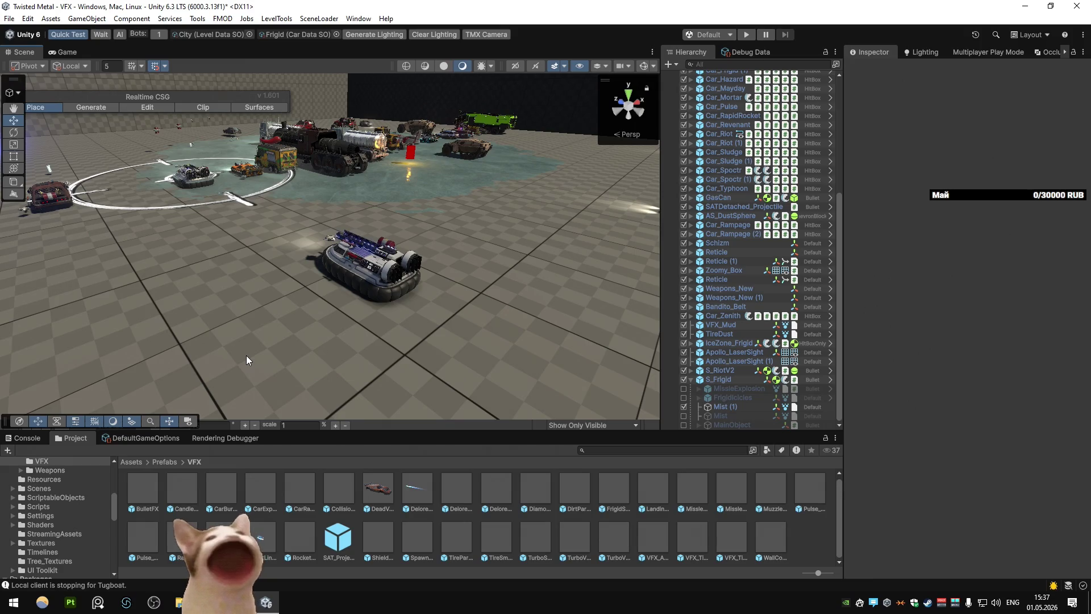
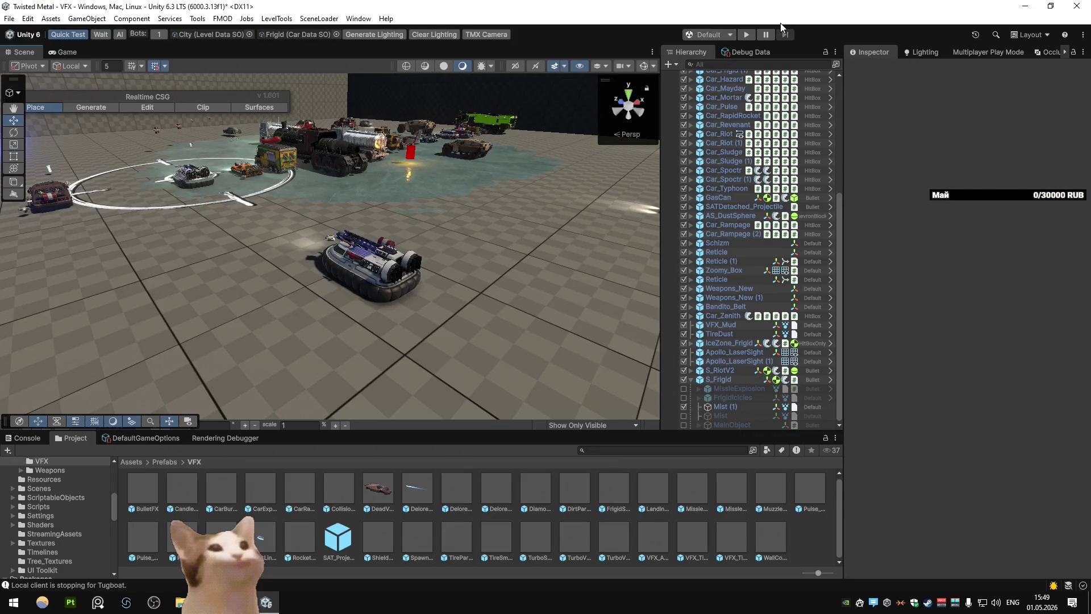
# Select the whole Hovercraft model in the Hierarchy and collapse its children
pyautogui.scroll(-5, 376, 335)
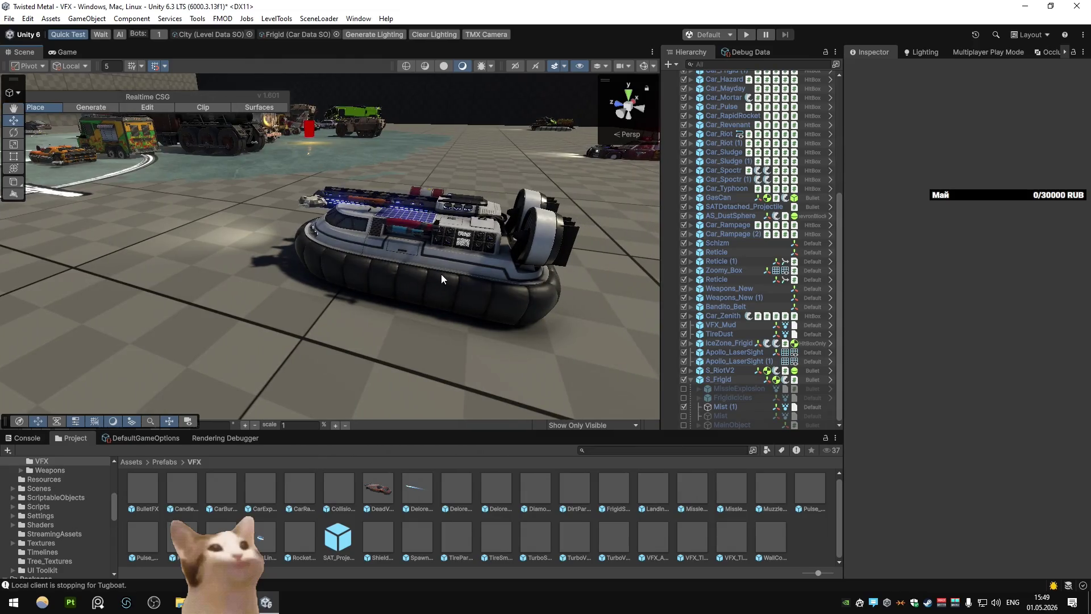
pyautogui.click(441, 274)
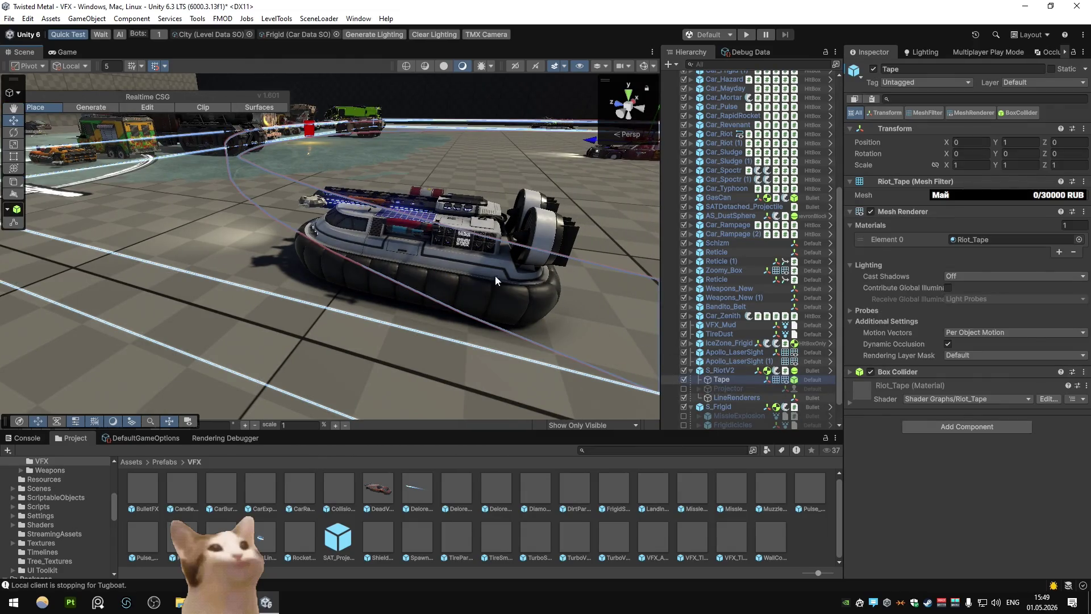
pyautogui.click(379, 276)
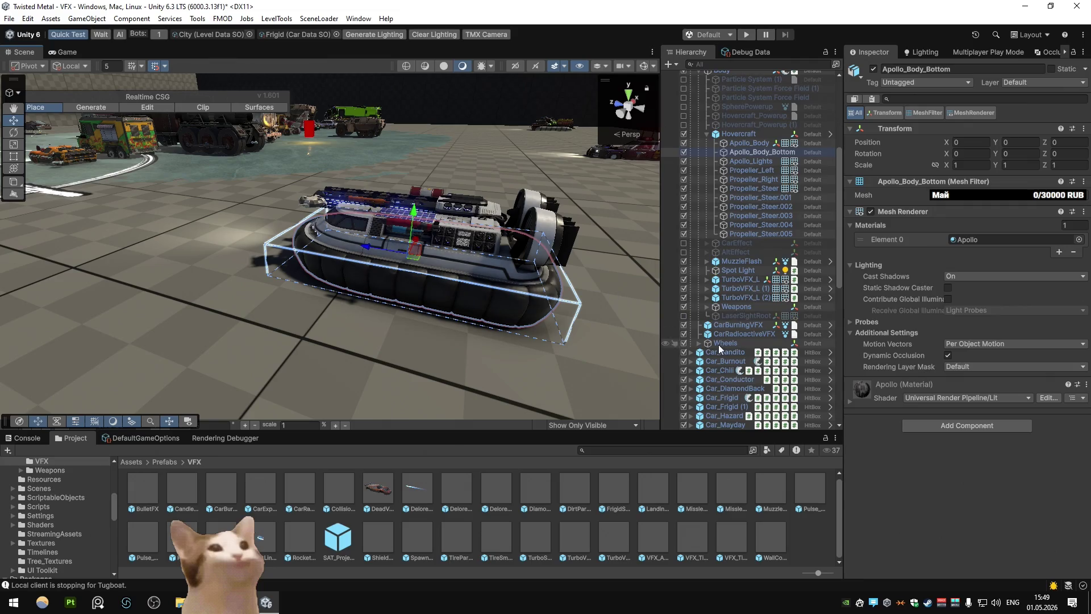
pyautogui.scroll(4, 734, 297)
pyautogui.click(739, 236)
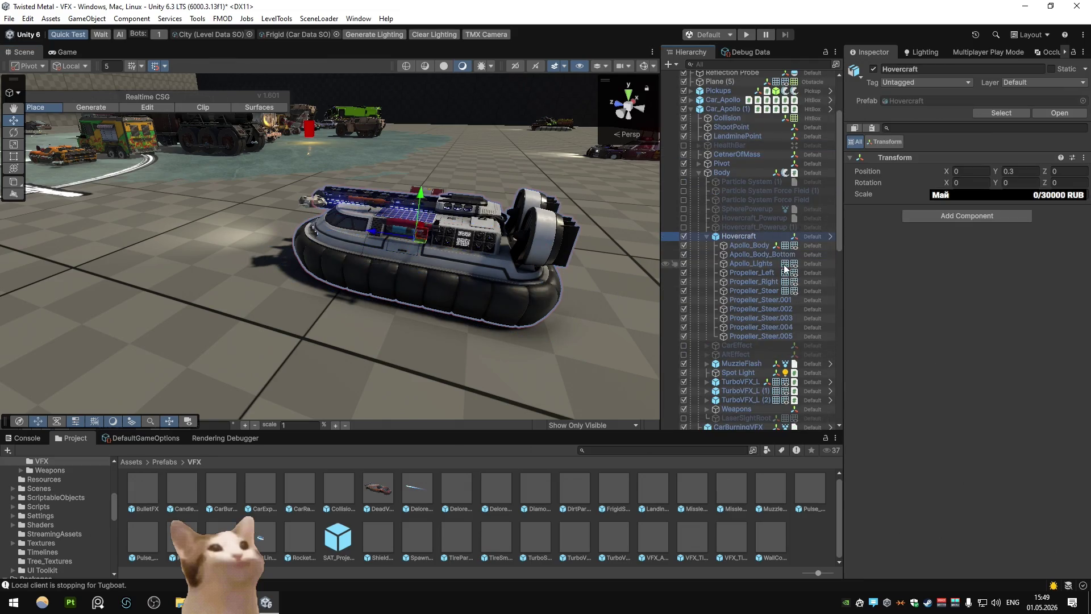
pyautogui.press('Left')
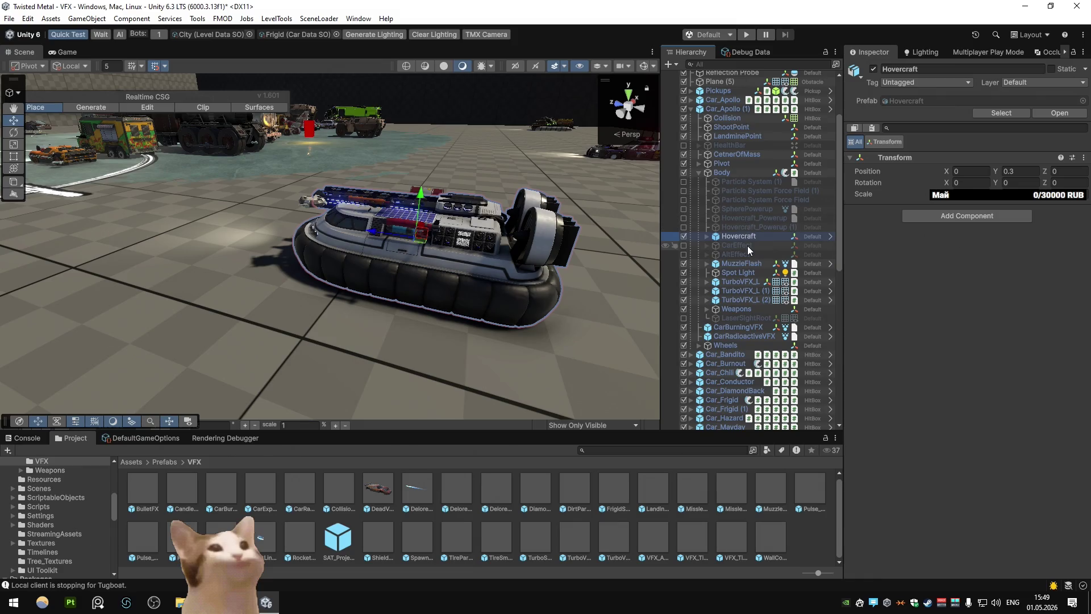
# Enable AltEffect and paste the Hovercraft inside it as Hovercraft (2)
pyautogui.click(747, 253)
pyautogui.click(875, 69)
pyautogui.hotkey('ctrl', 'shift', 'v')
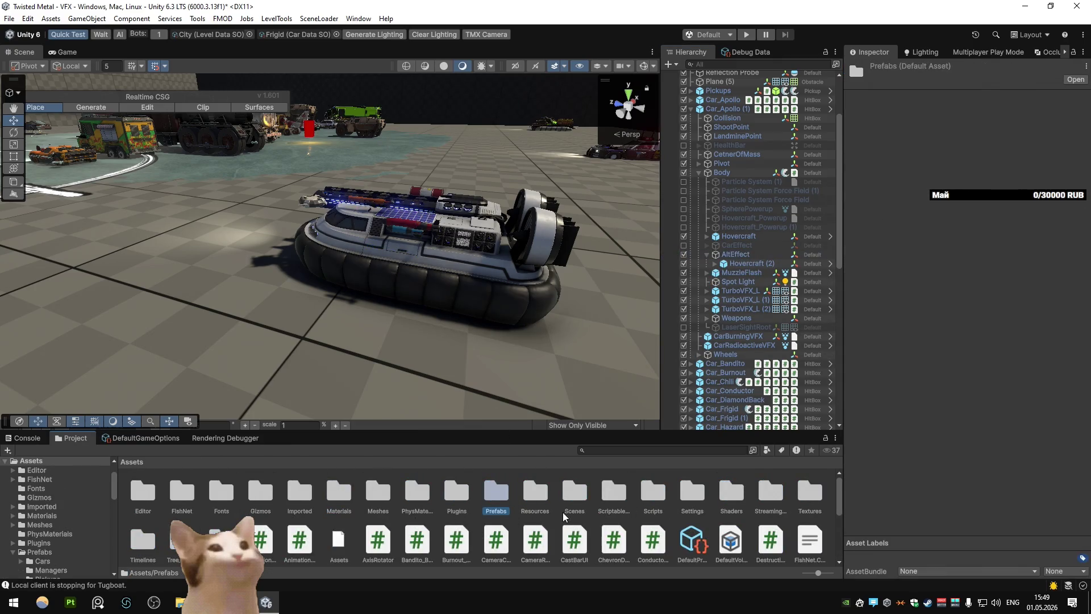
# Go to the Materials/Cars/Apollo folder and look over its existing shader graphs
pyautogui.doubleClick(339, 492)
pyautogui.doubleClick(221, 489)
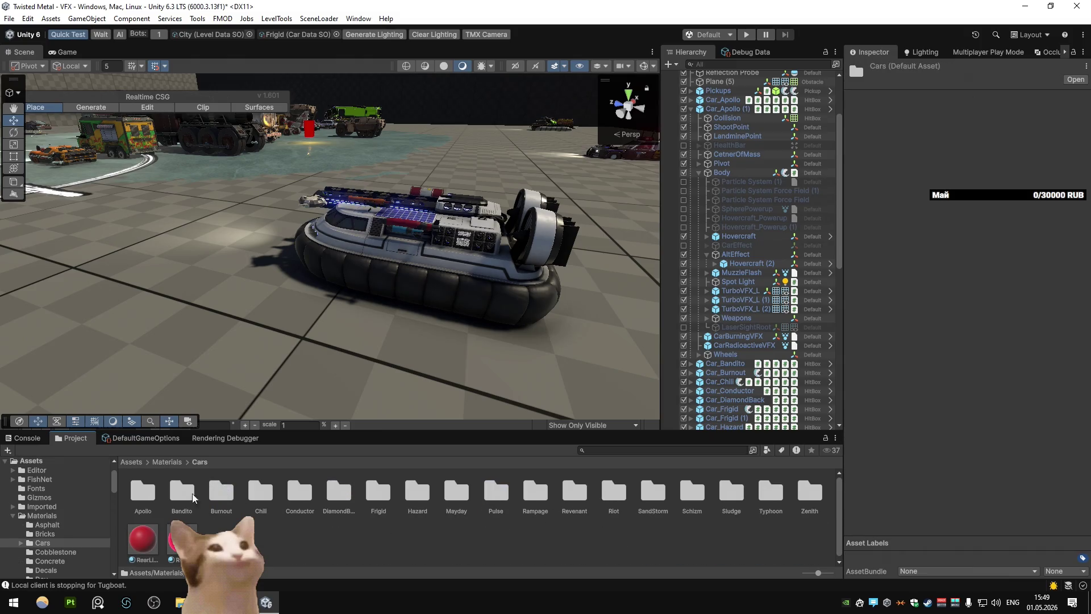
pyautogui.doubleClick(143, 491)
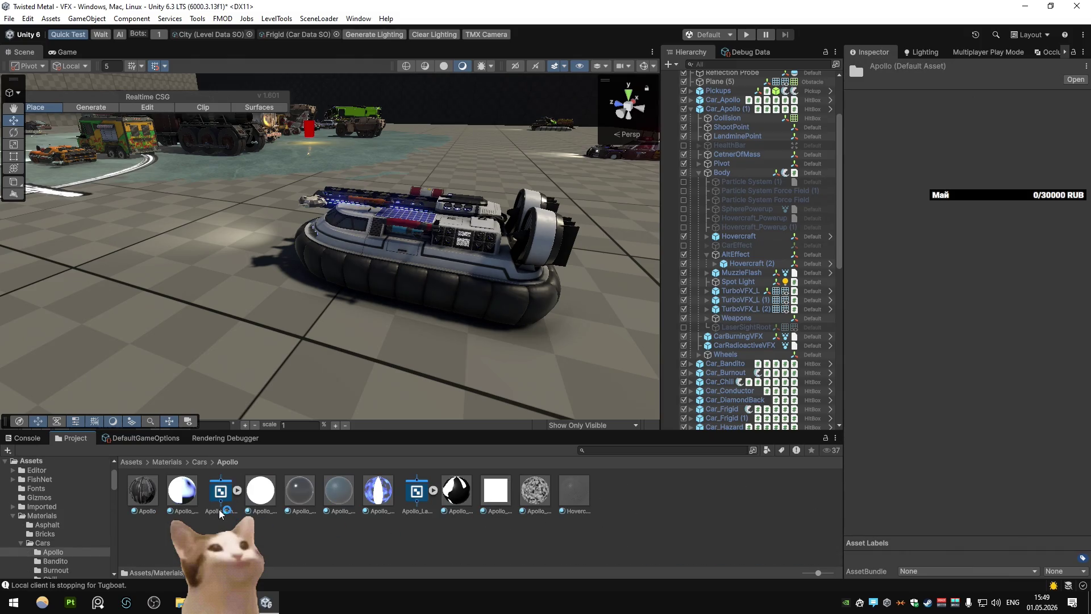
pyautogui.click(417, 490)
pyautogui.click(222, 491)
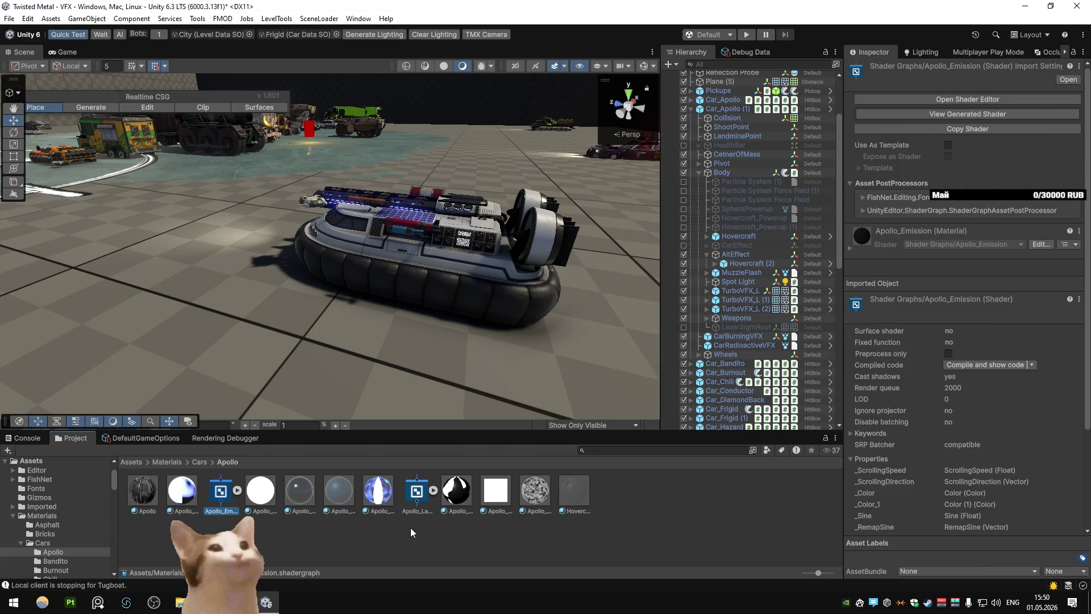
# Create a URP shader graph named Apollo_Cloak in the Apollo folder
pyautogui.rightClick(641, 507)
pyautogui.moveTo(733, 166)
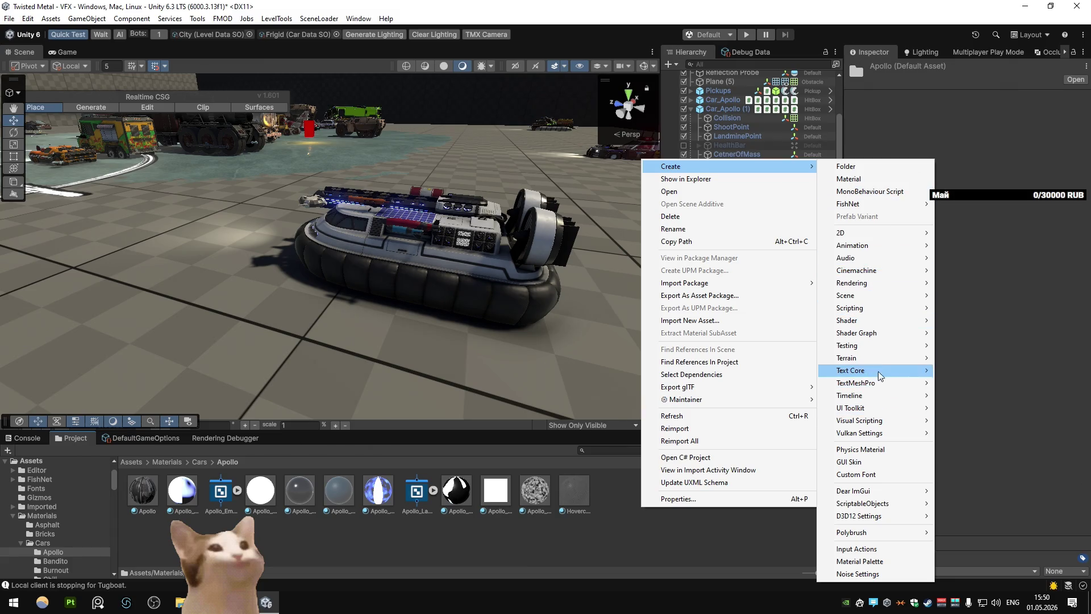
pyautogui.moveTo(884, 334)
pyautogui.moveTo(983, 334)
pyautogui.click(881, 337)
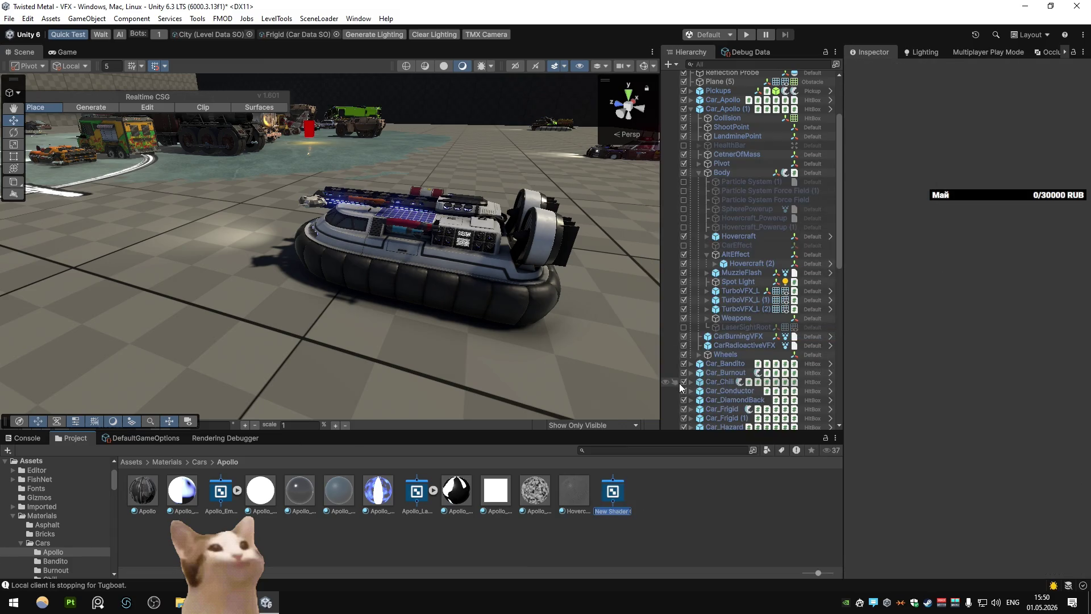
pyautogui.write('Apollo_')
pyautogui.write('Cloak')
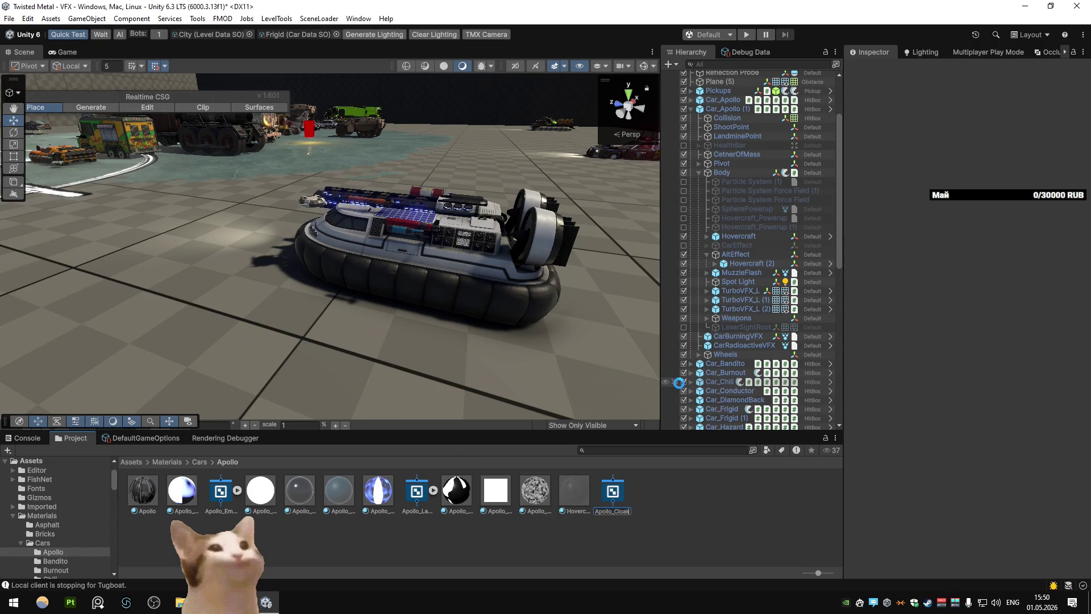
pyautogui.press('Return')
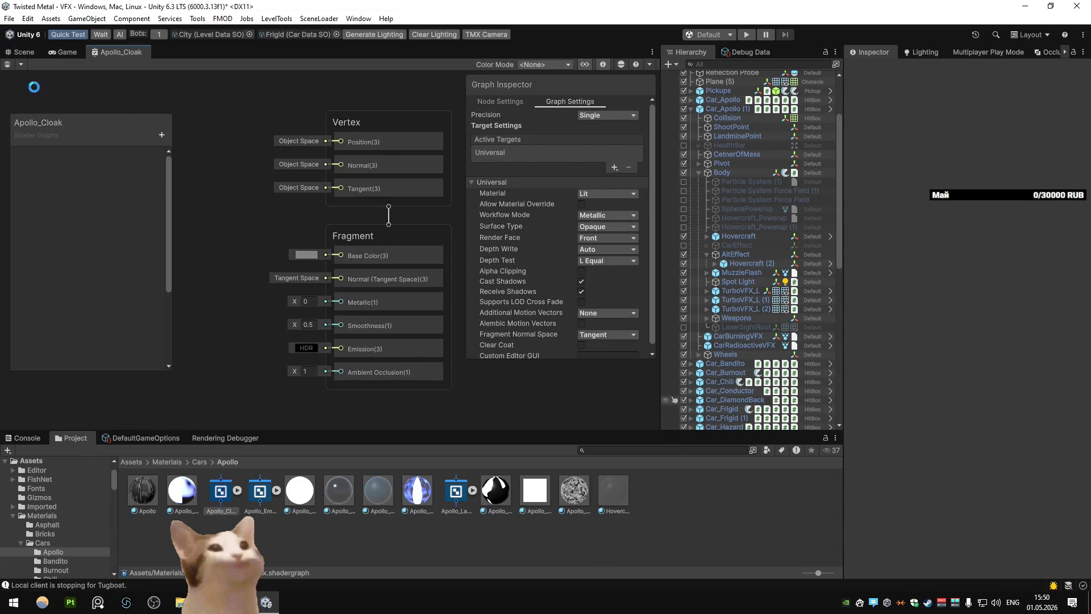
pyautogui.click(22, 51)
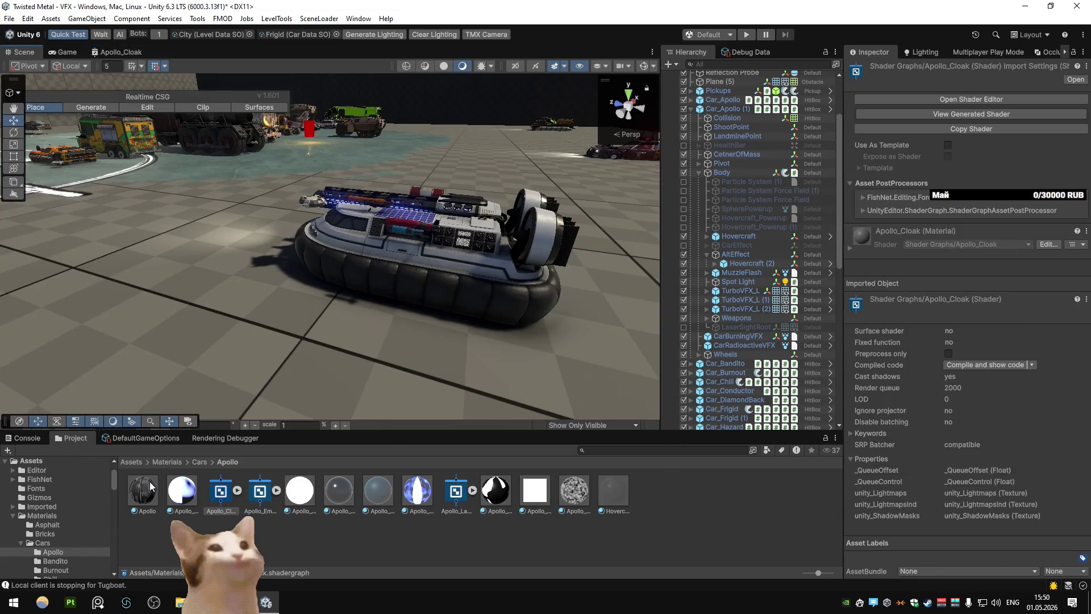
# Create a new material named Apollo_Cloak beside the shader graph
pyautogui.rightClick(226, 495)
pyautogui.moveTo(284, 152)
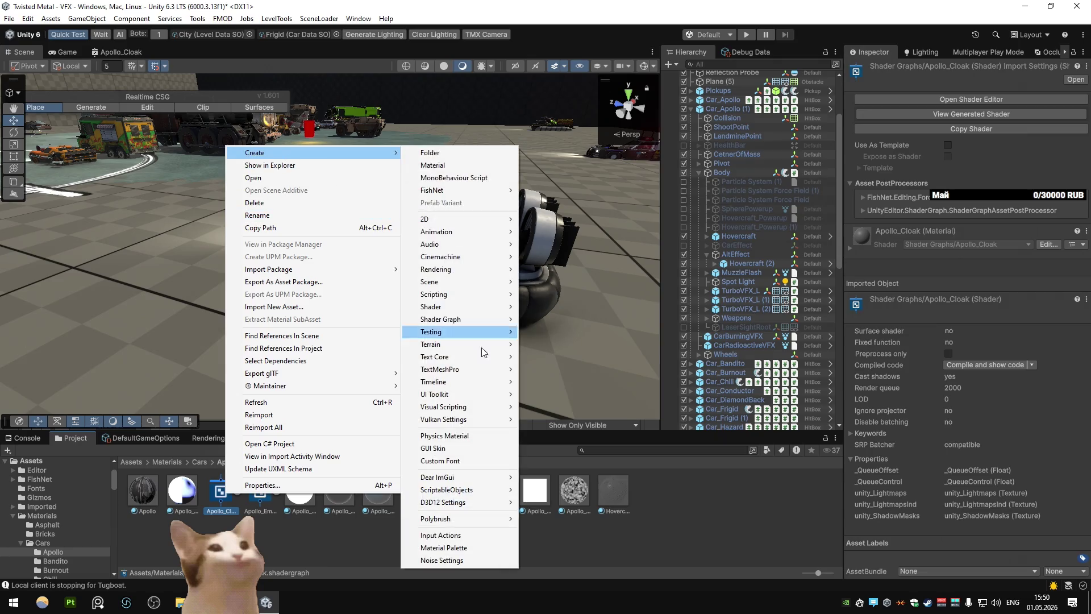
pyautogui.click(455, 166)
pyautogui.write('Apollo_Cloak')
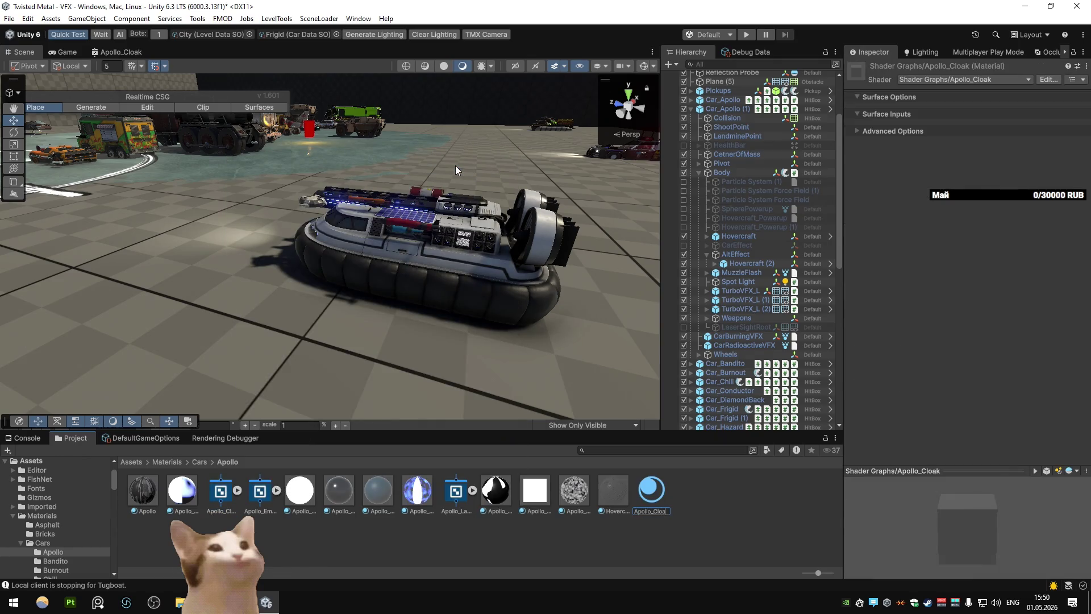
pyautogui.press('Return')
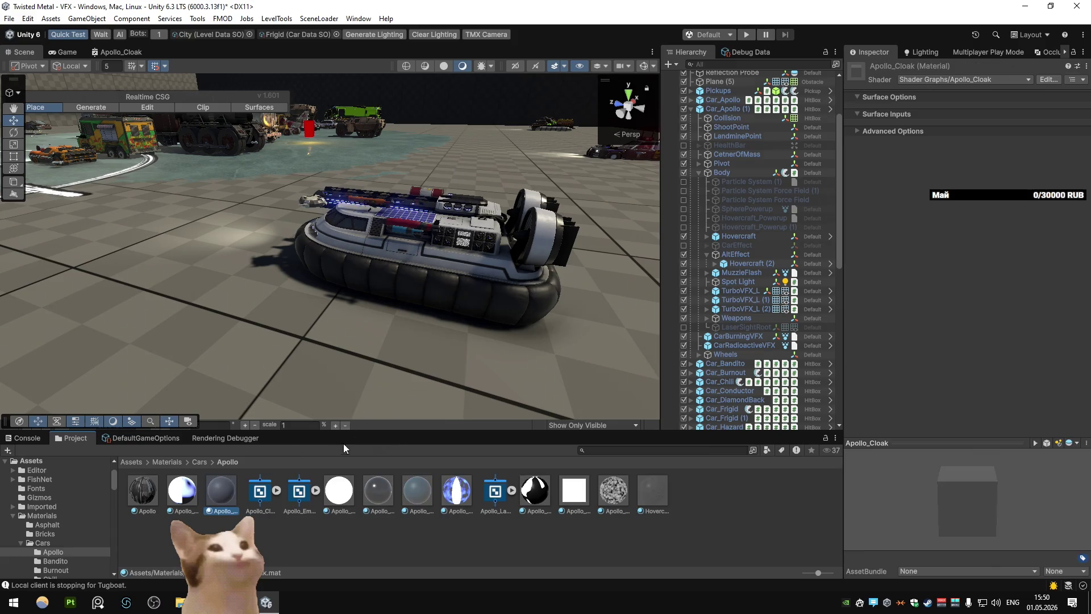
pyautogui.click(749, 265)
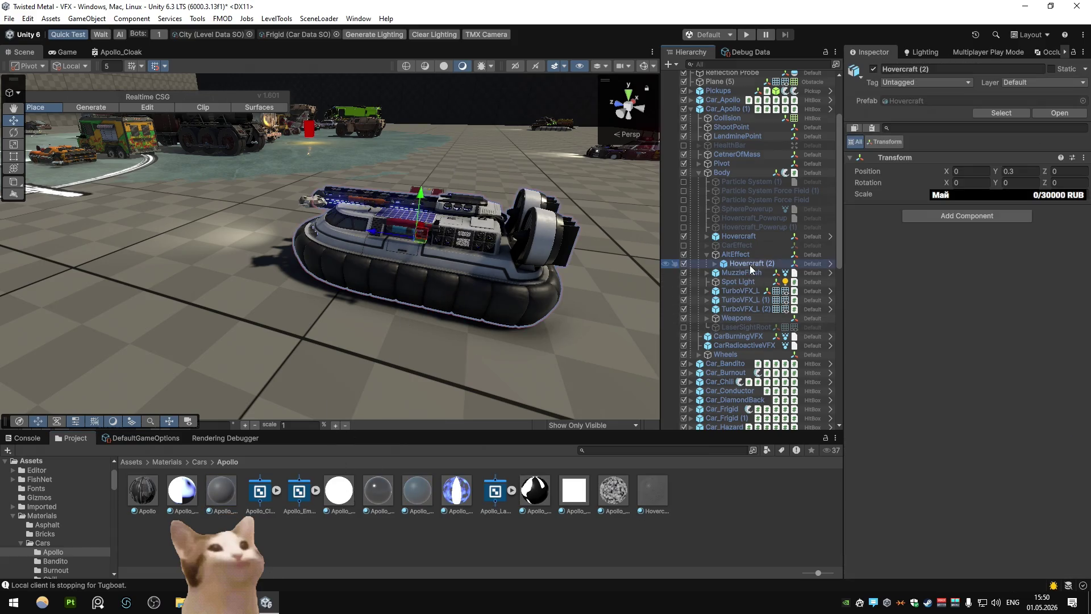
# Apply Apollo_Cloak to all Hovercraft (2) parts, Apollo_Body through Propeller_Steer.005
pyautogui.press('Right')
pyautogui.click(755, 274)
pyautogui.keyDown('shift'); pyautogui.click(761, 362); pyautogui.keyUp('shift')
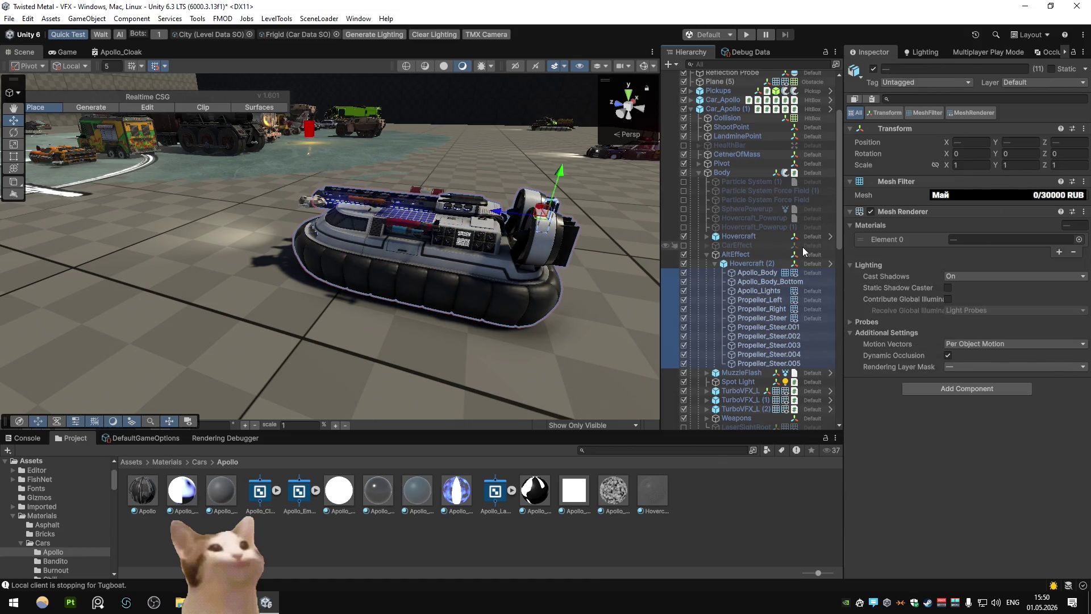
pyautogui.moveTo(220, 493)
pyautogui.mouseDown()
pyautogui.moveTo(983, 252)
pyautogui.moveTo(984, 240)
pyautogui.mouseUp()
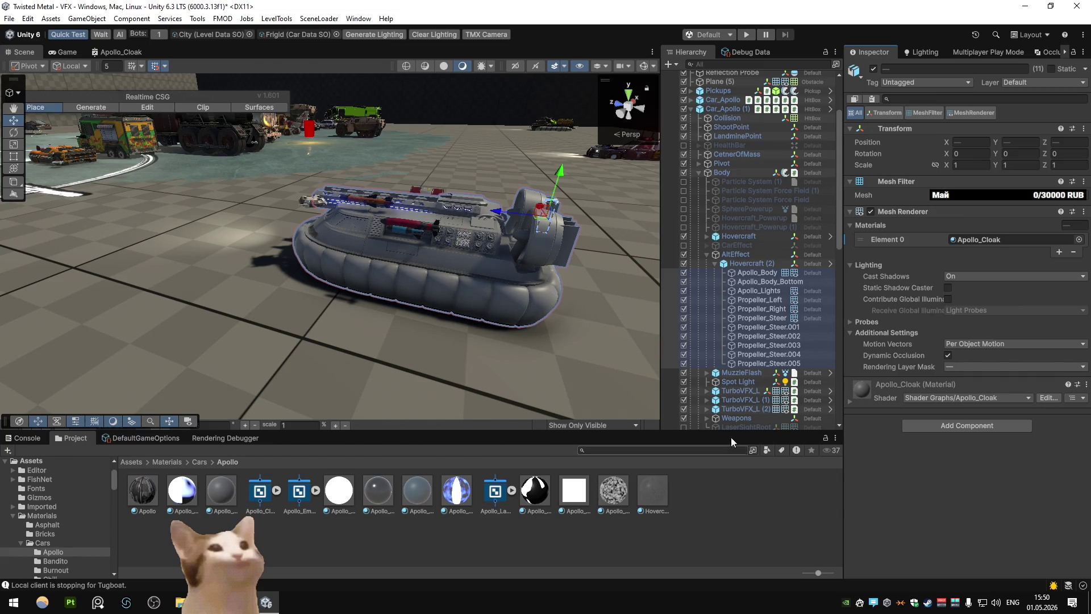
# Put Apollo_Cloak into Apollo_Body's remaining material slots, replacing Apollo_Flow and Apollo_Cell, then undo
pyautogui.click(752, 273)
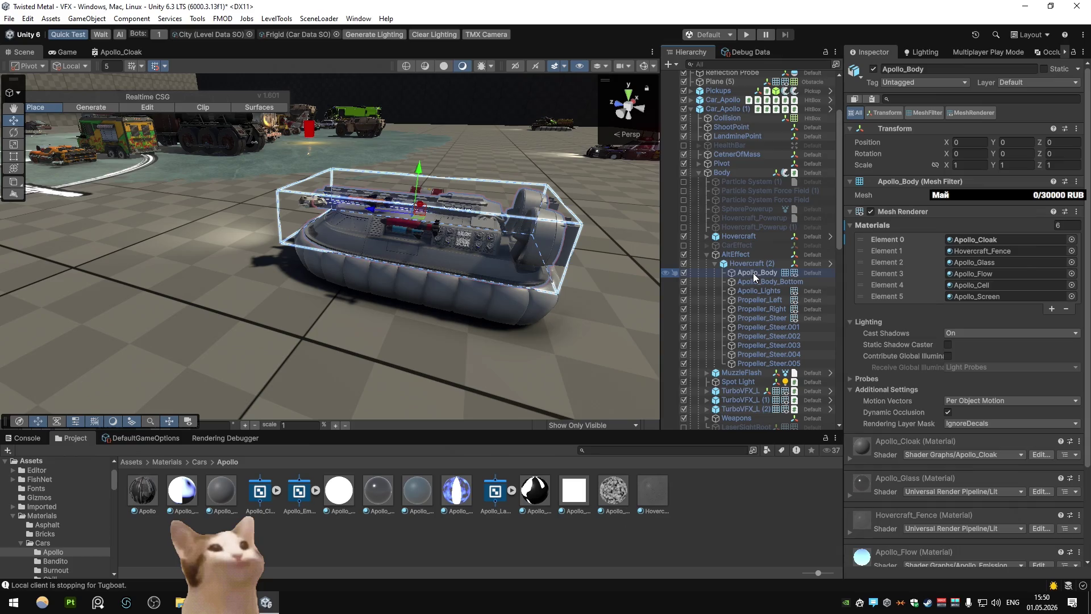
pyautogui.moveTo(221, 490)
pyautogui.mouseDown()
pyautogui.moveTo(909, 284)
pyautogui.moveTo(953, 257)
pyautogui.mouseUp()
pyautogui.moveTo(221, 489); pyautogui.dragTo(963, 265)
pyautogui.moveTo(221, 489)
pyautogui.mouseDown()
pyautogui.moveTo(682, 341)
pyautogui.moveTo(965, 273)
pyautogui.mouseUp()
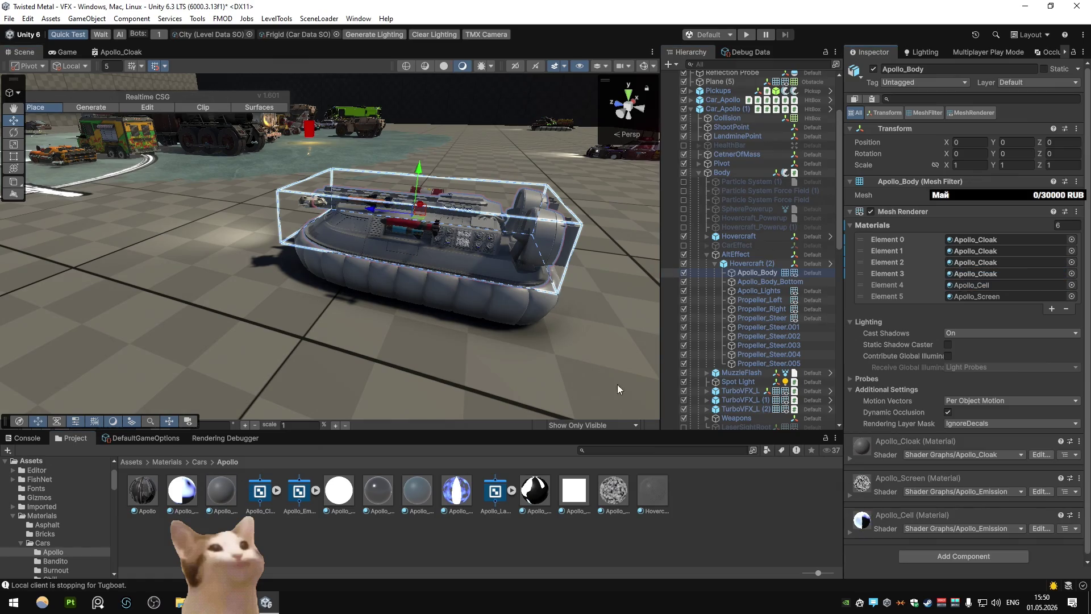
pyautogui.moveTo(221, 490)
pyautogui.mouseDown()
pyautogui.moveTo(682, 341)
pyautogui.moveTo(977, 285)
pyautogui.moveTo(271, 487)
pyautogui.moveTo(978, 296)
pyautogui.mouseUp()
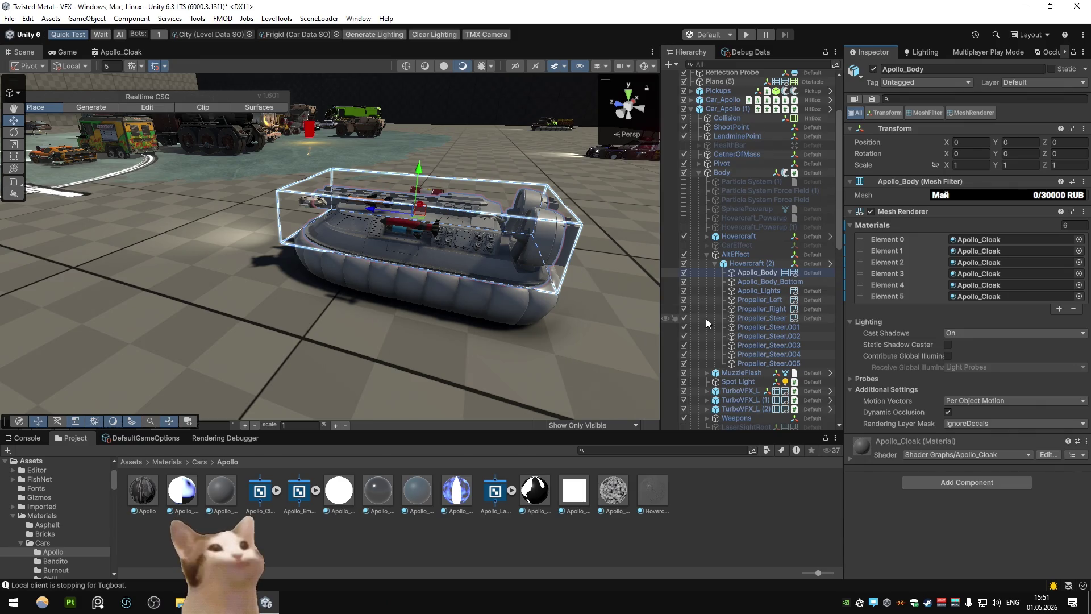
pyautogui.hotkey('shift', 'Down')
pyautogui.hotkey('shift', 'Down')
pyautogui.hotkey('shift', 'Down')
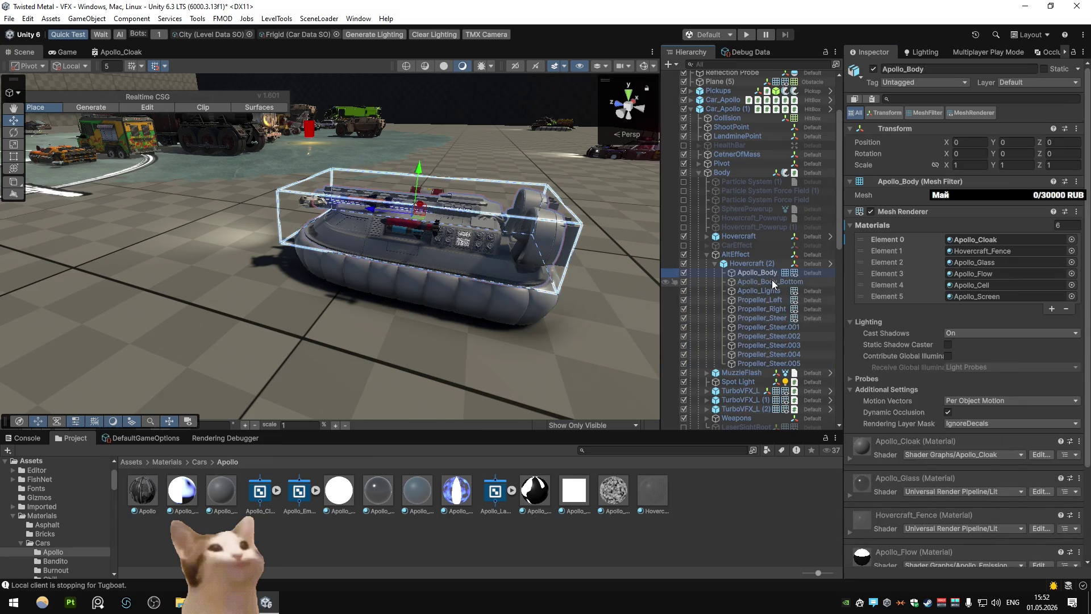
# Check the Apollo_Flow material, then clear Apollo_Body's Apollo_Flow slot
pyautogui.click(975, 273)
pyautogui.click(335, 499)
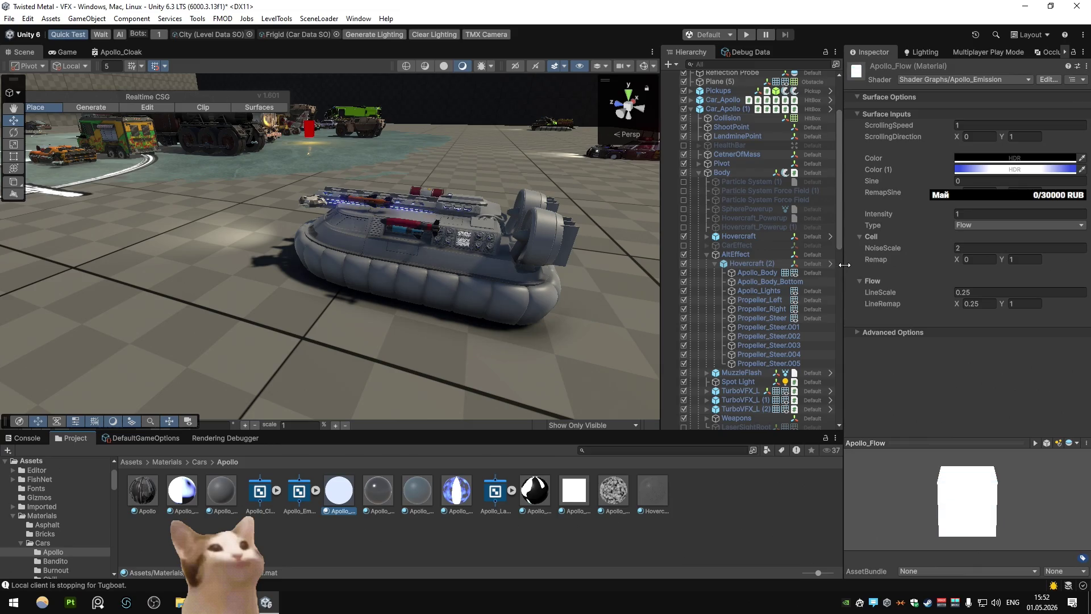
pyautogui.click(758, 274)
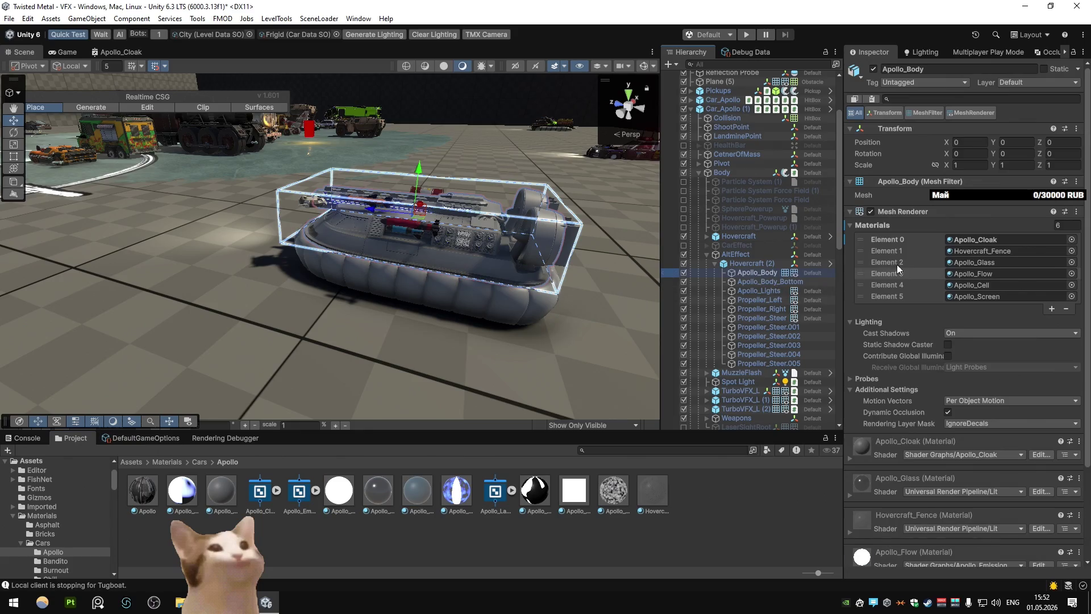
pyautogui.click(970, 271)
pyautogui.press('Delete')
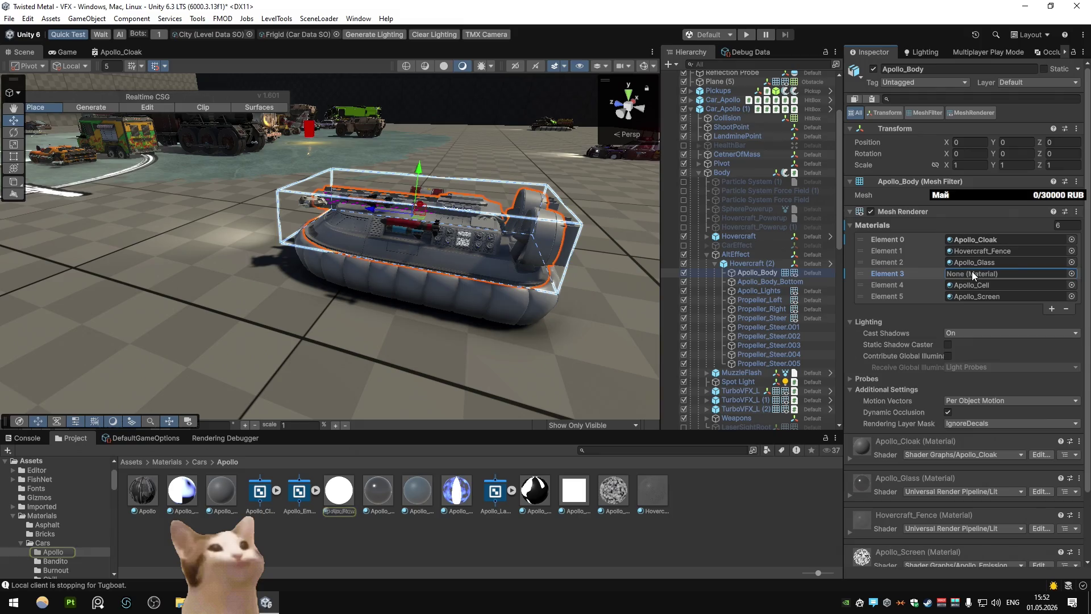
# Restore Apollo_Flow in that slot with undo and select the Apollo_Cloak material
pyautogui.scroll(5, 469, 159)
pyautogui.moveTo(468, 159)
pyautogui.mouseDown()
pyautogui.moveTo(595, 217)
pyautogui.moveTo(432, 199)
pyautogui.mouseUp()
pyautogui.scroll(-5, 540, 210)
pyautogui.hotkey('ctrl', 'z')
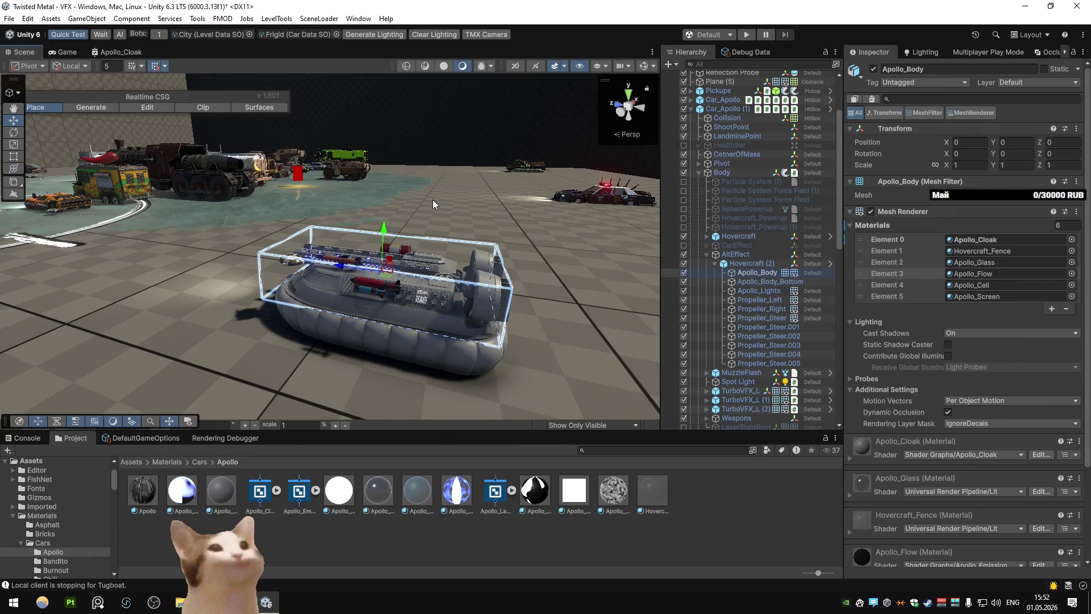
pyautogui.hotkey('ctrl', 'z')
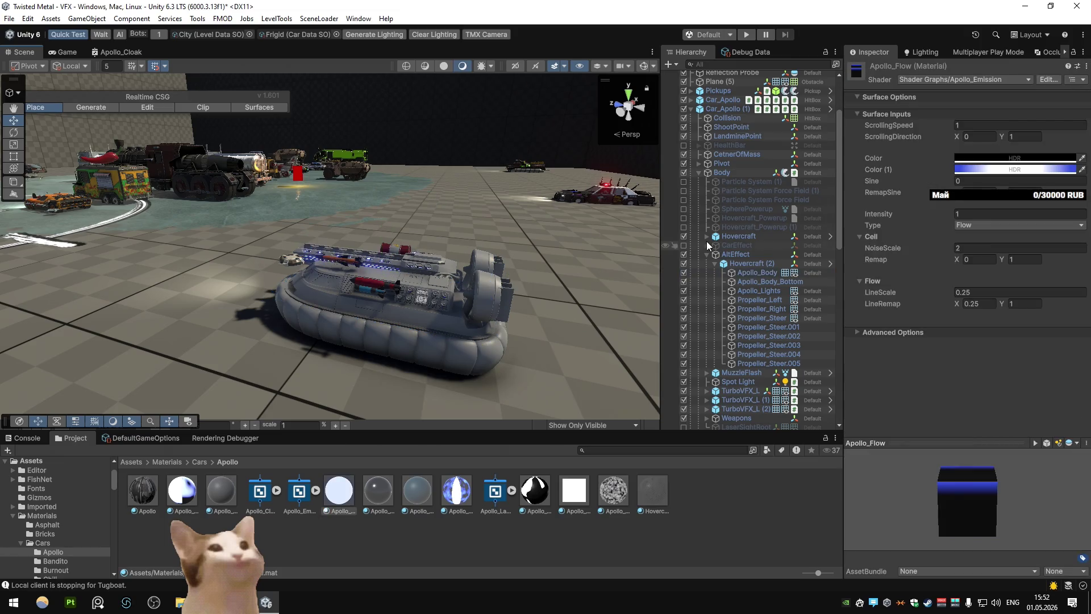
pyautogui.click(758, 272)
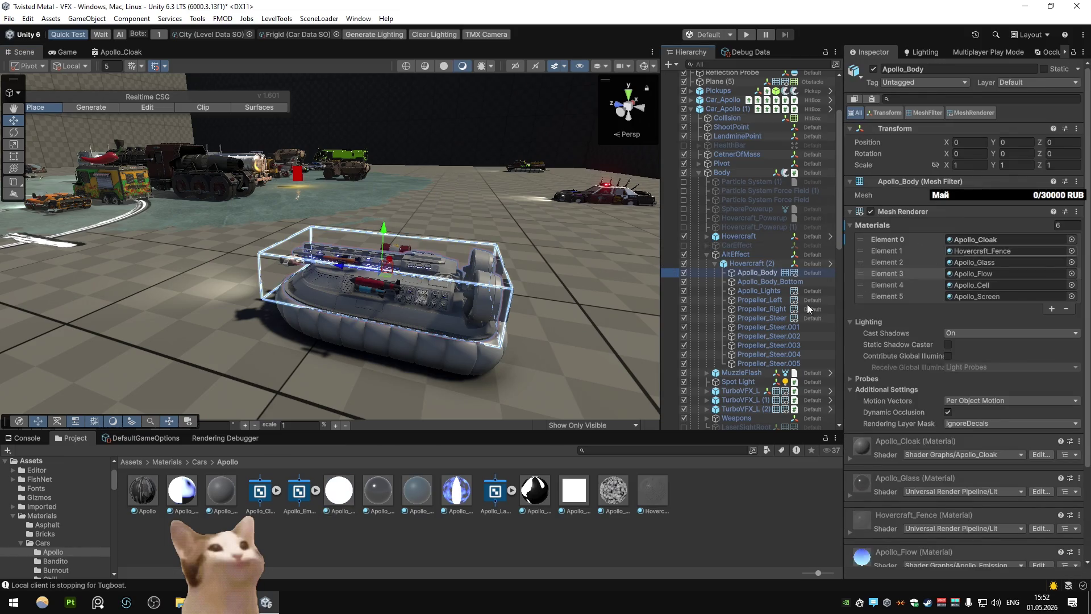
pyautogui.click(223, 492)
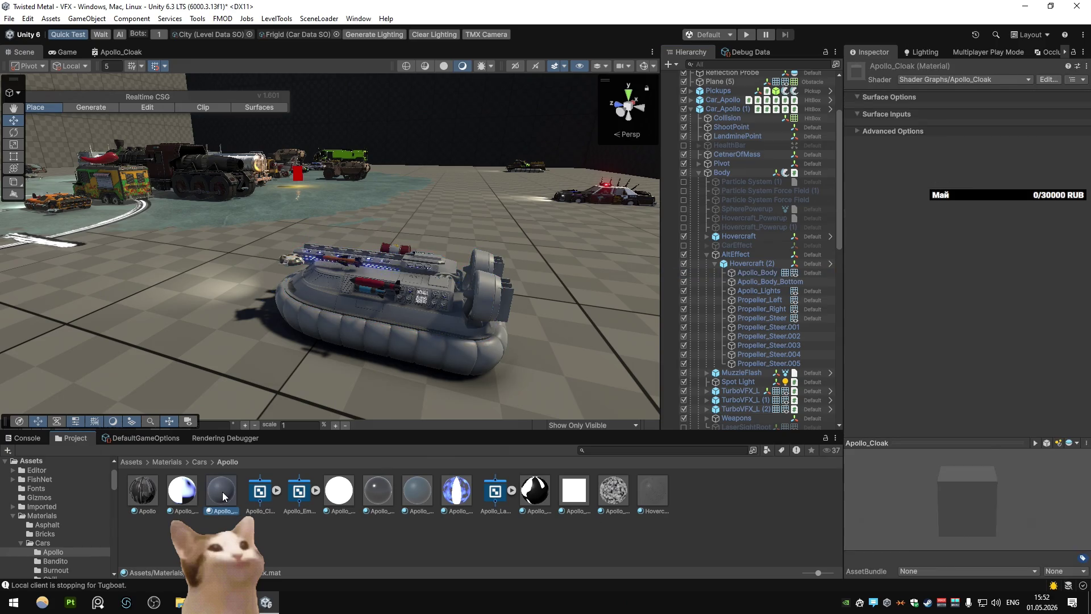
# Open the Apollo_Cloak graph full-screen and add Texture2D properties Albedo, Normal and HDRP
pyautogui.doubleClick(259, 489)
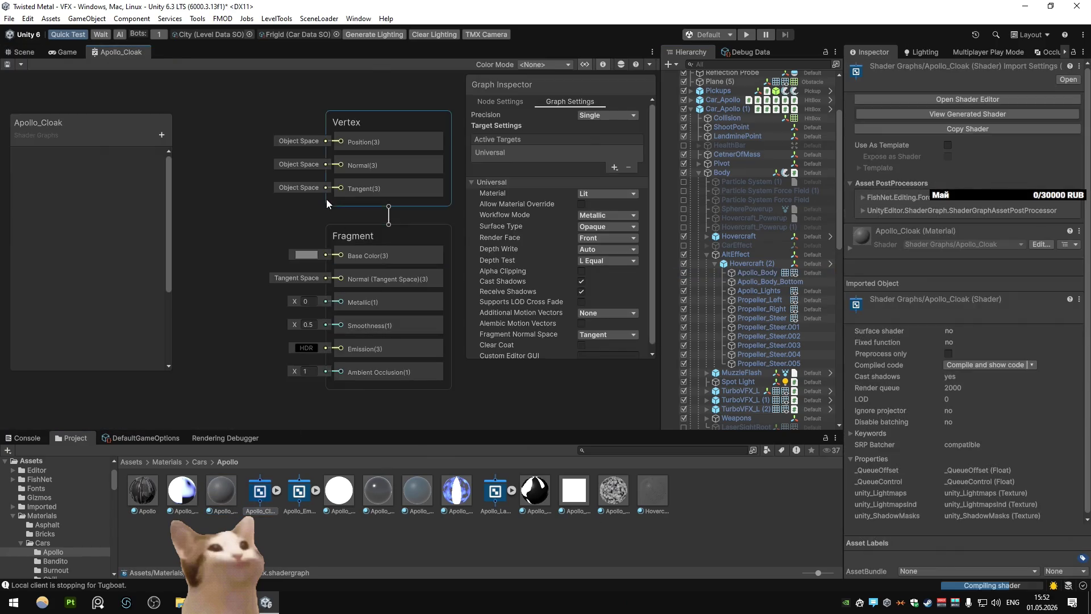
pyautogui.hotkey('shift', 'space')
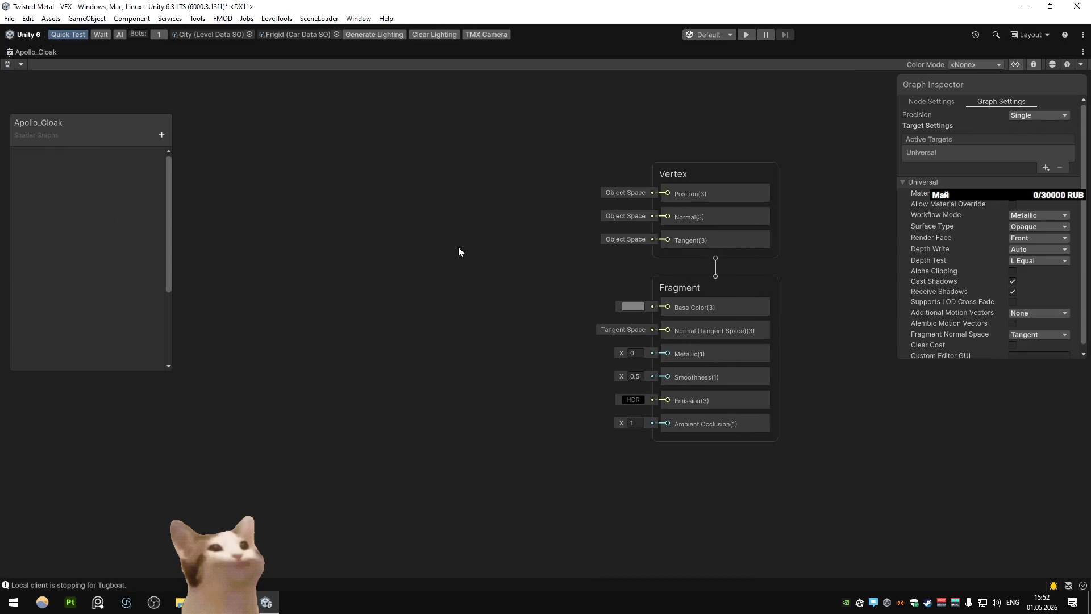
pyautogui.click(161, 135)
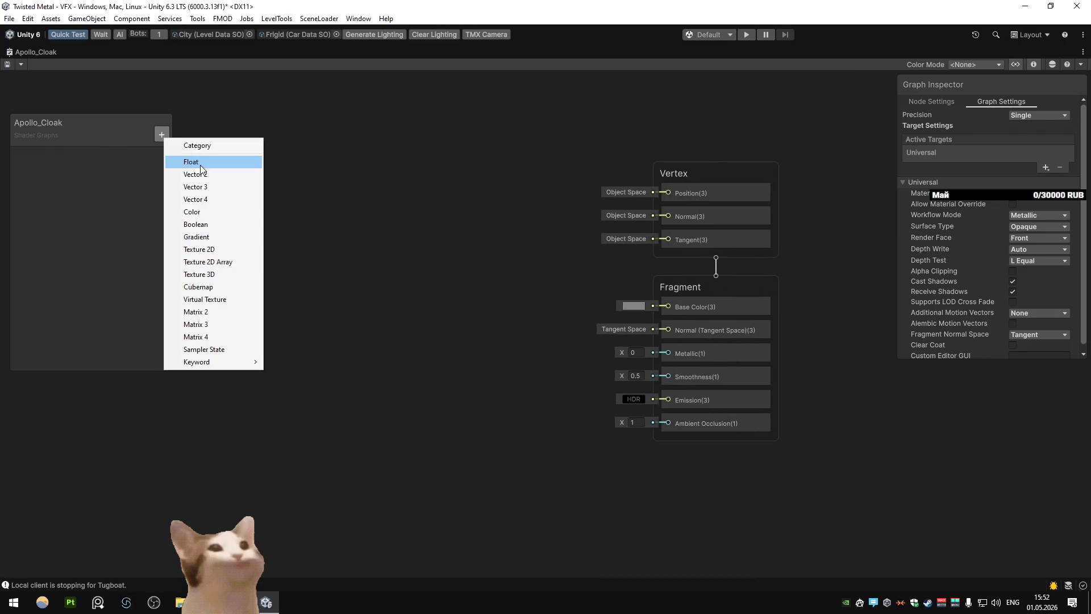
pyautogui.click(220, 240)
pyautogui.write('aLBED')
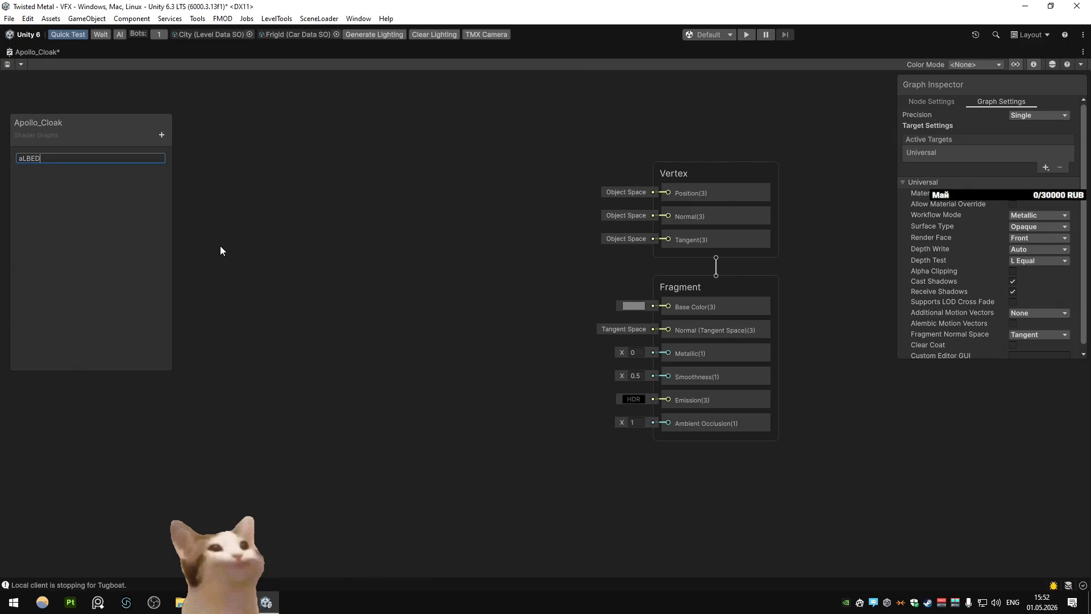
pyautogui.press('Return')
pyautogui.click(31, 157)
pyautogui.doubleClick(35, 171)
pyautogui.write('Normal')
pyautogui.press('Return')
pyautogui.hotkey('ctrl', 'd')
pyautogui.doubleClick(45, 189)
pyautogui.write('HDRP')
pyautogui.press('Return')
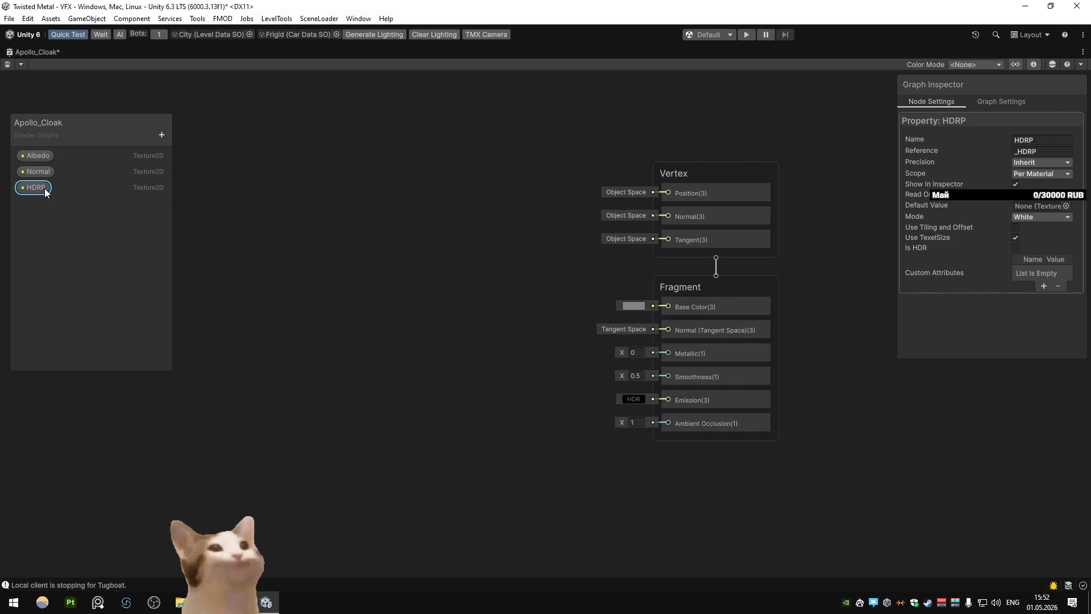
# Sample the Albedo texture with Sample Texture 2D and connect it to Base Color
pyautogui.click(38, 155)
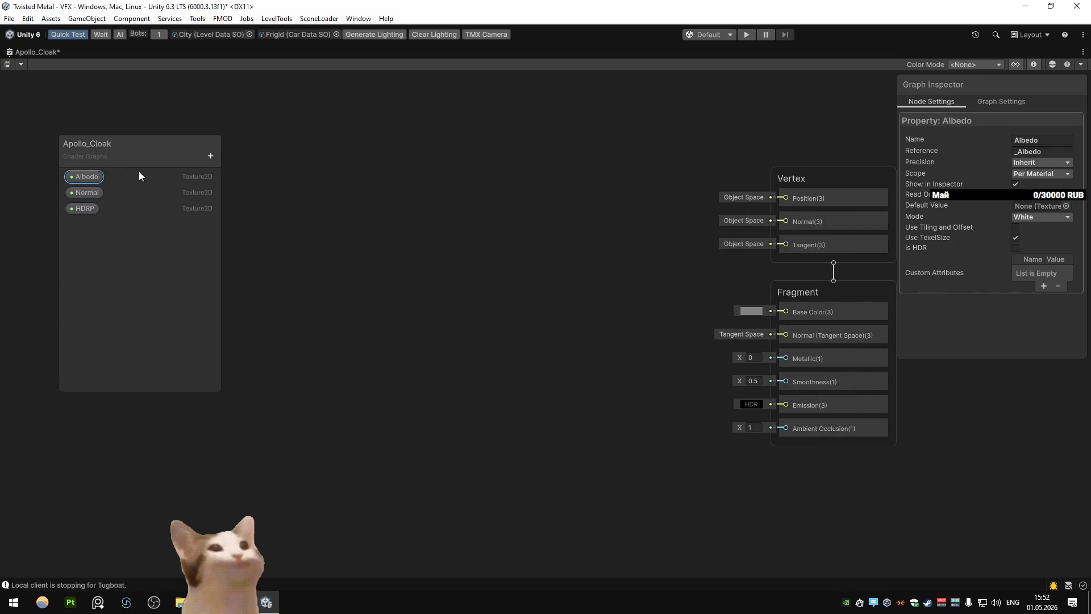
pyautogui.moveTo(103, 165); pyautogui.dragTo(336, 240)
pyautogui.press('space')
pyautogui.write('sa')
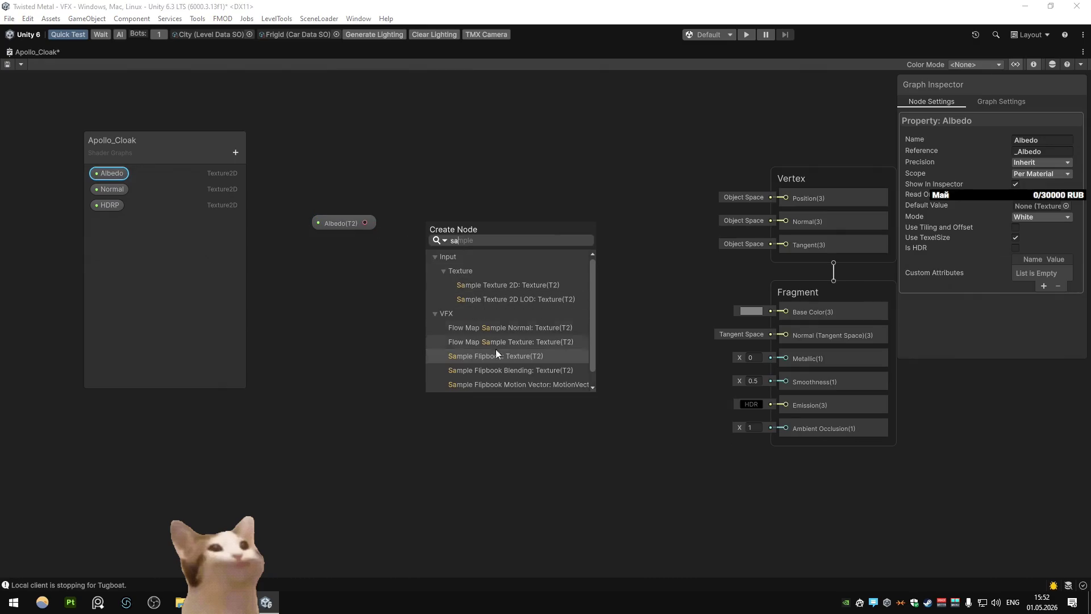
pyautogui.click(486, 285)
pyautogui.moveTo(525, 250); pyautogui.dragTo(786, 312)
pyautogui.scroll(-3, 342, 196)
# Add a Normal-type sampler, set Normal's default to Normal Map, and wire it to fragment Normal
pyautogui.click(111, 189)
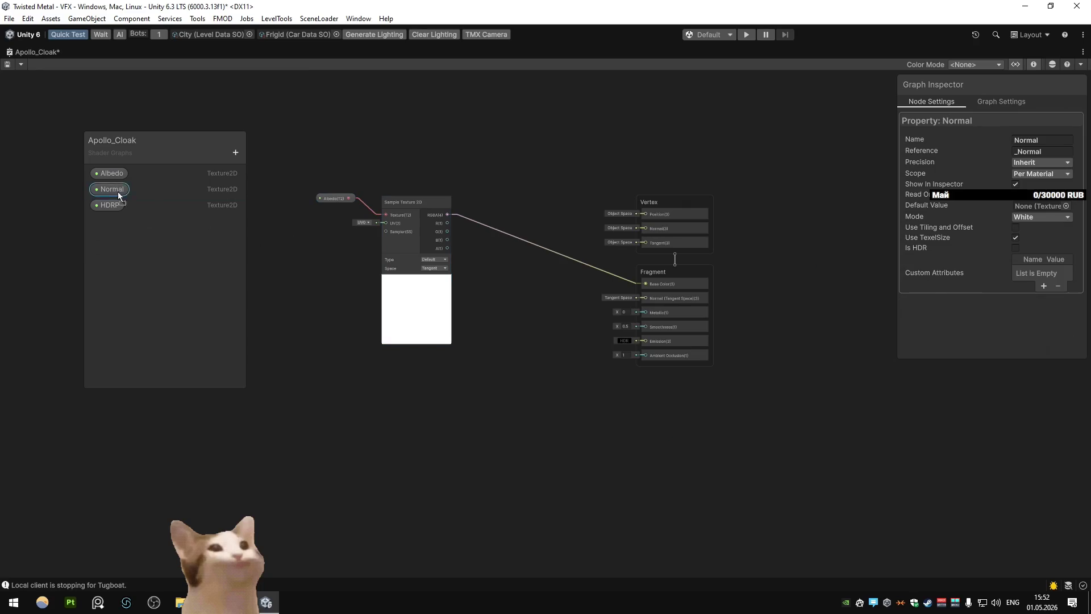
pyautogui.press('space')
pyautogui.write('sam')
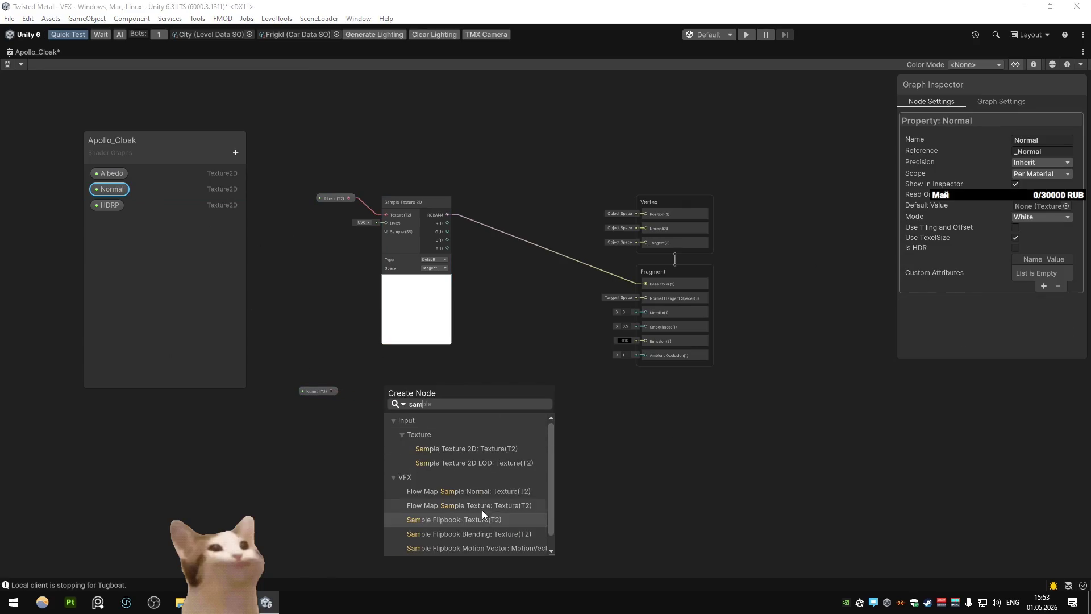
pyautogui.click(479, 449)
pyautogui.click(443, 457)
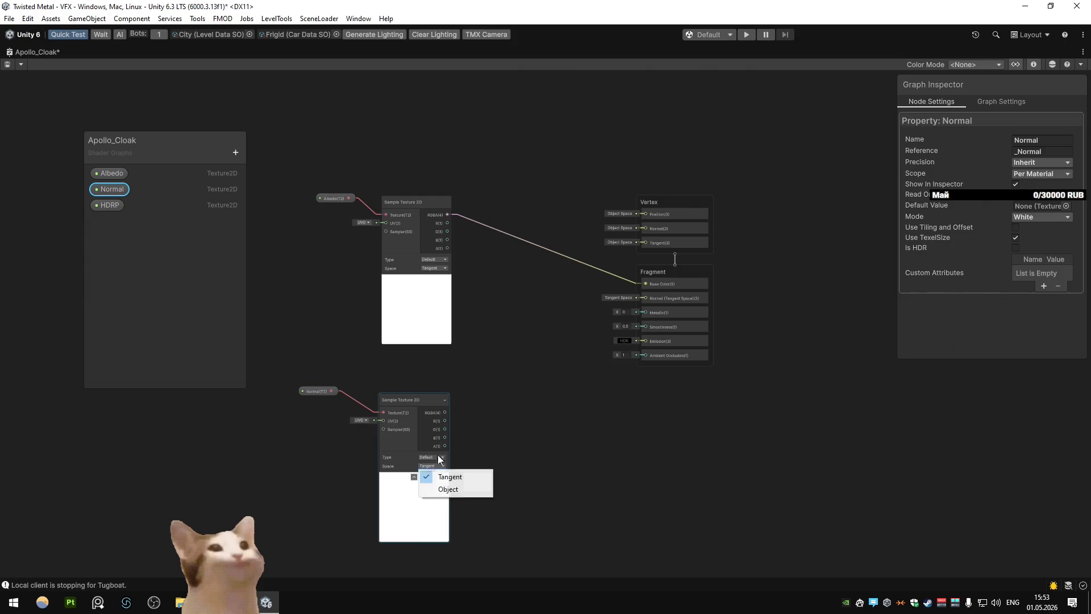
pyautogui.click(449, 480)
pyautogui.click(112, 189)
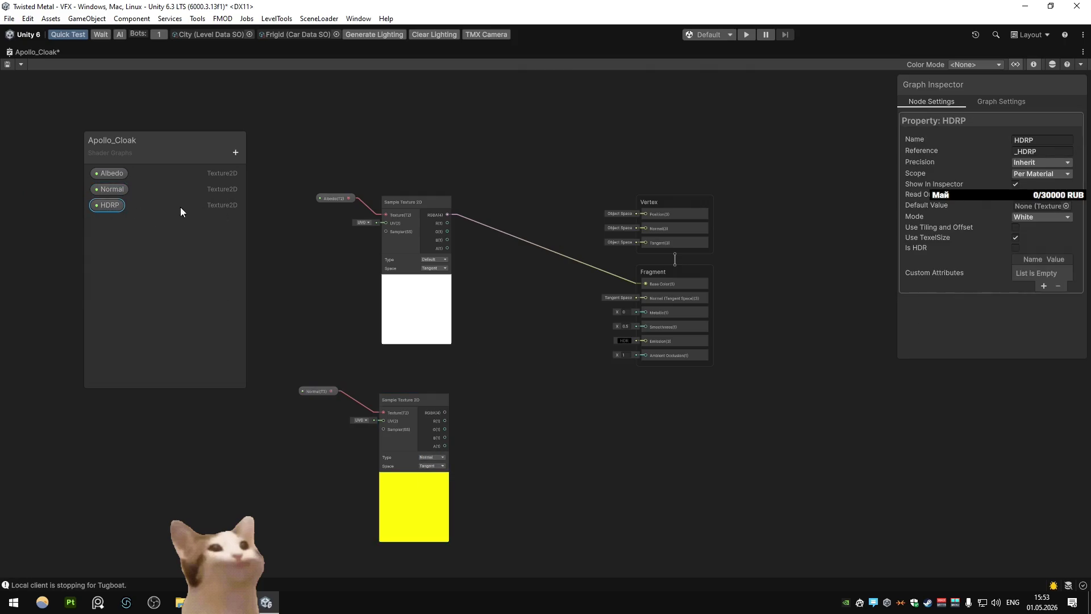
pyautogui.click(1040, 217)
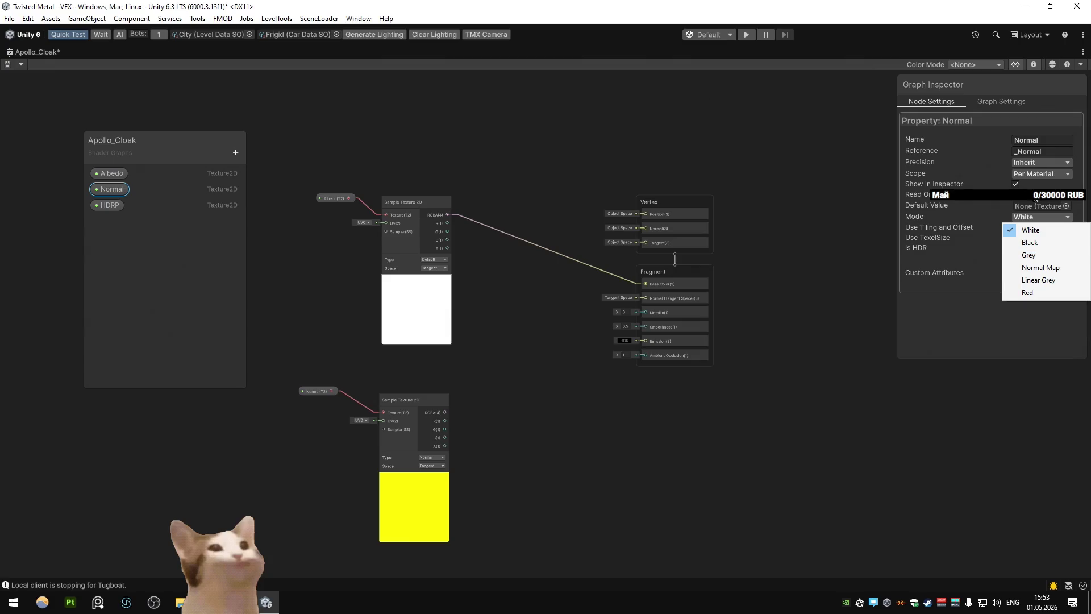
pyautogui.click(1040, 267)
pyautogui.click(110, 205)
pyautogui.moveTo(442, 337); pyautogui.dragTo(635, 223)
# Rearrange the Albedo and Normal samplers and hide their unused ports
pyautogui.moveTo(285, 97)
pyautogui.mouseDown()
pyautogui.moveTo(407, 351)
pyautogui.moveTo(381, 257)
pyautogui.mouseUp()
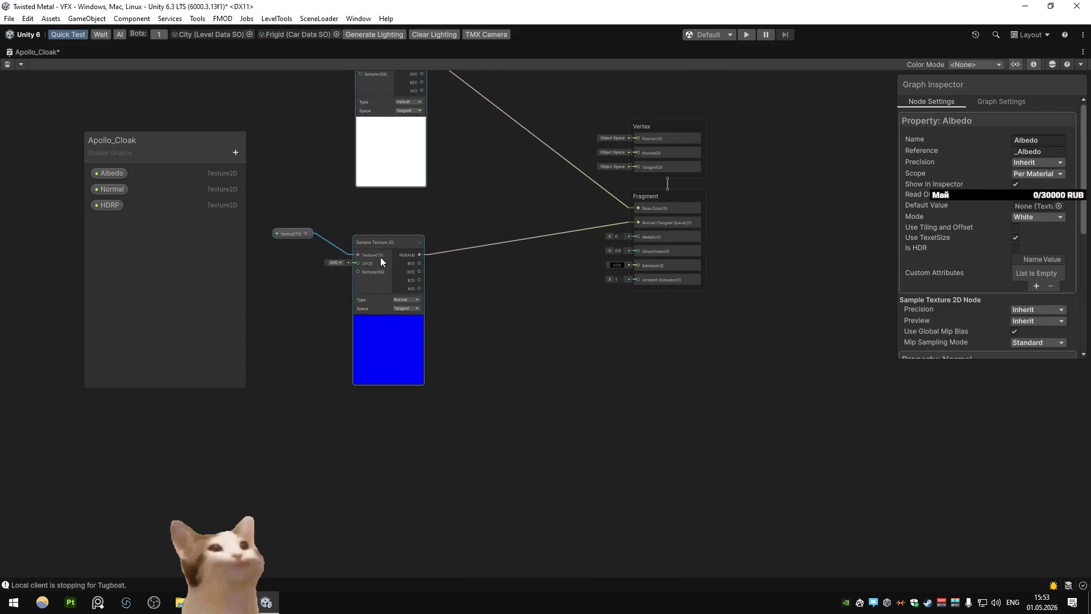
pyautogui.click(373, 241)
pyautogui.click(393, 219)
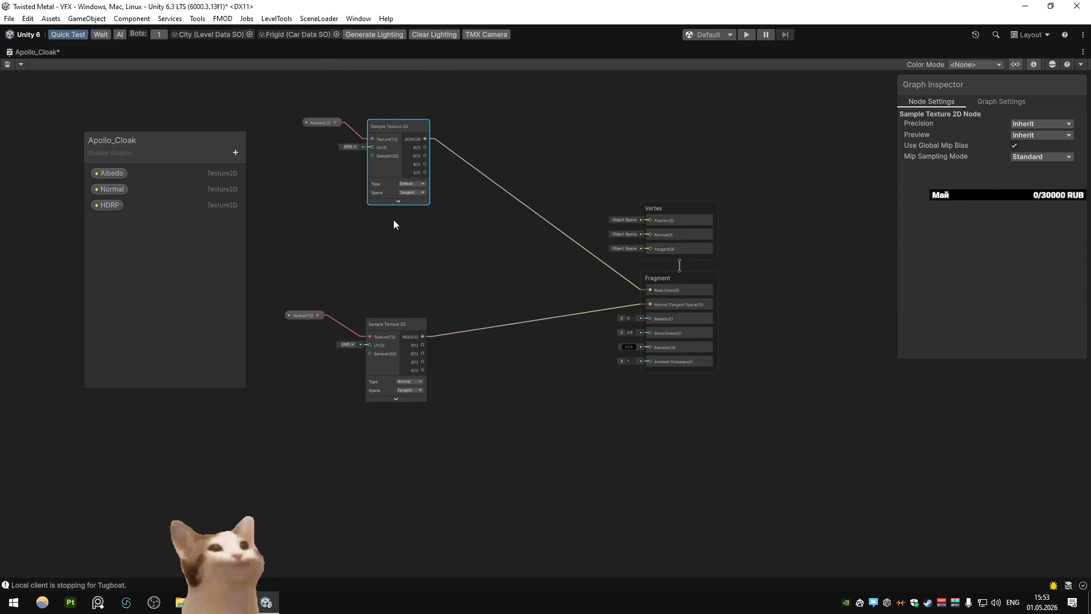
pyautogui.hotkey('ctrl', 'p')
pyautogui.click(380, 328)
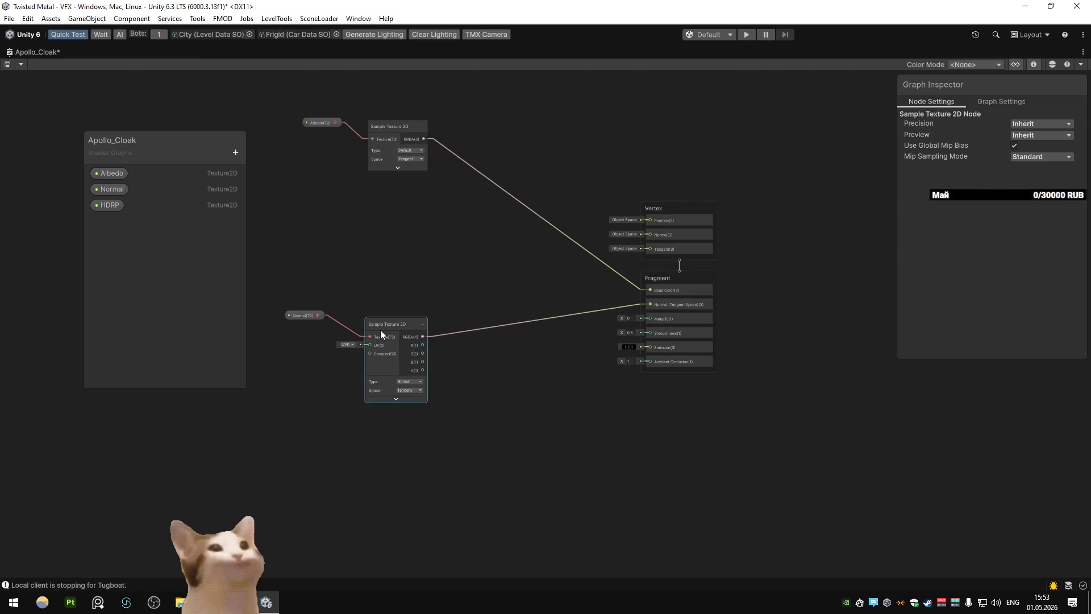
pyautogui.hotkey('ctrl', 'p')
pyautogui.keyDown('shift'); pyautogui.click(304, 315); pyautogui.keyUp('shift')
pyautogui.moveTo(386, 324); pyautogui.dragTo(400, 190)
pyautogui.click(121, 214)
# Duplicate a sampler to make a third Sample Texture 2D below the others
pyautogui.moveTo(454, 285); pyautogui.dragTo(282, 176)
pyautogui.hotkey('ctrl', 'd')
pyautogui.press('Delete')
pyautogui.hotkey('ctrl', 'd')
pyautogui.moveTo(395, 272); pyautogui.dragTo(343, 254)
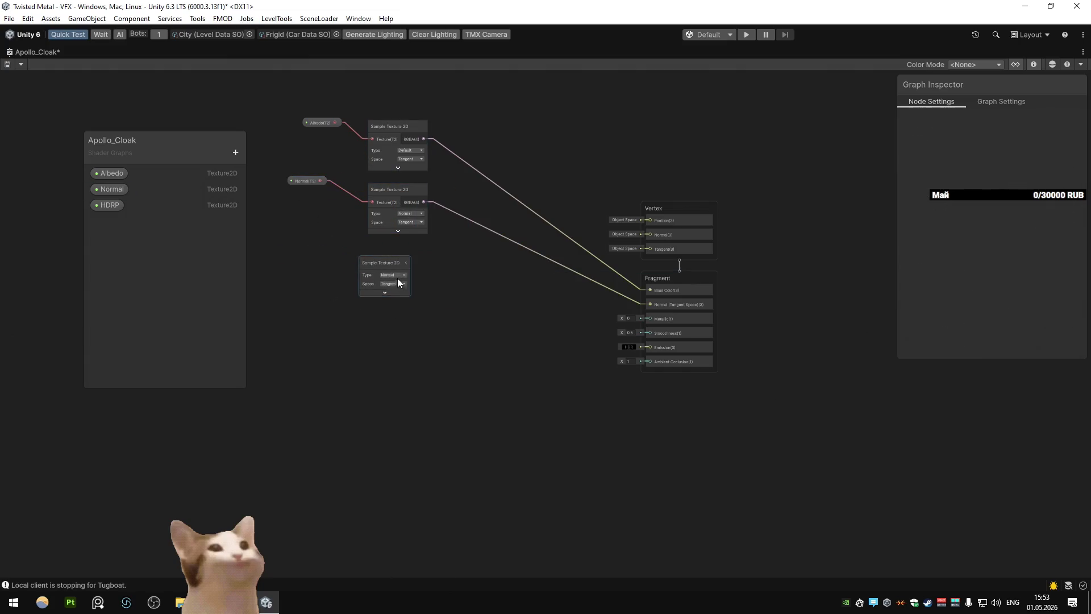
# Sample the HDRP texture, feeding G into Ambient Occlusion and A into Smoothness
pyautogui.moveTo(107, 205)
pyautogui.mouseDown()
pyautogui.moveTo(295, 264)
pyautogui.moveTo(648, 322)
pyautogui.mouseUp()
pyautogui.click(371, 261)
pyautogui.moveTo(417, 291); pyautogui.dragTo(649, 362)
pyautogui.moveTo(416, 309); pyautogui.dragTo(631, 332)
pyautogui.moveTo(385, 268); pyautogui.dragTo(396, 263)
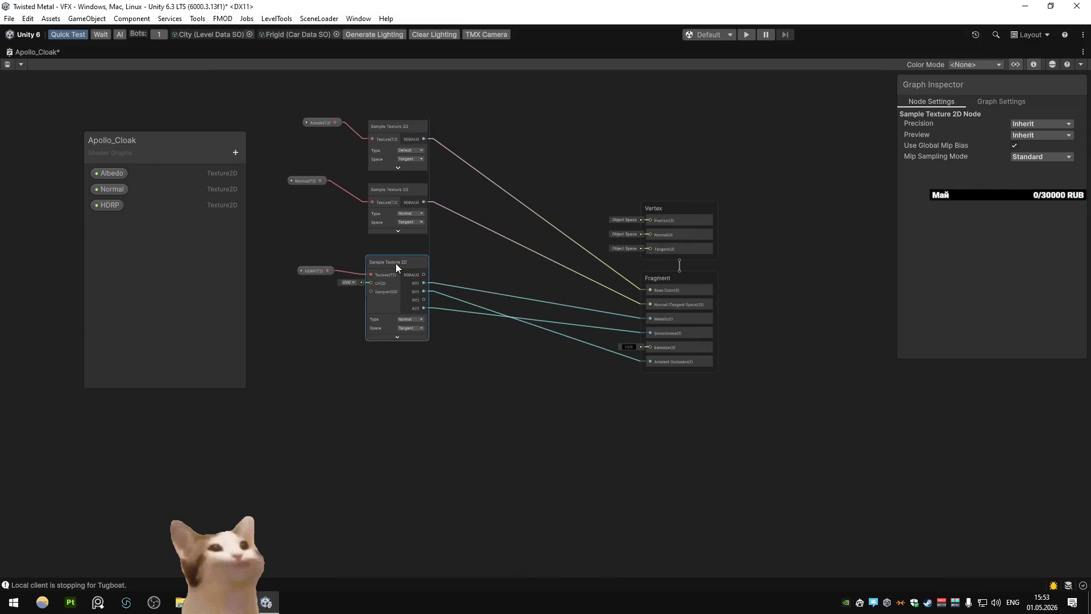
pyautogui.moveTo(332, 273); pyautogui.dragTo(332, 267)
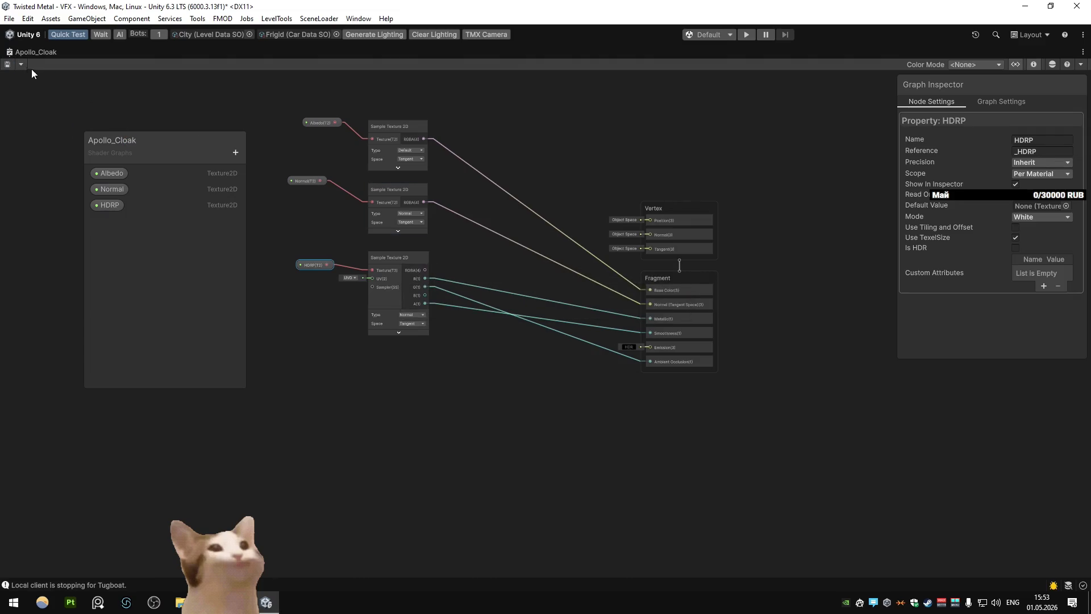
# Restore the editor layout and assign the Apollo hovercraft texture as Apollo_Cloak's Albedo
pyautogui.doubleClick(15, 50)
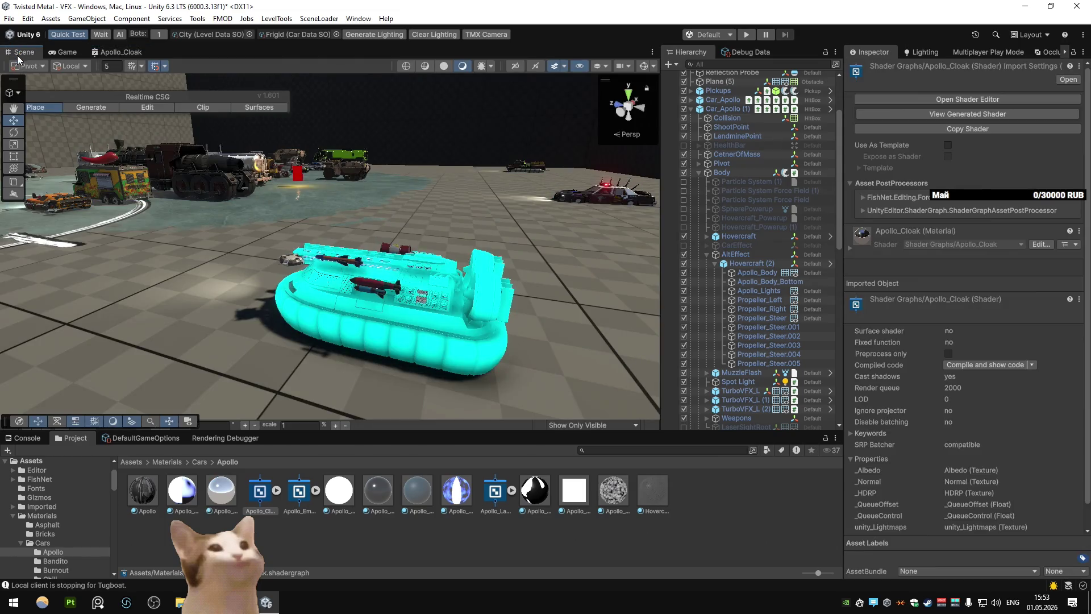
pyautogui.click(223, 496)
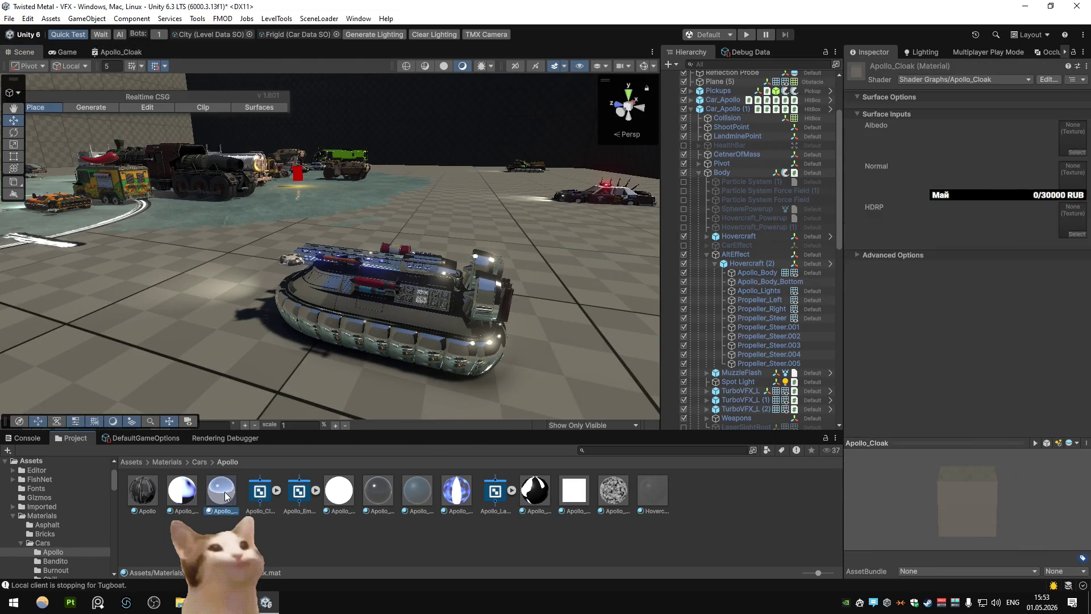
pyautogui.click(1077, 152)
pyautogui.write('apoll')
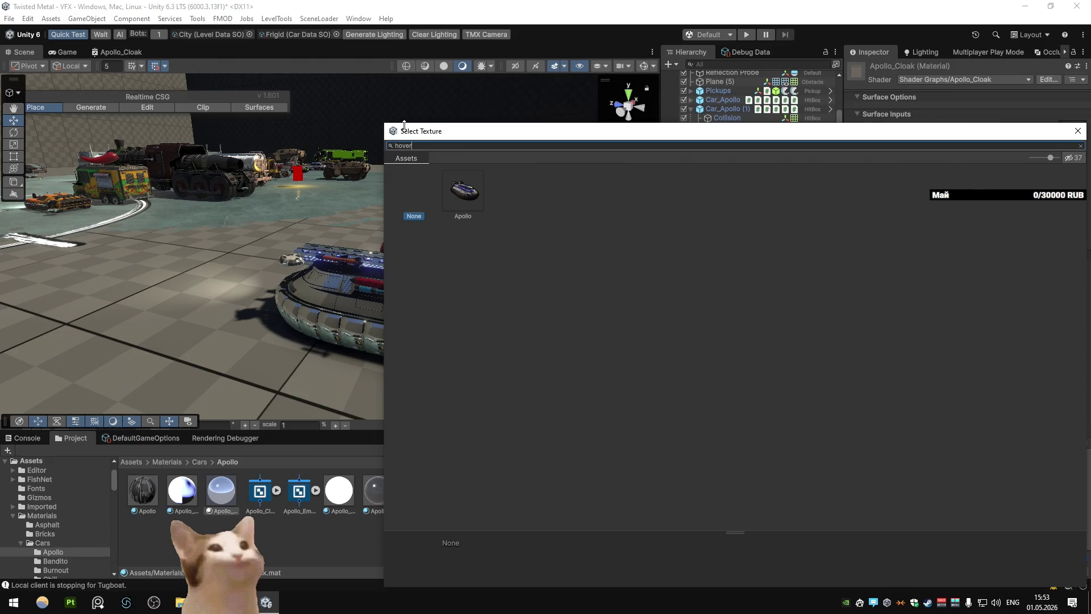
pyautogui.doubleClick(462, 188)
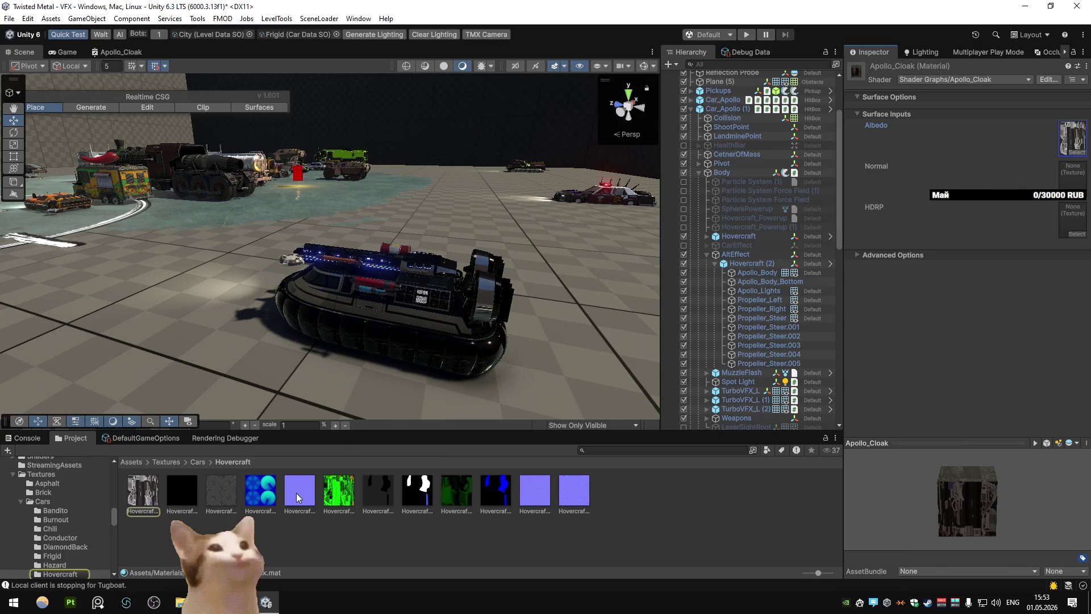
# Assign the purple normal map to Normal and the green mask texture to HDRP
pyautogui.moveTo(298, 492); pyautogui.dragTo(1073, 186)
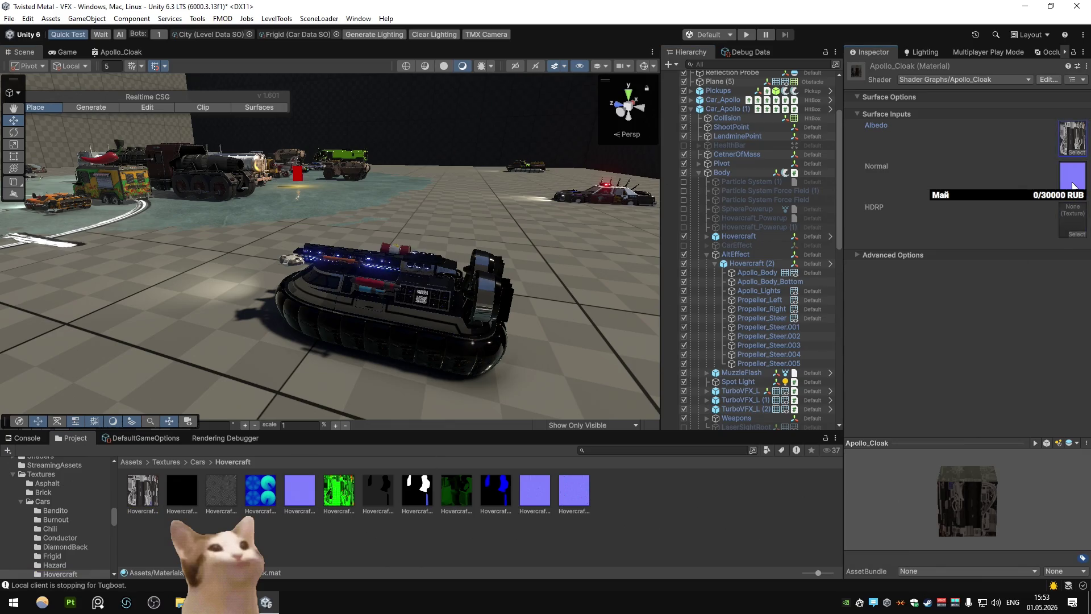
pyautogui.moveTo(339, 490)
pyautogui.mouseDown()
pyautogui.moveTo(1073, 142)
pyautogui.moveTo(1073, 219)
pyautogui.mouseUp()
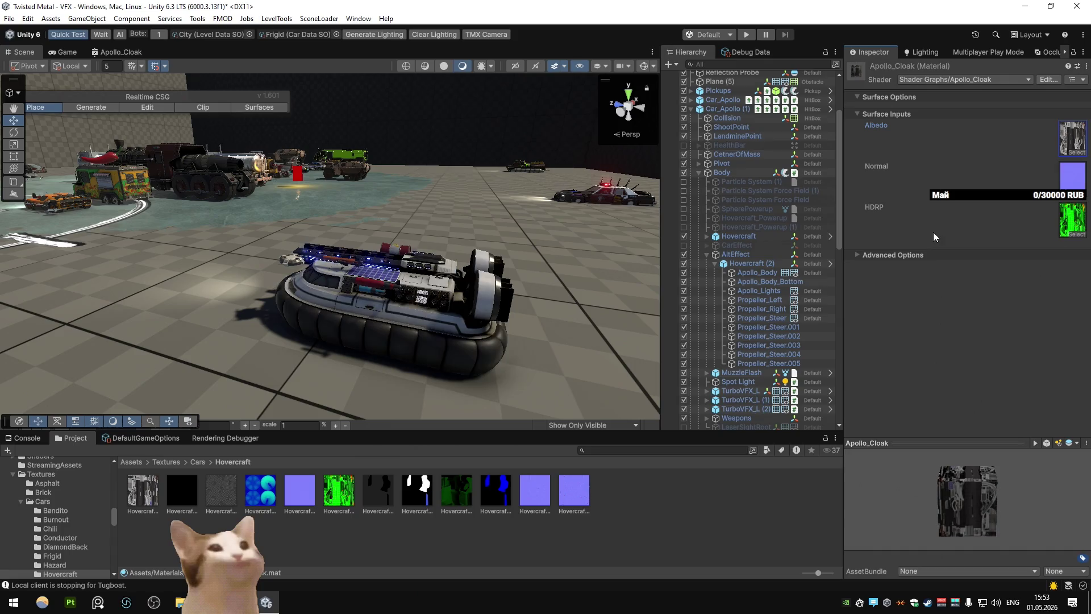
pyautogui.click(298, 493)
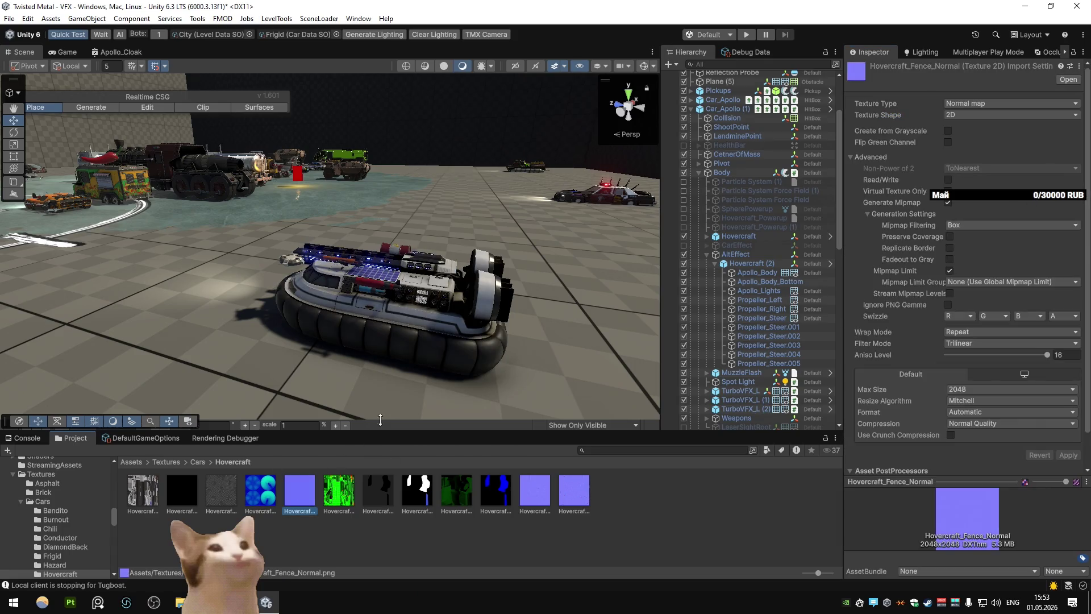
pyautogui.click(544, 493)
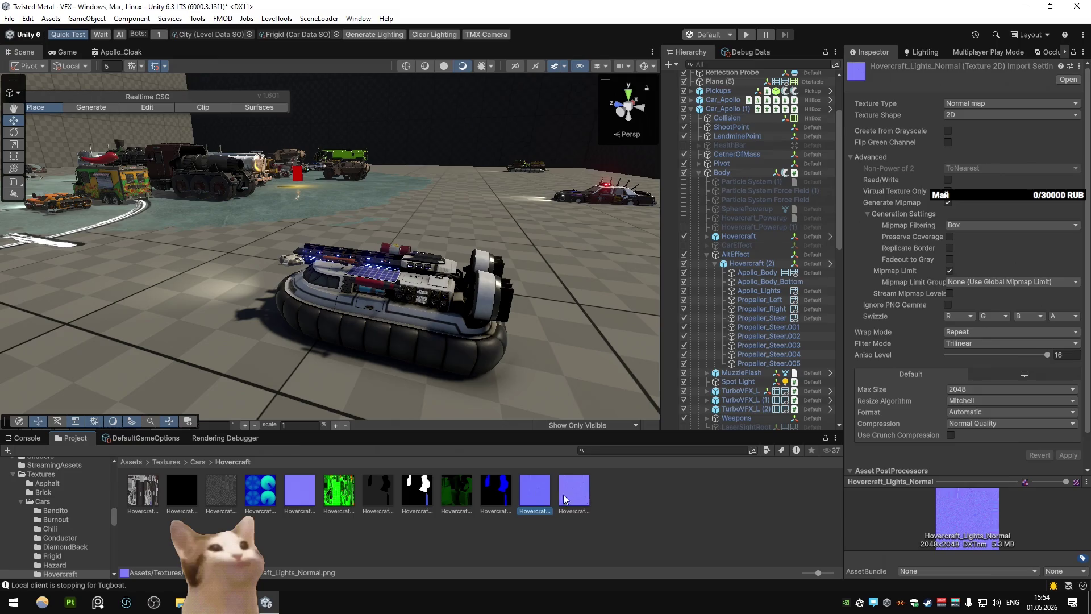
# Select Apollo_Body in the scene and open its Apollo_Cloak material in the Inspector
pyautogui.click(571, 492)
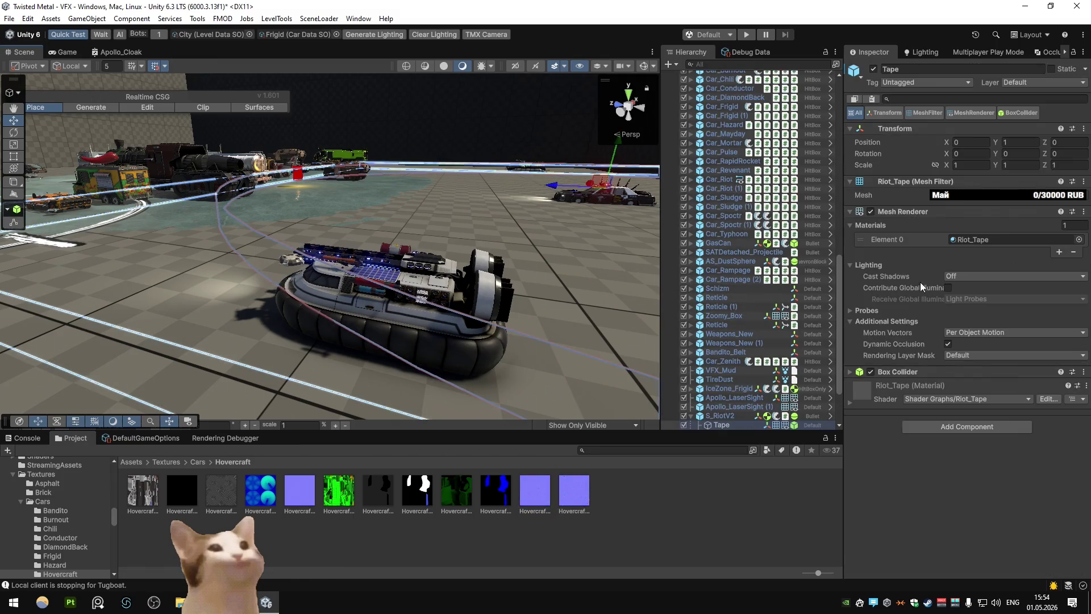
pyautogui.scroll(-3, 732, 385)
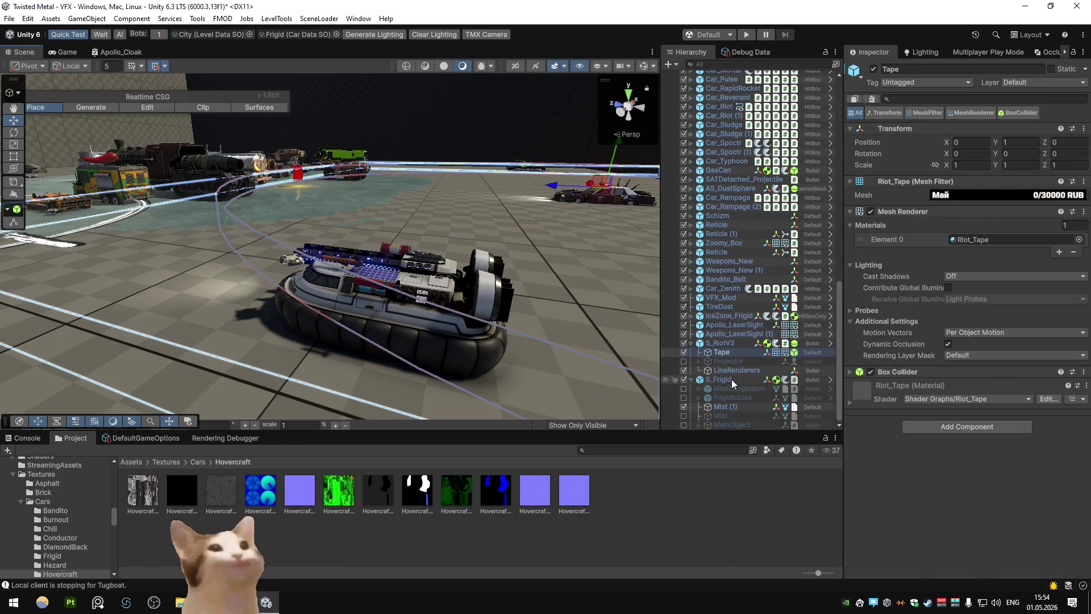
pyautogui.click(721, 343)
pyautogui.click(392, 341)
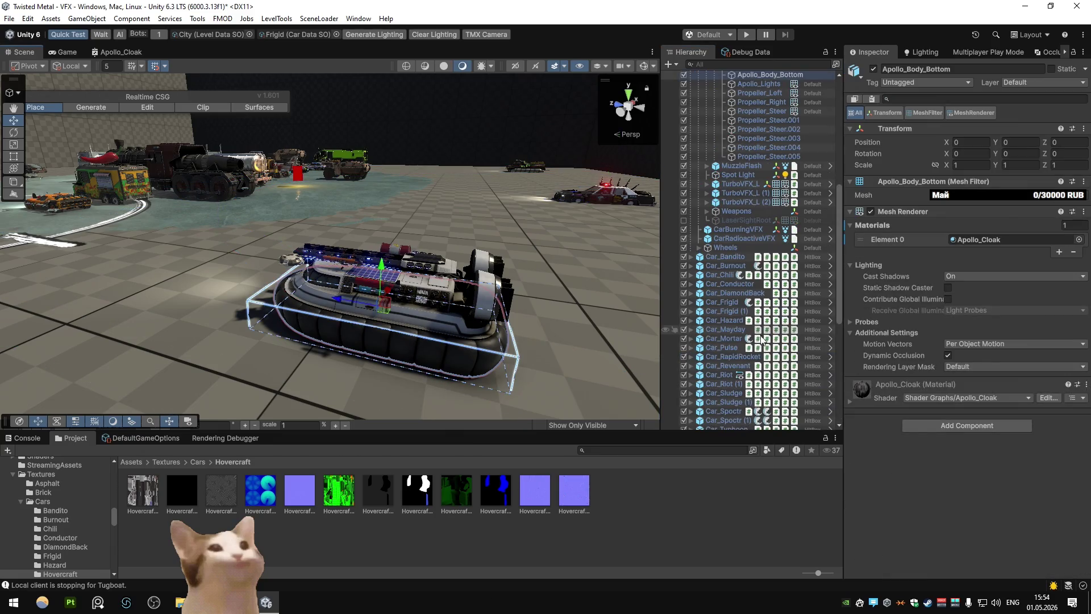
pyautogui.click(417, 292)
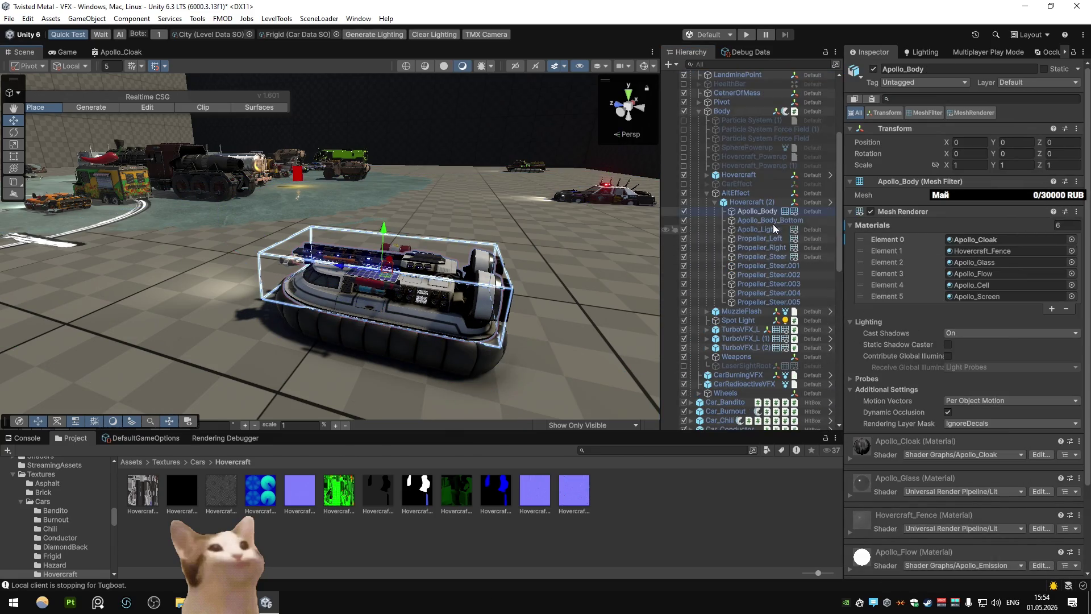
pyautogui.click(976, 239)
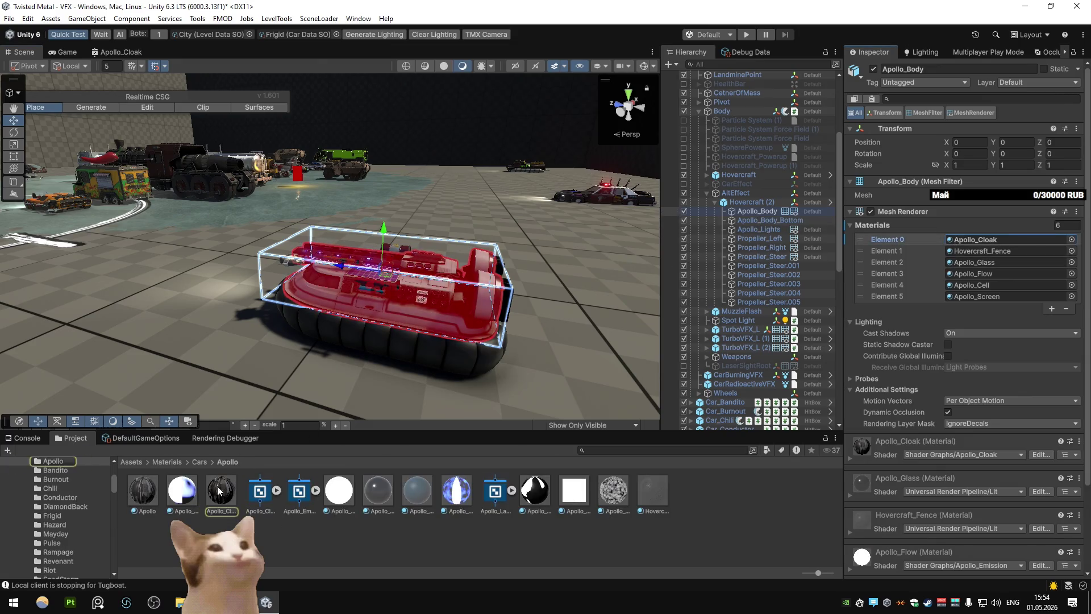
pyautogui.click(218, 489)
pyautogui.click(1071, 182)
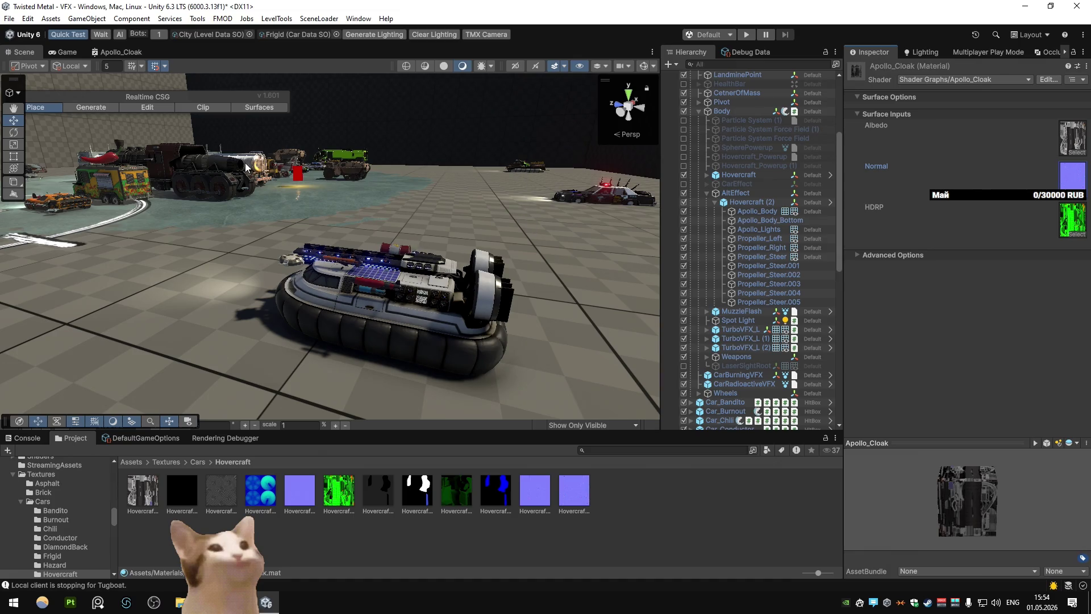
# Open the KromsWater shader graph and enlarge it to full size
pyautogui.doubleClick(119, 56)
pyautogui.scroll(-4, 471, 216)
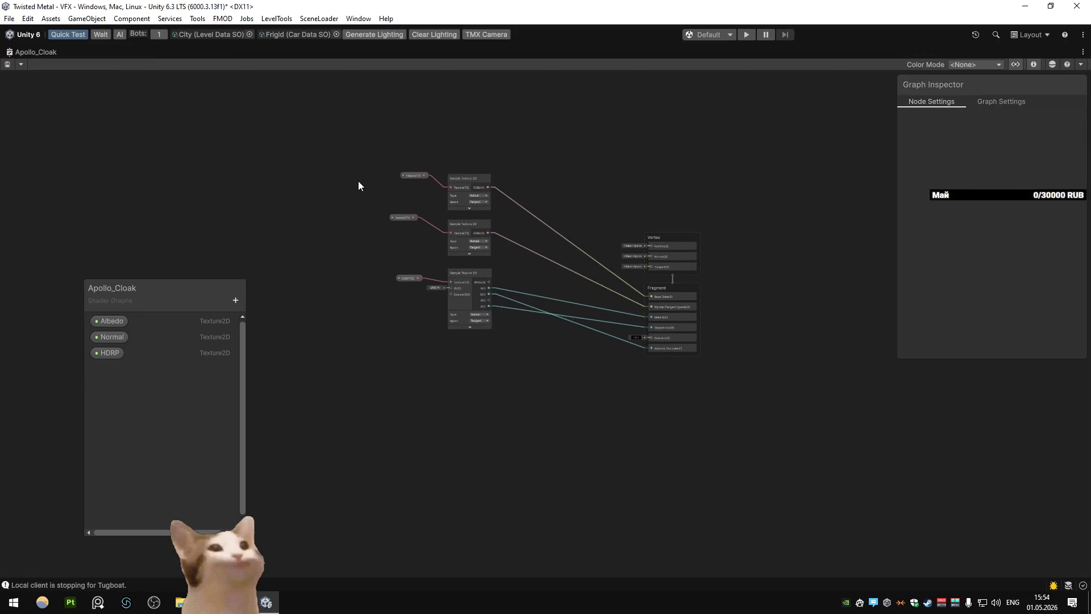
pyautogui.hotkey('shift', 'space')
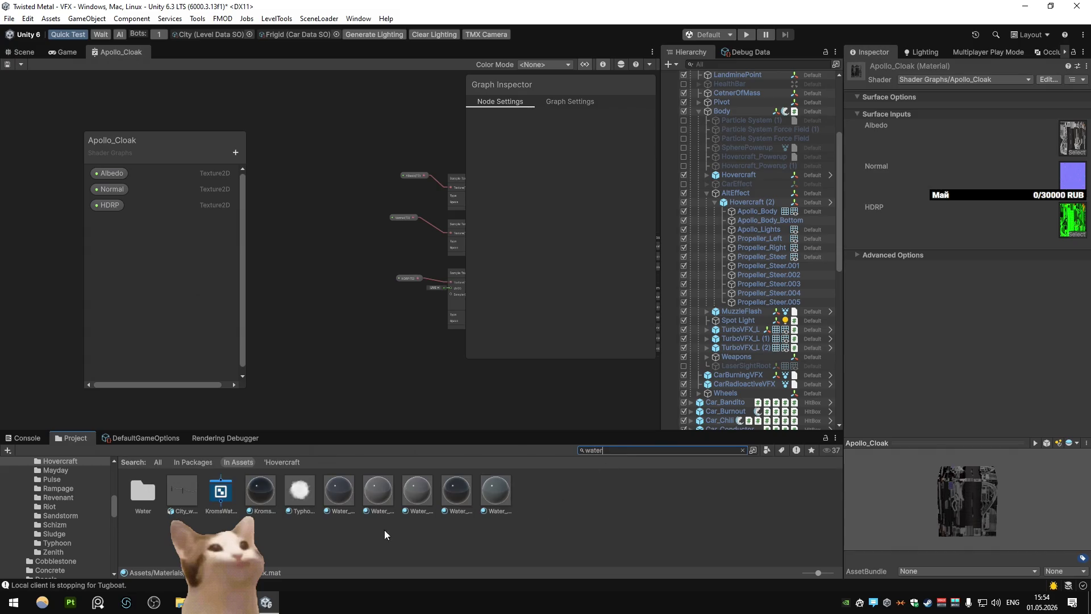
pyautogui.doubleClick(215, 491)
pyautogui.hotkey('shift', 'space')
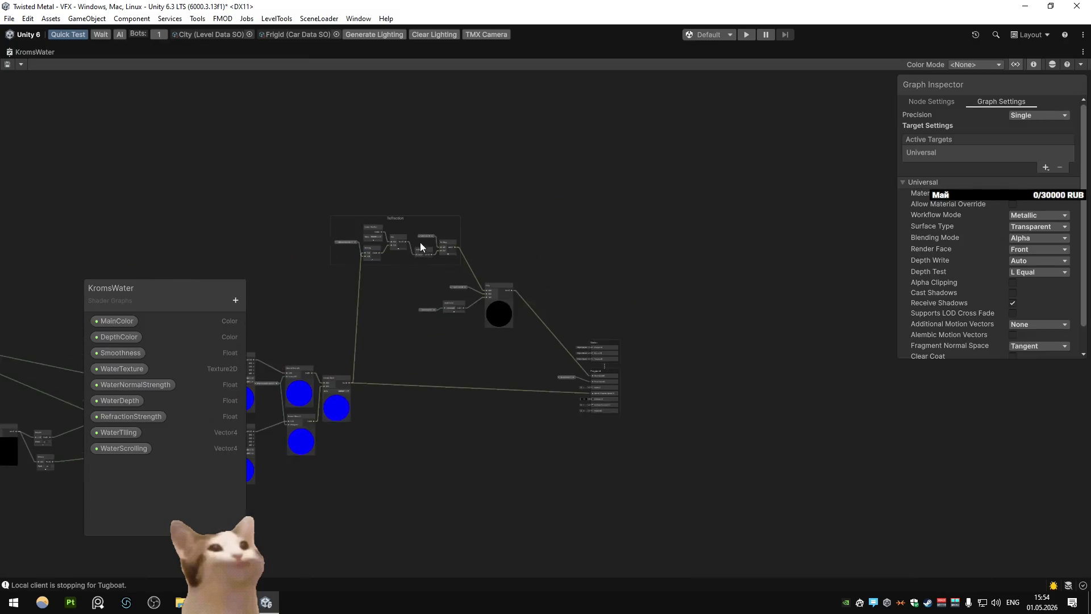
pyautogui.moveTo(411, 233); pyautogui.dragTo(493, 237)
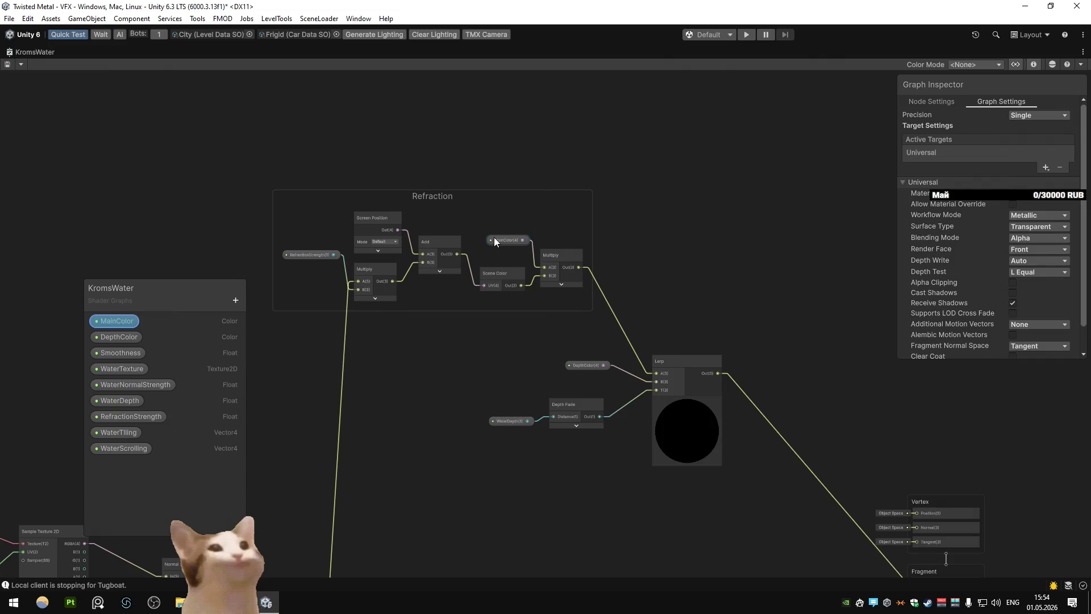
# Inspect the KromsWater Refraction, Lerp, Tiling, Swizzle, Sample Texture and Depth Fade nodes
pyautogui.scroll(-3, 493, 236)
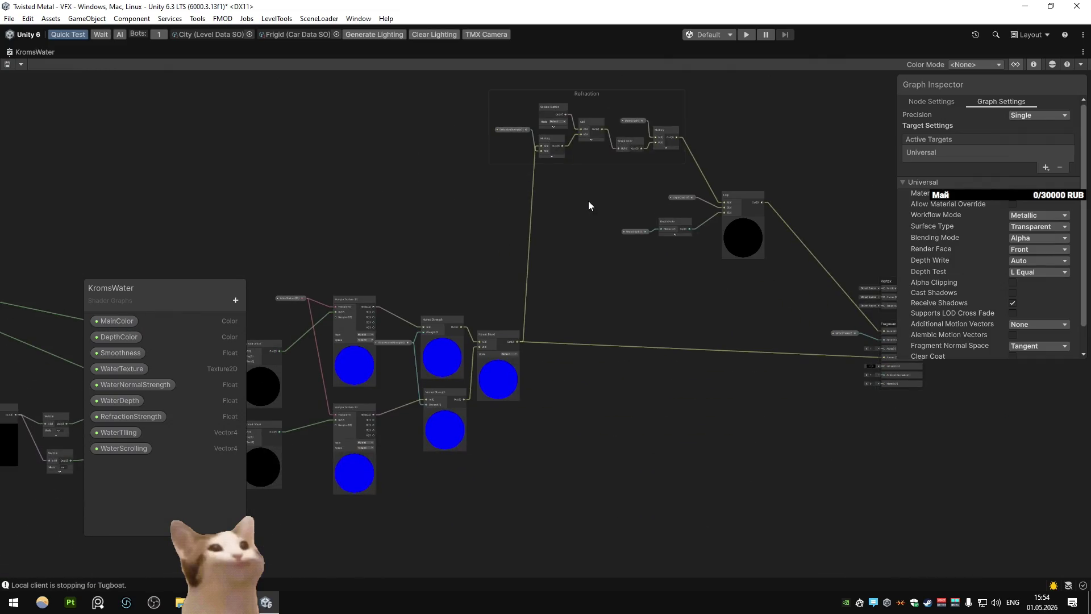
pyautogui.scroll(4, 551, 258)
pyautogui.scroll(-3, 551, 257)
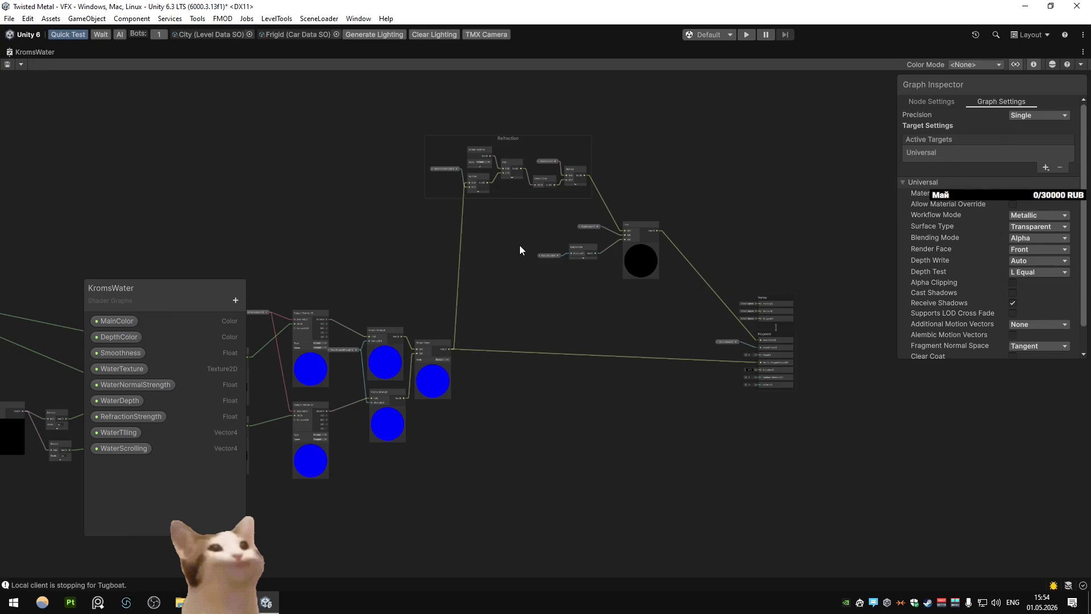
pyautogui.scroll(3, 747, 363)
pyautogui.scroll(-4, 748, 363)
pyautogui.scroll(3, 617, 341)
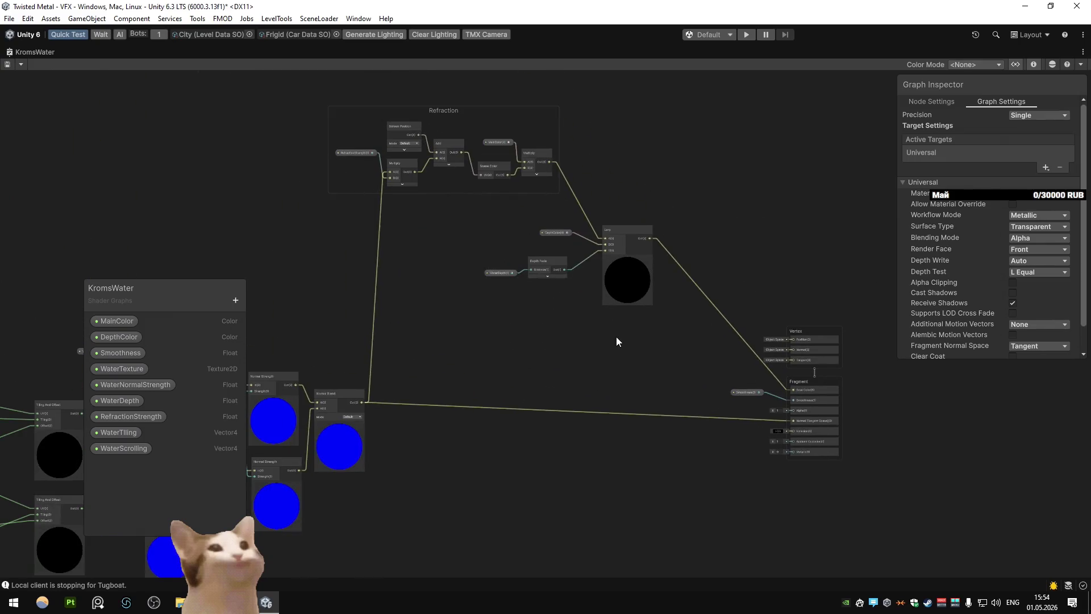
pyautogui.scroll(-3, 579, 324)
pyautogui.moveTo(528, 267)
pyautogui.mouseDown()
pyautogui.moveTo(582, 252)
pyautogui.moveTo(731, 254)
pyautogui.moveTo(606, 268)
pyautogui.moveTo(523, 292)
pyautogui.mouseUp()
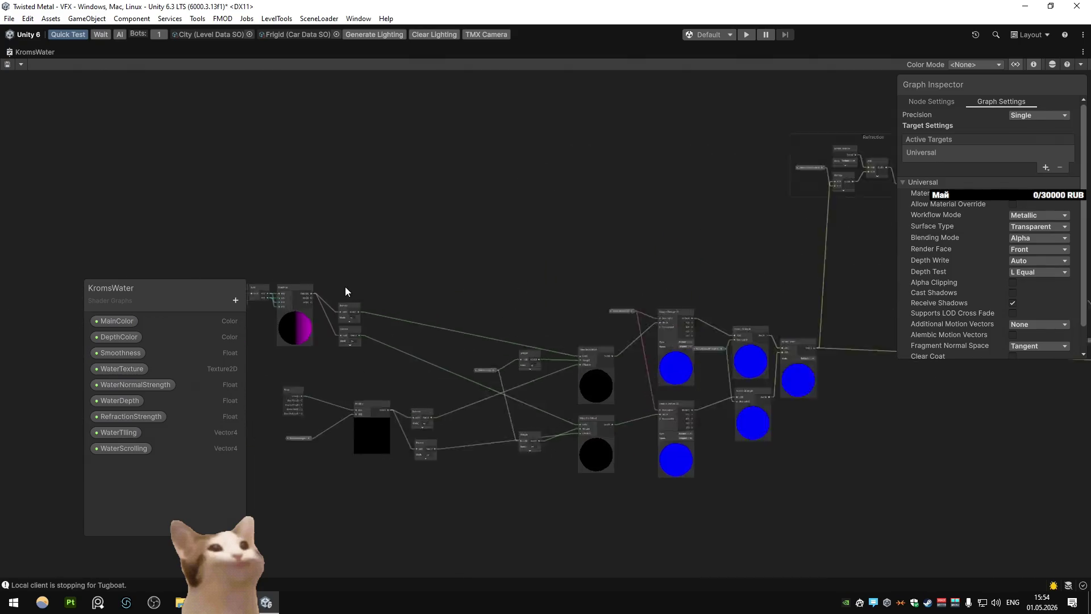
pyautogui.scroll(3, 714, 300)
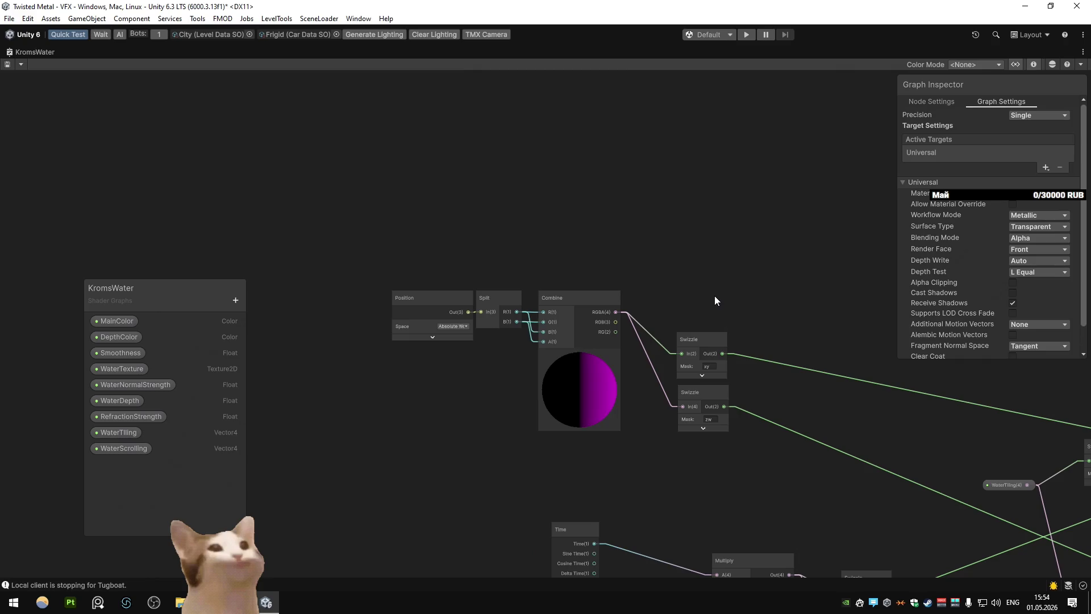
pyautogui.scroll(-3, 714, 295)
pyautogui.moveTo(714, 295); pyautogui.dragTo(530, 233)
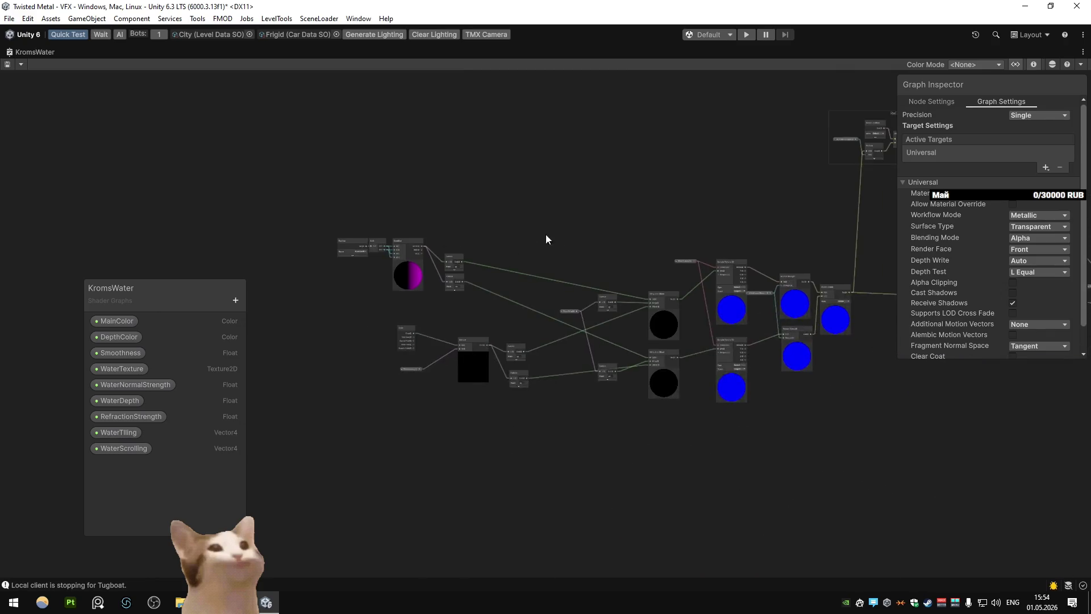
pyautogui.scroll(2, 579, 244)
pyautogui.scroll(2, 568, 273)
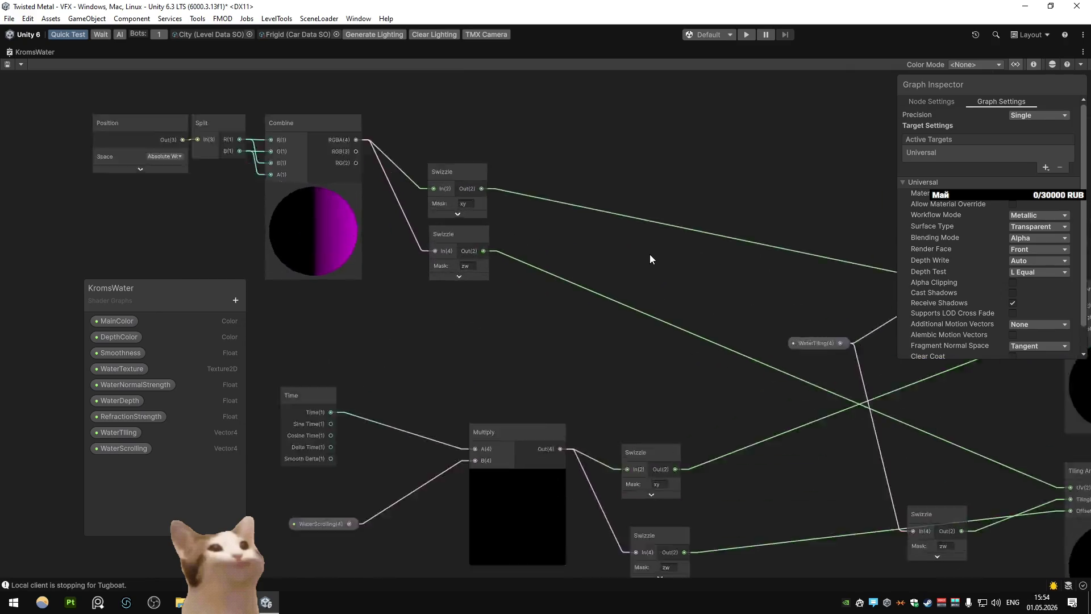
pyautogui.moveTo(656, 243)
pyautogui.mouseDown()
pyautogui.moveTo(623, 294)
pyautogui.moveTo(674, 298)
pyautogui.mouseUp()
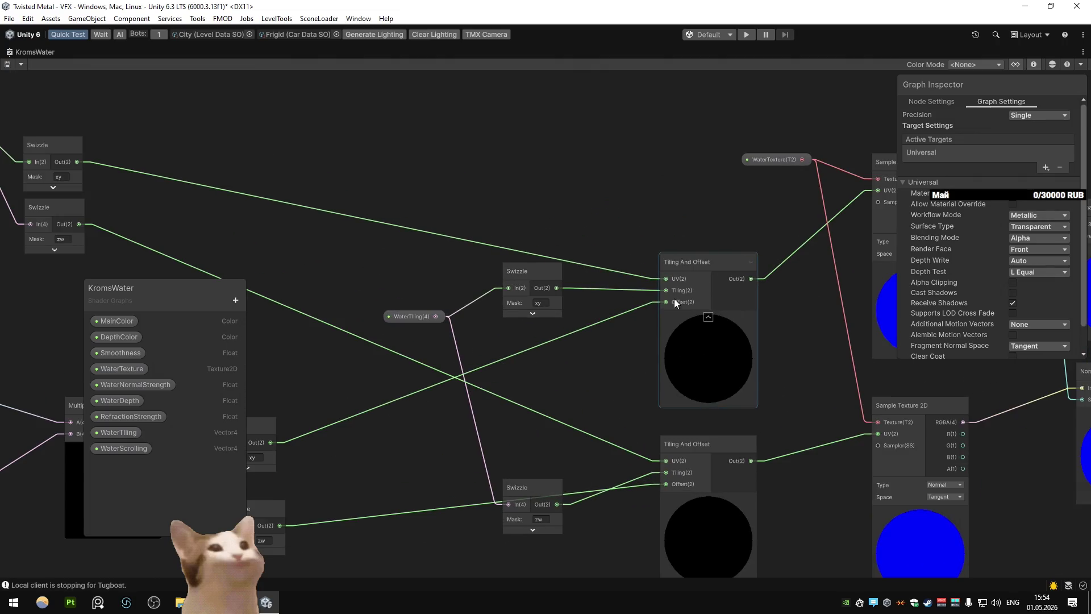
pyautogui.scroll(-3, 425, 291)
pyautogui.moveTo(425, 291); pyautogui.dragTo(355, 327)
pyautogui.moveTo(556, 252)
pyautogui.mouseDown()
pyautogui.moveTo(528, 292)
pyautogui.moveTo(629, 294)
pyautogui.moveTo(553, 320)
pyautogui.moveTo(528, 317)
pyautogui.mouseUp()
pyautogui.scroll(3, 529, 292)
pyautogui.scroll(-1, 528, 292)
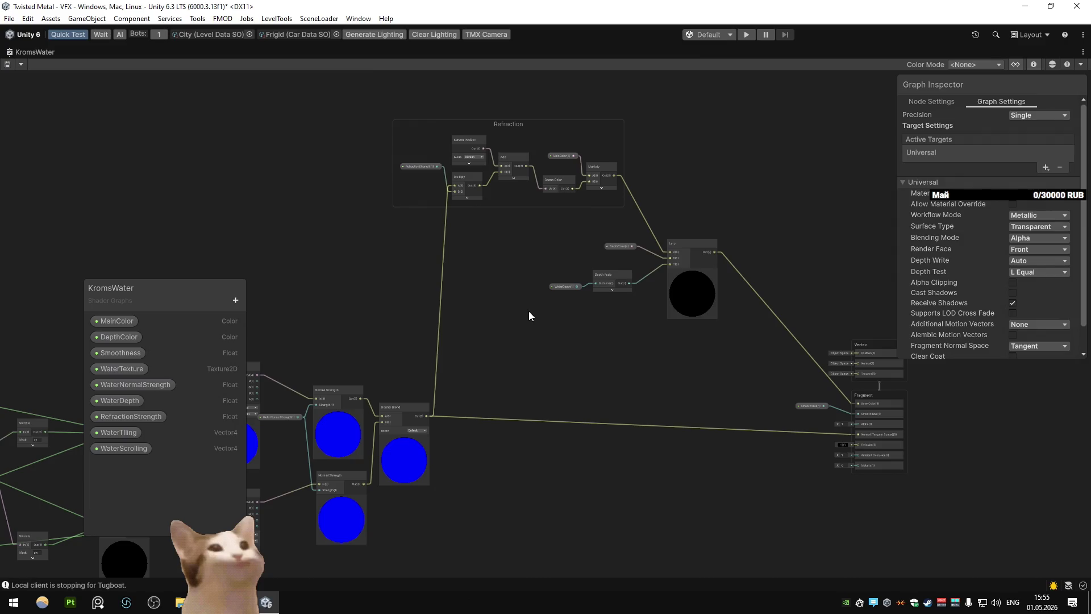
pyautogui.scroll(4, 623, 284)
# Check the DepthColor property and marquee-select the whole Refraction node group for copying
pyautogui.click(567, 253)
pyautogui.moveTo(567, 254); pyautogui.dragTo(567, 269)
pyautogui.scroll(-2, 561, 285)
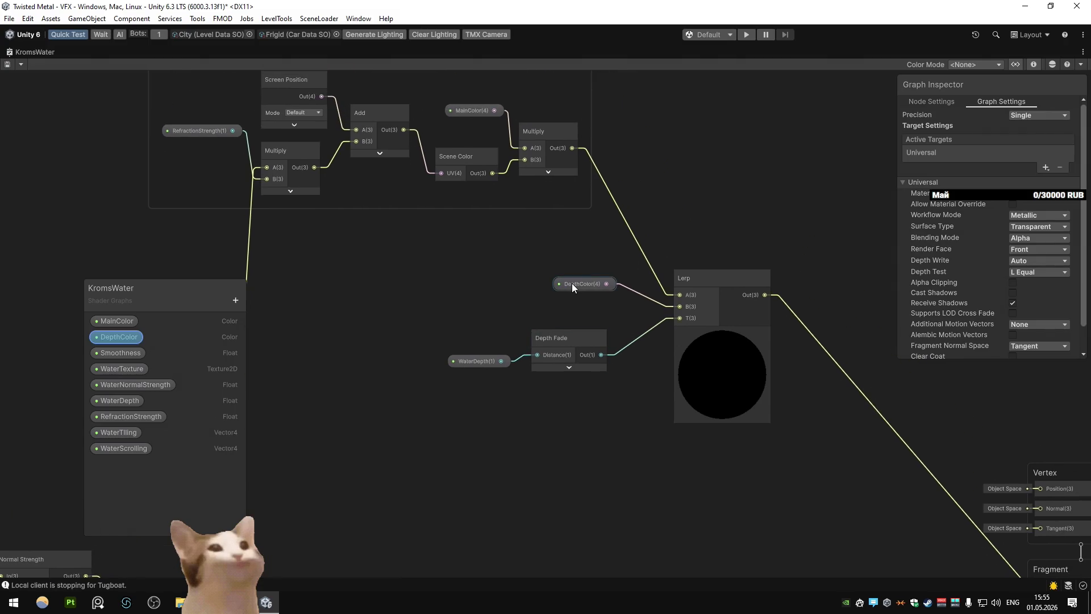
pyautogui.click(572, 283)
pyautogui.scroll(-3, 572, 283)
pyautogui.moveTo(536, 325); pyautogui.dragTo(530, 328)
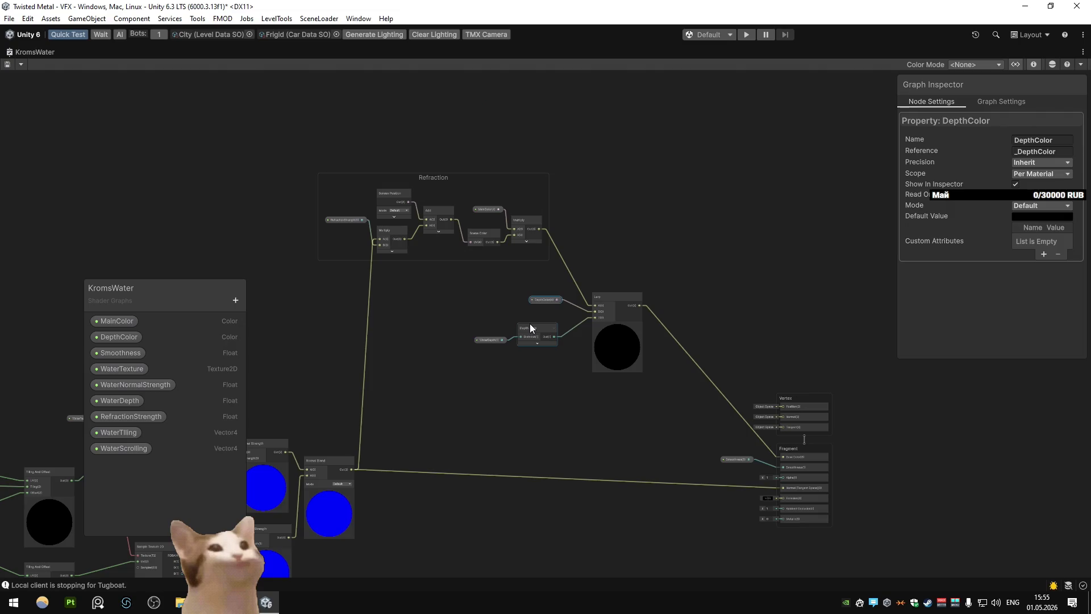
pyautogui.moveTo(243, 115); pyautogui.dragTo(525, 267)
pyautogui.click(112, 52)
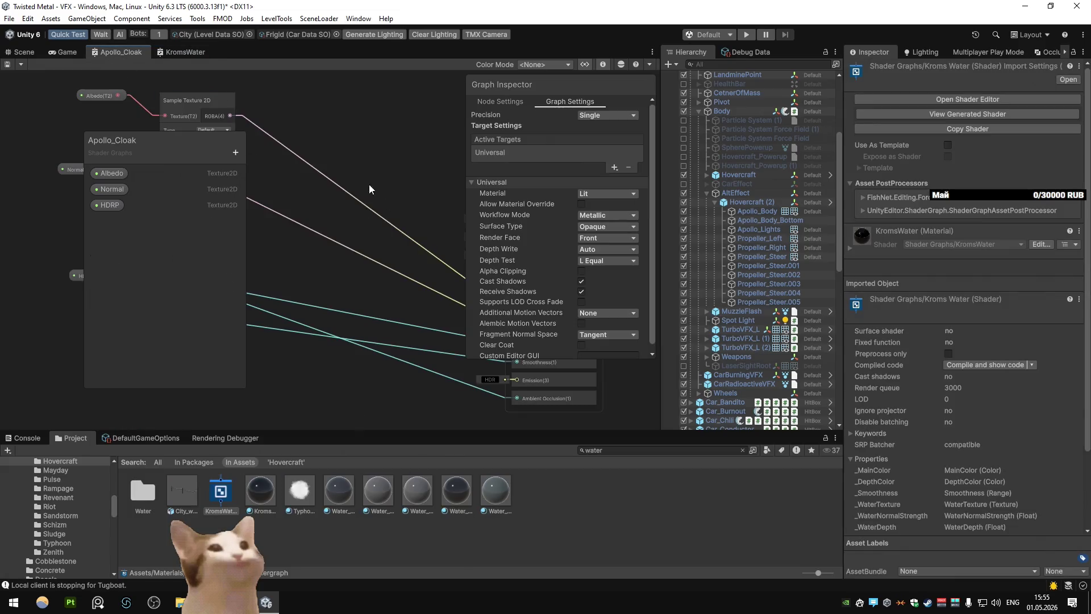
# Paste the Refraction group into Apollo_Cloak and place it above the texture nodes
pyautogui.hotkey('shift', 'space')
pyautogui.moveTo(390, 220)
pyautogui.mouseDown()
pyautogui.moveTo(441, 305)
pyautogui.moveTo(302, 341)
pyautogui.mouseUp()
pyautogui.hotkey('ctrl', 'v')
pyautogui.click(444, 166)
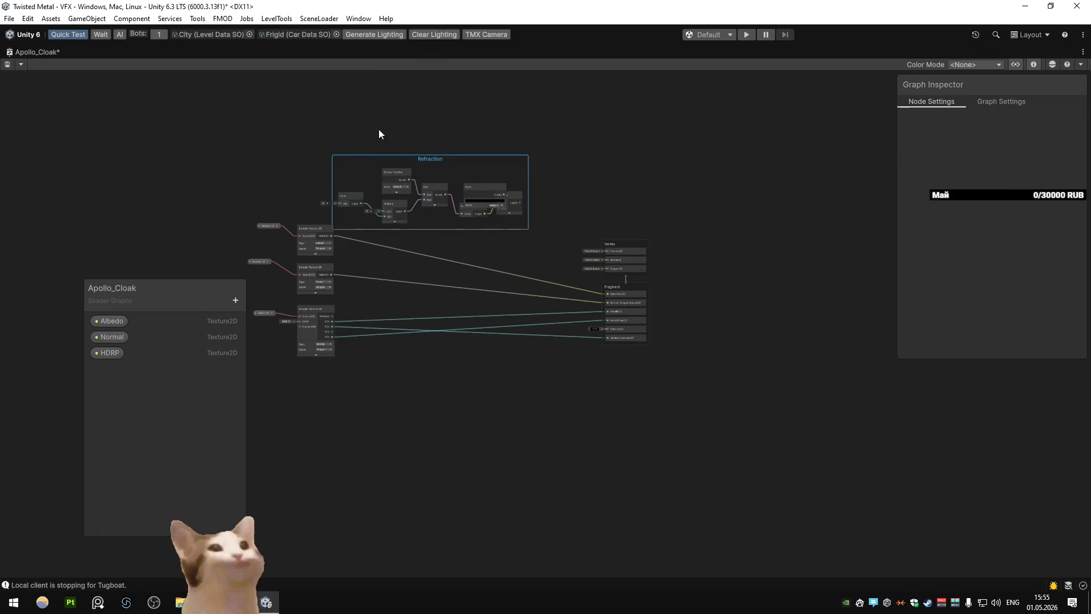
pyautogui.moveTo(440, 159); pyautogui.dragTo(414, 132)
pyautogui.scroll(3, 414, 133)
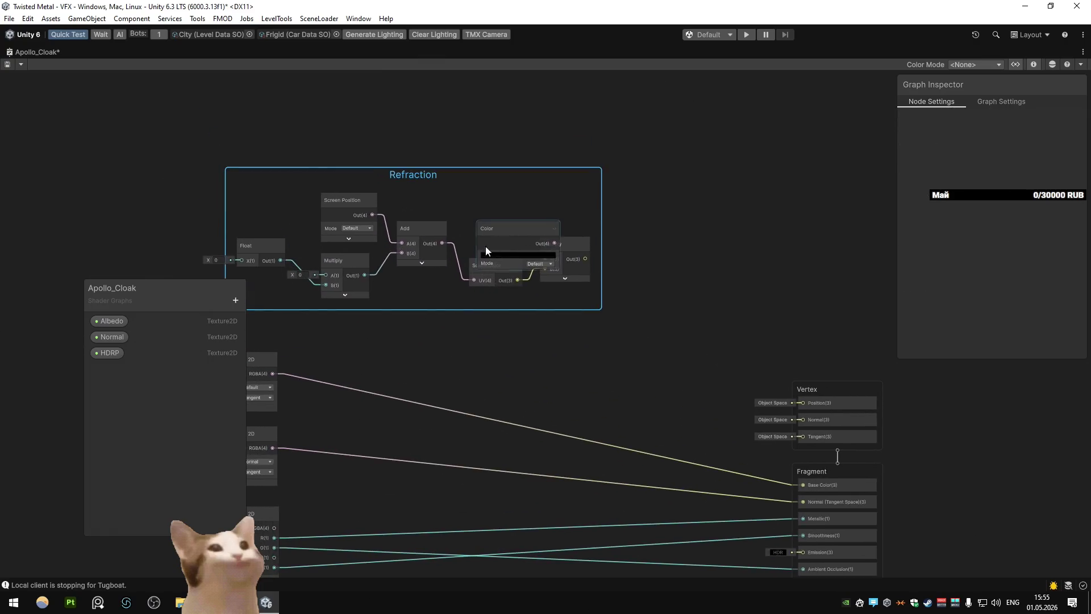
# Compare against the MainColor property in KromsWater, then return to the Apollo_Cloak graph
pyautogui.click(480, 196)
pyautogui.hotkey('shift', 'space')
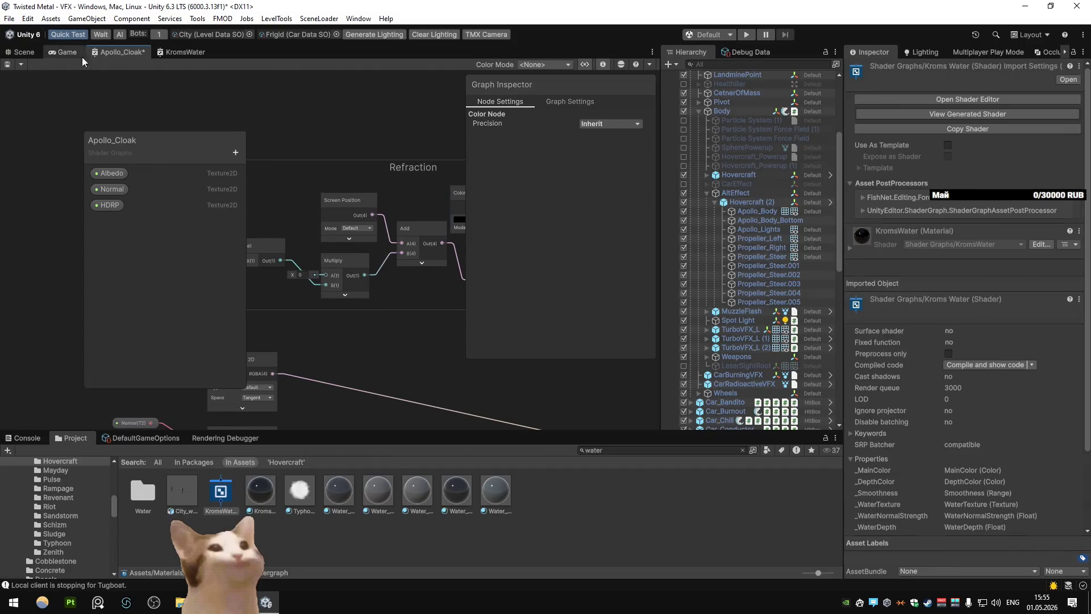
pyautogui.click(618, 329)
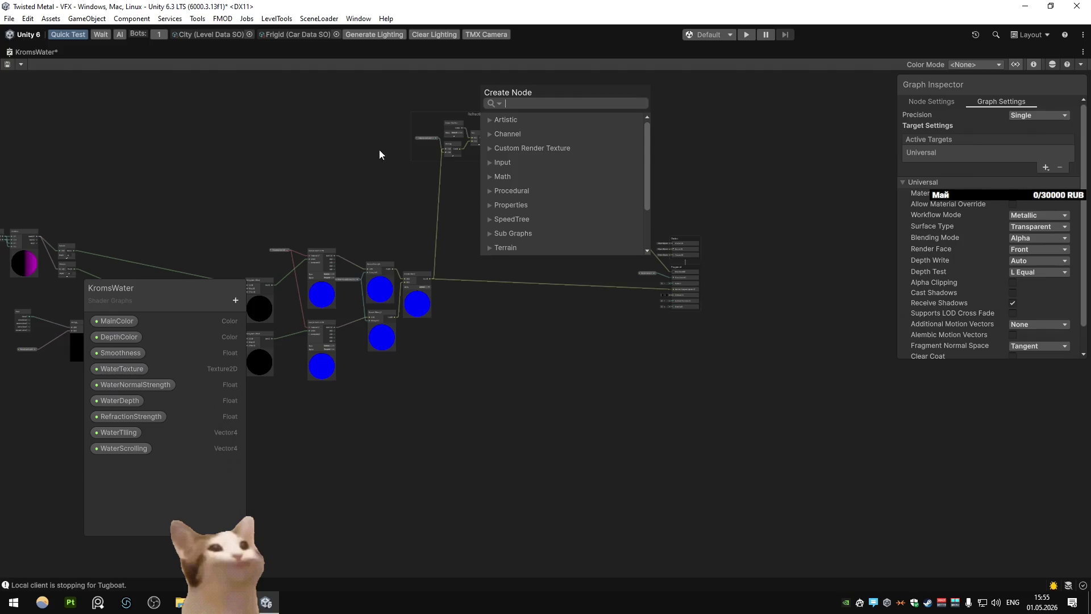
pyautogui.scroll(1, 379, 198)
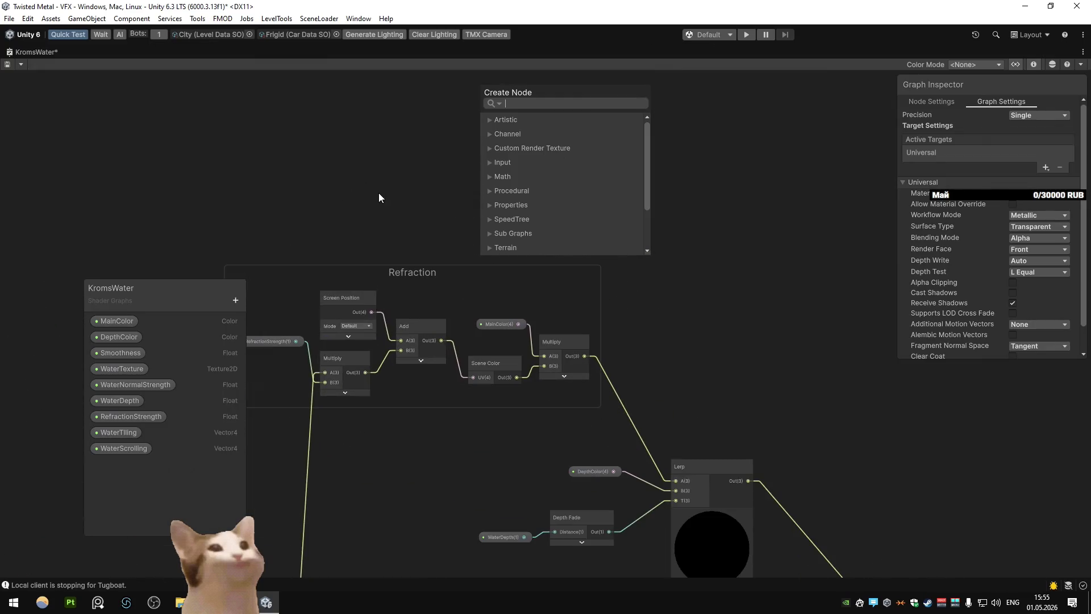
pyautogui.click(505, 323)
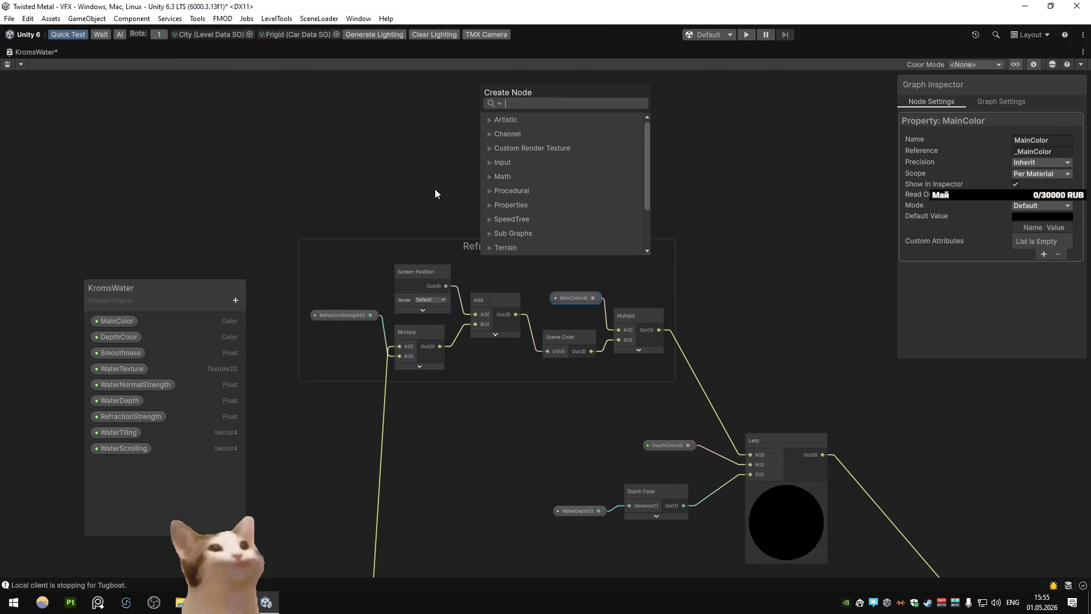
pyautogui.hotkey('shift', 'space')
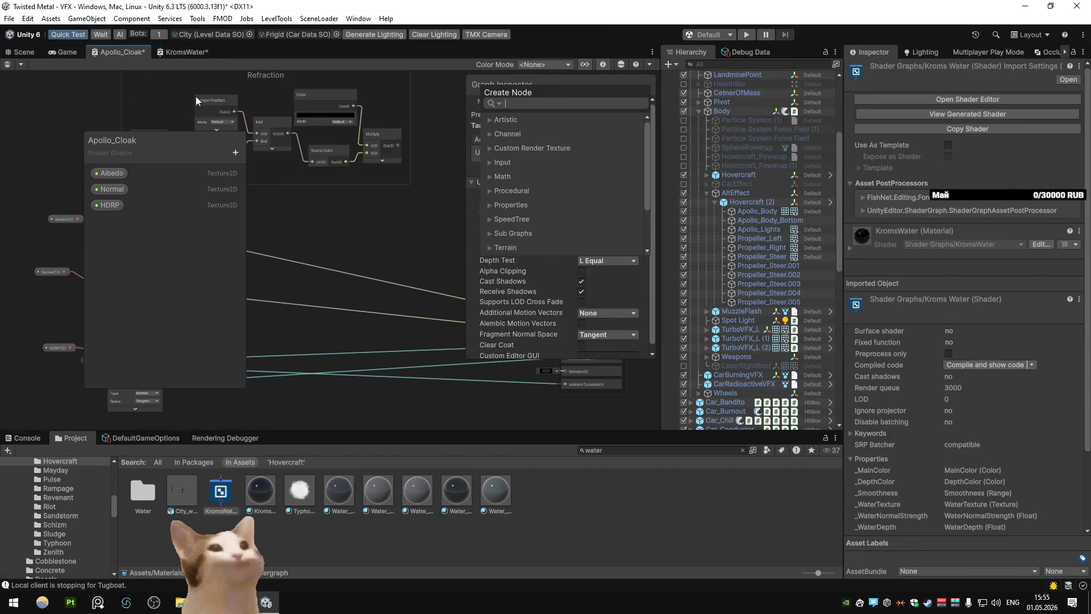
pyautogui.press('Return')
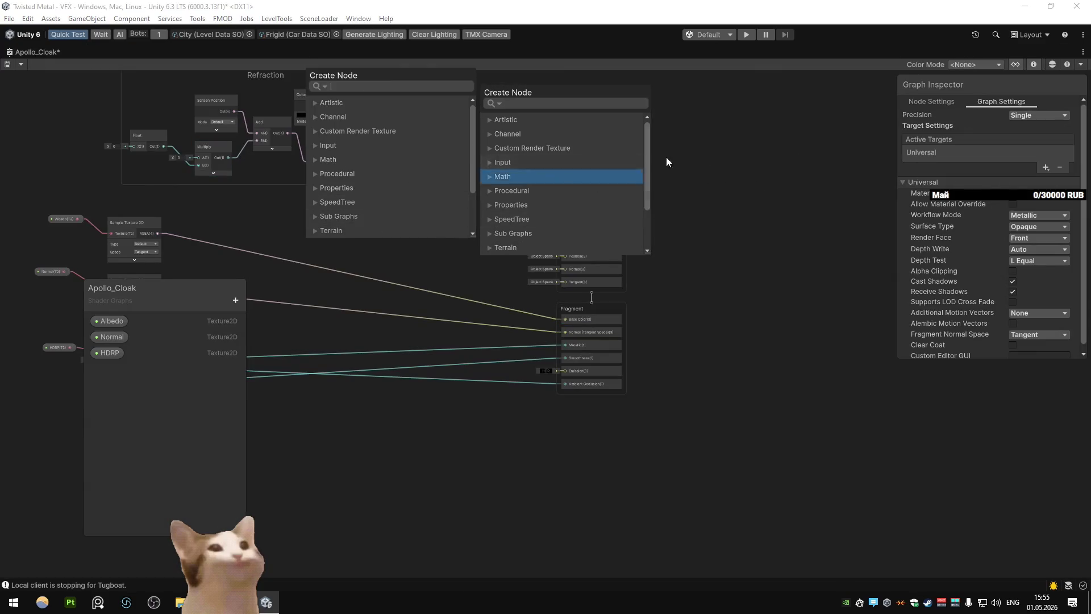
pyautogui.press('Escape')
pyautogui.press('Escape')
pyautogui.press('a')
# Delete the pasted Color node and wire Albedo through the Multiply into Base Color
pyautogui.scroll(3, 557, 278)
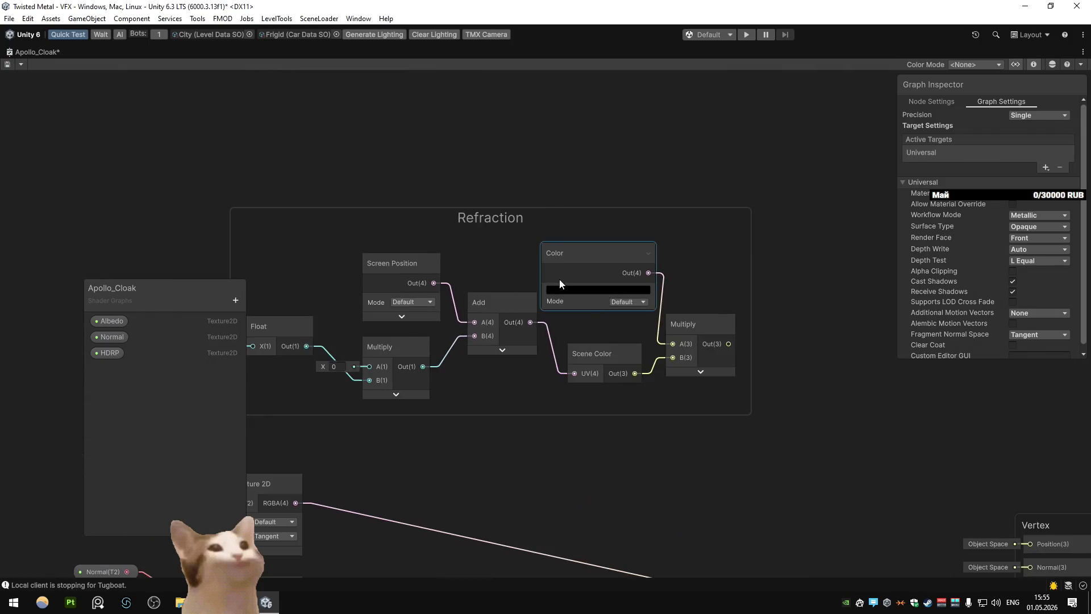
pyautogui.click(559, 280)
pyautogui.scroll(-3, 563, 281)
pyautogui.press('Delete')
pyautogui.moveTo(409, 371)
pyautogui.mouseDown()
pyautogui.moveTo(630, 273)
pyautogui.moveTo(667, 274)
pyautogui.moveTo(850, 465)
pyautogui.mouseUp()
# Add a Refraction float property node in place of the old Float node
pyautogui.write('ion')
pyautogui.press('Return')
pyautogui.moveTo(113, 367)
pyautogui.mouseDown()
pyautogui.moveTo(413, 326)
pyautogui.moveTo(476, 262)
pyautogui.moveTo(434, 299)
pyautogui.mouseUp()
pyautogui.click(437, 265)
pyautogui.press('Delete')
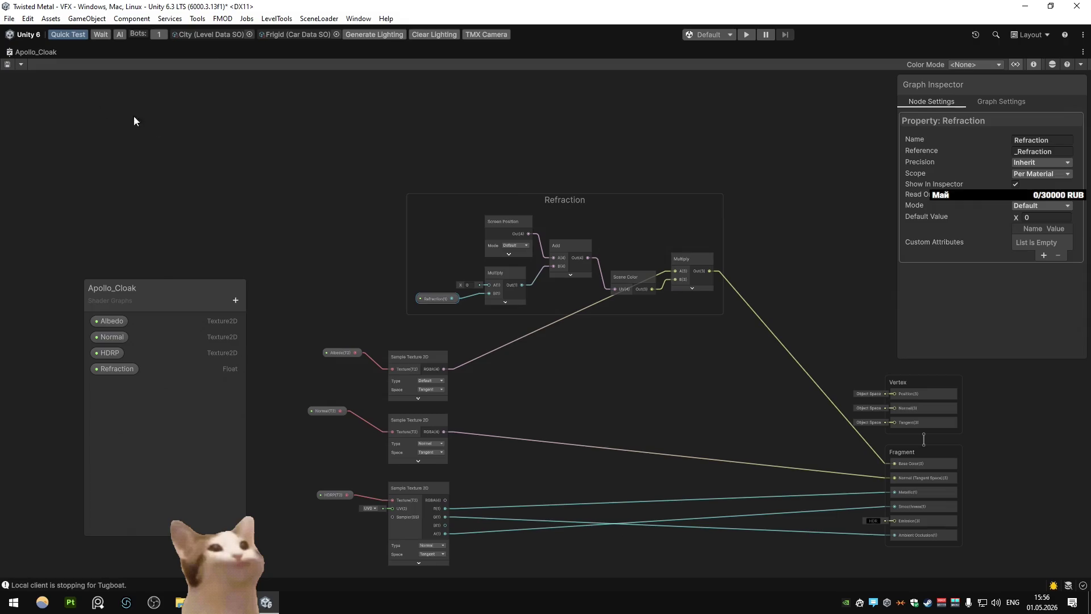
pyautogui.hotkey('shift', 'space')
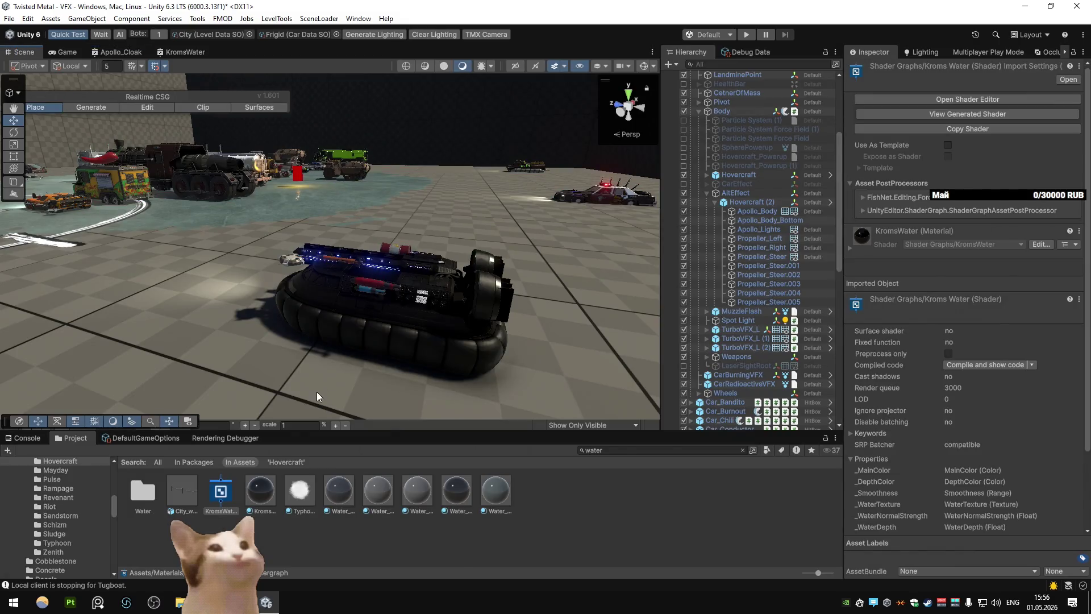
# Find Apollo_Body's Apollo_Cloak material and set its Refraction to 1
pyautogui.click(261, 489)
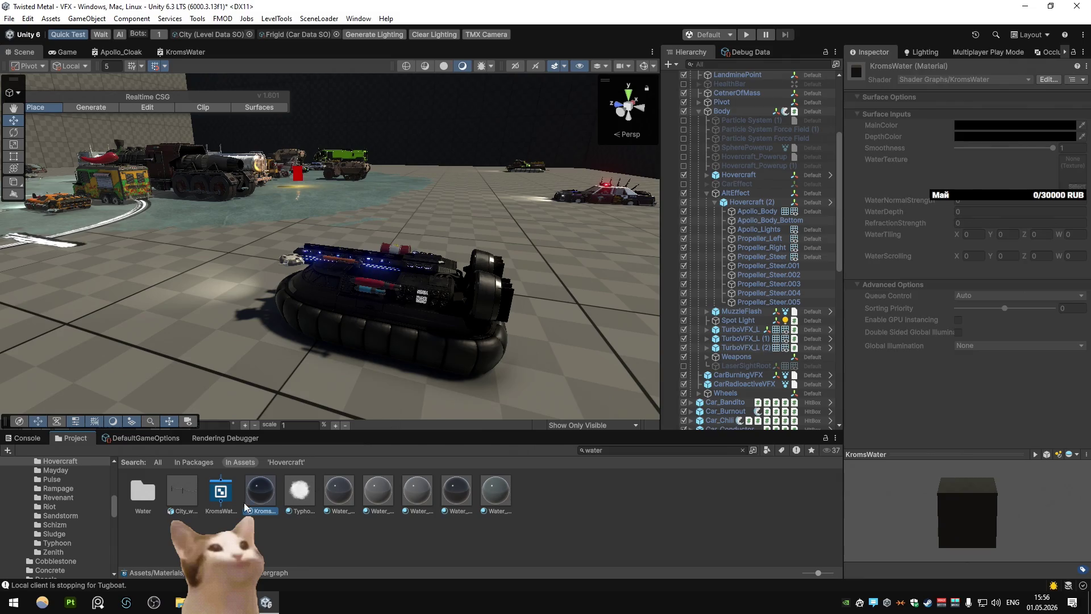
pyautogui.click(182, 500)
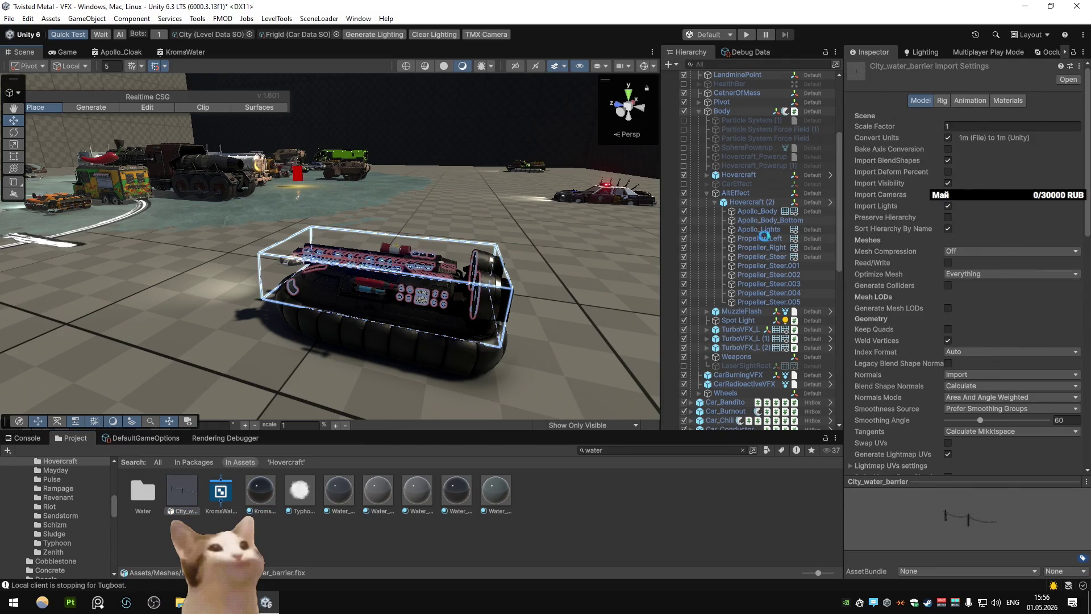
pyautogui.click(757, 211)
pyautogui.click(1000, 240)
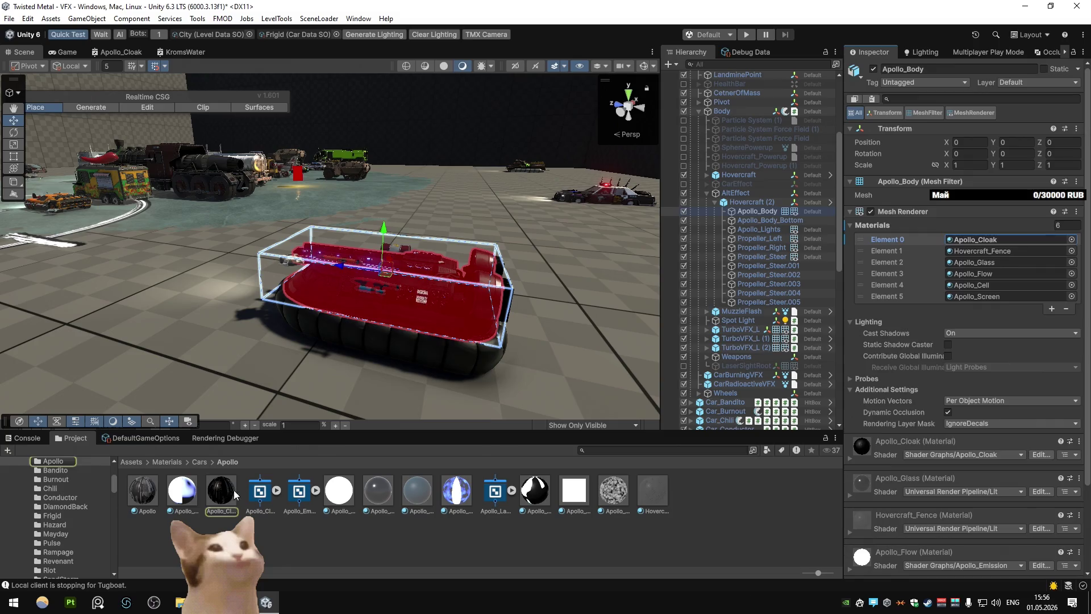
pyautogui.click(222, 490)
pyautogui.click(990, 248)
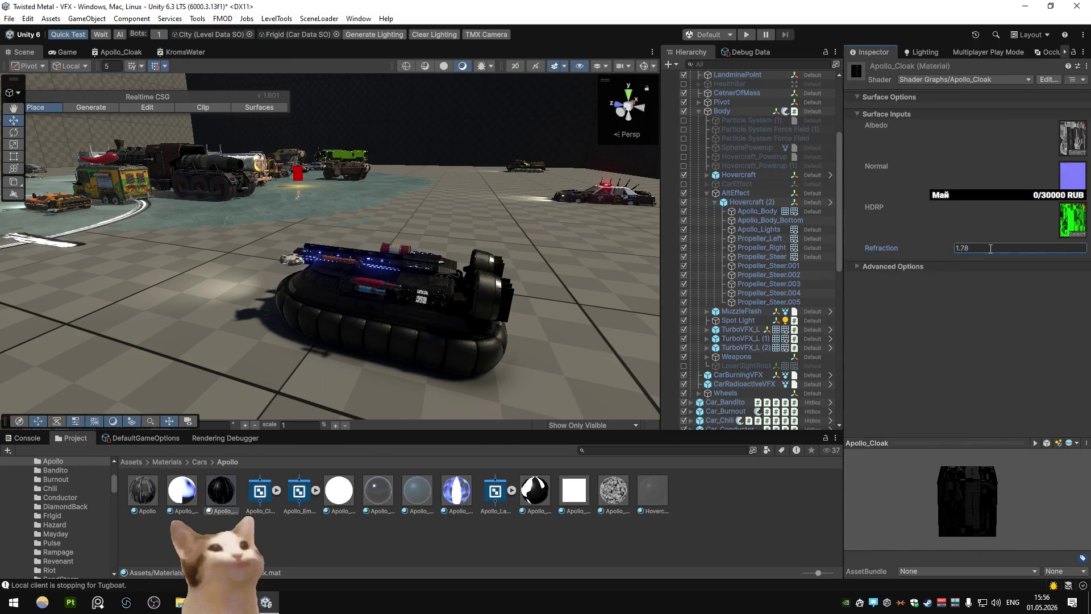
pyautogui.write('1')
# Bring up the KromsWater shader graph full size for reference
pyautogui.click(197, 51)
pyautogui.hotkey('shift', 'space')
pyautogui.scroll(2, 401, 273)
pyautogui.scroll(-3, 401, 273)
pyautogui.hotkey('shift', 'space')
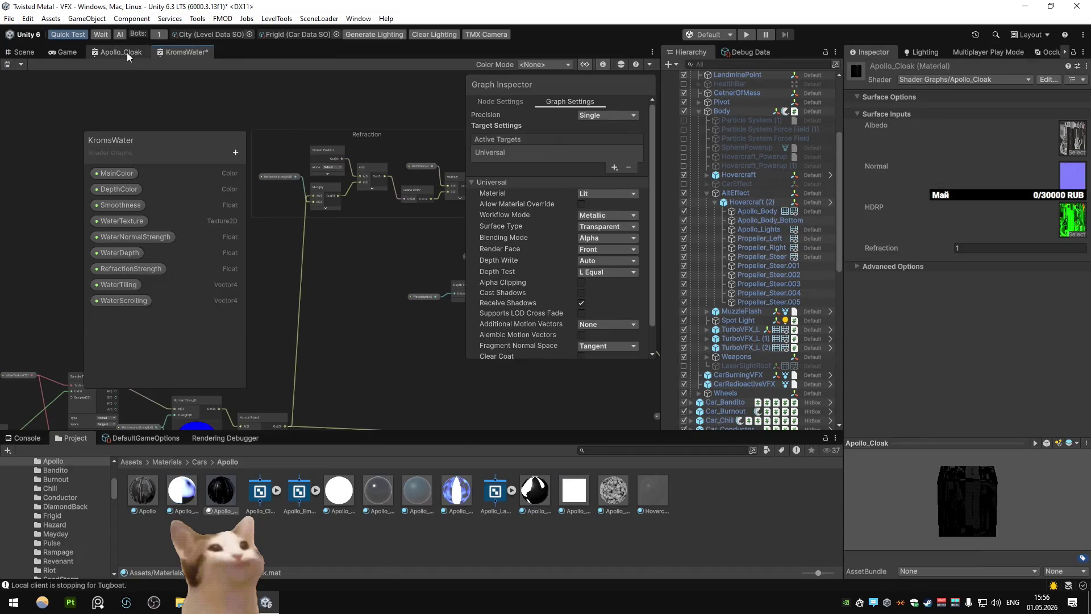
# Review the Apollo_Cloak graph and centre the Refraction group in the KromsWater graph
pyautogui.click(128, 52)
pyautogui.press('space')
pyautogui.hotkey('shift', 'space')
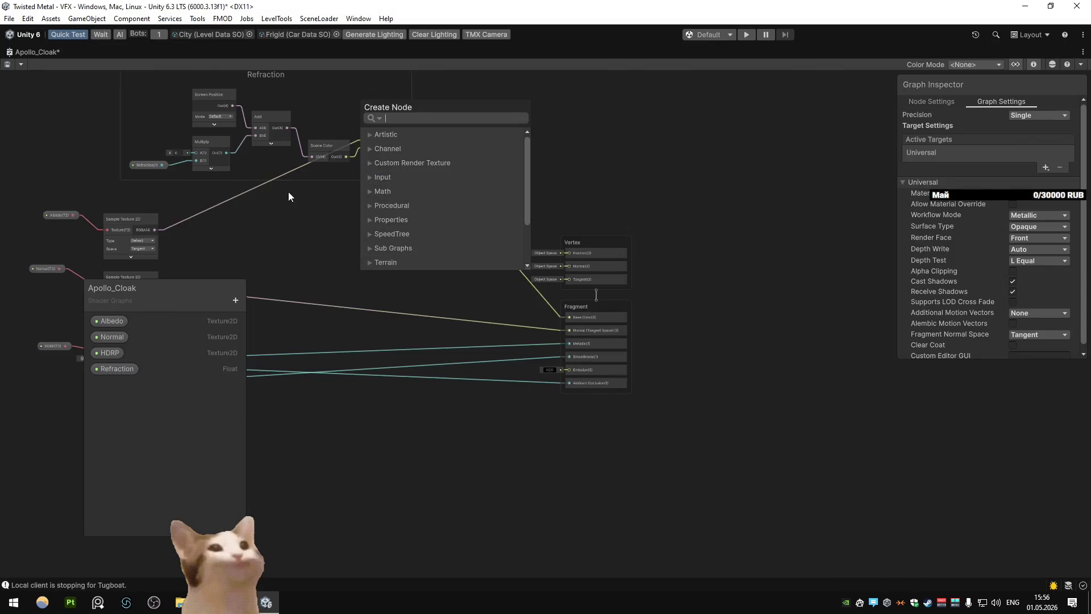
pyautogui.click(342, 241)
pyautogui.scroll(5, 486, 273)
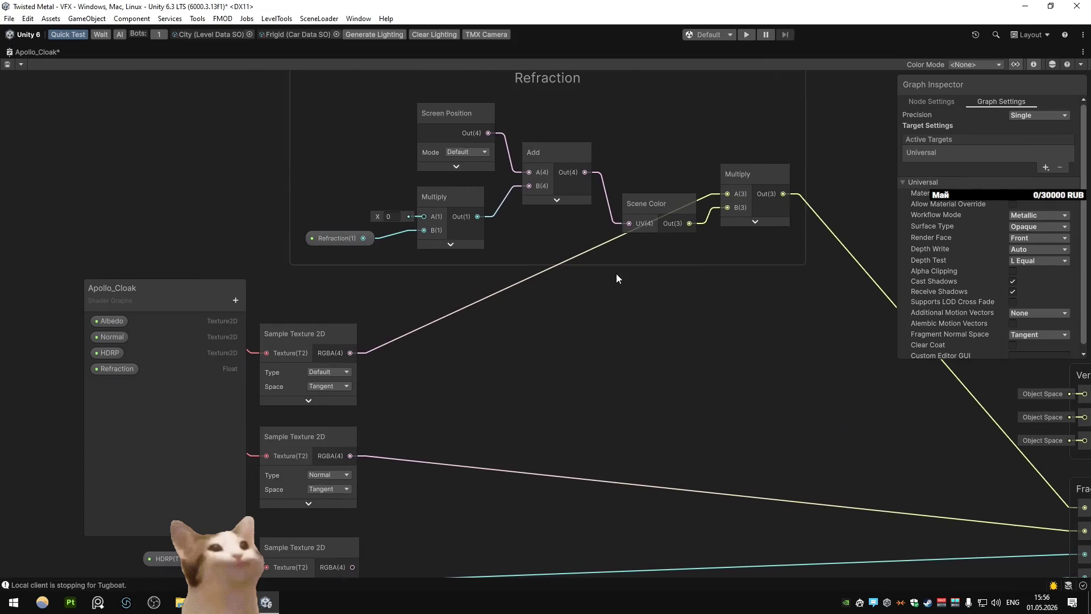
pyautogui.scroll(-2, 616, 274)
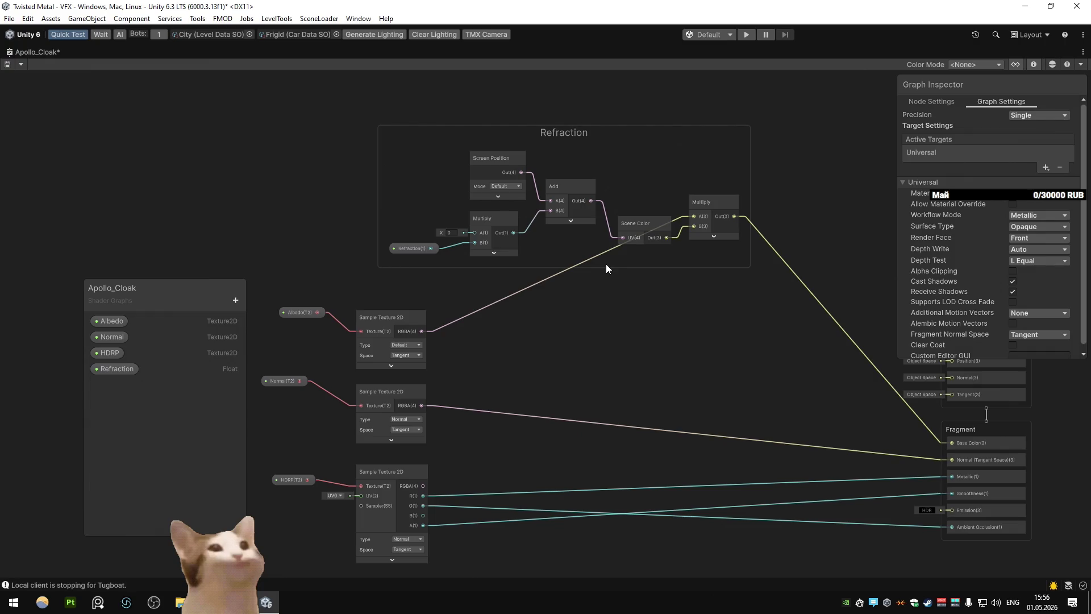
pyautogui.hotkey('shift', 'space')
pyautogui.click(183, 52)
pyautogui.scroll(5, 339, 237)
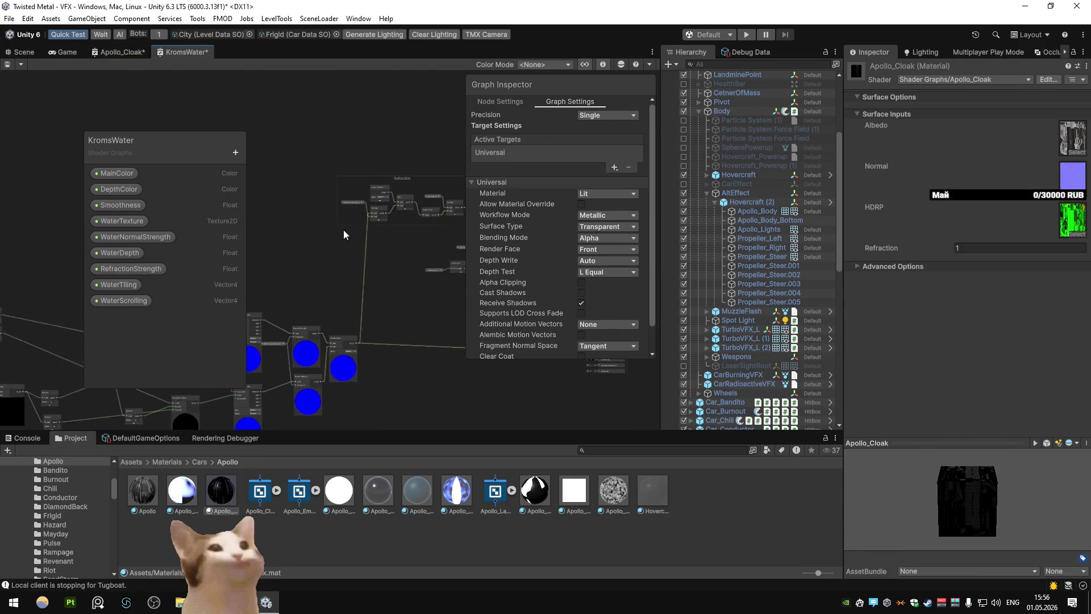
pyautogui.moveTo(413, 108); pyautogui.dragTo(333, 187)
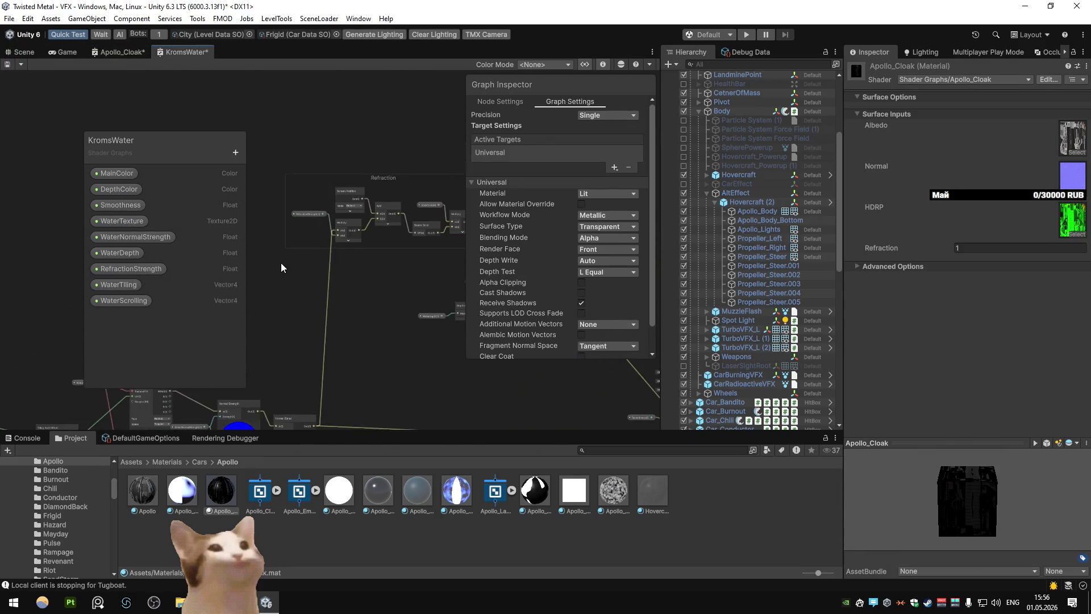
# Connect the Normal Sample Texture 2D RGBA output to the Refraction Multiply A input
pyautogui.click(131, 52)
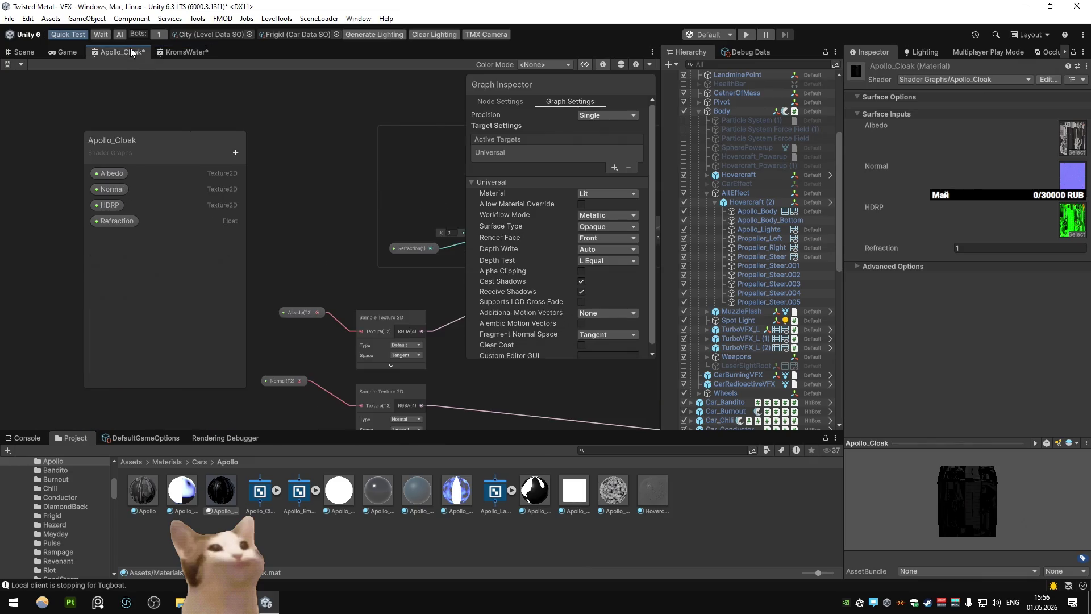
pyautogui.press('space')
pyautogui.hotkey('shift', 'space')
pyautogui.moveTo(524, 341)
pyautogui.mouseDown()
pyautogui.moveTo(557, 397)
pyautogui.moveTo(512, 468)
pyautogui.moveTo(554, 410)
pyautogui.moveTo(554, 298)
pyautogui.mouseUp()
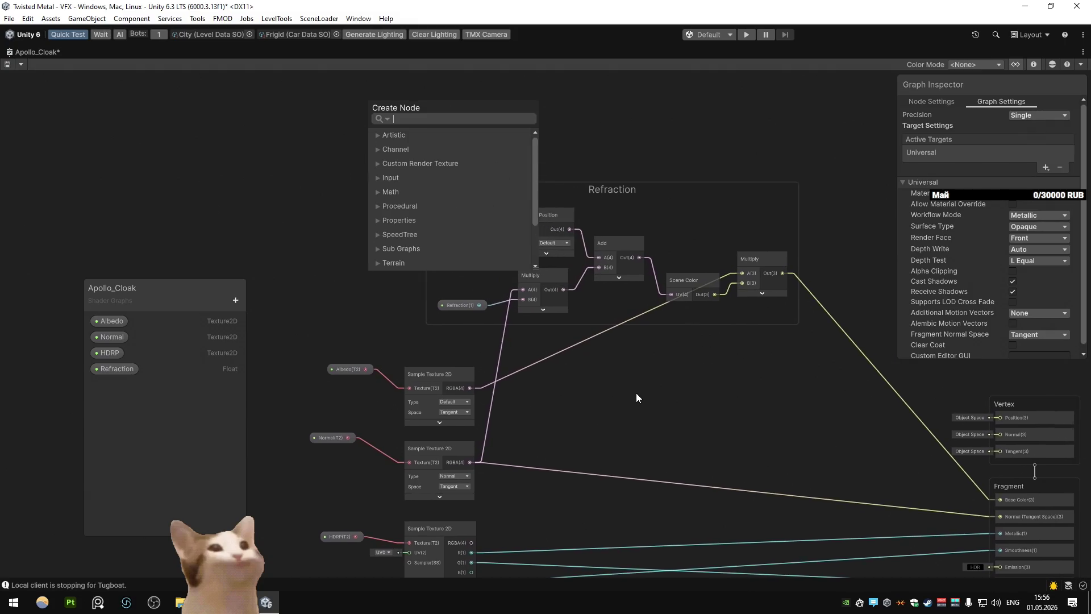
pyautogui.hotkey('shift', 'space')
# Recheck the KromsWater Refraction group, then view the hovercraft recompiling in the Scene
pyautogui.click(176, 51)
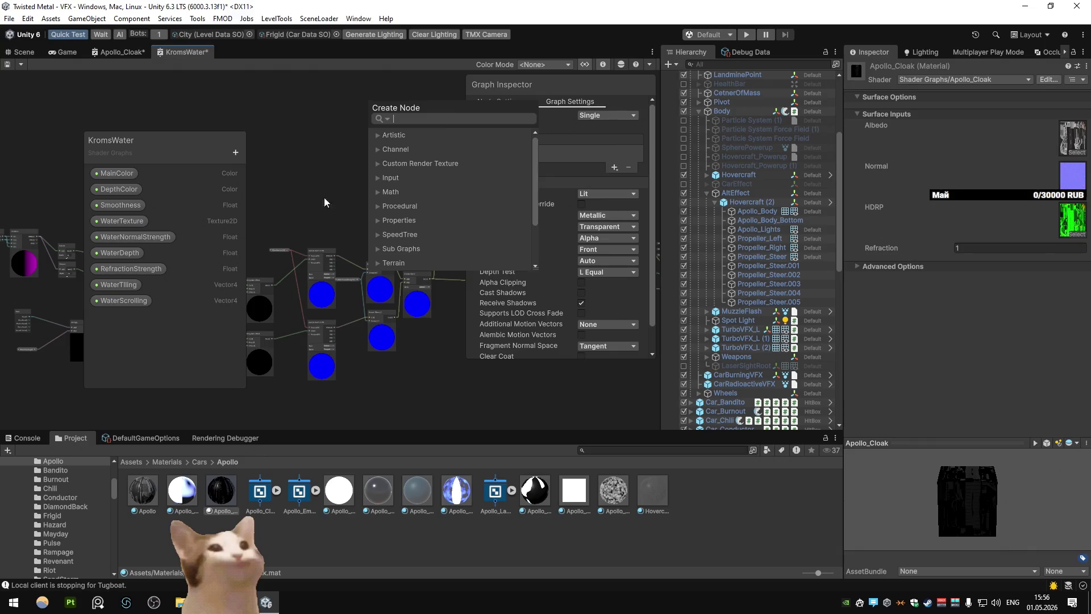
pyautogui.click(311, 149)
pyautogui.moveTo(415, 207); pyautogui.dragTo(363, 292)
pyautogui.scroll(3, 267, 199)
pyautogui.scroll(-3, 416, 313)
pyautogui.scroll(3, 337, 271)
pyautogui.scroll(-3, 271, 247)
pyautogui.scroll(4, 418, 271)
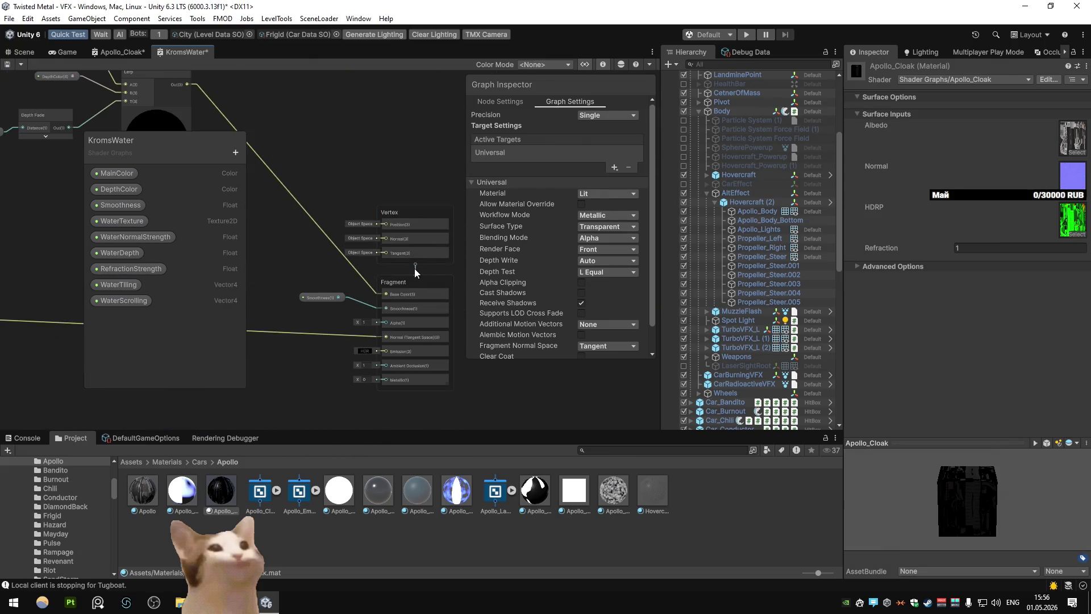
pyautogui.scroll(-3, 414, 268)
pyautogui.click(139, 53)
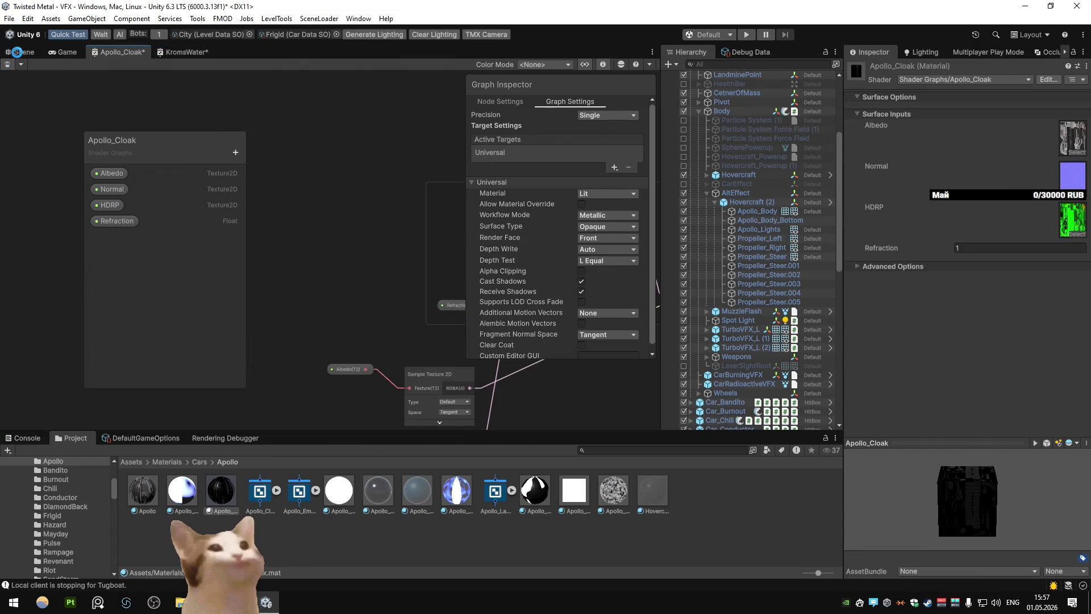
pyautogui.click(18, 51)
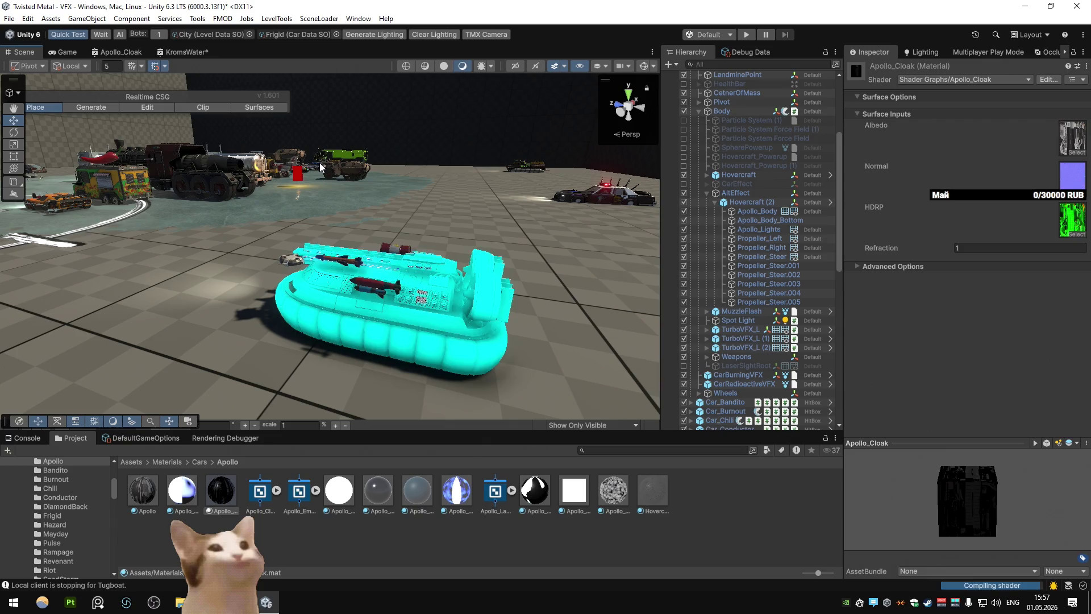
# Raise the cloak's Refraction to 0.39 and review KromsWater's Lerp and Depth Fade nodes before closing it
pyautogui.moveTo(882, 246); pyautogui.dragTo(216, 65)
pyautogui.click(176, 52)
pyautogui.hotkey('shift', 'space')
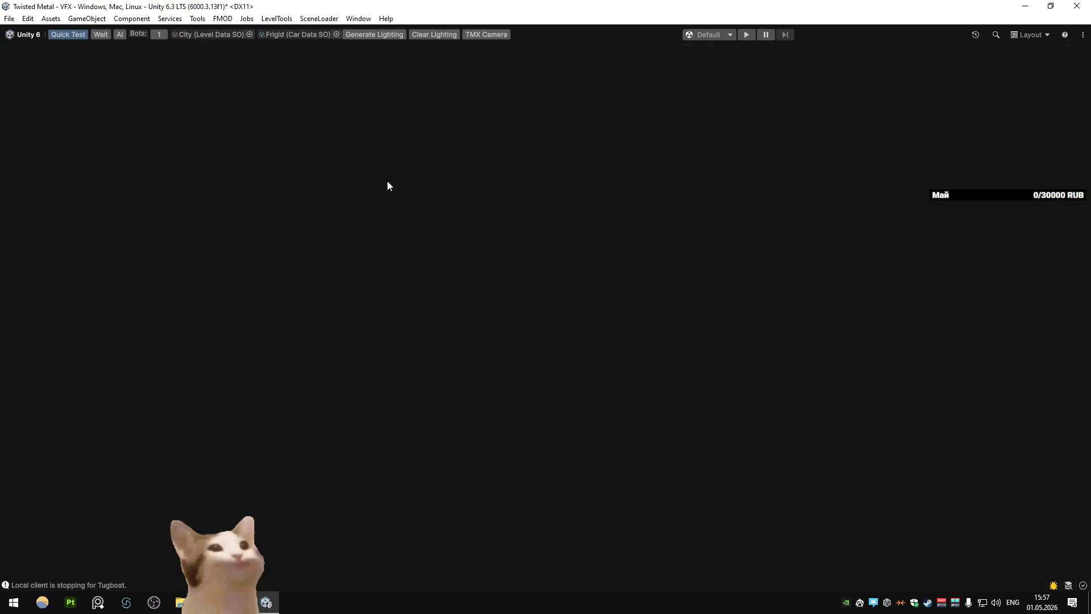
pyautogui.scroll(3, 540, 262)
pyautogui.moveTo(522, 258); pyautogui.dragTo(634, 314)
pyautogui.scroll(-2, 634, 310)
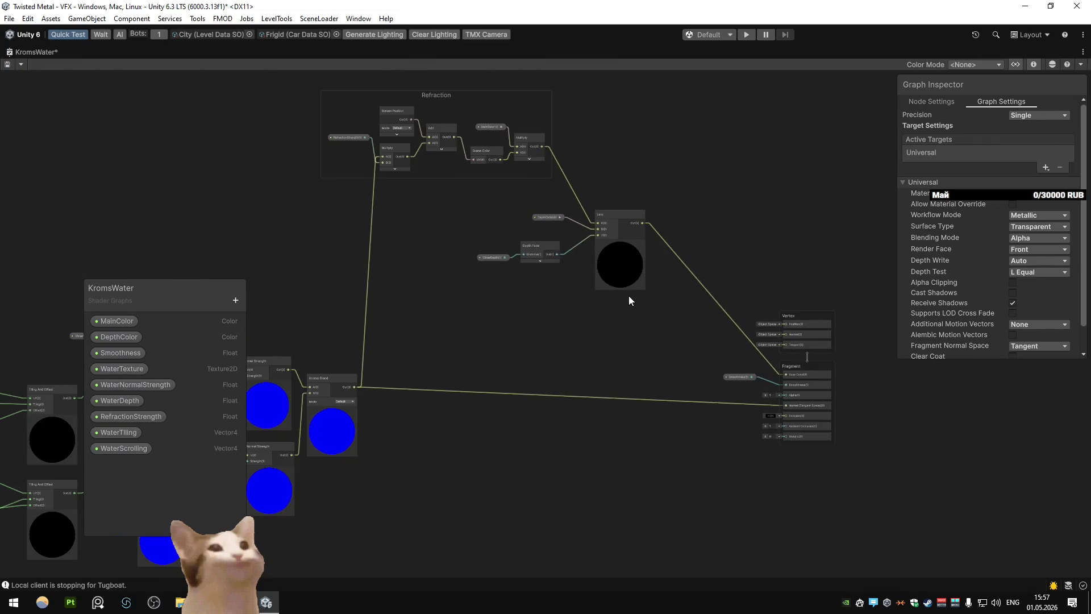
pyautogui.scroll(4, 629, 299)
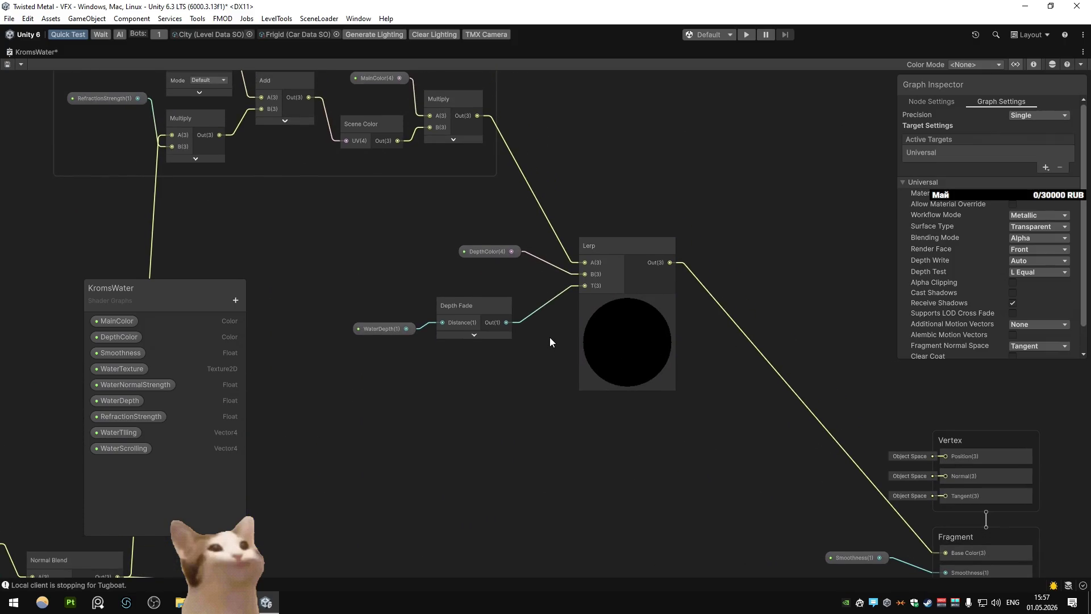
pyautogui.scroll(-2, 550, 336)
pyautogui.hotkey('shift', 'space')
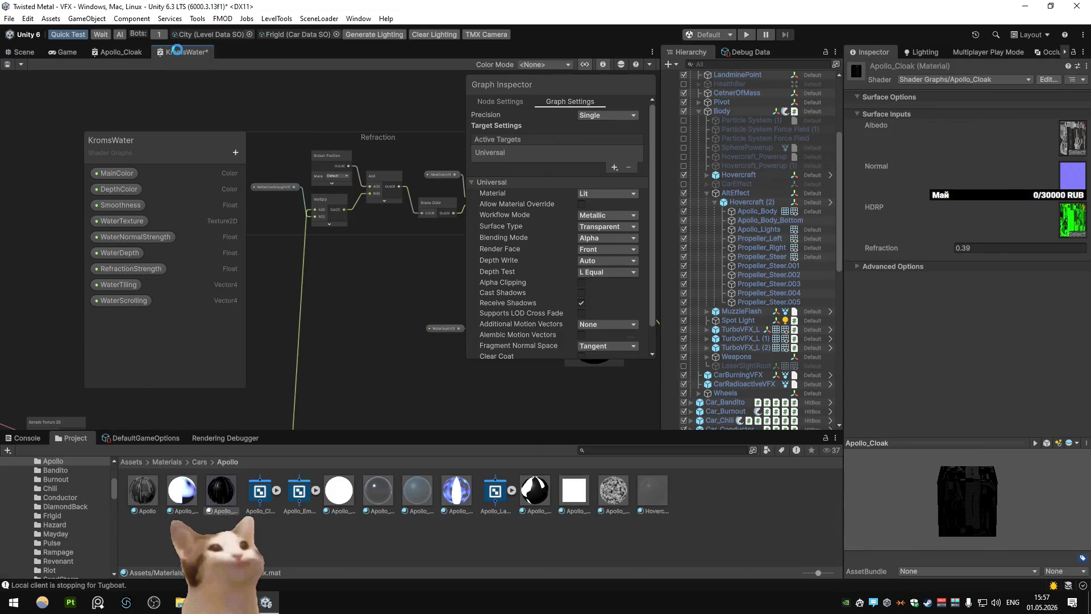
pyautogui.middleClick(157, 54)
pyautogui.click(560, 332)
# Set the Apollo_Cloak graph's Surface Type to Transparent with alpha blending
pyautogui.click(142, 55)
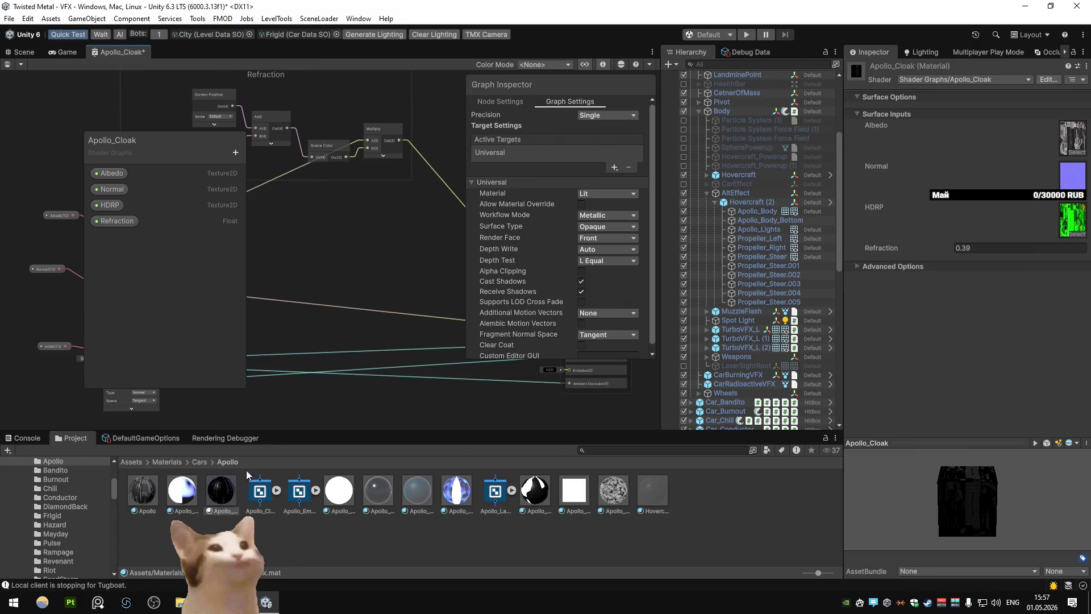
pyautogui.hotkey('shift', 'space')
pyautogui.moveTo(386, 197); pyautogui.dragTo(524, 268)
pyautogui.hotkey('shift', 'space')
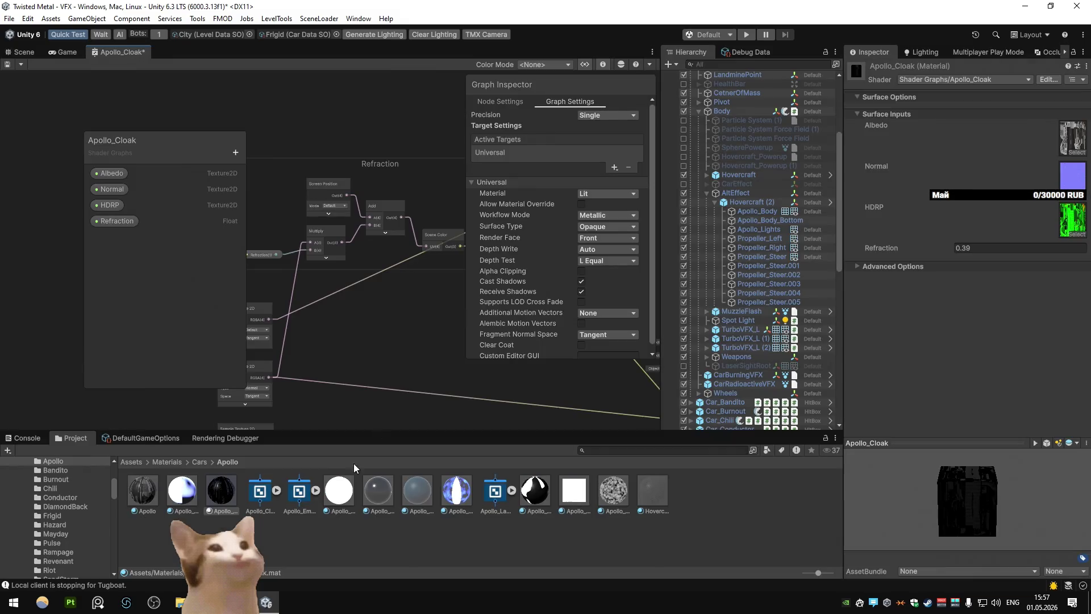
pyautogui.click(621, 446)
pyautogui.write('water')
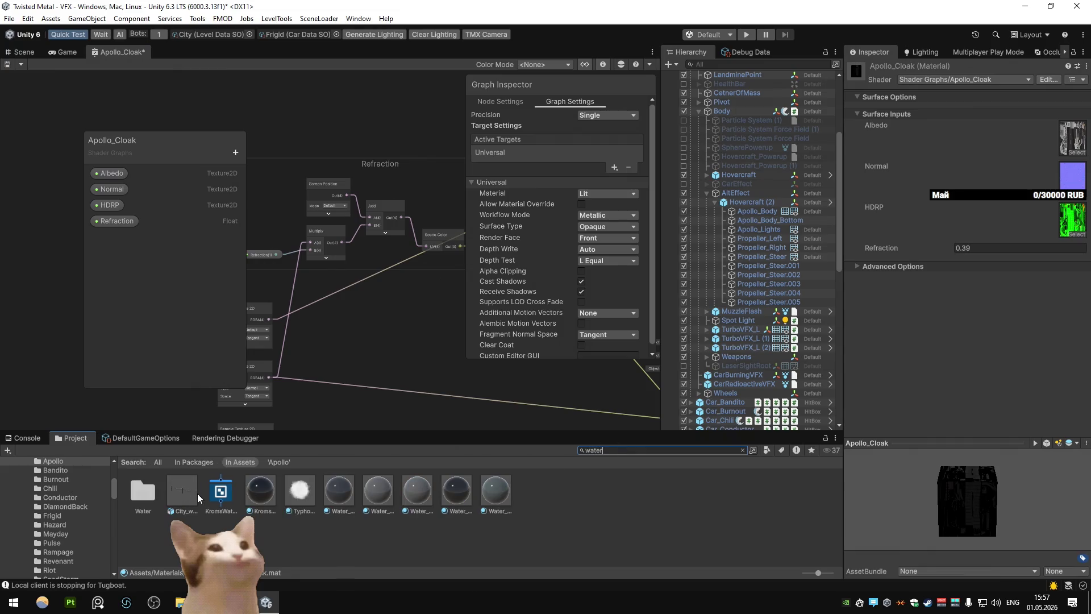
pyautogui.doubleClick(219, 489)
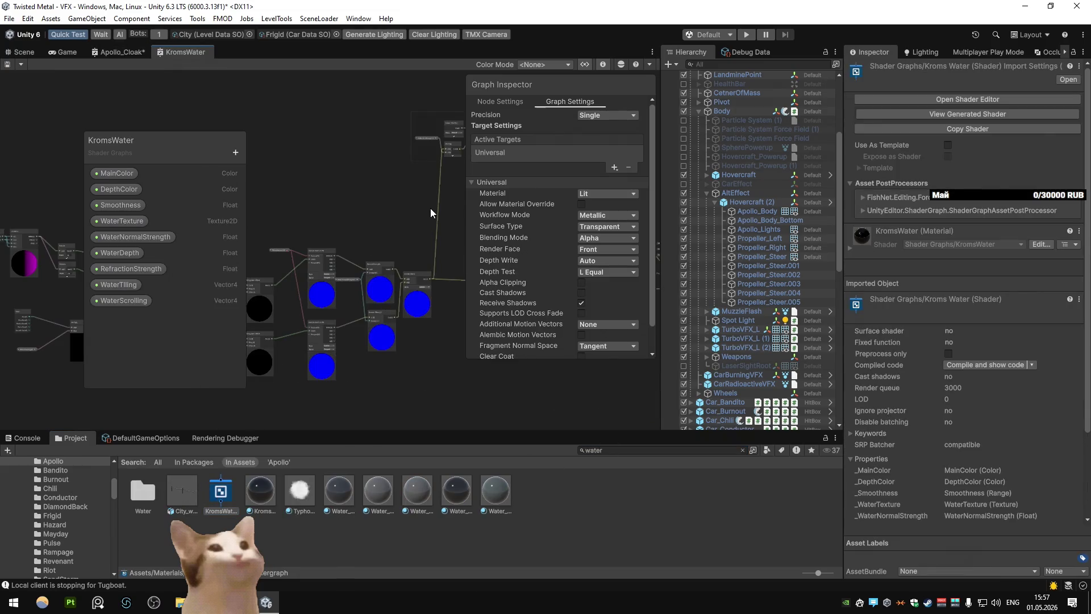
pyautogui.middleClick(193, 55)
pyautogui.click(593, 226)
pyautogui.click(596, 247)
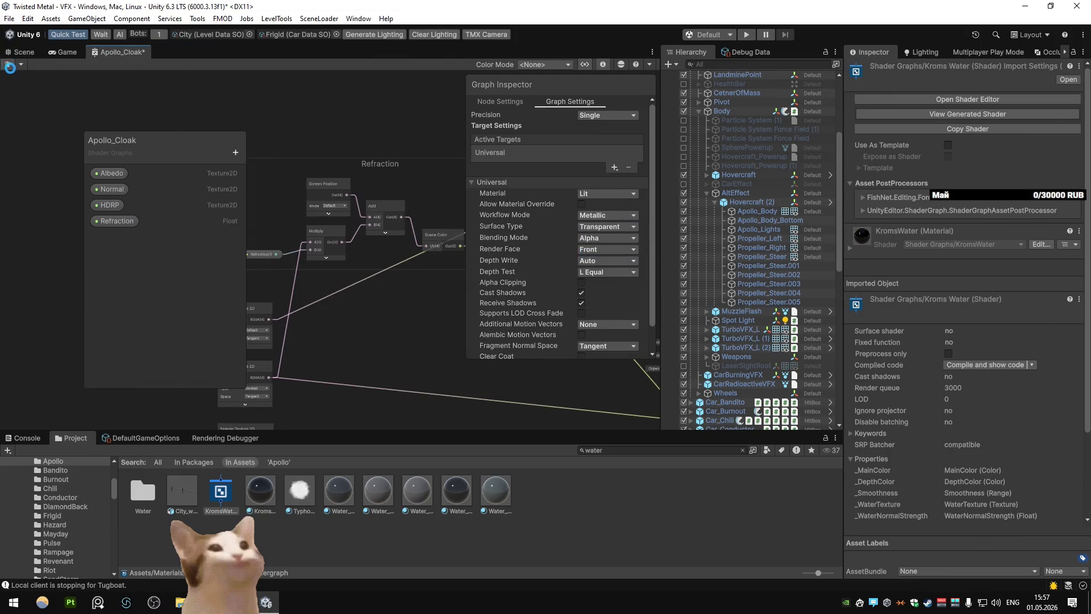
pyautogui.click(20, 52)
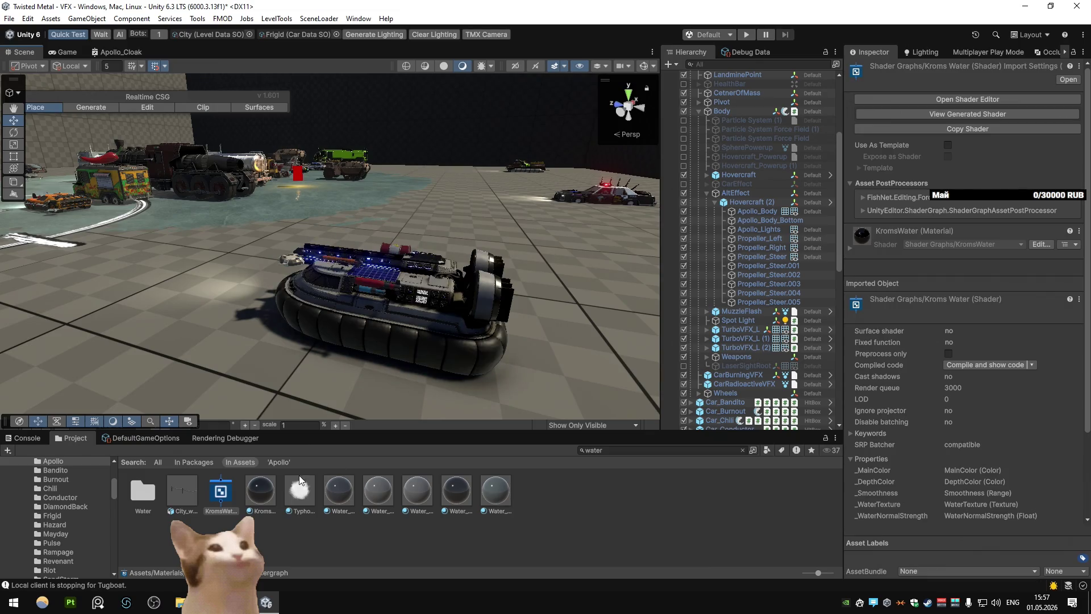
# Search 'cloak' and reset the Apollo_Cloak material's Refraction to 0 after trying a higher value
pyautogui.click(260, 490)
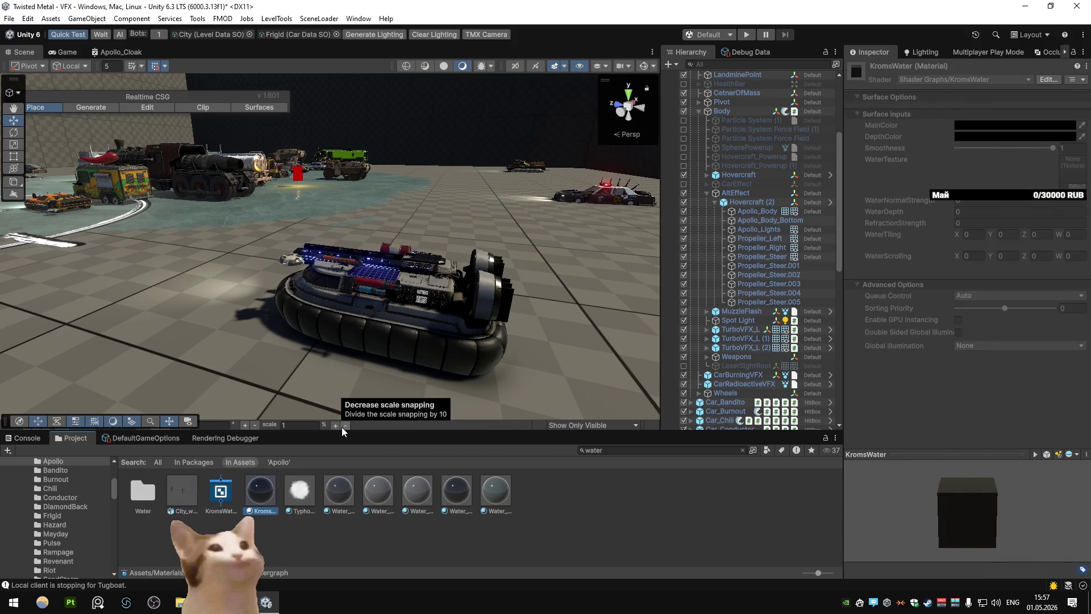
pyautogui.doubleClick(593, 448)
pyautogui.write('cloak')
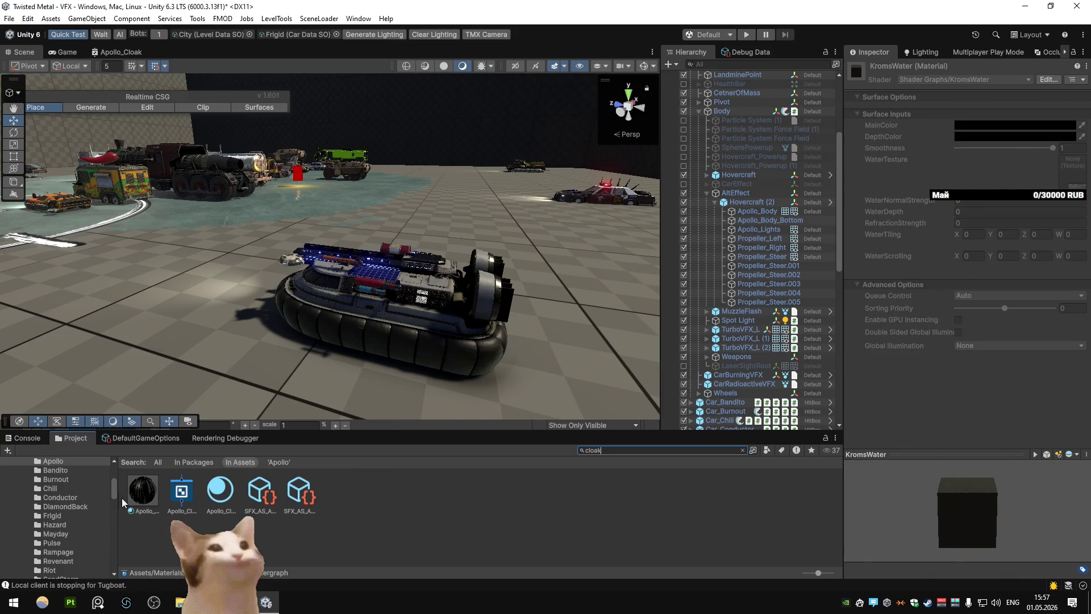
pyautogui.press('Down')
pyautogui.moveTo(909, 254); pyautogui.dragTo(950, 247)
pyautogui.scroll(10, 499, 292)
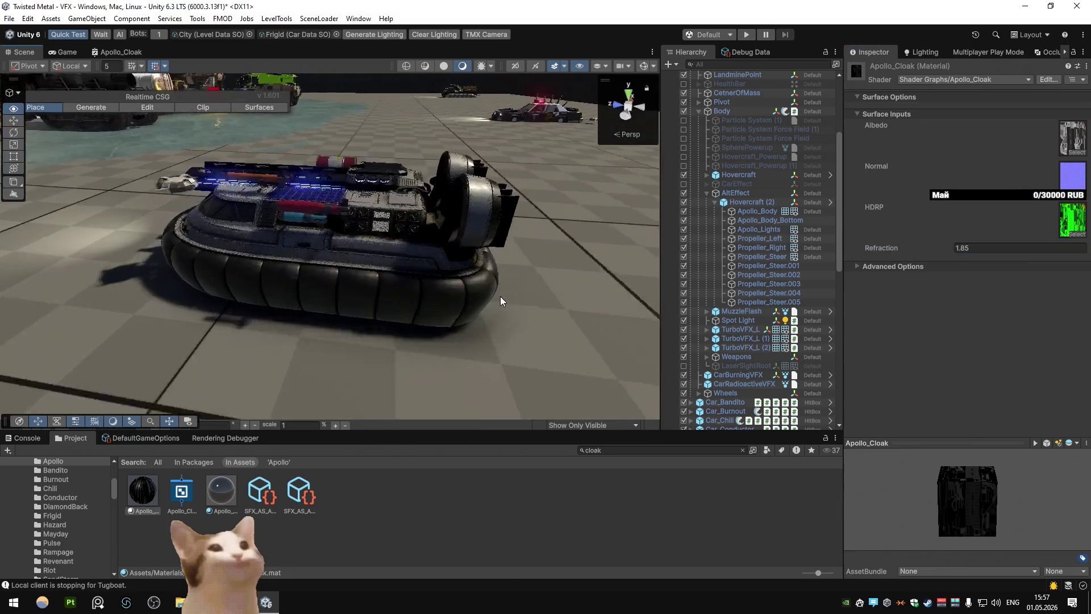
pyautogui.scroll(-10, 492, 293)
pyautogui.click(1010, 250)
pyautogui.write('0')
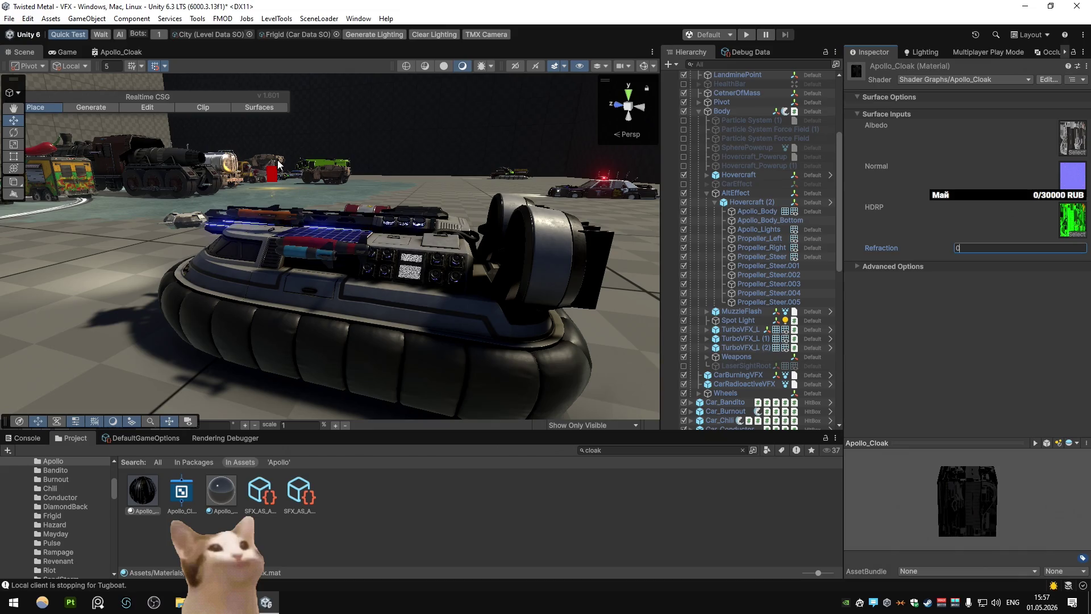
# Search for water and inspect the Water_Antarctic material's settings
pyautogui.click(108, 56)
pyautogui.scroll(-6, 337, 233)
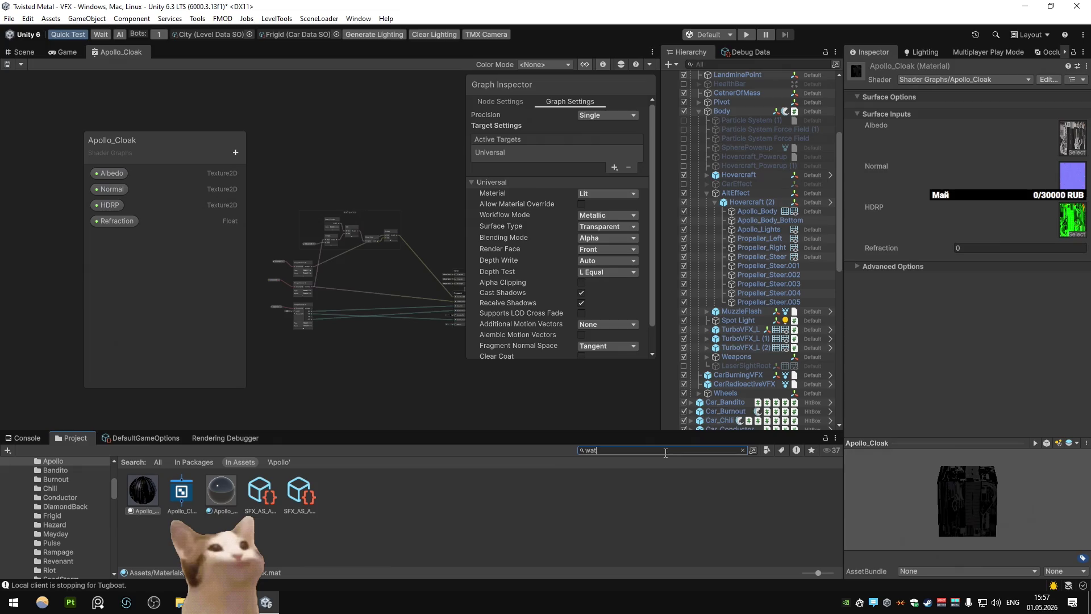
pyautogui.write('er')
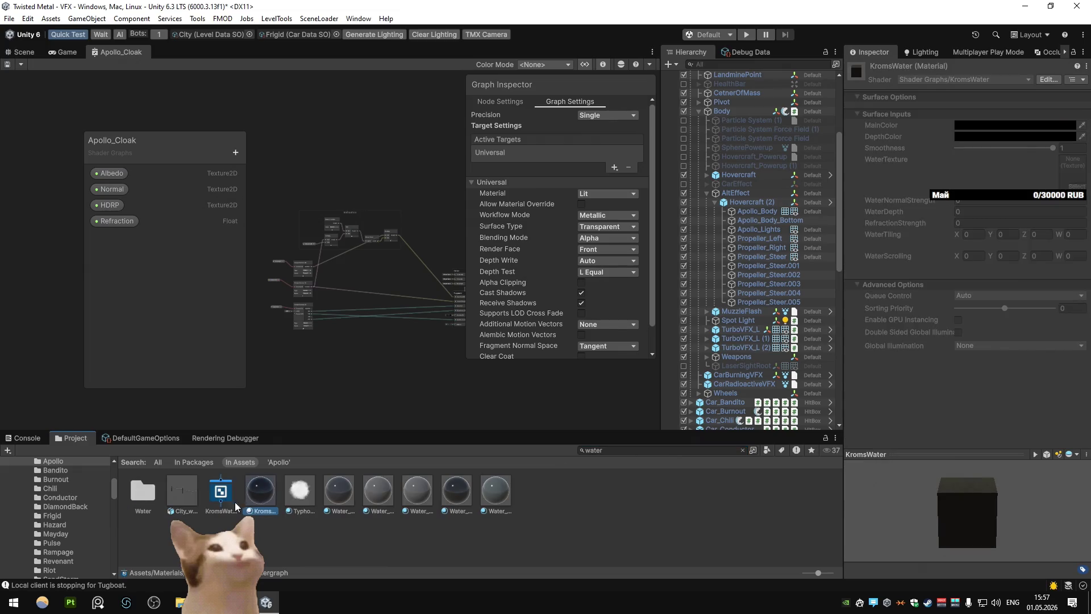
pyautogui.click(333, 500)
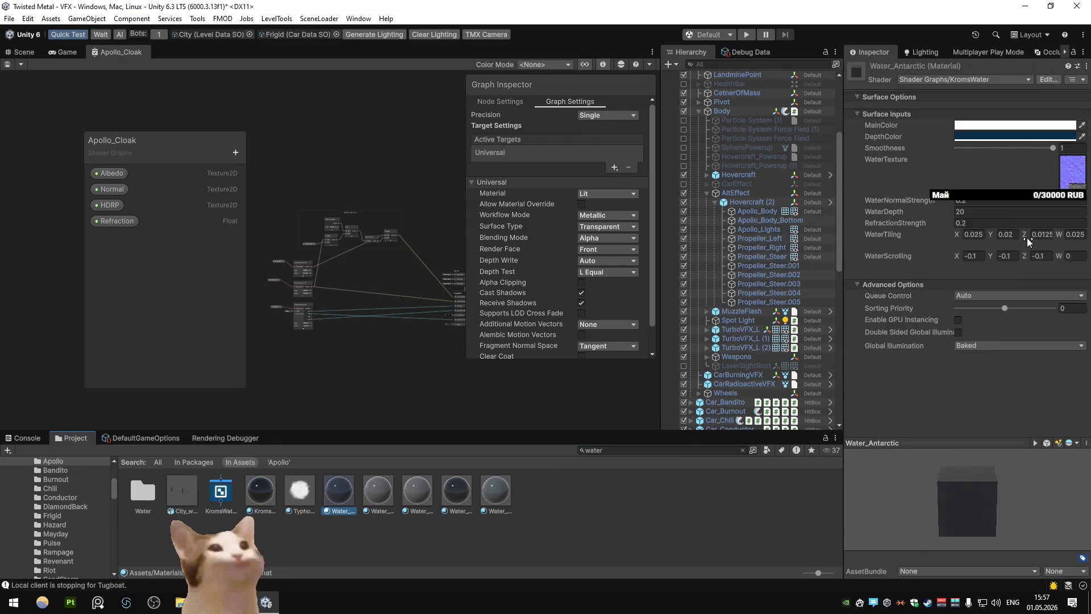
# Bring up the Apollo_Cloak shader graph and maximize it
pyautogui.click(1062, 177)
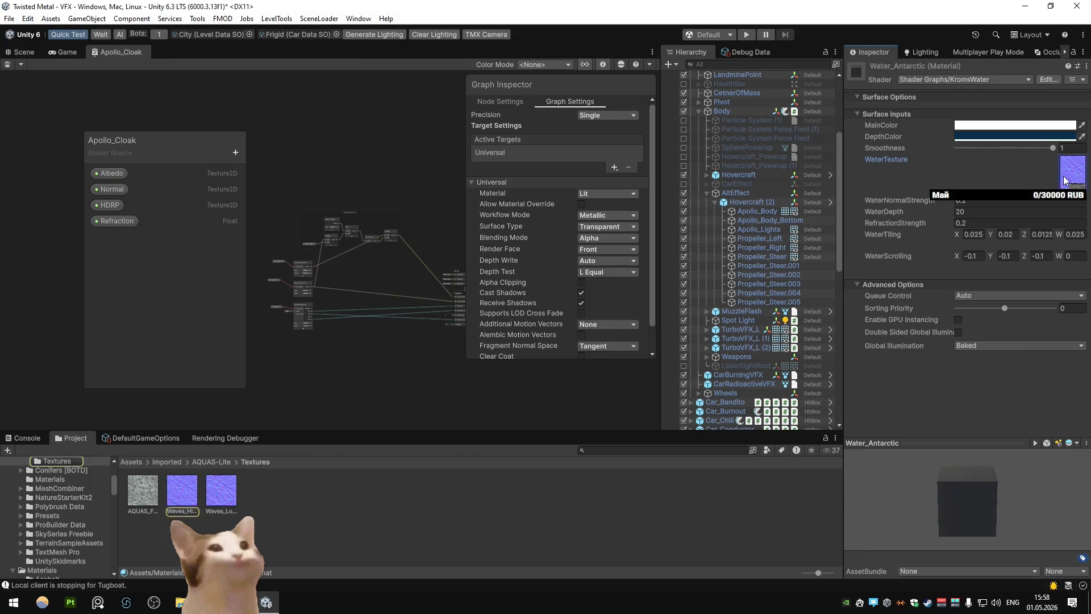
pyautogui.click(21, 64)
pyautogui.click(28, 52)
pyautogui.click(120, 50)
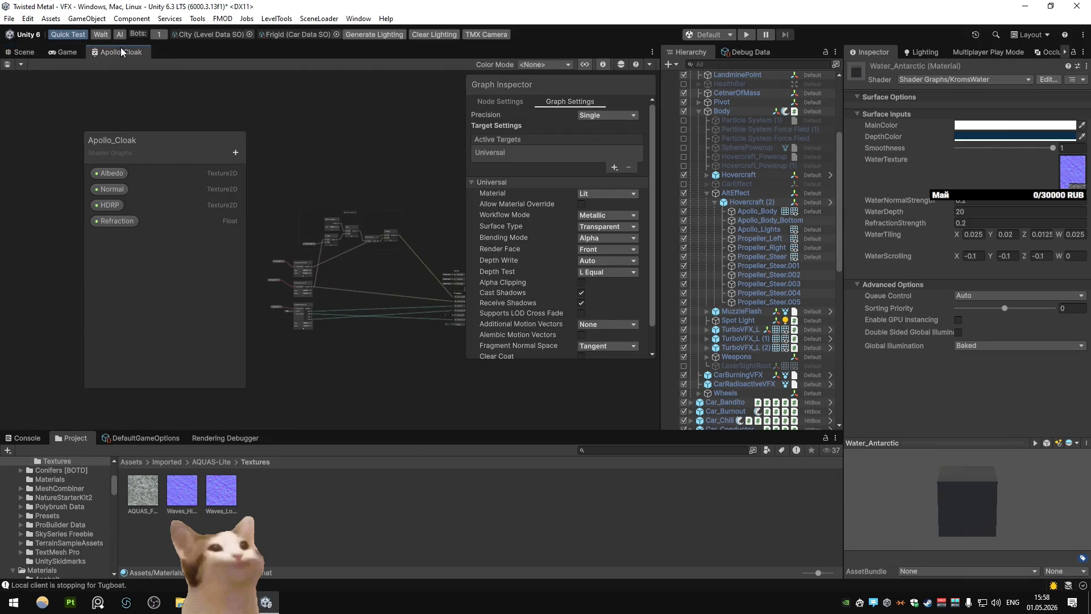
pyautogui.moveTo(390, 230)
pyautogui.mouseDown()
pyautogui.moveTo(301, 227)
pyautogui.moveTo(343, 237)
pyautogui.mouseUp()
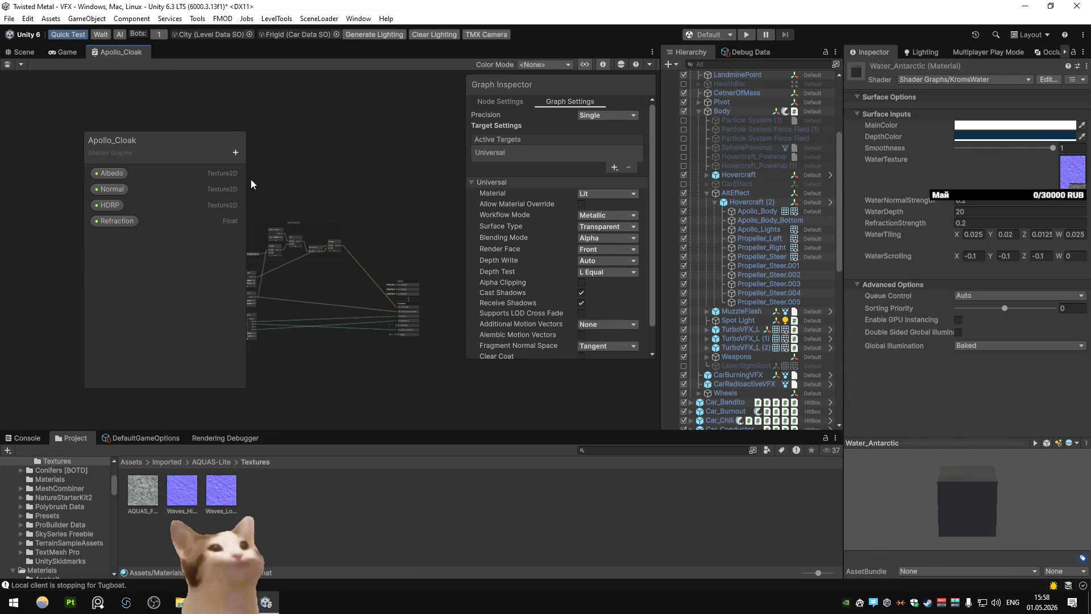
pyautogui.hotkey('shift', 'space')
pyautogui.hotkey('shift', 'space')
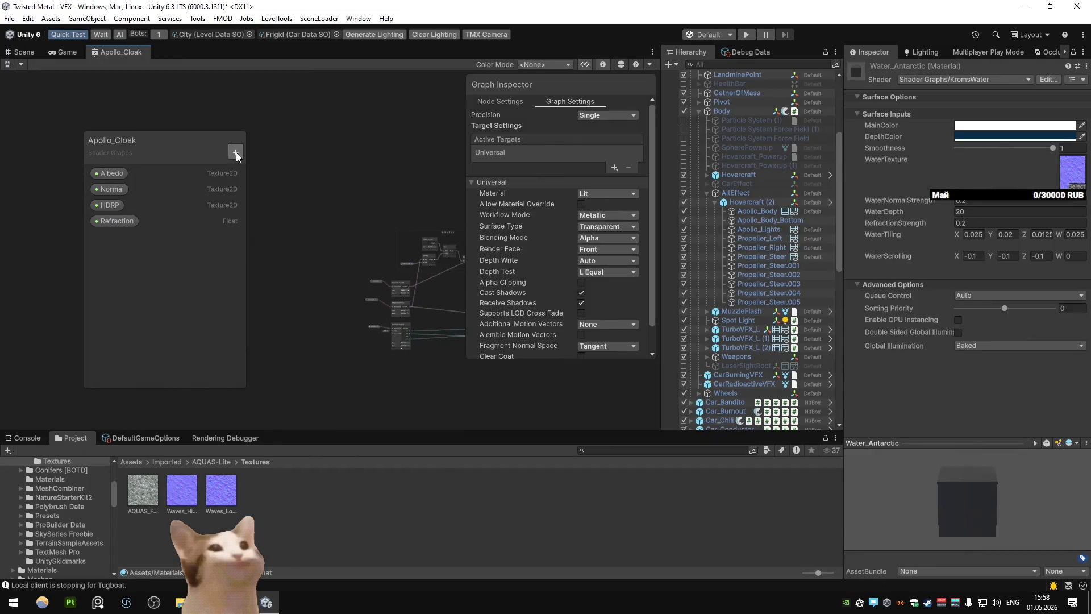
# Add a Texture2D property named RefractionTexture to the blackboard
pyautogui.click(236, 153)
pyautogui.click(258, 264)
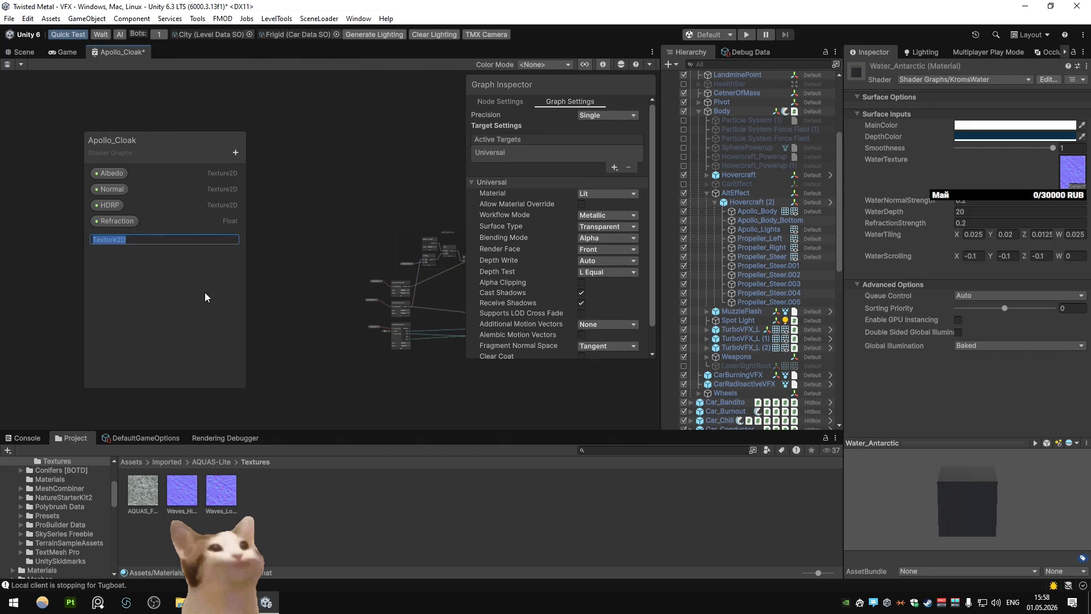
pyautogui.write('Refractio')
pyautogui.write('nTexture')
pyautogui.press('Return')
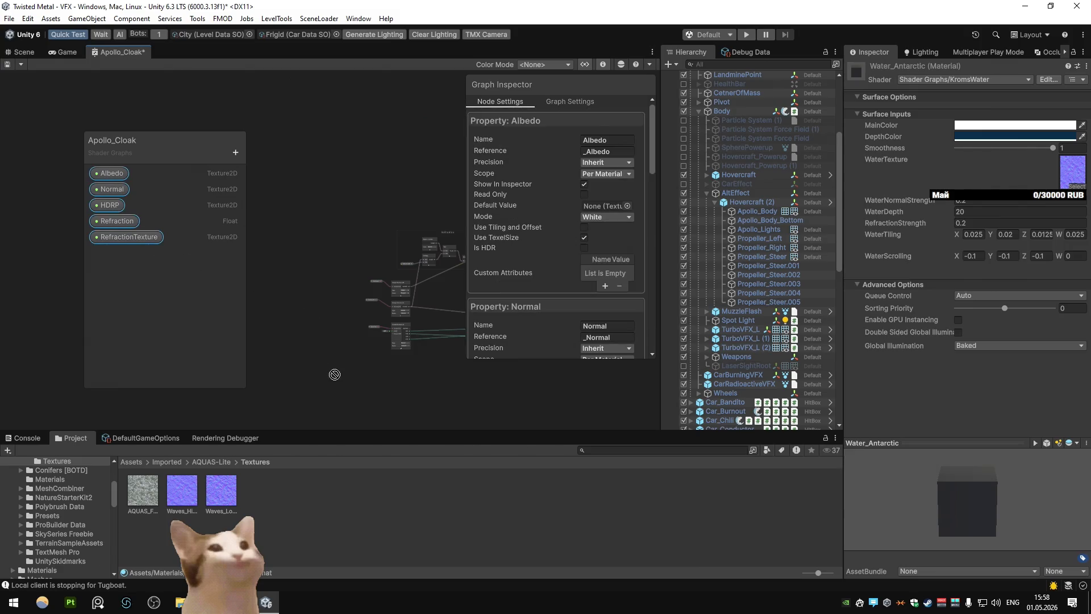
pyautogui.hotkey('shift', 'space')
pyautogui.scroll(2, 353, 376)
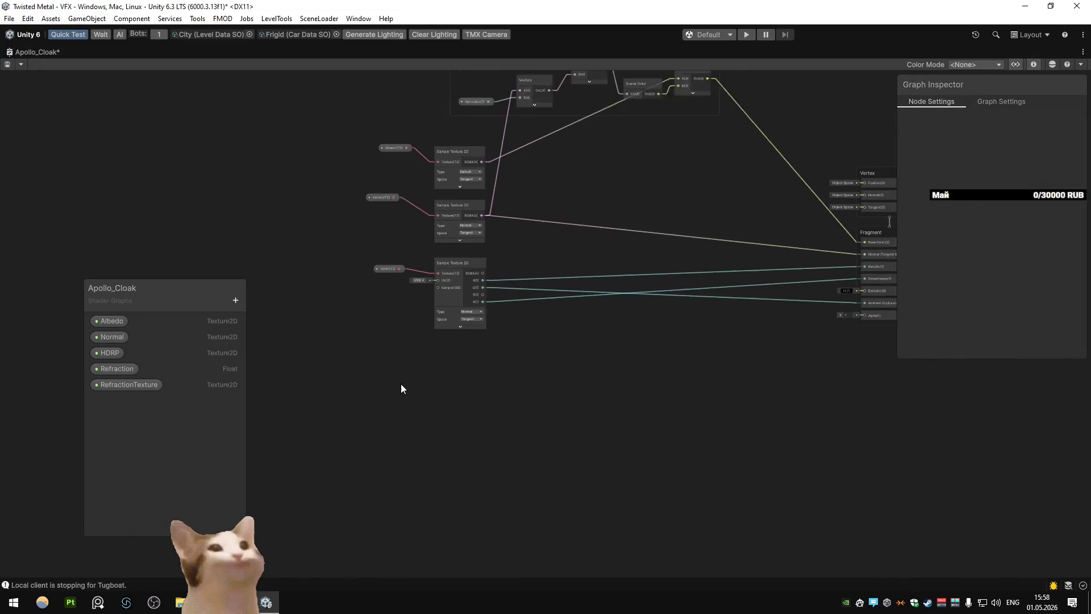
# Duplicate the Normal texture sampler and feed it the RefractionTexture property instead
pyautogui.click(357, 240)
pyautogui.moveTo(321, 168)
pyautogui.mouseDown()
pyautogui.moveTo(415, 222)
pyautogui.moveTo(428, 216)
pyautogui.mouseUp()
pyautogui.moveTo(334, 236)
pyautogui.mouseDown()
pyautogui.moveTo(456, 279)
pyautogui.moveTo(413, 434)
pyautogui.mouseUp()
pyautogui.hotkey('ctrl', 'd')
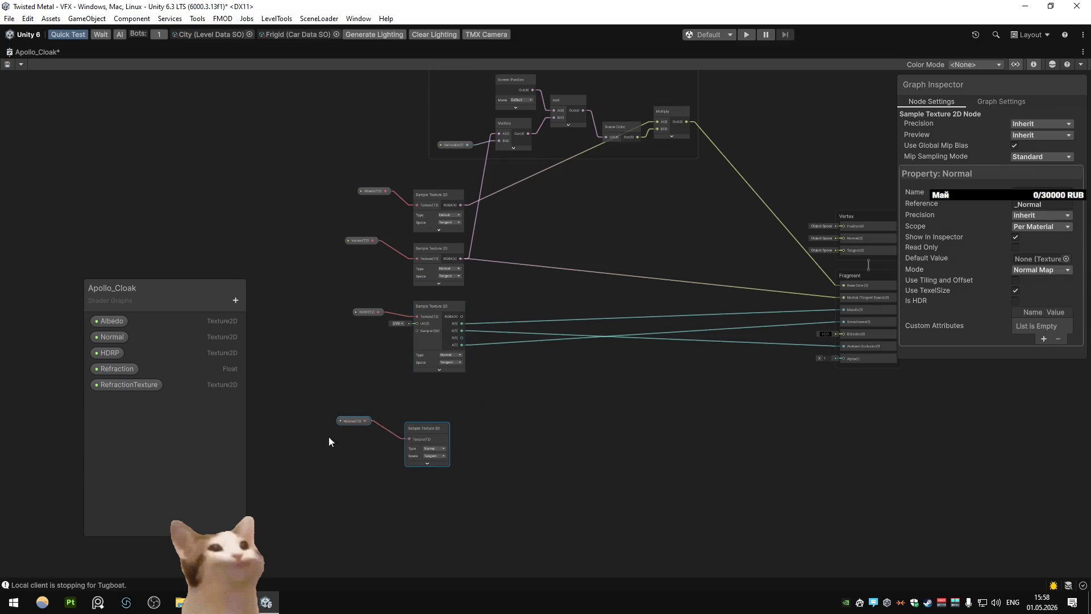
pyautogui.click(345, 421)
pyautogui.press('Delete')
pyautogui.moveTo(142, 385)
pyautogui.mouseDown()
pyautogui.moveTo(377, 425)
pyautogui.moveTo(412, 441)
pyautogui.moveTo(399, 493)
pyautogui.mouseUp()
pyautogui.click(425, 428)
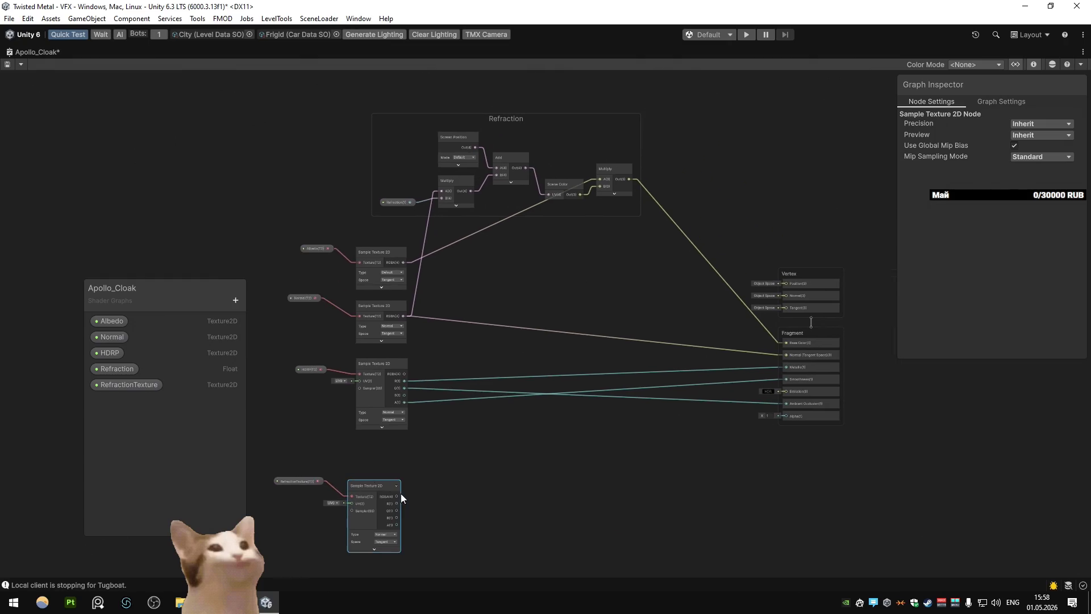
# Blend both samples through a Normal Blend node into the Refraction Multiply A input
pyautogui.moveTo(417, 208)
pyautogui.mouseDown()
pyautogui.moveTo(473, 364)
pyautogui.moveTo(537, 287)
pyautogui.moveTo(486, 484)
pyautogui.moveTo(493, 472)
pyautogui.mouseUp()
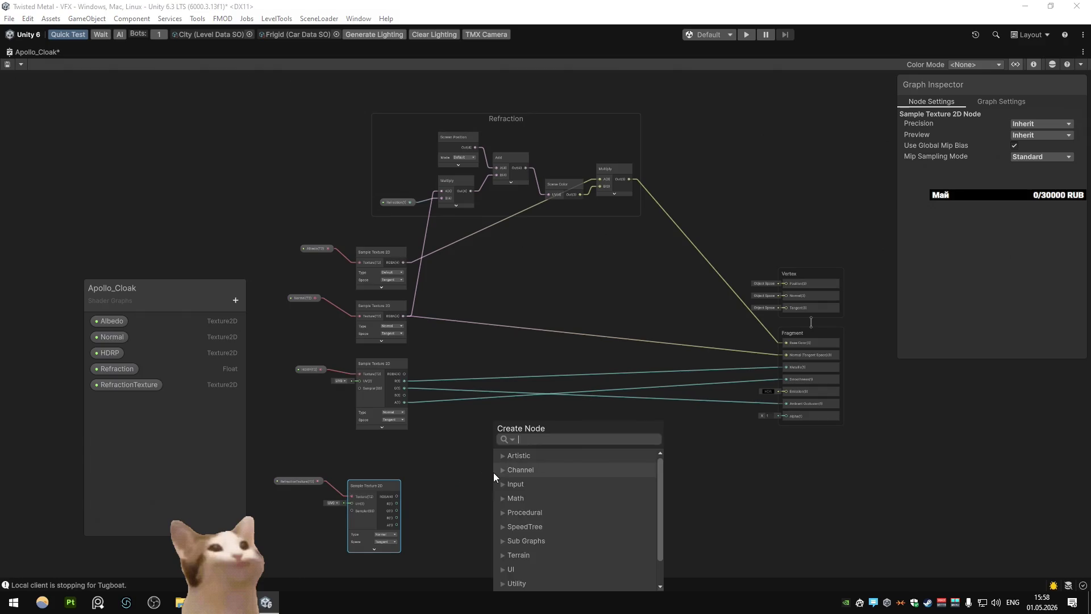
pyautogui.write('mix bo')
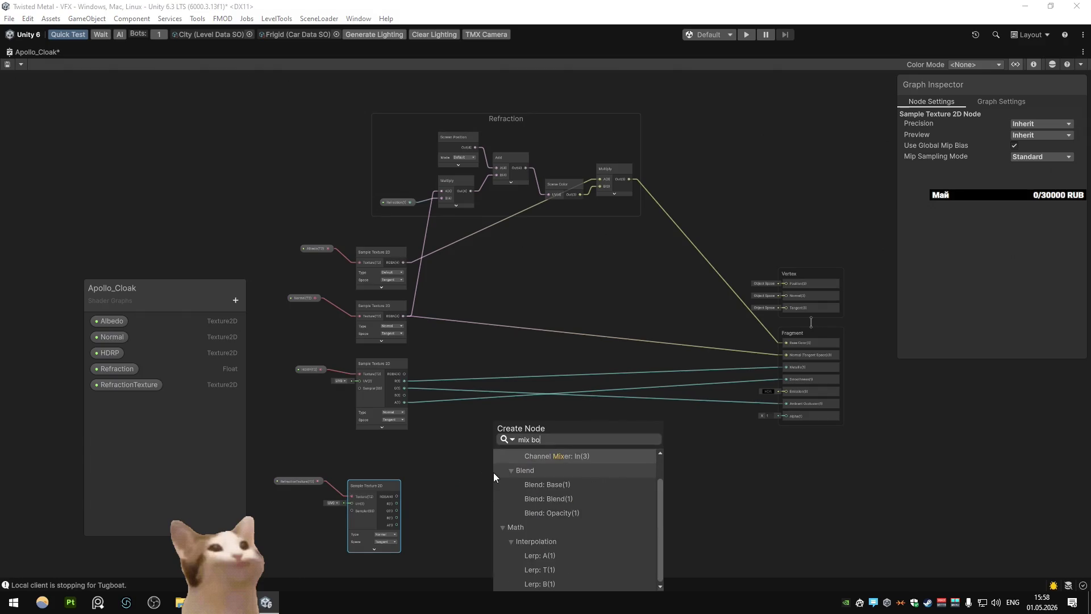
pyautogui.press('BackSpace')
pyautogui.press('BackSpace')
pyautogui.press('BackSpace')
pyautogui.write('normal bl')
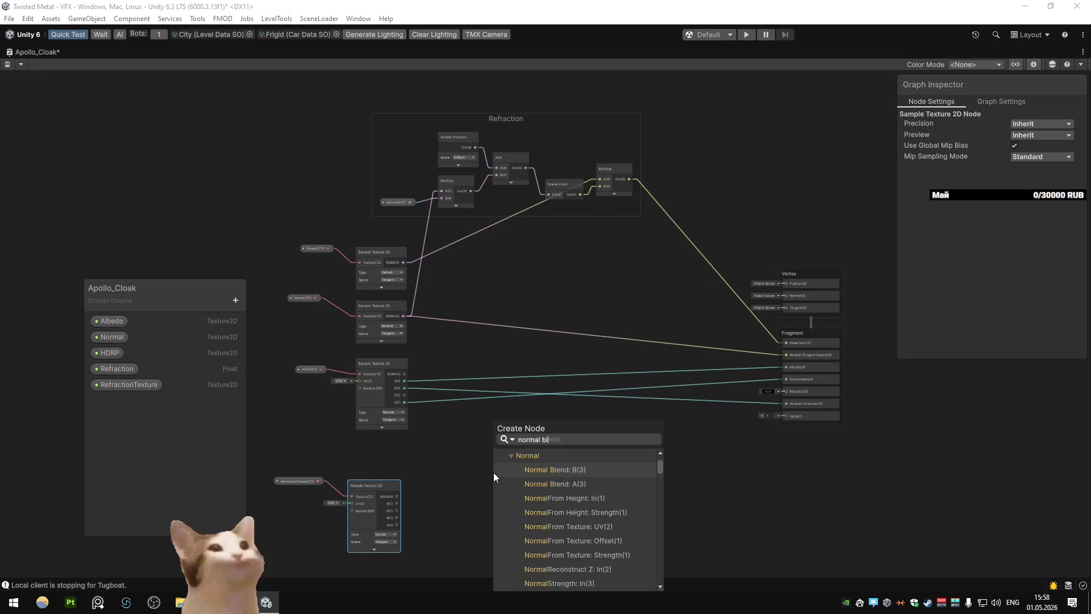
pyautogui.click(554, 487)
pyautogui.moveTo(403, 315)
pyautogui.mouseDown()
pyautogui.moveTo(491, 496)
pyautogui.moveTo(494, 373)
pyautogui.moveTo(452, 277)
pyautogui.moveTo(688, 346)
pyautogui.moveTo(788, 355)
pyautogui.mouseUp()
pyautogui.moveTo(543, 485); pyautogui.dragTo(437, 190)
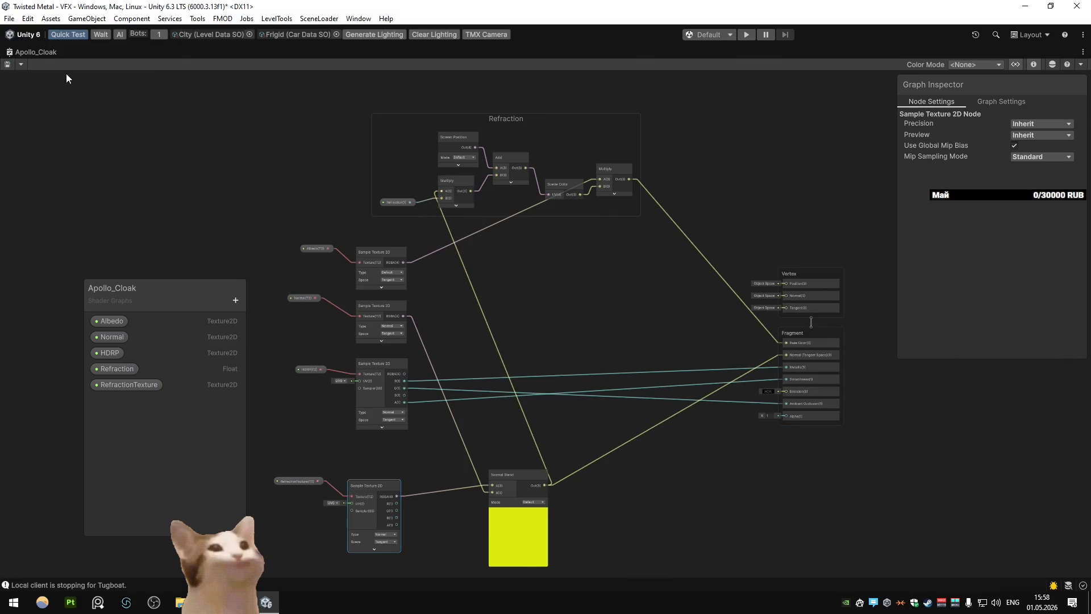
pyautogui.doubleClick(22, 53)
pyautogui.click(23, 54)
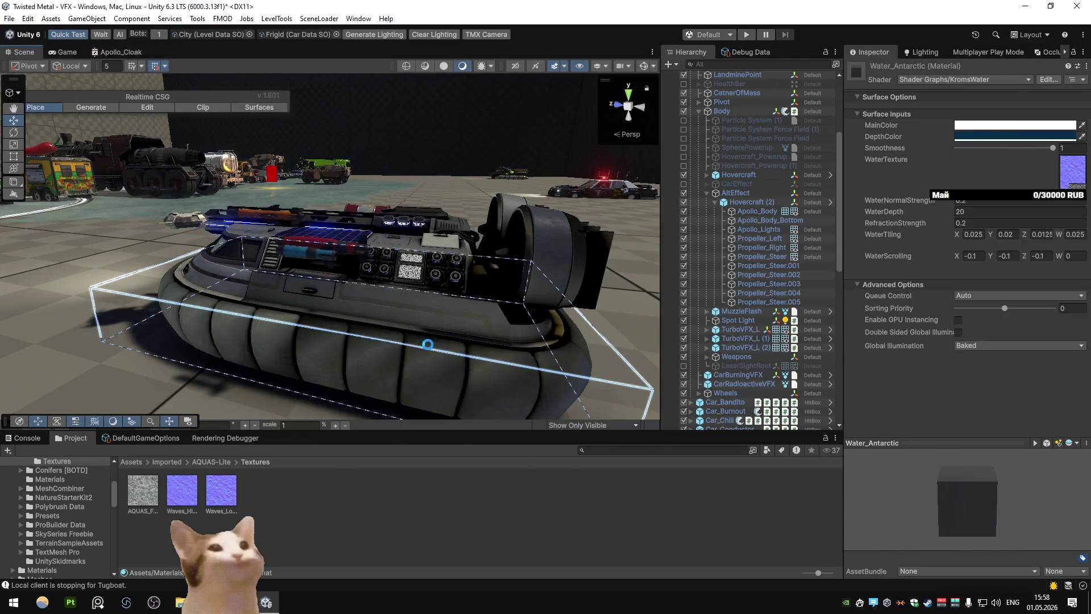
# Assign Waves_HiRes as the material's RefractionTexture and raise Refraction to 0.88
pyautogui.click(751, 213)
pyautogui.click(975, 239)
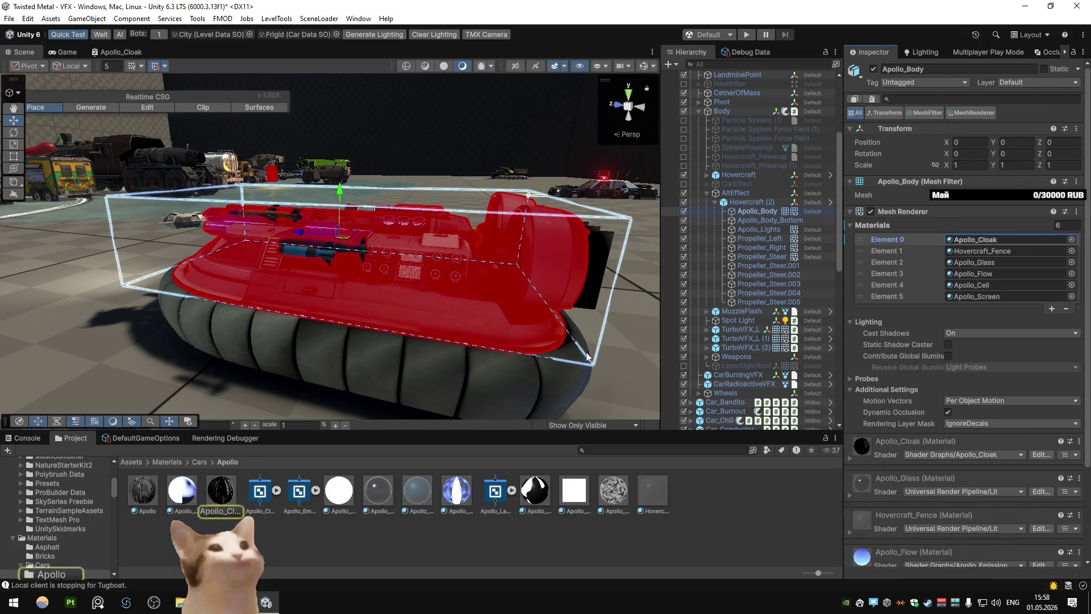
pyautogui.click(222, 495)
pyautogui.click(1074, 221)
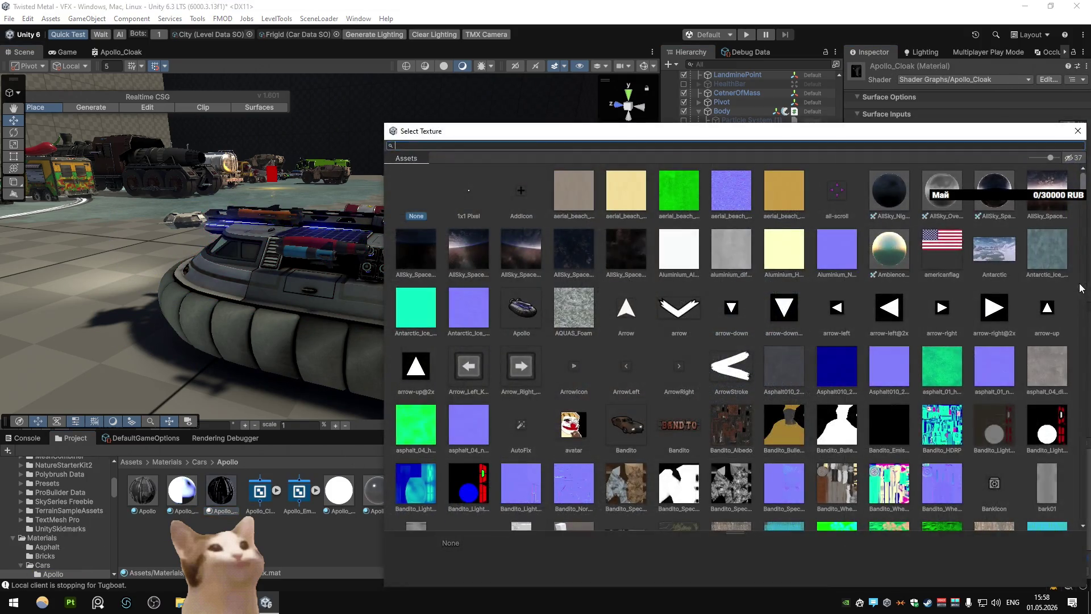
pyautogui.write('waves')
pyautogui.click(509, 194)
pyautogui.click(456, 200)
pyautogui.doubleClick(464, 197)
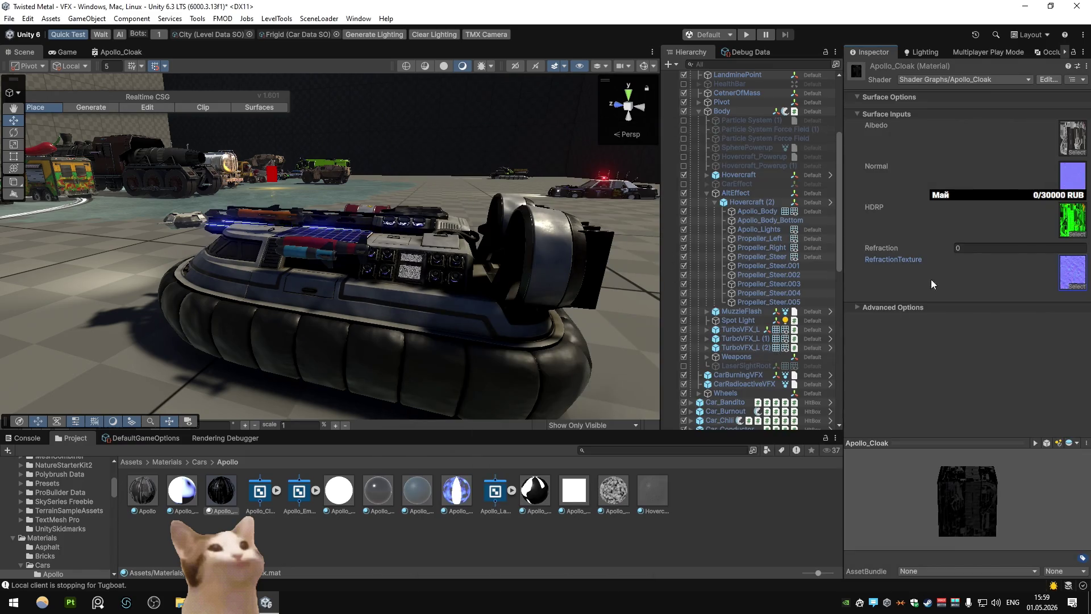
pyautogui.moveTo(949, 250); pyautogui.dragTo(946, 250)
# Orbit and zoom the Scene view around the hovercraft to inspect the cloak
pyautogui.moveTo(525, 261)
pyautogui.mouseDown()
pyautogui.moveTo(557, 233)
pyautogui.moveTo(506, 237)
pyautogui.mouseUp()
pyautogui.scroll(-5, 506, 236)
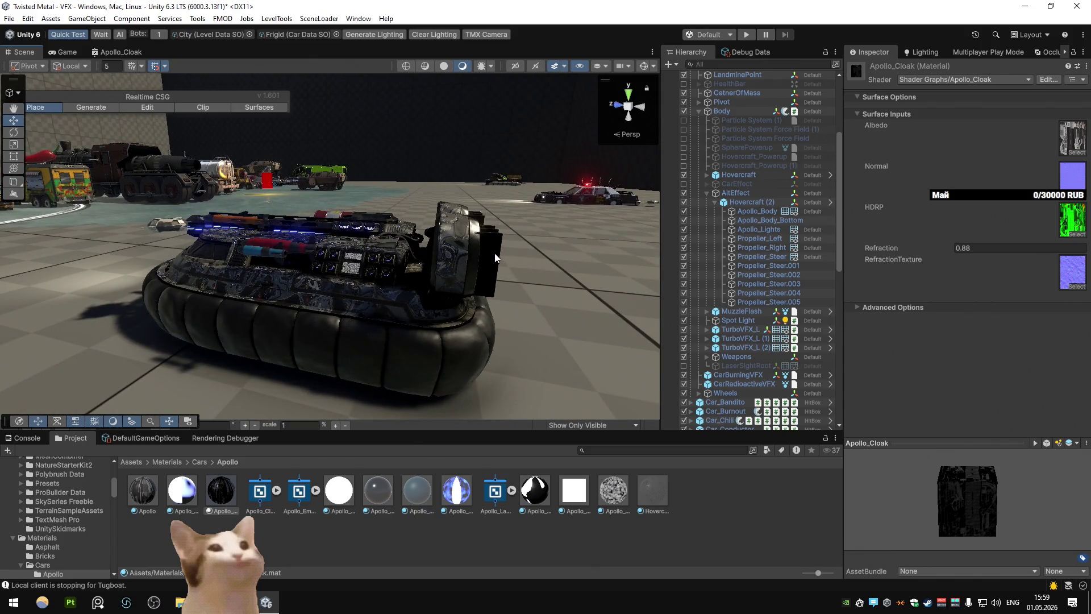
pyautogui.moveTo(494, 253); pyautogui.dragTo(496, 257)
pyautogui.scroll(10, 496, 257)
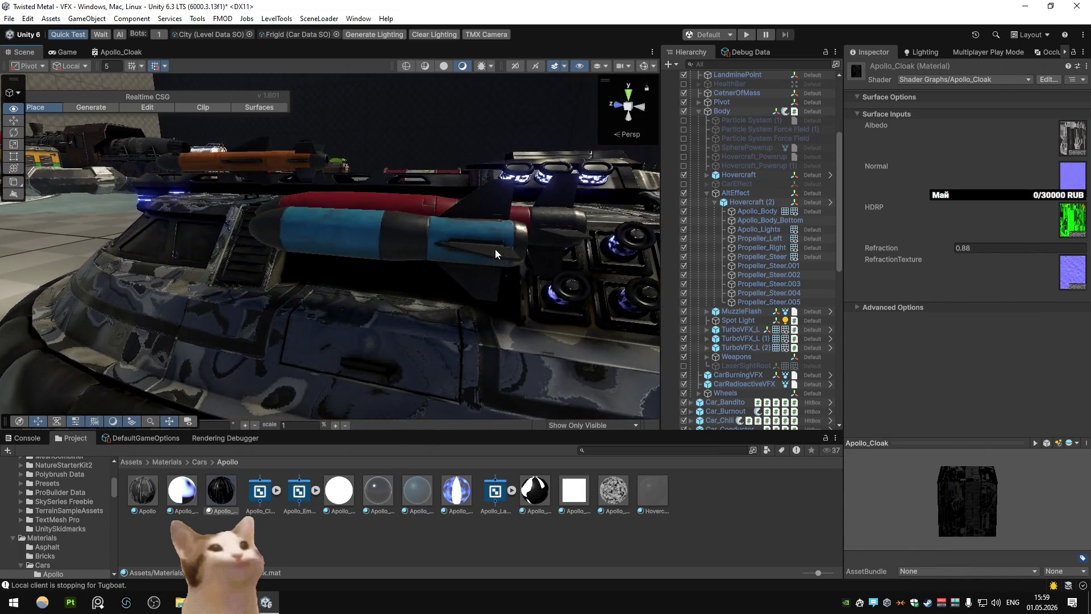
pyautogui.scroll(-8, 495, 249)
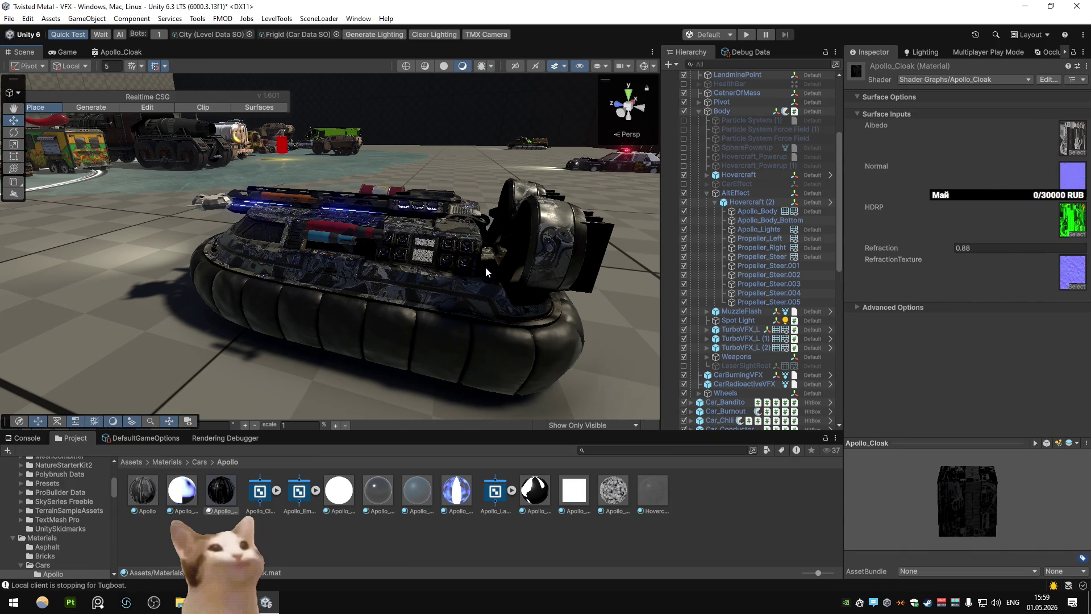
# Add a Float property named Transition to the Apollo_Cloak blackboard
pyautogui.doubleClick(137, 52)
pyautogui.moveTo(401, 280)
pyautogui.mouseDown()
pyautogui.moveTo(455, 228)
pyautogui.moveTo(524, 213)
pyautogui.mouseUp()
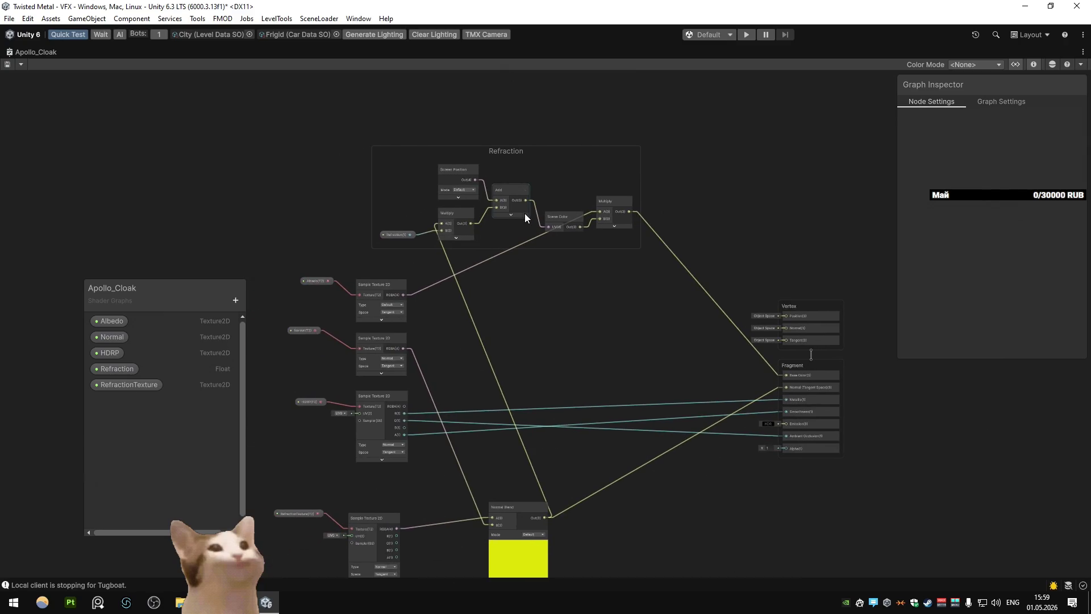
pyautogui.moveTo(524, 215)
pyautogui.mouseDown()
pyautogui.moveTo(478, 202)
pyautogui.moveTo(493, 223)
pyautogui.mouseUp()
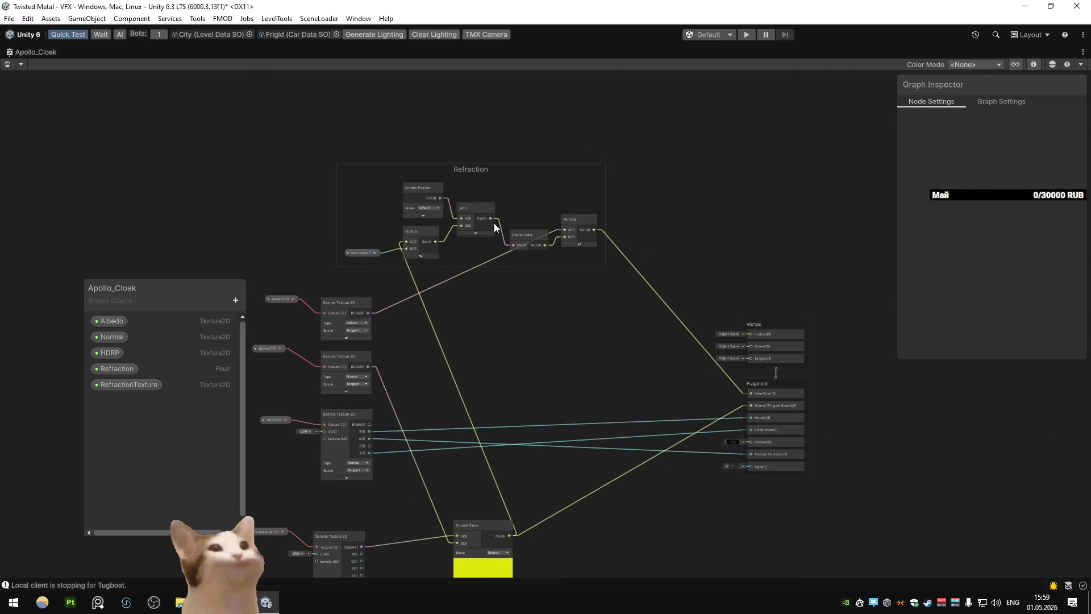
pyautogui.moveTo(526, 274); pyautogui.dragTo(528, 276)
pyautogui.click(236, 300)
pyautogui.click(259, 324)
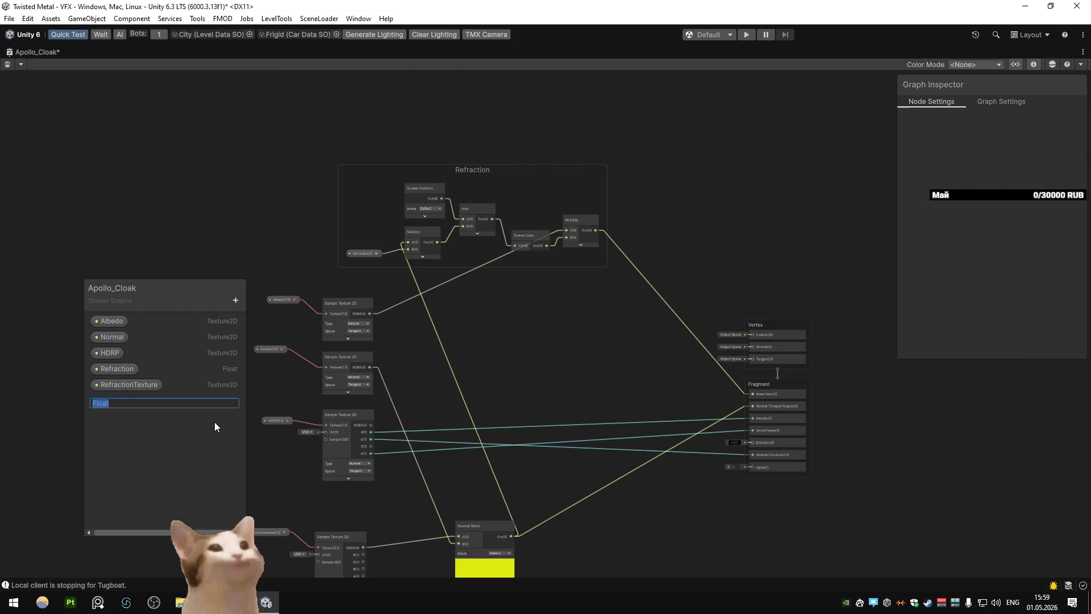
pyautogui.write('Transition')
pyautogui.press('Return')
# Place Transition on the canvas and create a Lerp node from its output
pyautogui.moveTo(171, 401)
pyautogui.mouseDown()
pyautogui.moveTo(517, 372)
pyautogui.moveTo(594, 336)
pyautogui.moveTo(591, 315)
pyautogui.mouseUp()
pyautogui.write('lerp')
pyautogui.press('Down')
pyautogui.press('Down')
pyautogui.press('Return')
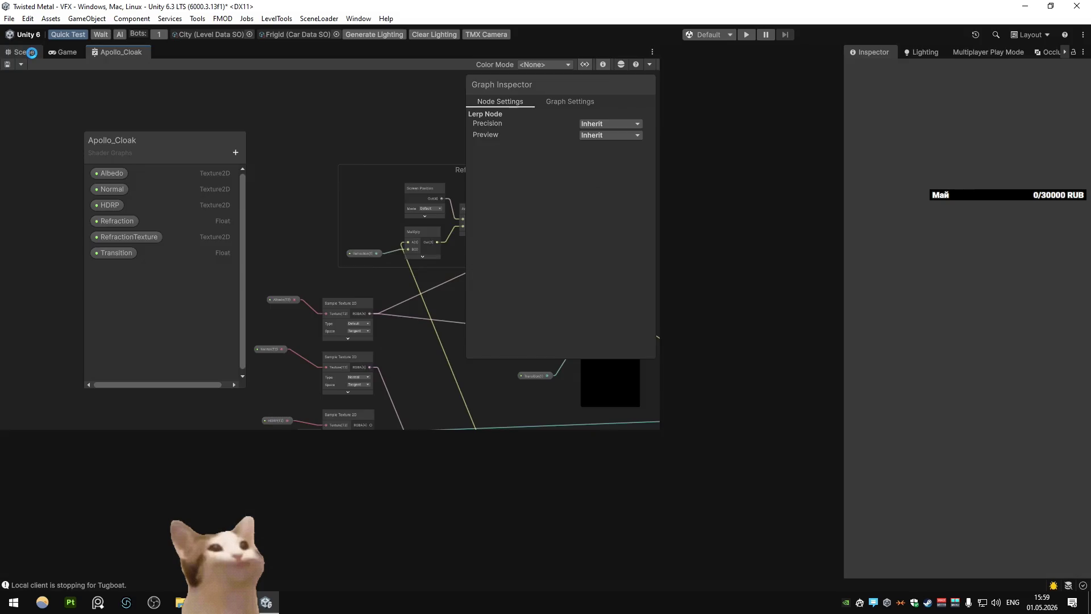
# Set the material's Transition to 1 and orbit around the hovercraft
pyautogui.click(31, 52)
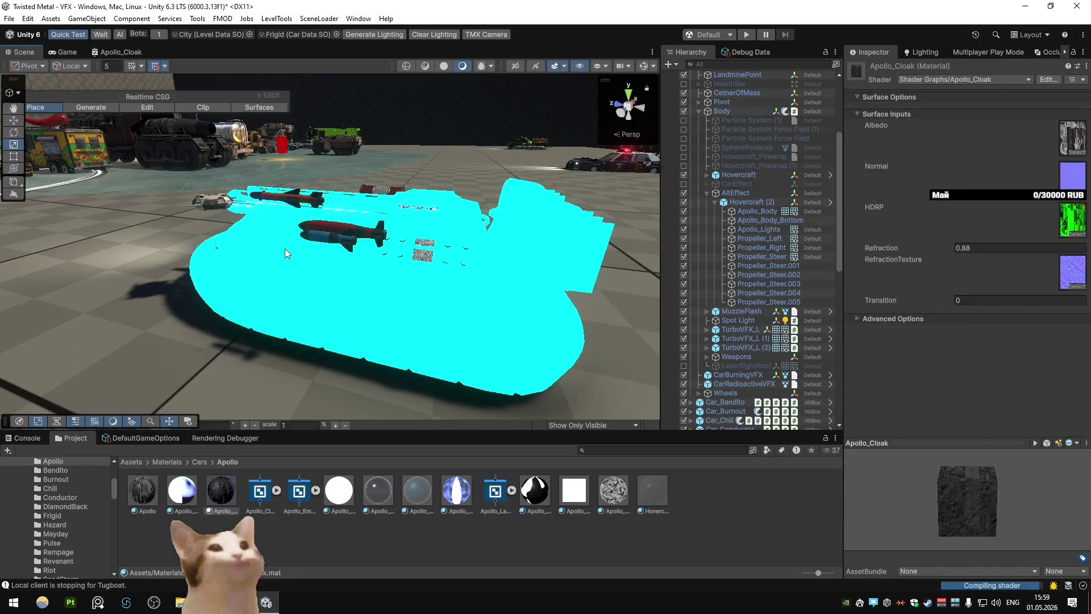
pyautogui.click(935, 301)
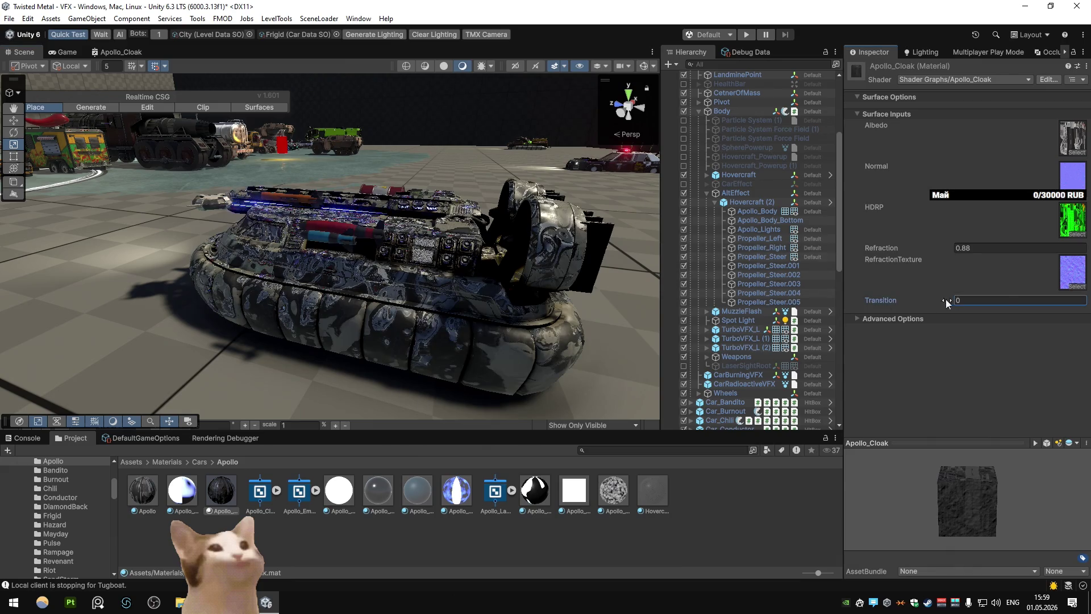
pyautogui.write('1')
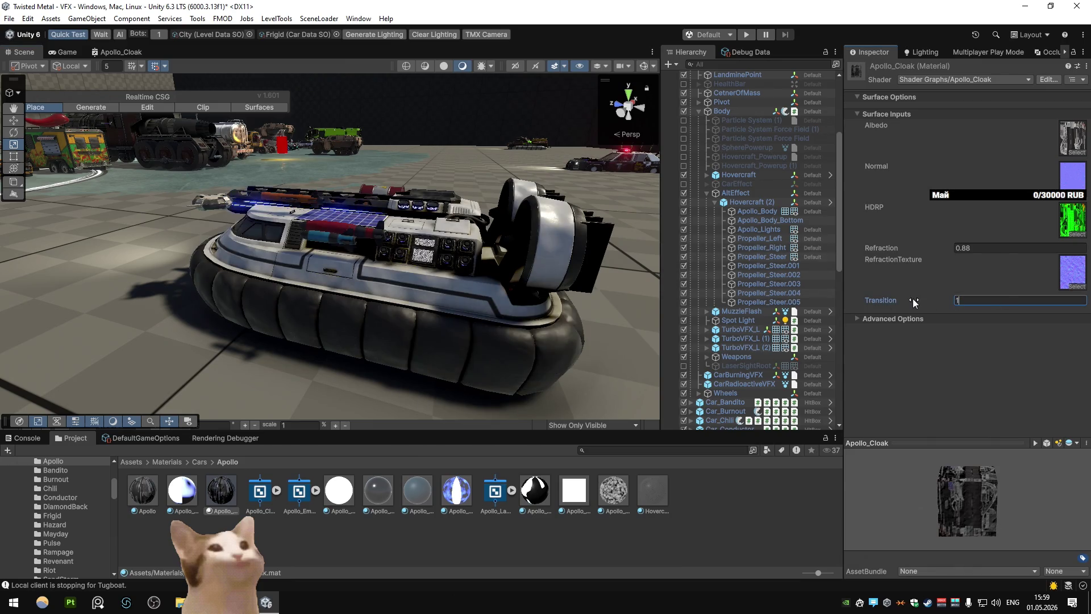
pyautogui.moveTo(507, 233)
pyautogui.mouseDown()
pyautogui.moveTo(454, 247)
pyautogui.moveTo(513, 250)
pyautogui.mouseUp()
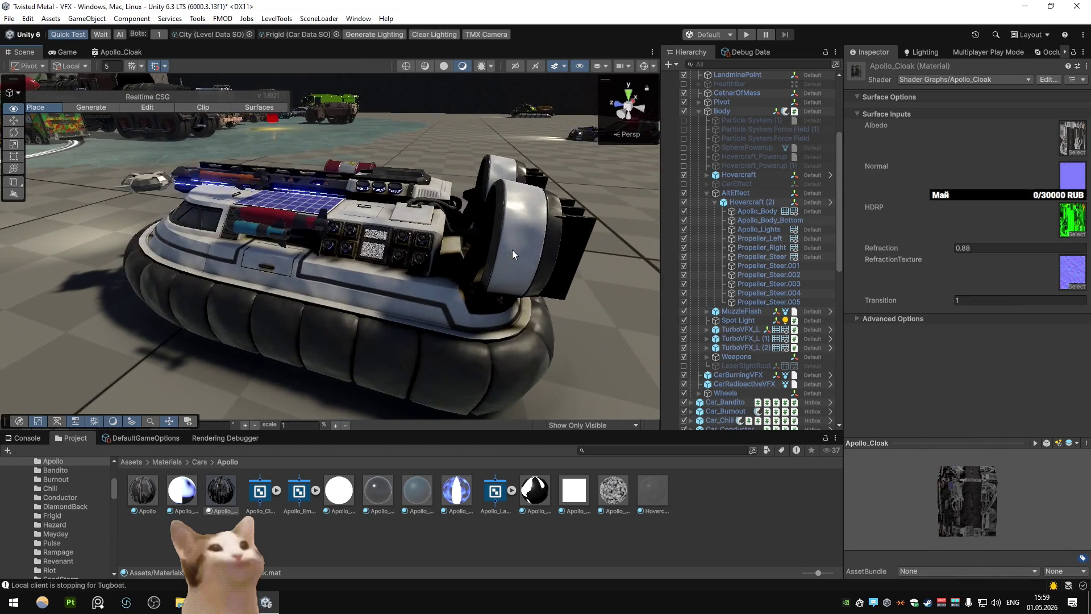
# Wire the Normal map sample directly to the fragment normal in the graph
pyautogui.doubleClick(131, 53)
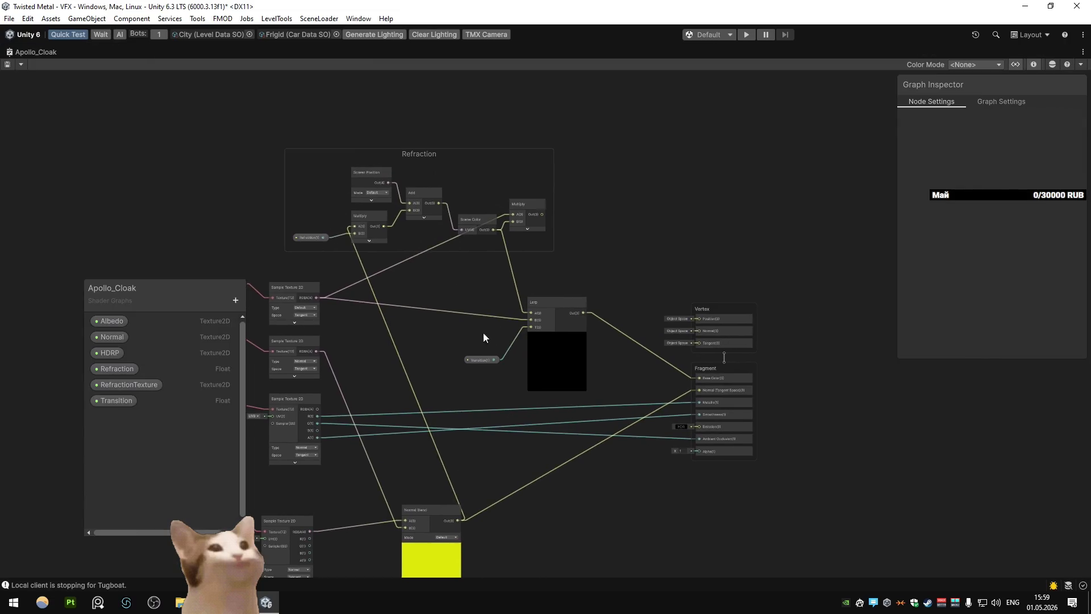
pyautogui.moveTo(322, 280); pyautogui.dragTo(705, 320)
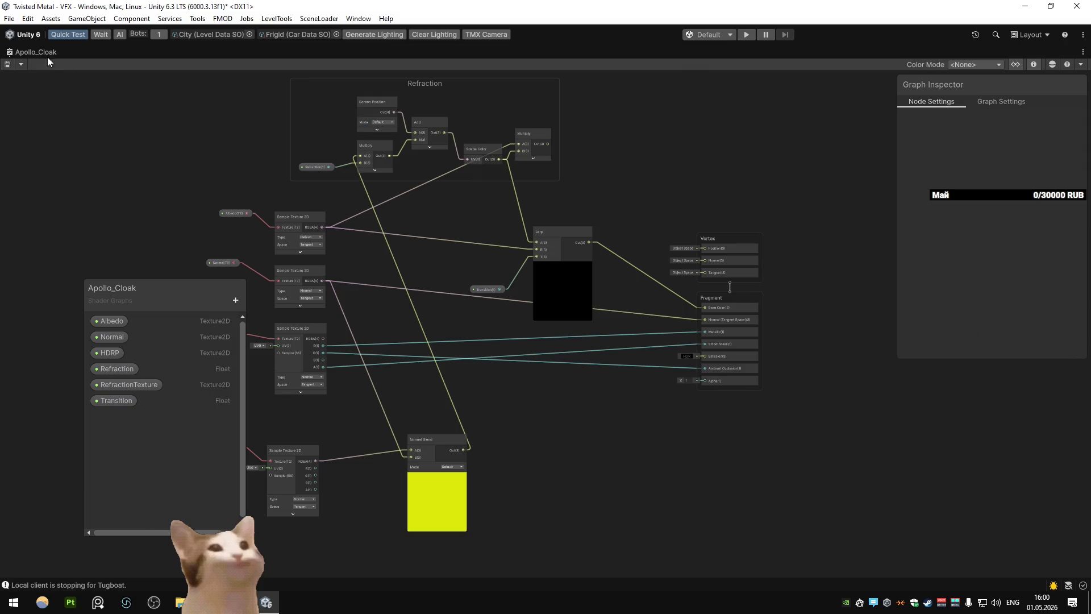
pyautogui.doubleClick(26, 52)
pyautogui.click(25, 52)
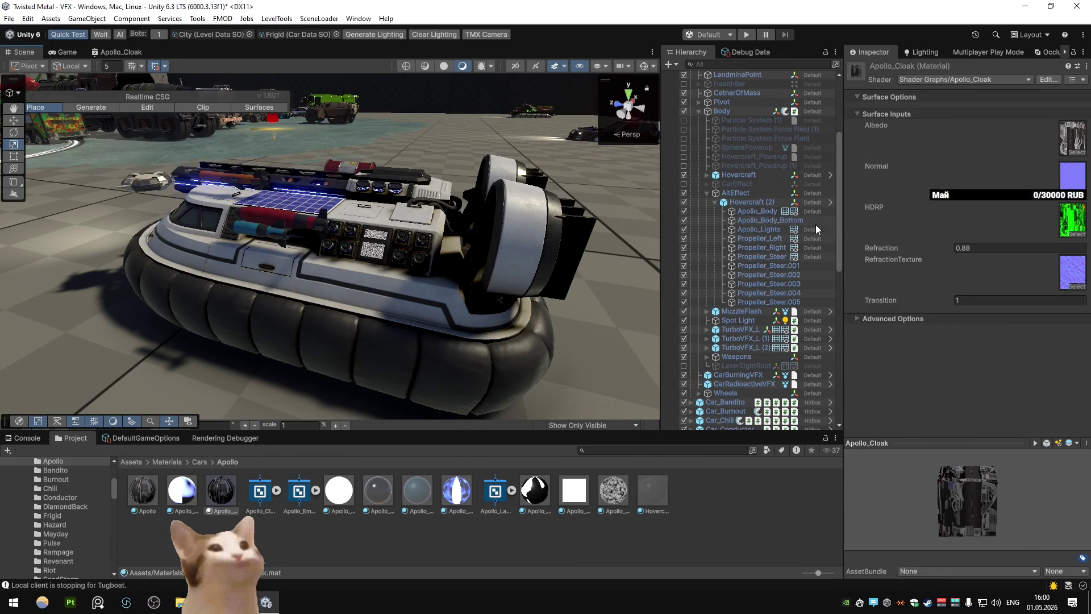
# Set Transition back to 0 and Refraction to 0.57 on the cloak material
pyautogui.moveTo(932, 304); pyautogui.dragTo(909, 298)
pyautogui.click(989, 302)
pyautogui.write('0')
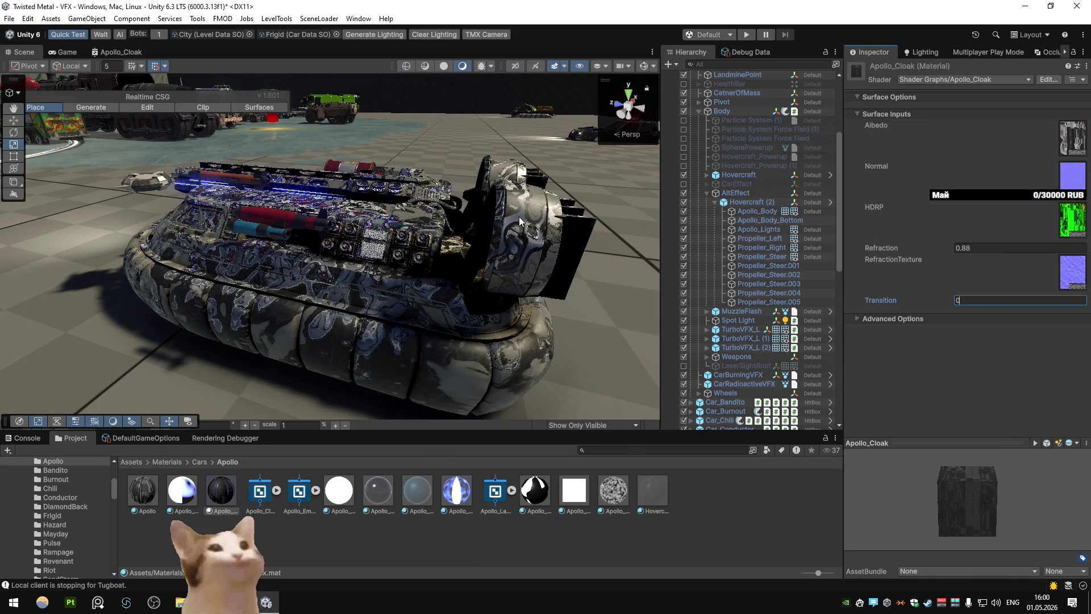
pyautogui.click(972, 249)
pyautogui.write('1')
pyautogui.write('0')
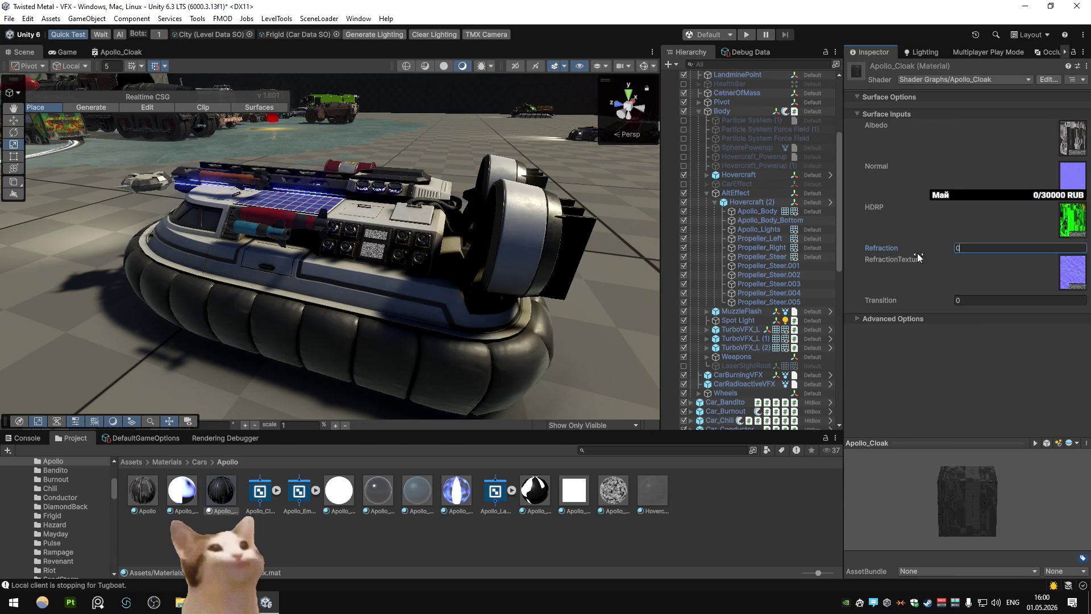
pyautogui.moveTo(912, 249); pyautogui.dragTo(925, 248)
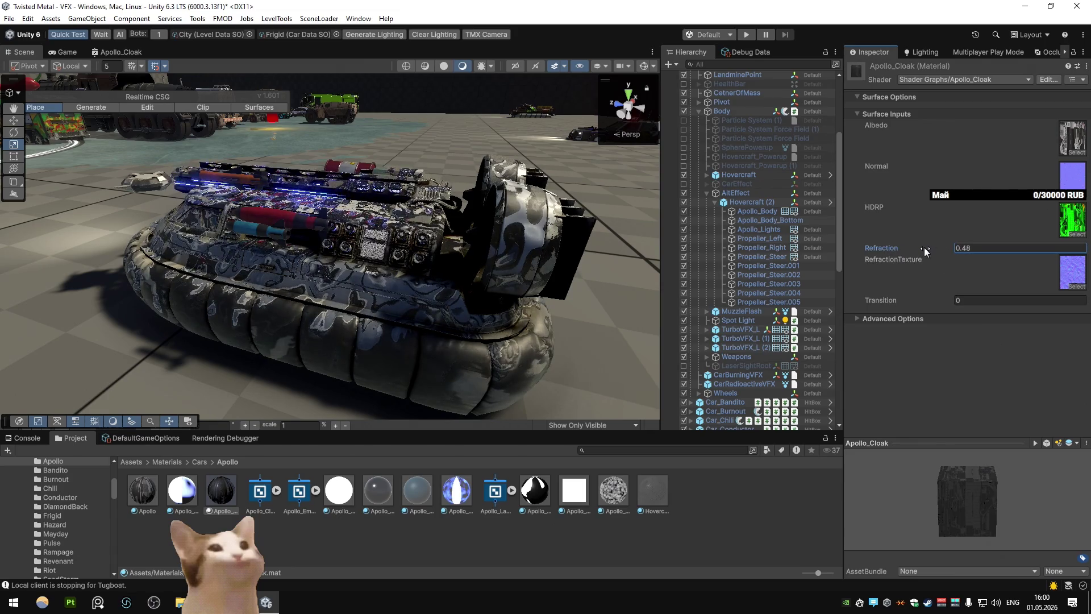
pyautogui.click(126, 49)
# Pan and zoom across the Refraction group and its connected nodes
pyautogui.scroll(5, 356, 211)
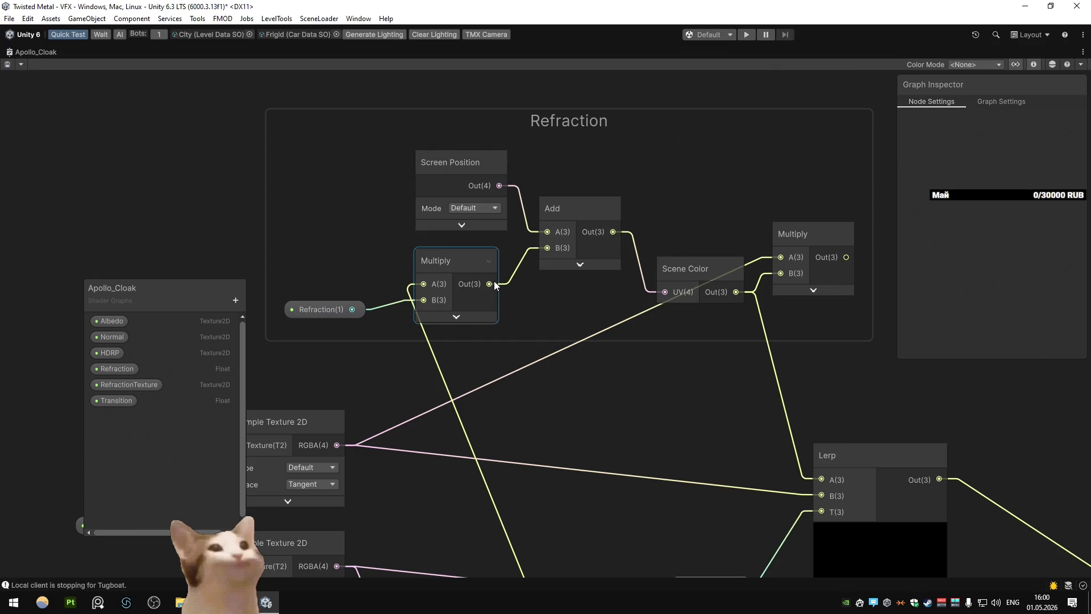
pyautogui.moveTo(494, 284); pyautogui.dragTo(446, 283)
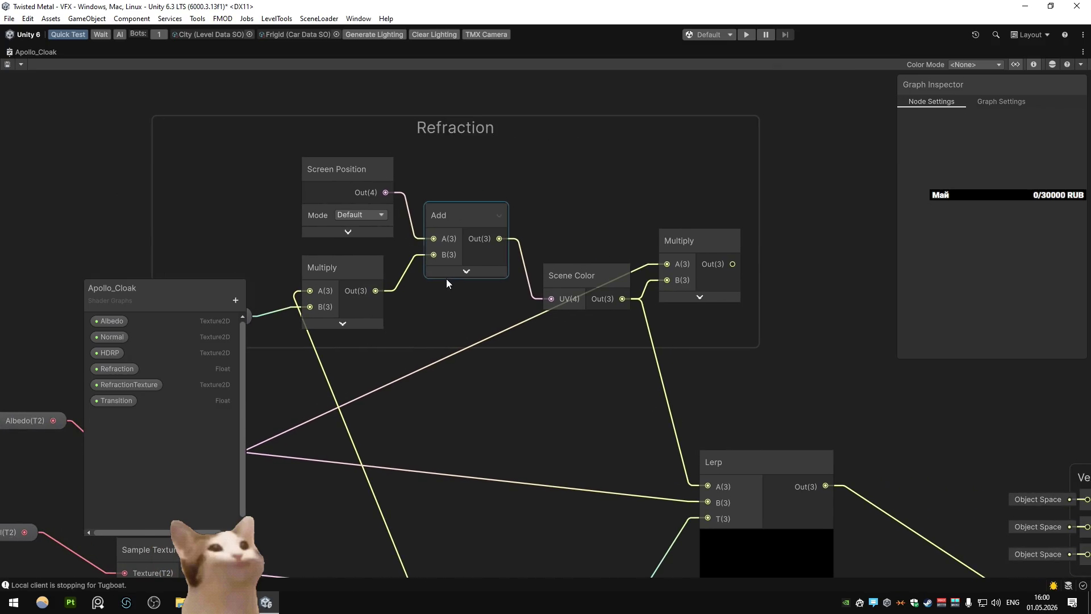
pyautogui.scroll(-5, 520, 271)
pyautogui.moveTo(515, 284); pyautogui.dragTo(609, 255)
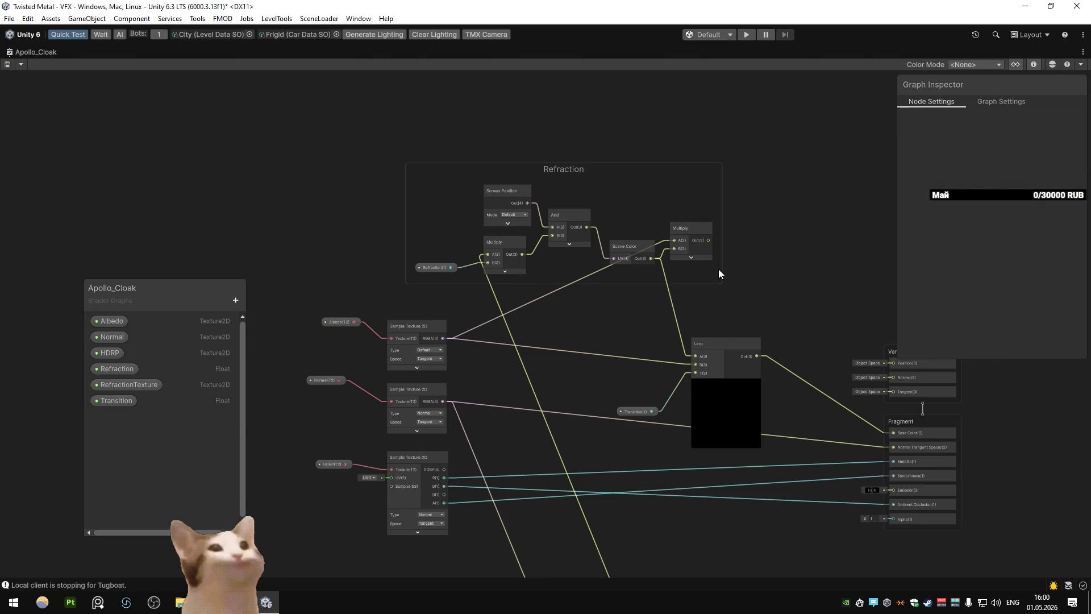
pyautogui.moveTo(679, 271); pyautogui.dragTo(639, 254)
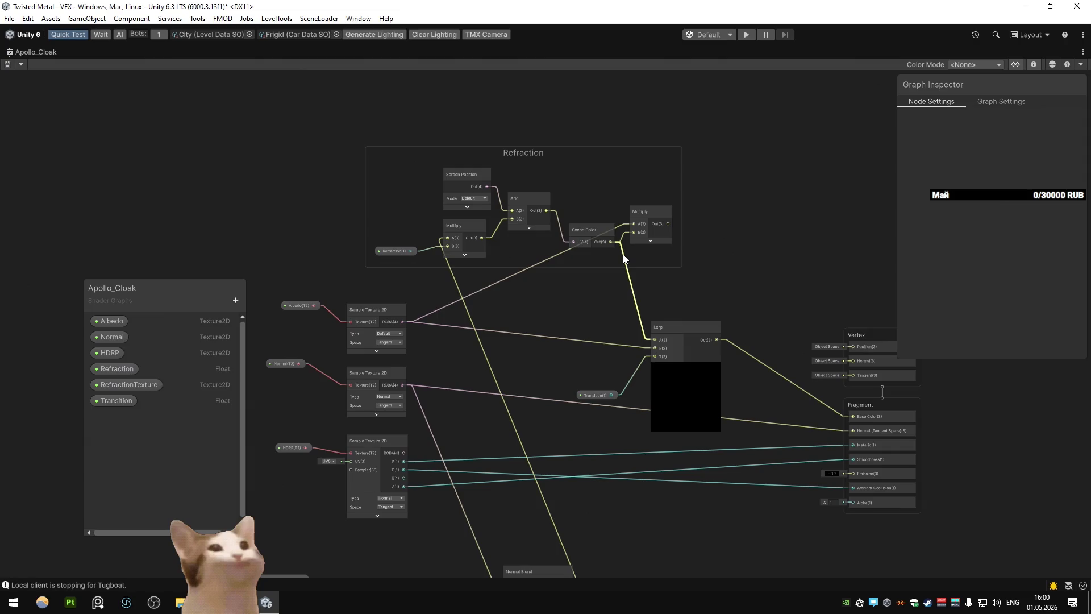
pyautogui.rightClick(623, 254)
pyautogui.click(317, 149)
# Try Refraction and Transition at 0 and 1, leaving both at 0
pyautogui.doubleClick(34, 52)
pyautogui.click(22, 54)
pyautogui.click(994, 248)
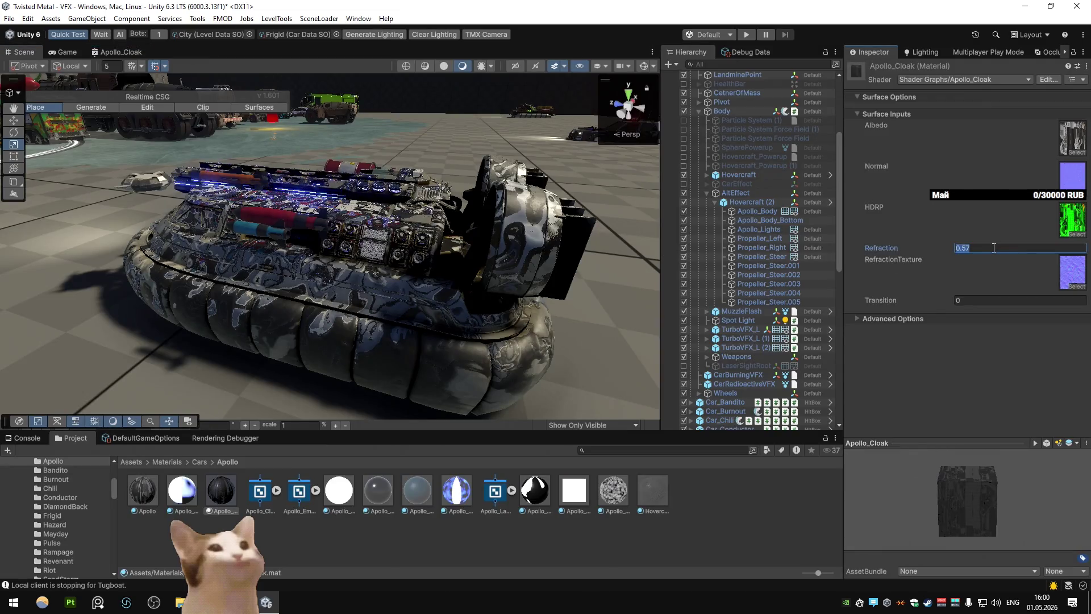
pyautogui.write('0')
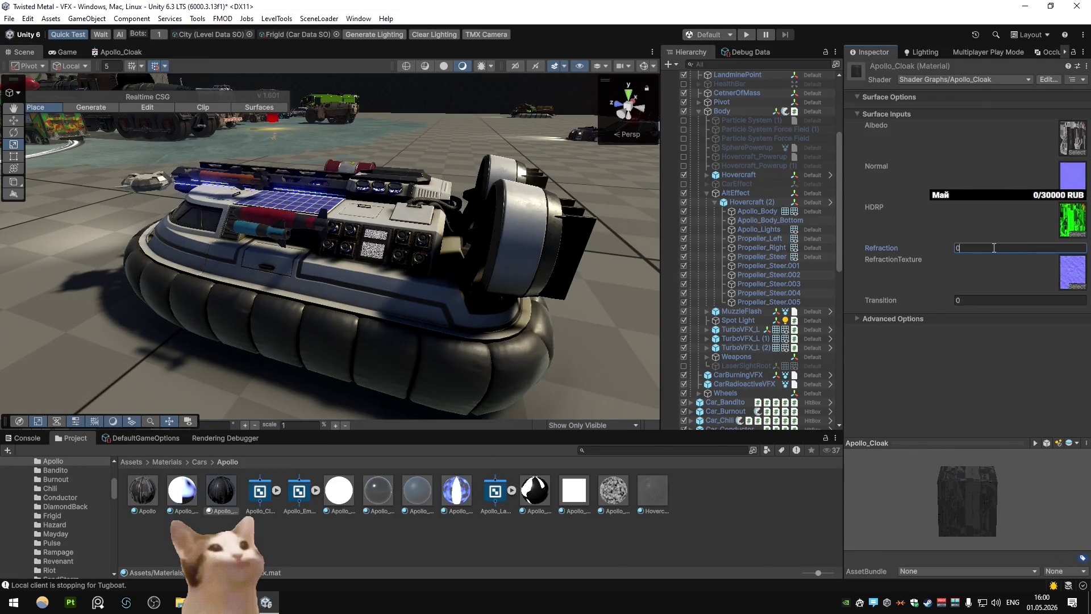
pyautogui.press('BackSpace')
pyautogui.write('1')
pyautogui.press('BackSpace')
pyautogui.write('0')
pyautogui.press('Tab')
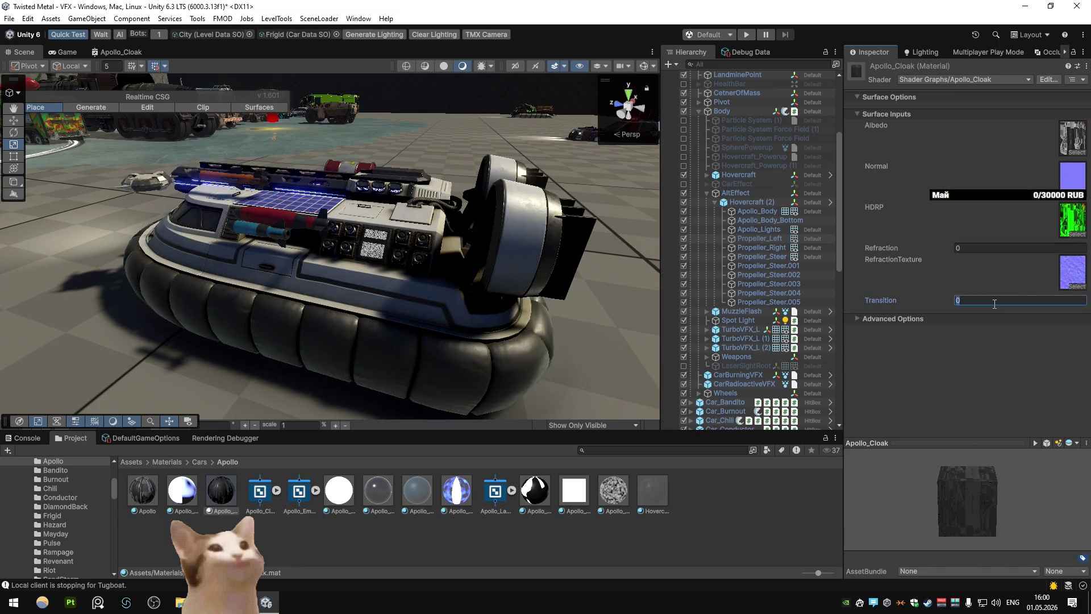
pyautogui.write('1')
pyautogui.press('BackSpace')
pyautogui.write('0')
pyautogui.click(116, 52)
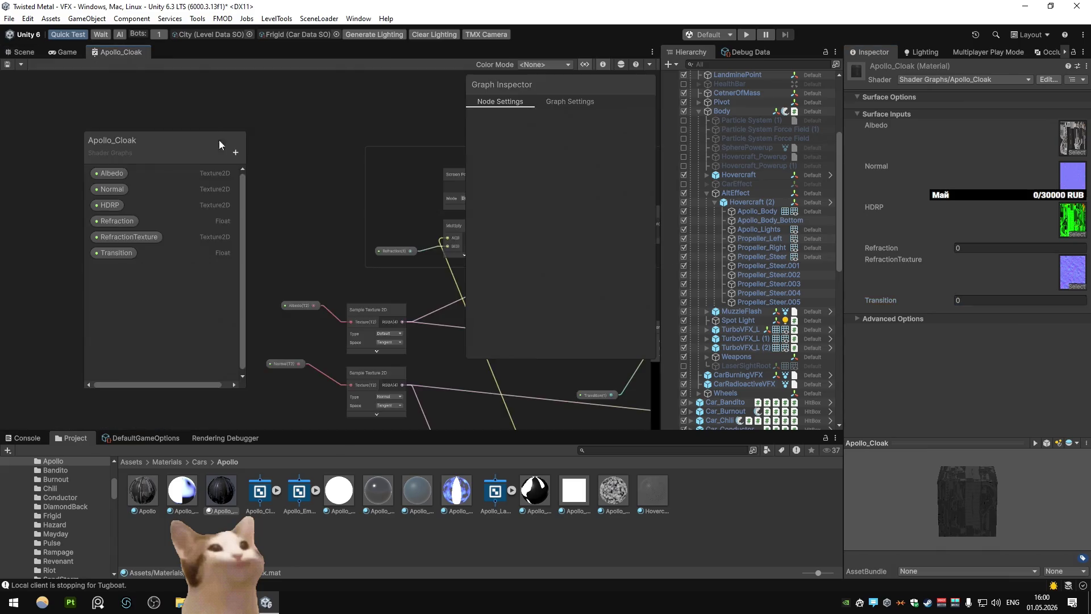
# Add a Vector2 property named Tiling to the Apollo_Cloak blackboard
pyautogui.hotkey('shift', 'space')
pyautogui.click(511, 237)
pyautogui.scroll(-5, 467, 247)
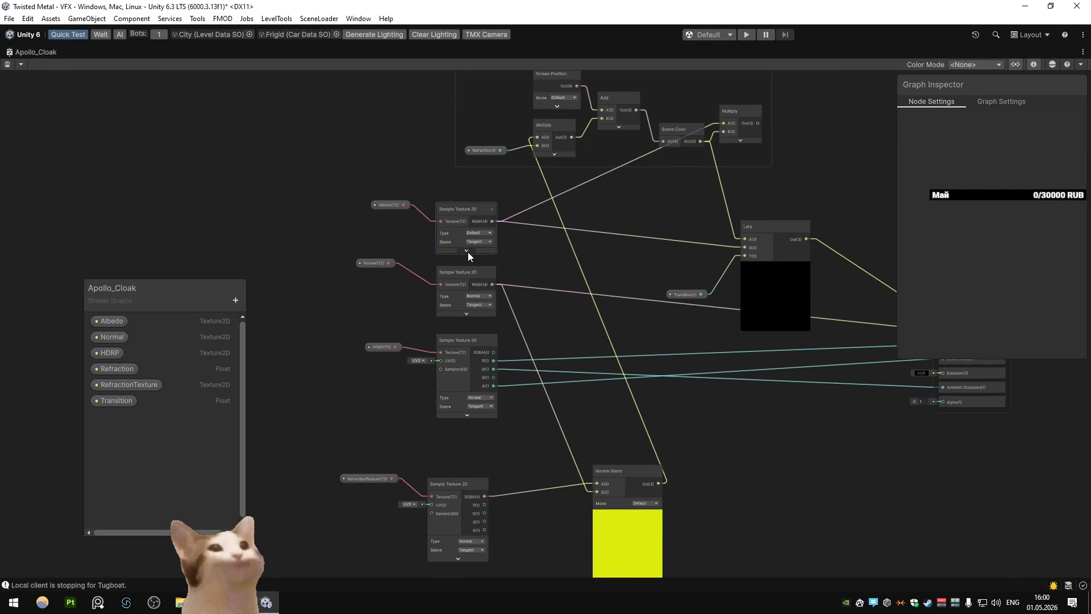
pyautogui.moveTo(505, 327); pyautogui.dragTo(522, 309)
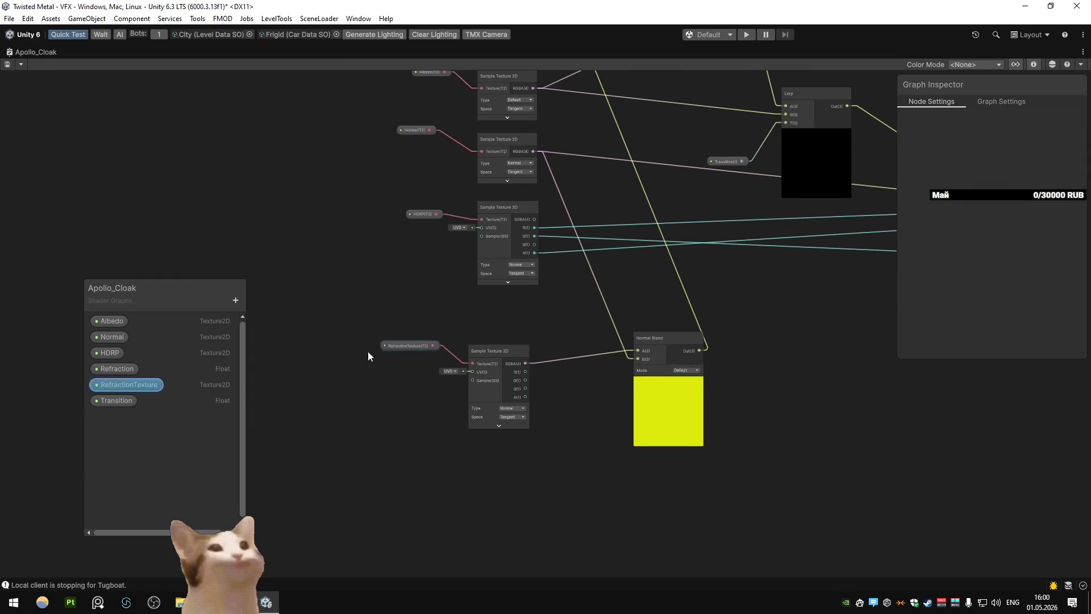
pyautogui.click(235, 299)
pyautogui.click(269, 331)
pyautogui.write('Tiling')
pyautogui.press('Return')
# Route Tiling through a Tiling And Offset node into the RefractionTexture sampler's UV
pyautogui.click(109, 417)
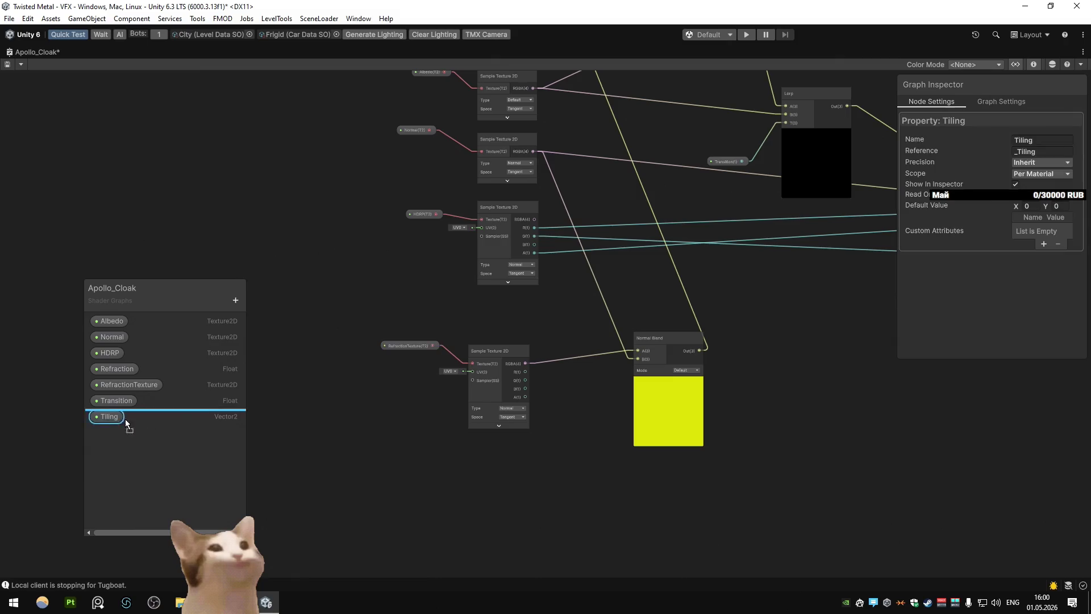
pyautogui.moveTo(284, 417); pyautogui.dragTo(356, 430)
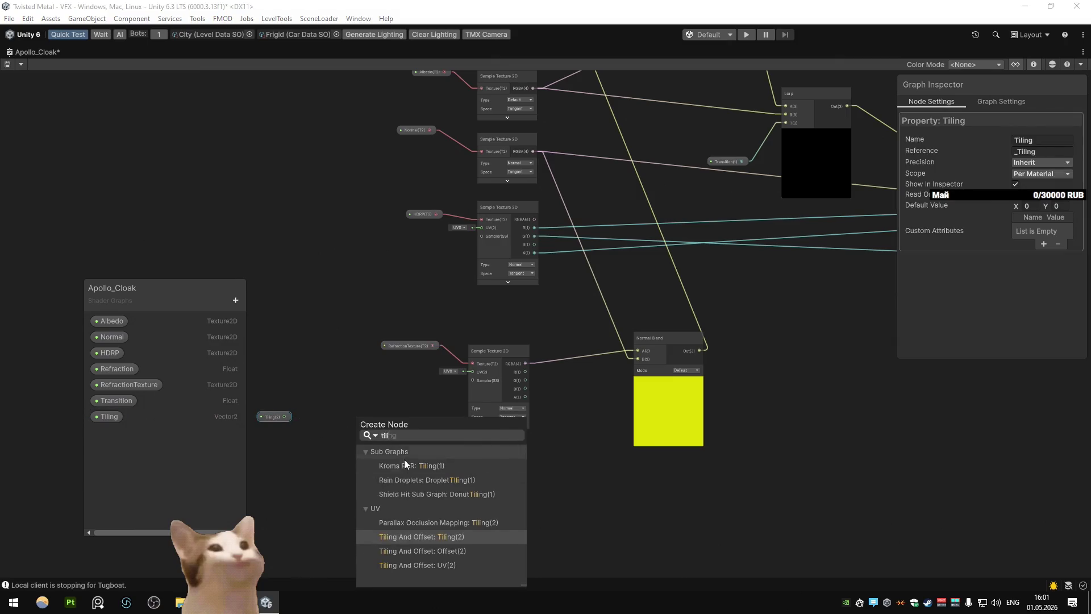
pyautogui.press('Escape')
pyautogui.moveTo(416, 437); pyautogui.dragTo(467, 374)
pyautogui.moveTo(363, 423); pyautogui.dragTo(372, 391)
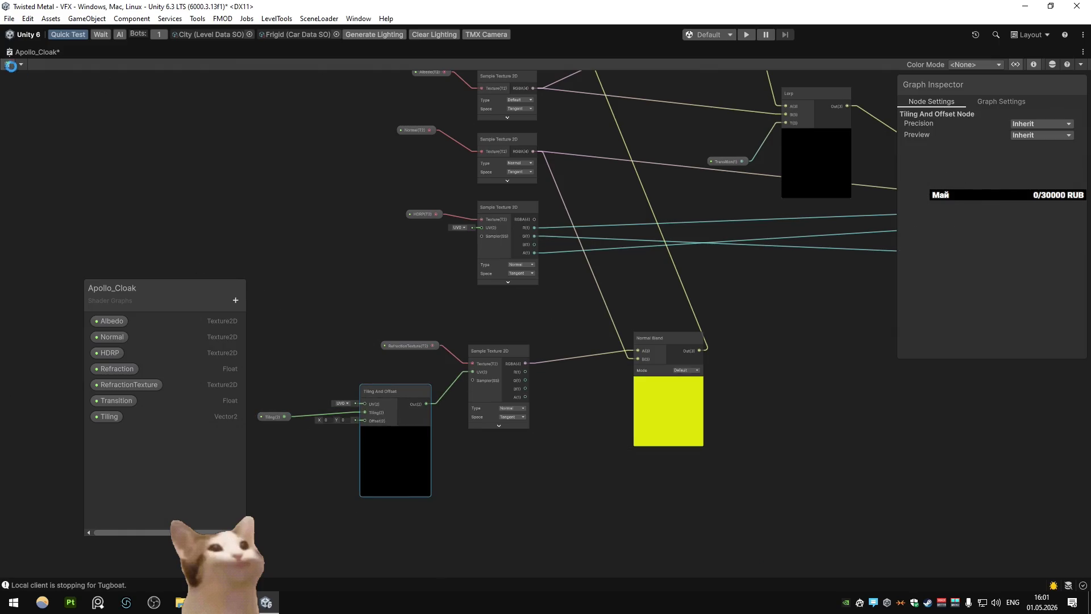
pyautogui.doubleClick(31, 51)
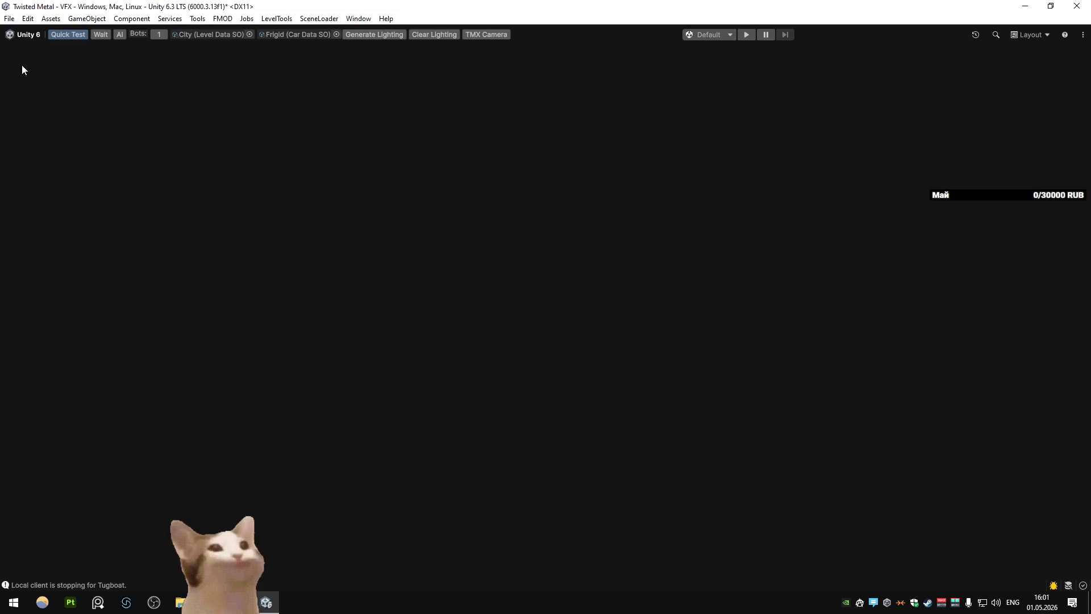
# Try Tiling values 4 and 8, settling on Tiling 1×1, Refraction 1, Transition 0
pyautogui.click(17, 51)
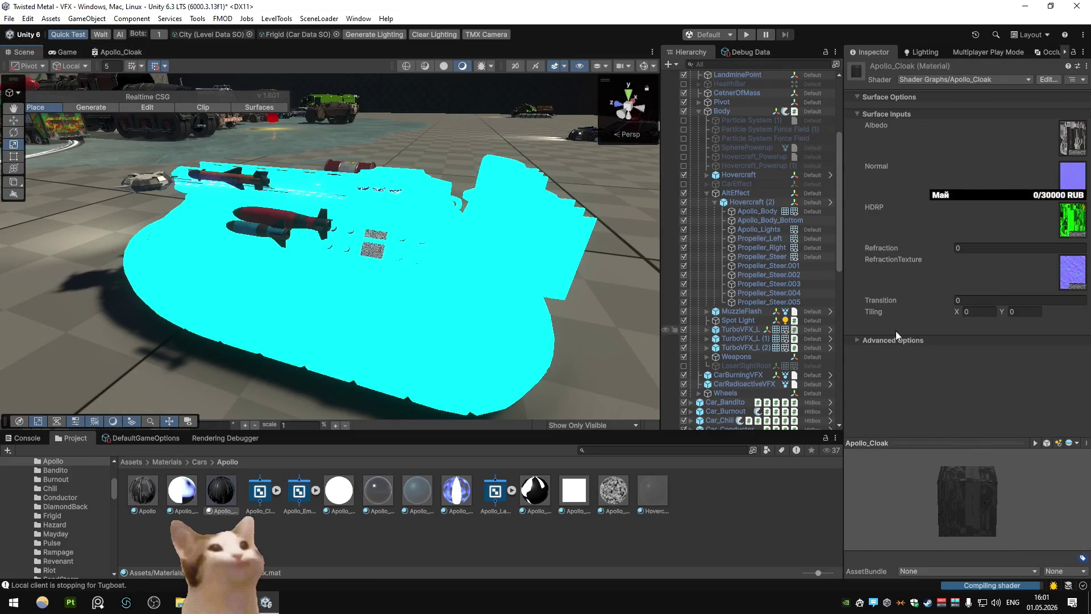
pyautogui.click(978, 311)
pyautogui.write('4')
pyautogui.press('BackSpace')
pyautogui.write('8')
pyautogui.click(1029, 312)
pyautogui.write('8')
pyautogui.moveTo(898, 303); pyautogui.dragTo(900, 304)
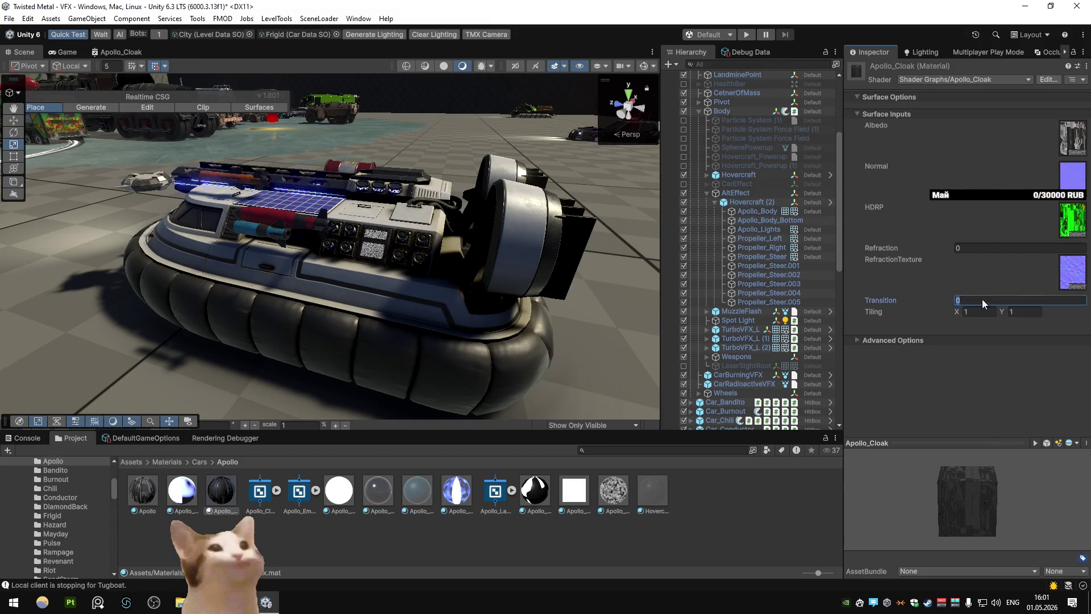
pyautogui.write('1')
pyautogui.press('Tab')
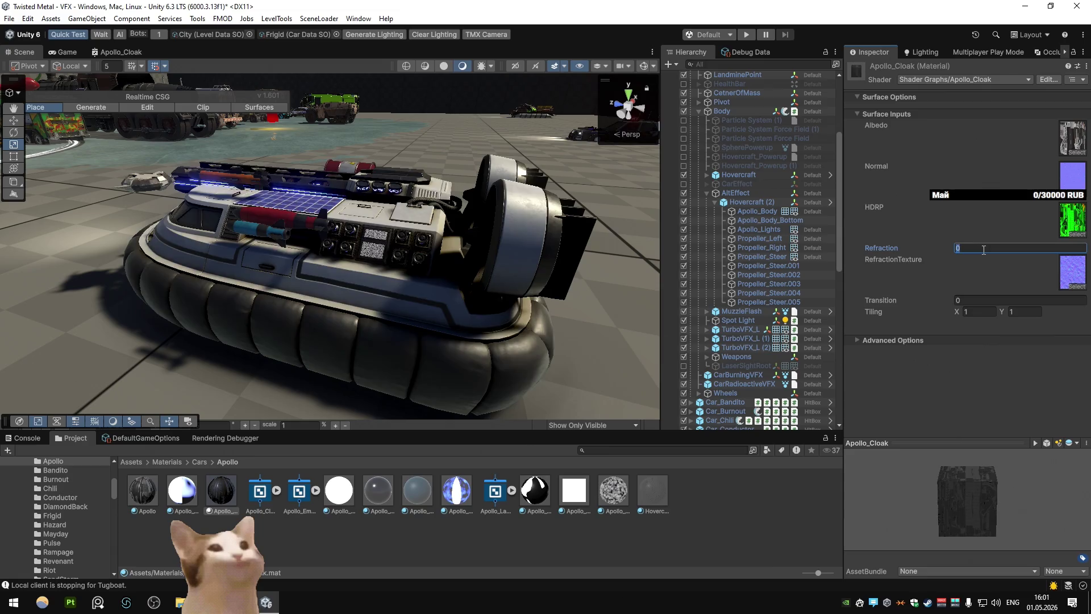
pyautogui.press('Tab')
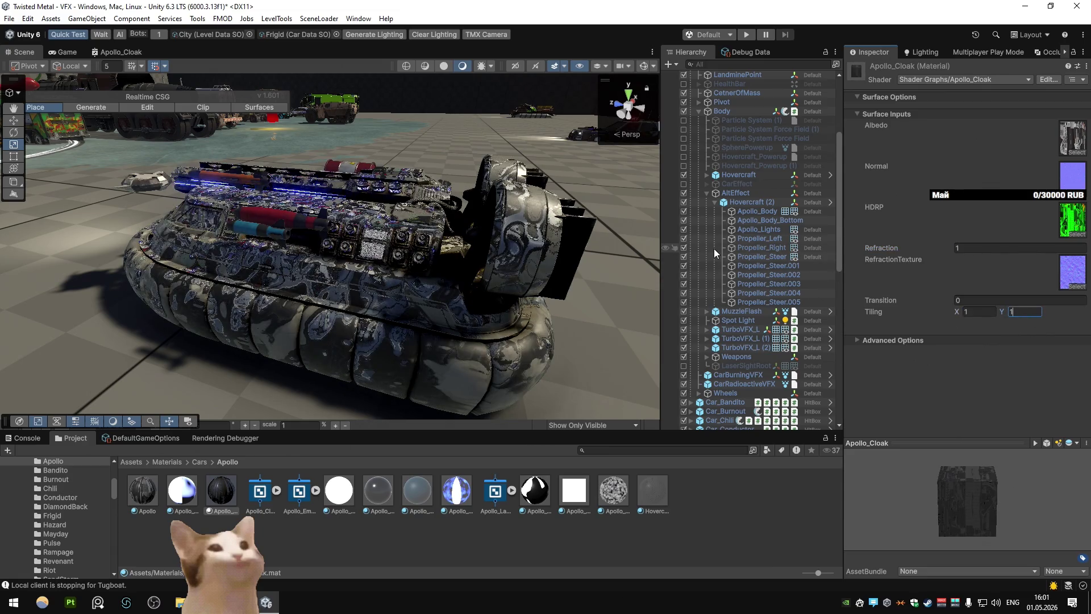
pyautogui.scroll(5, 402, 174)
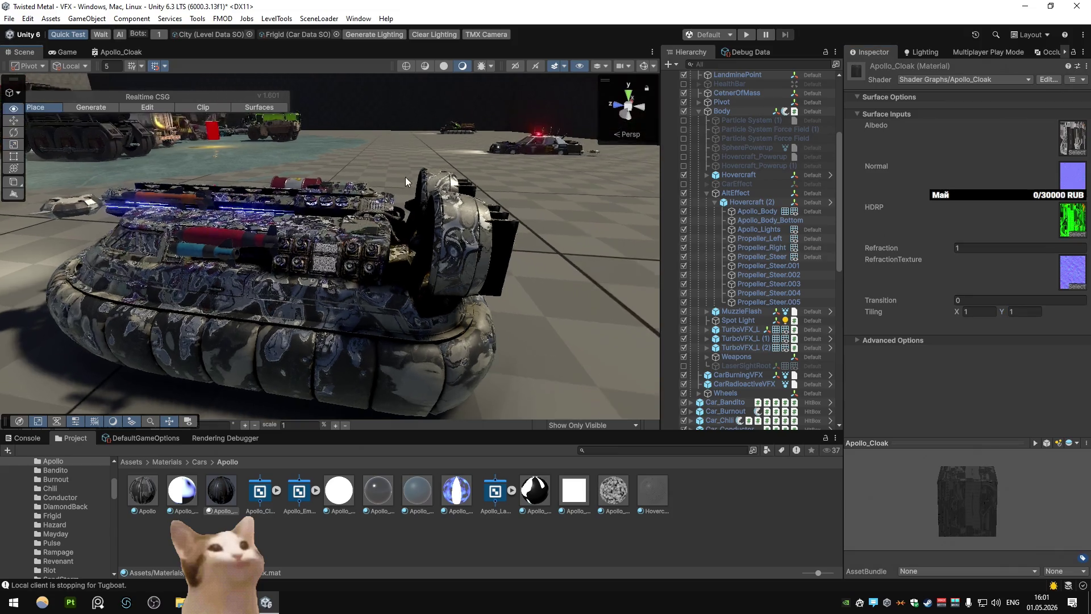
pyautogui.scroll(-5, 396, 173)
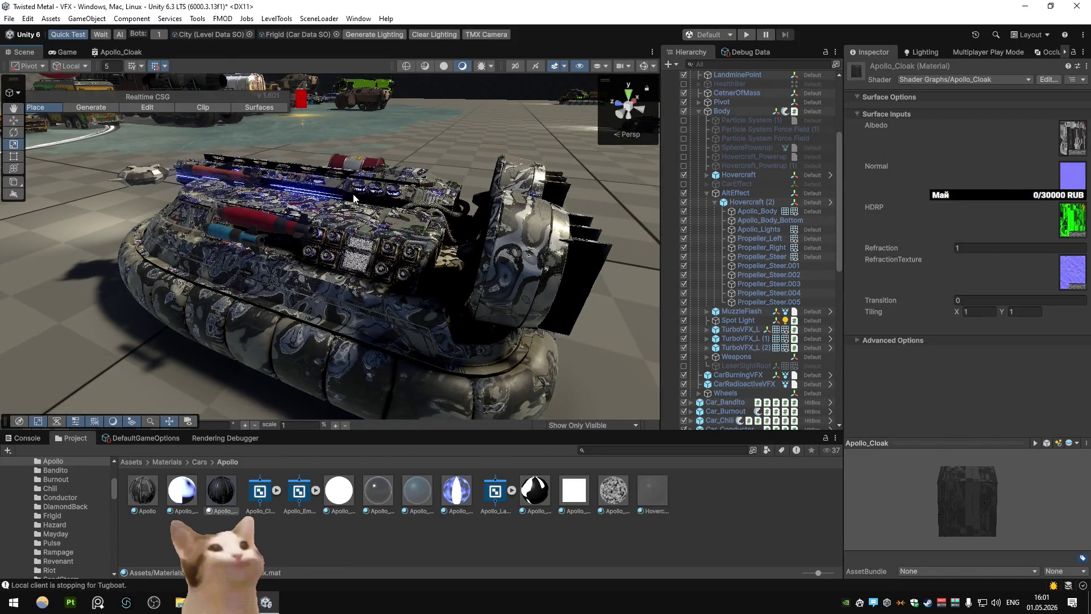
pyautogui.doubleClick(116, 51)
# Connect Screen Position toward Scene Color's UV in the Refraction group
pyautogui.moveTo(447, 180)
pyautogui.mouseDown()
pyautogui.moveTo(449, 160)
pyautogui.moveTo(441, 283)
pyautogui.mouseUp()
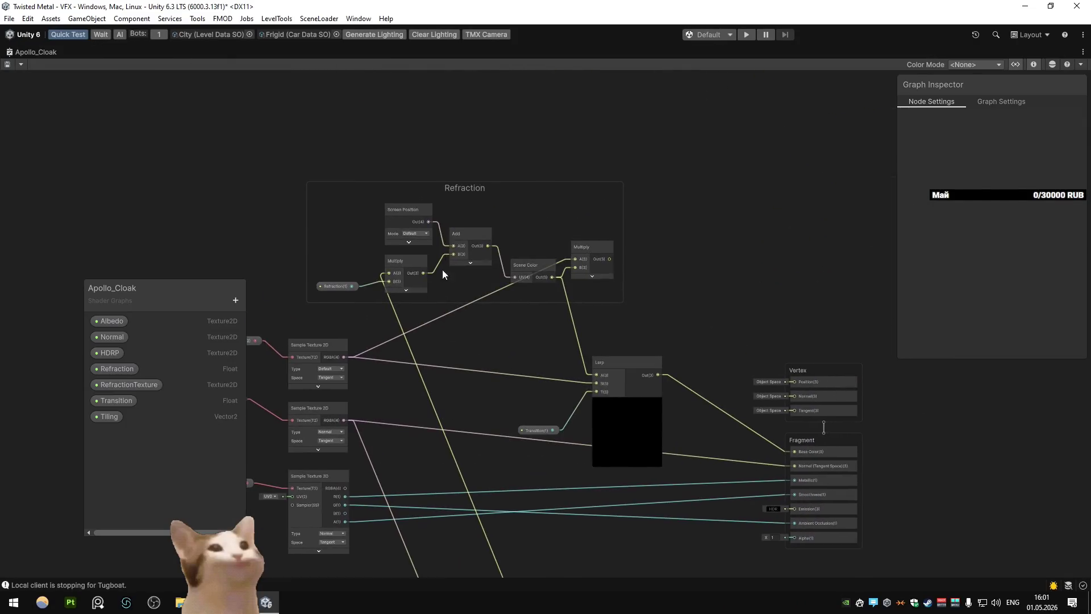
pyautogui.moveTo(428, 222); pyautogui.dragTo(510, 272)
pyautogui.doubleClick(12, 54)
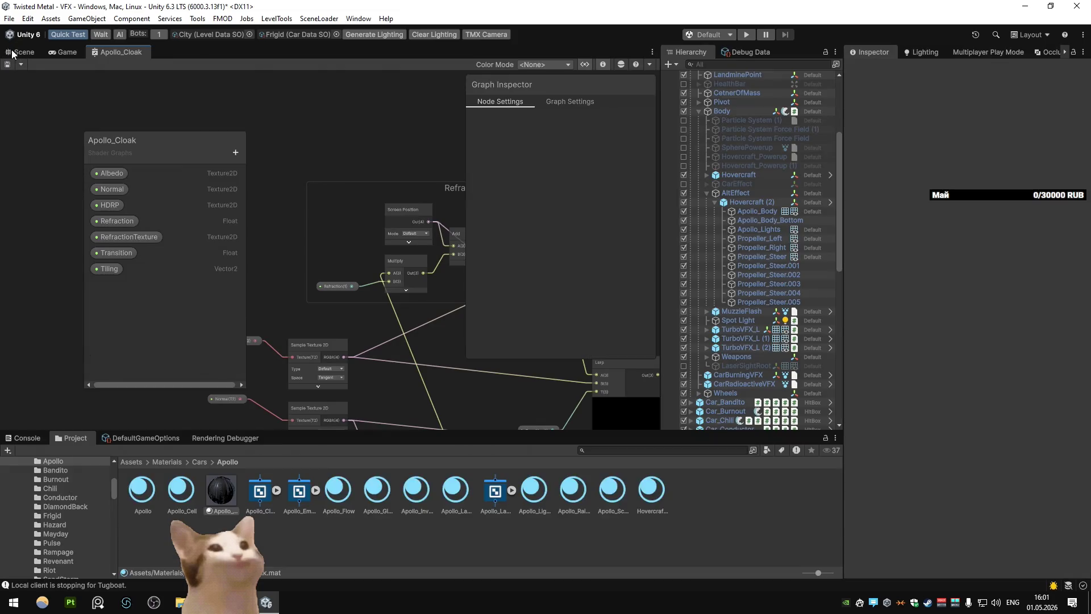
pyautogui.click(12, 52)
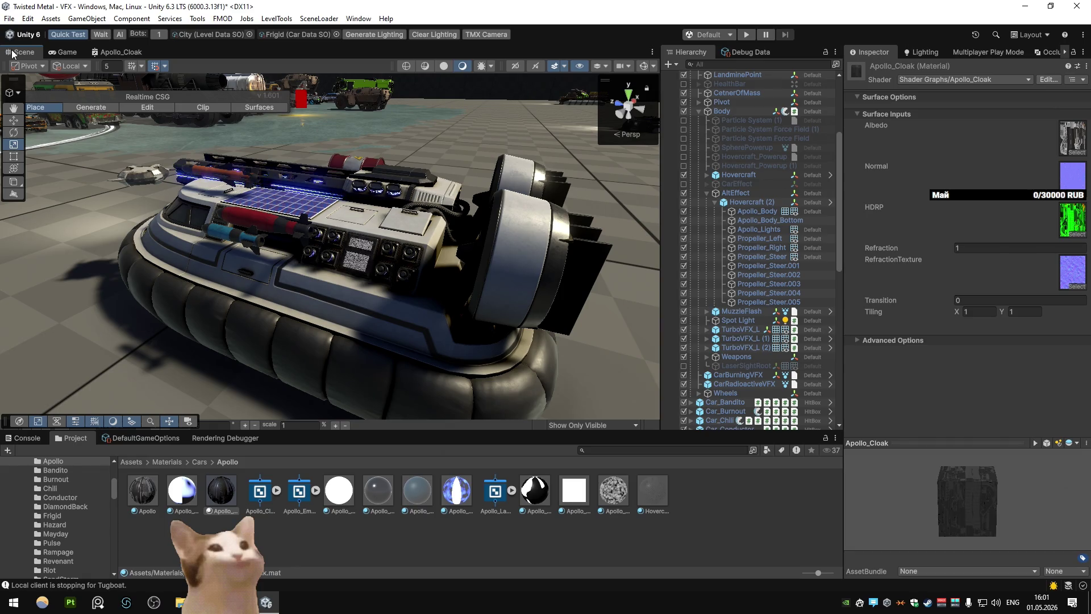
# Deactivate the Hovercraft object and reset the cloak material's Transition to 0
pyautogui.click(742, 178)
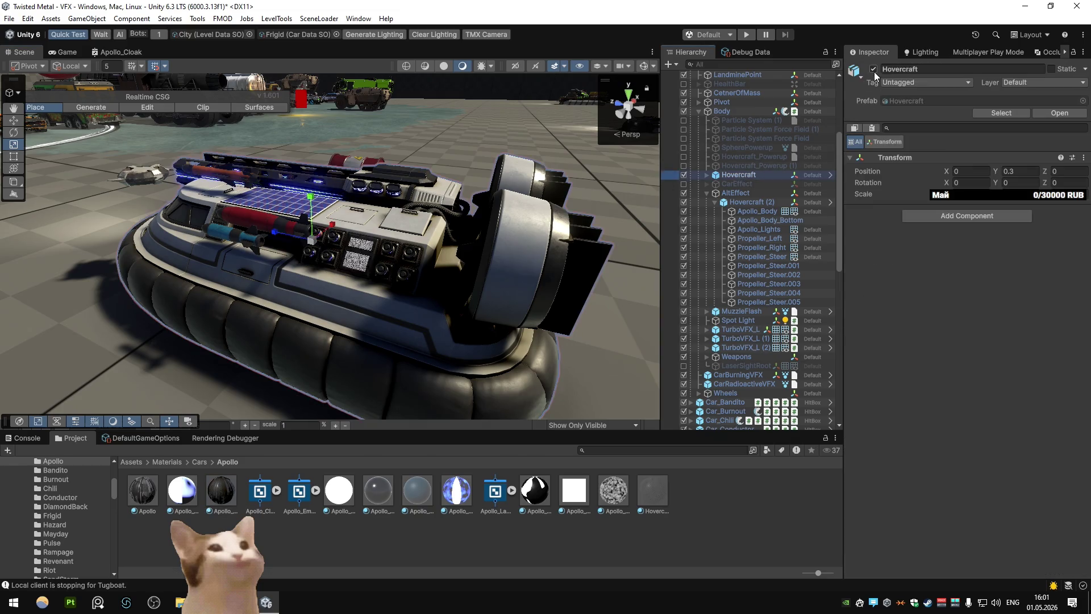
pyautogui.hotkey('alt', 'shift', 'a')
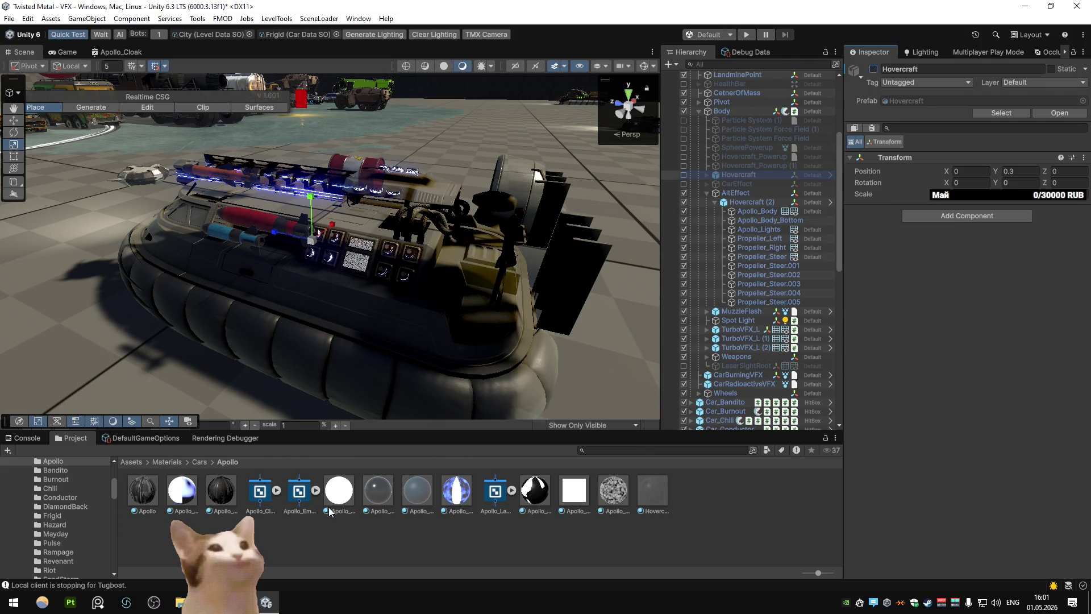
pyautogui.click(234, 504)
pyautogui.click(966, 247)
pyautogui.moveTo(869, 300); pyautogui.dragTo(884, 298)
pyautogui.write('1')
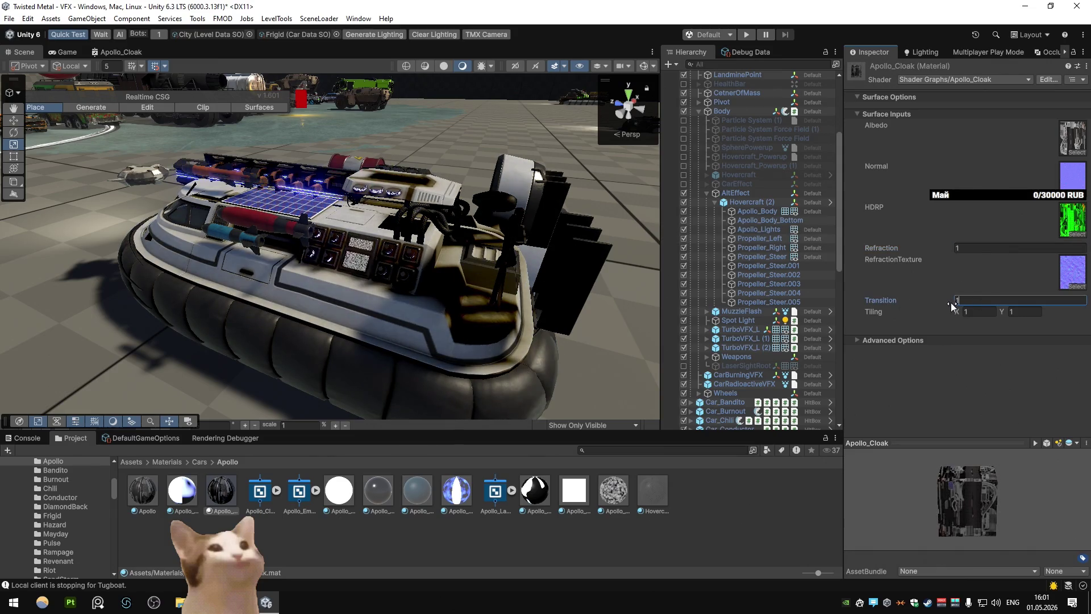
pyautogui.press('BackSpace')
pyautogui.write('0')
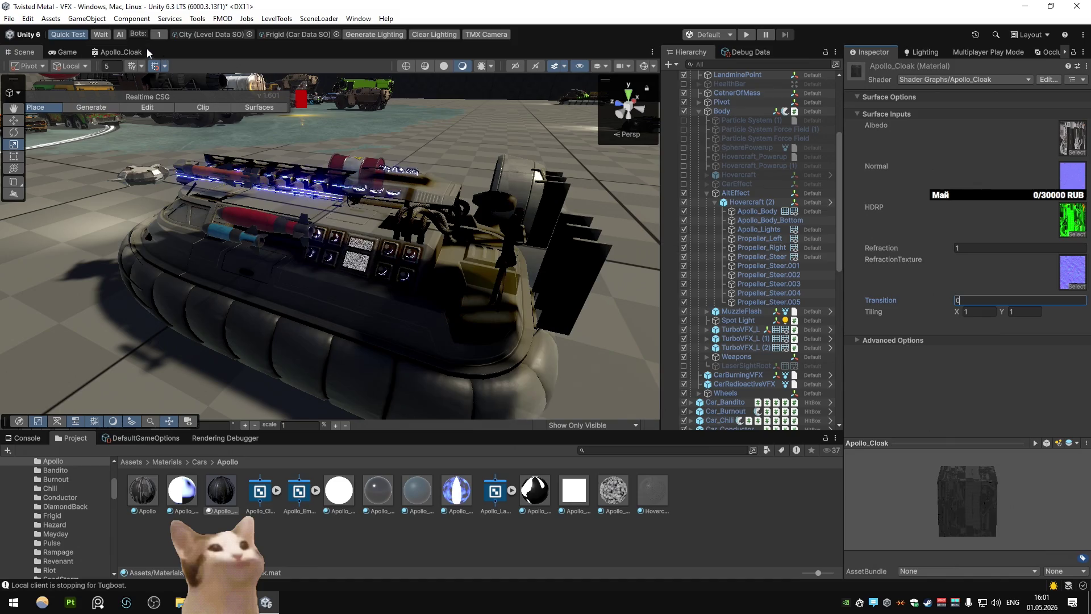
# Lower the cloak material's Refraction to 0.29
pyautogui.doubleClick(150, 51)
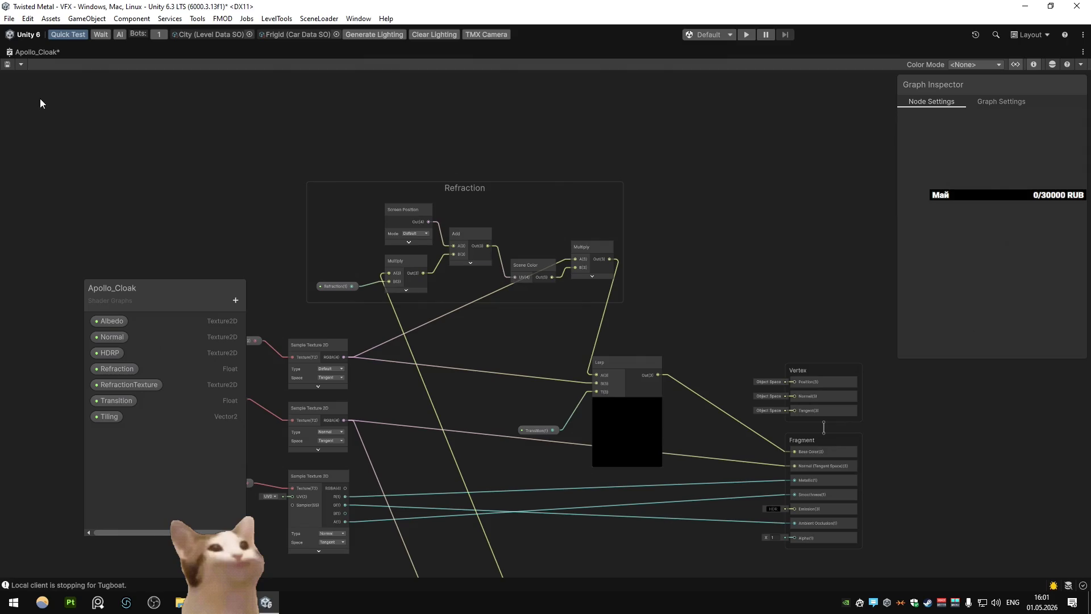
pyautogui.doubleClick(17, 54)
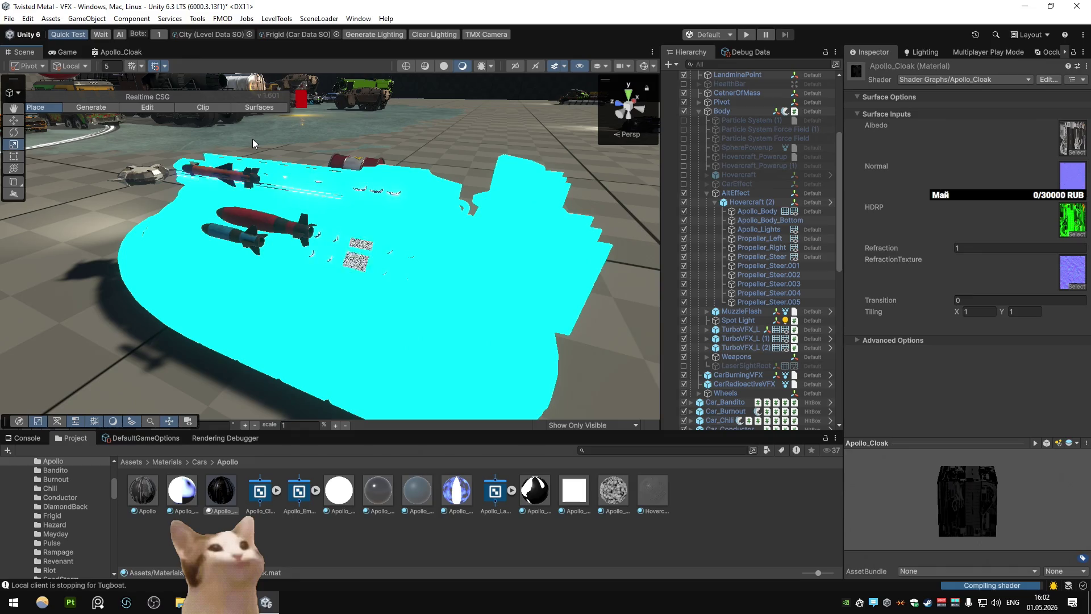
pyautogui.click(973, 300)
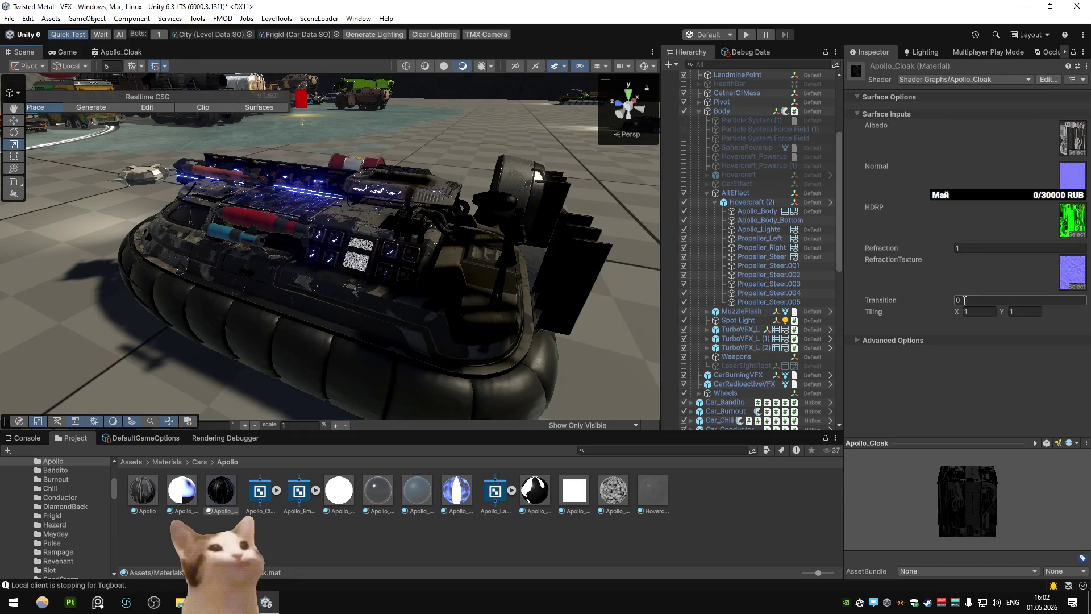
pyautogui.write('1')
pyautogui.write('0')
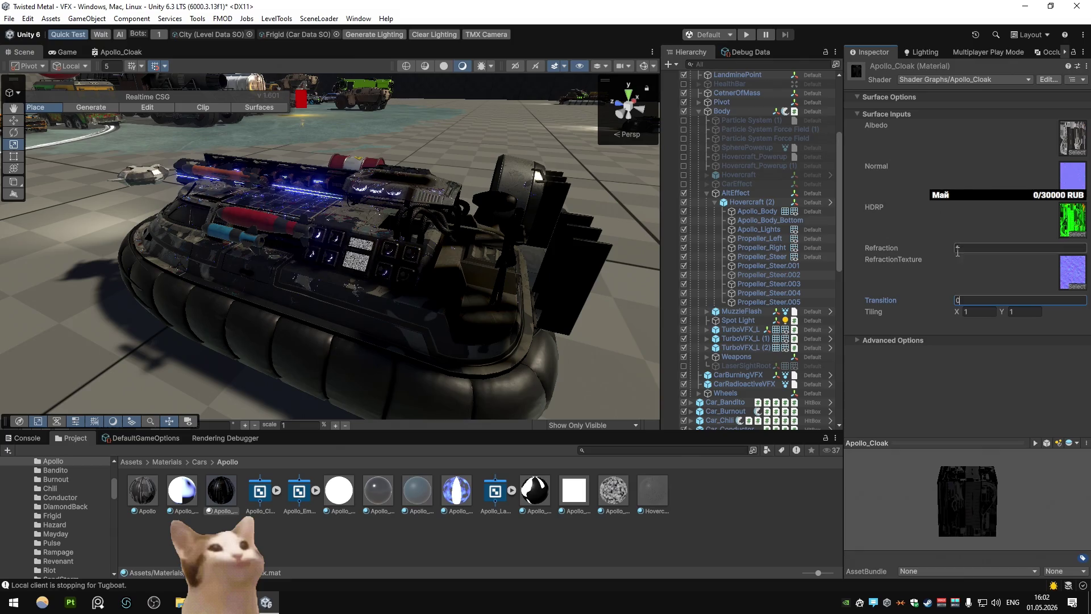
pyautogui.moveTo(940, 250); pyautogui.dragTo(924, 252)
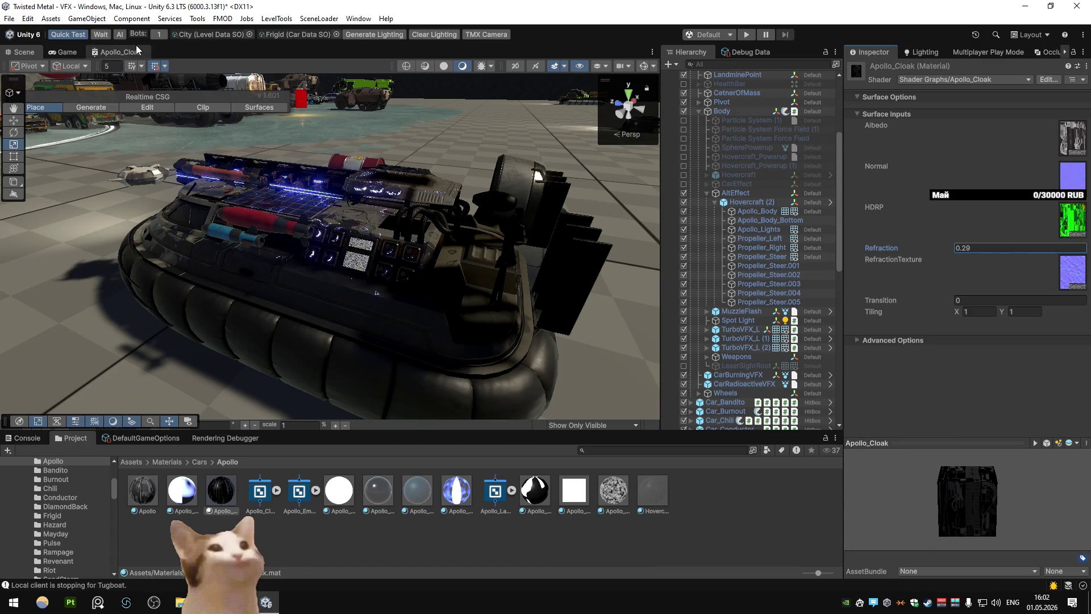
# Turn off Preserve Specular Lighting in the Apollo_Cloak graph's target settings
pyautogui.click(117, 52)
pyautogui.hotkey('shift', 'space')
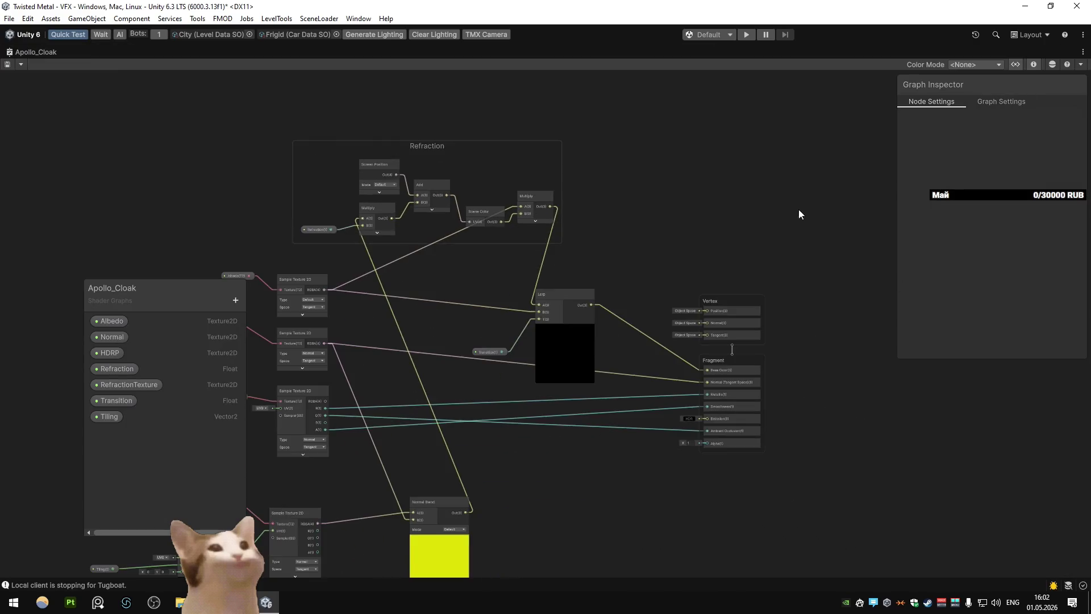
pyautogui.click(1001, 102)
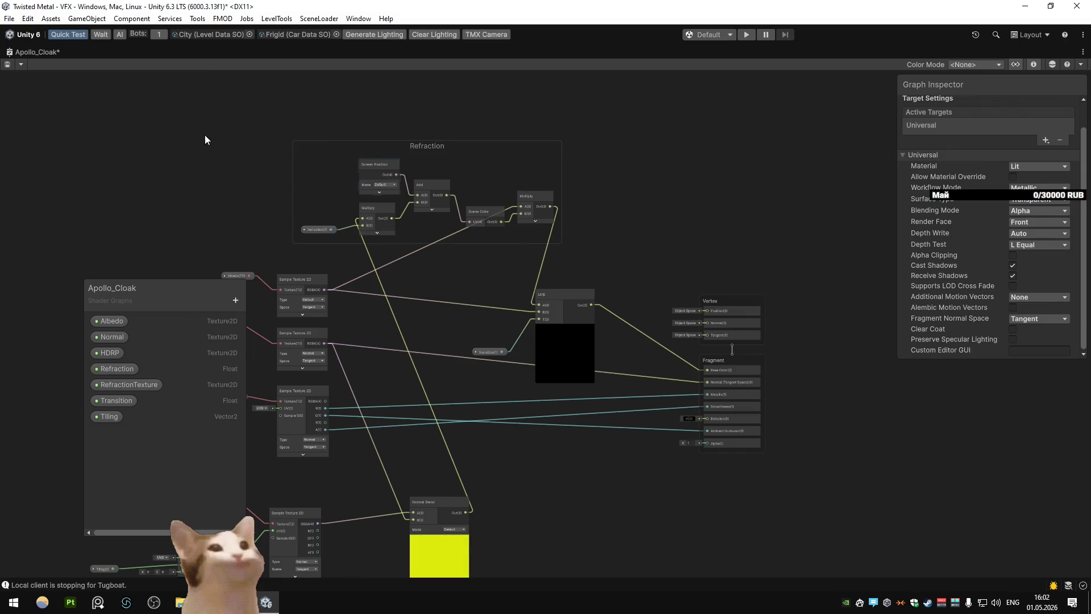
pyautogui.doubleClick(19, 51)
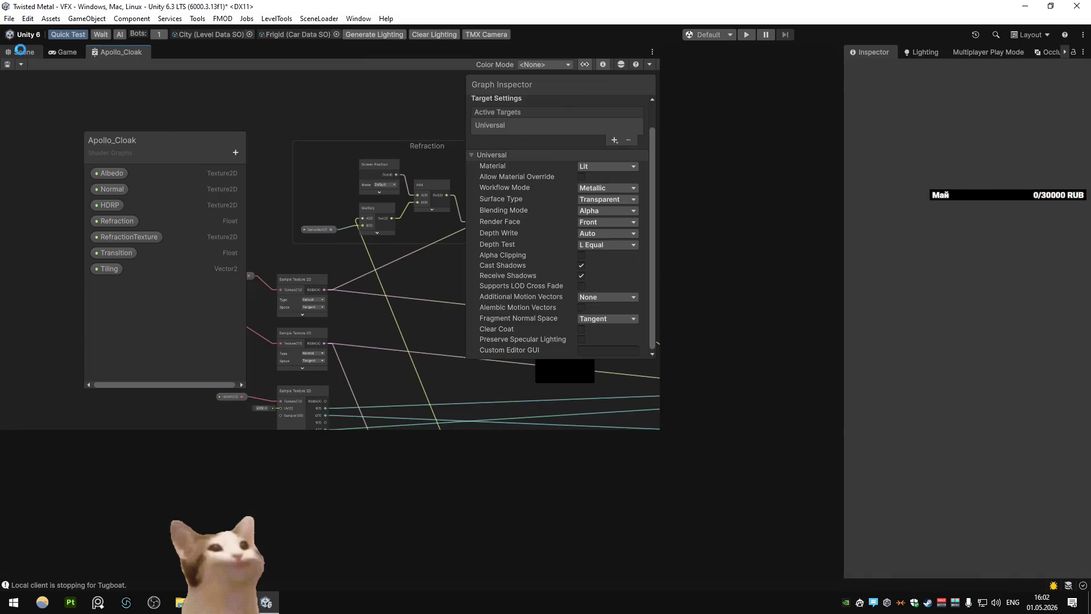
pyautogui.click(22, 52)
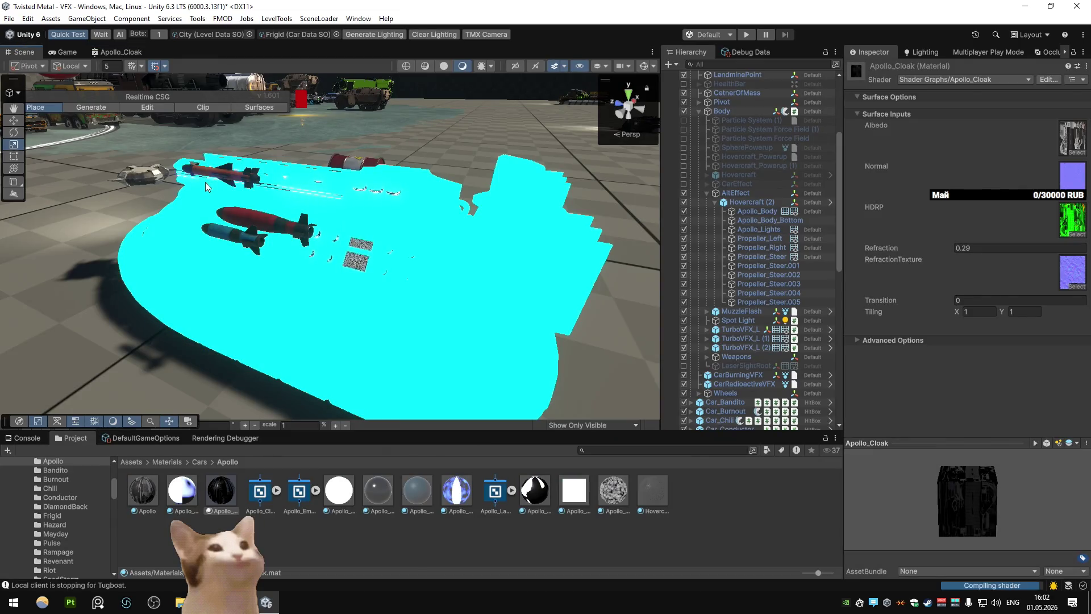
# Set the cloak material's Refraction back to 1
pyautogui.click(908, 244)
pyautogui.write('1')
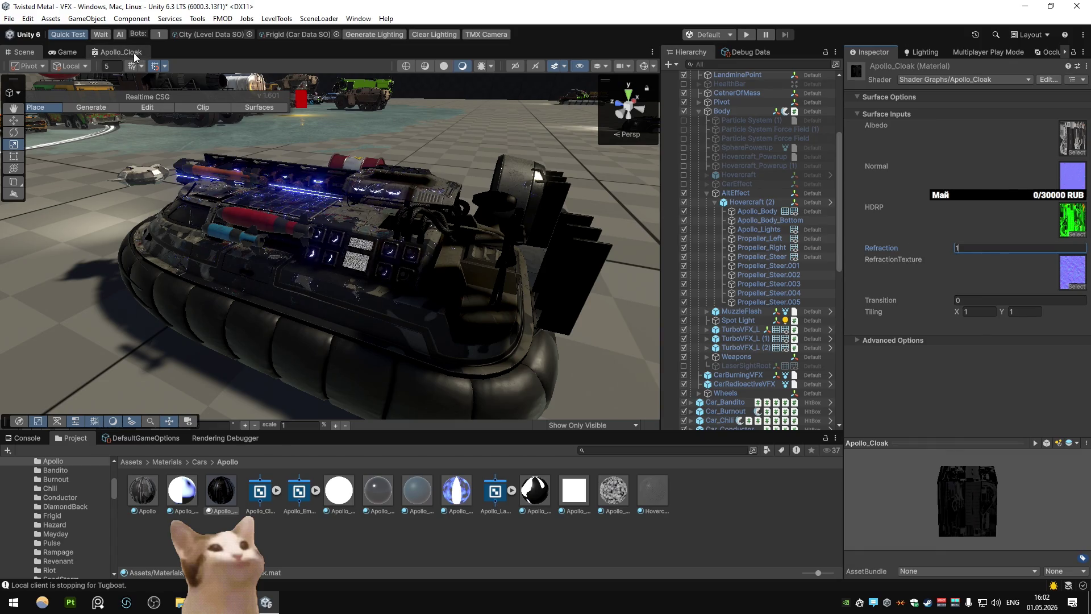
pyautogui.click(315, 366)
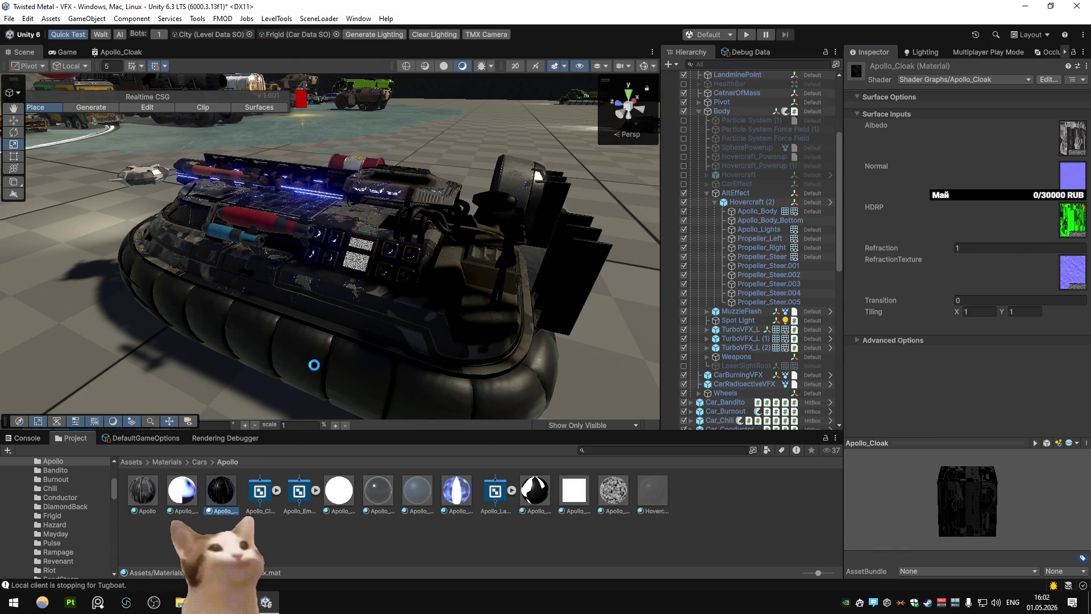
# Select all ten hovercraft mesh objects and briefly hide, then show, them
pyautogui.click(403, 383)
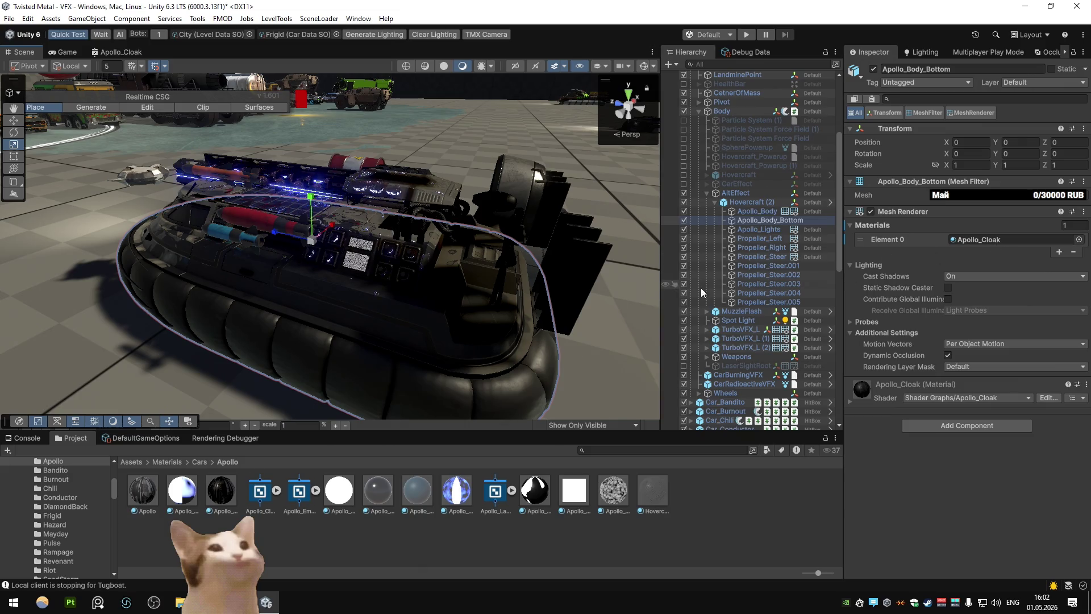
pyautogui.click(769, 211)
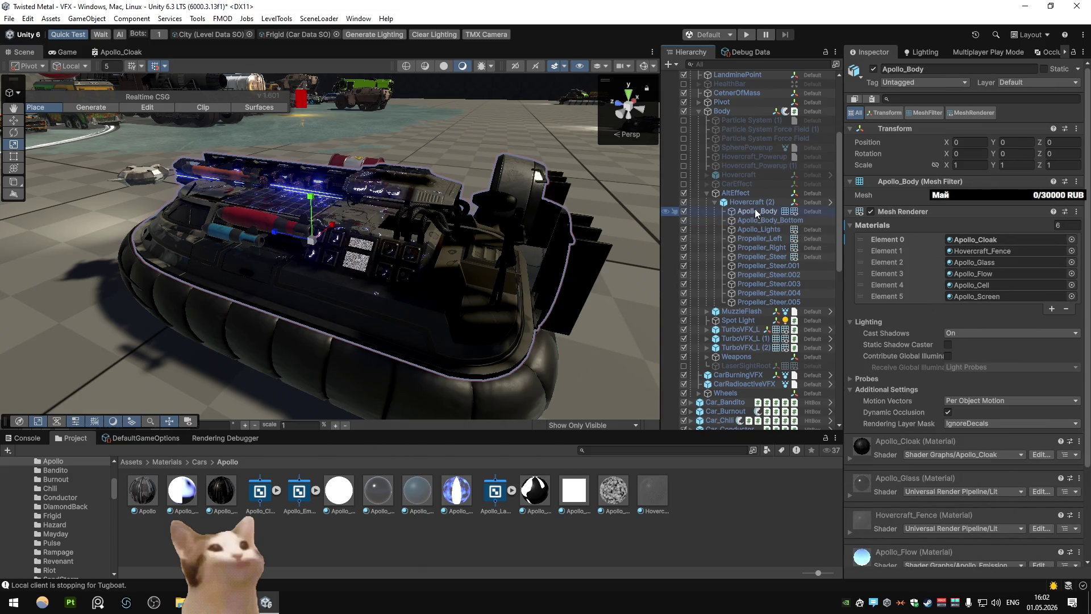
pyautogui.click(736, 193)
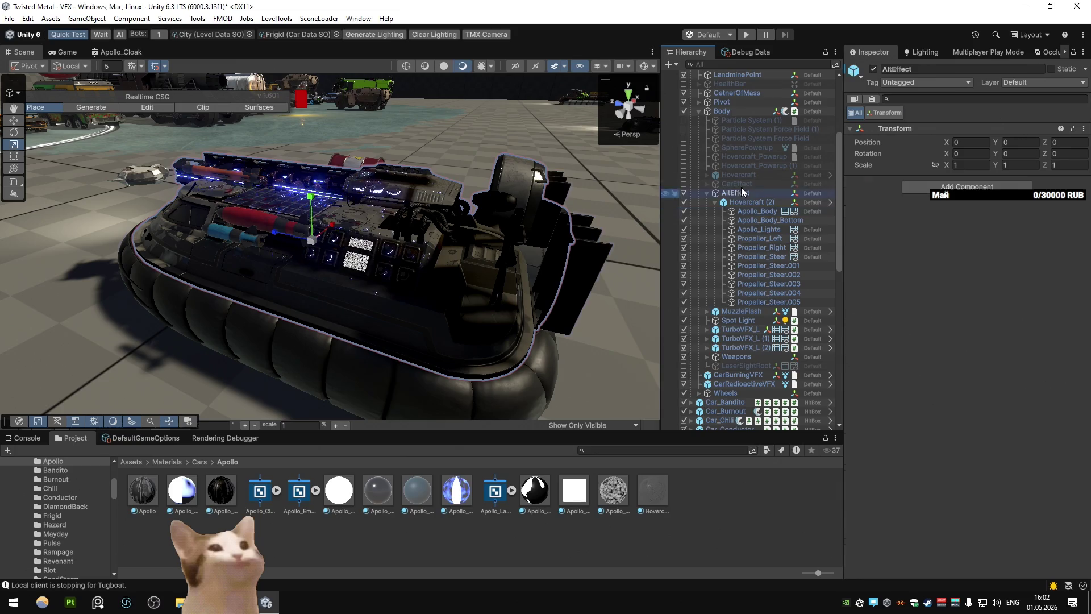
pyautogui.click(767, 220)
pyautogui.keyDown('shift'); pyautogui.click(769, 302); pyautogui.keyUp('shift')
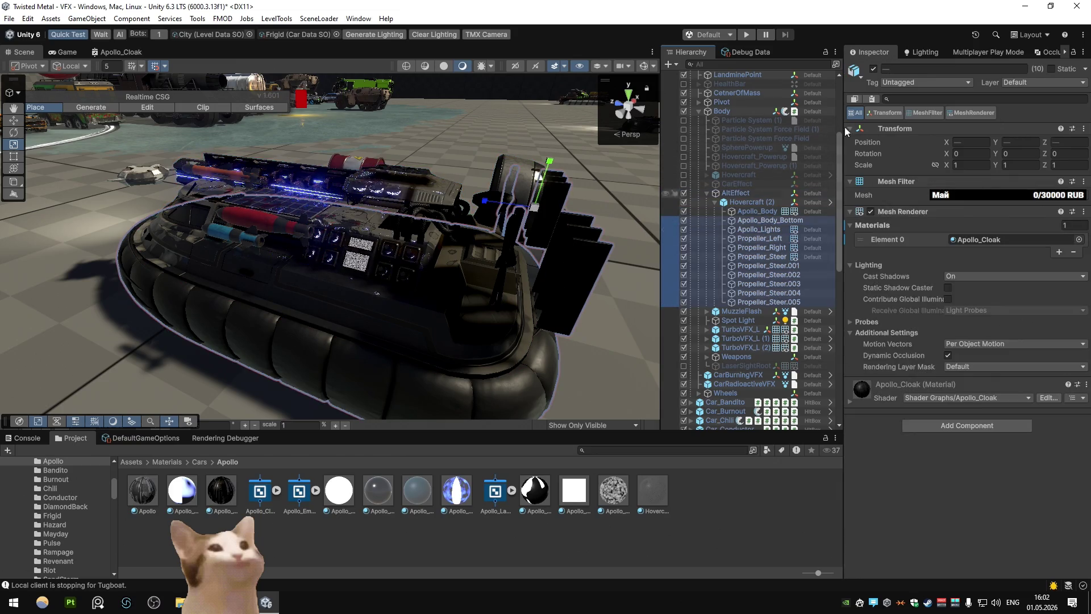
pyautogui.click(876, 69)
pyautogui.click(877, 69)
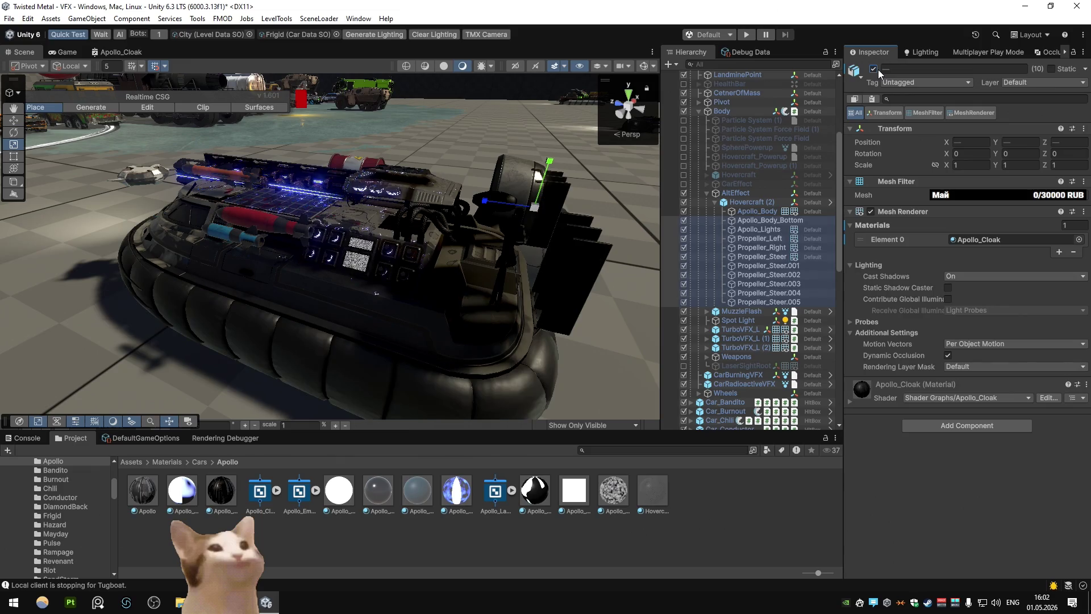
pyautogui.scroll(-8, 414, 151)
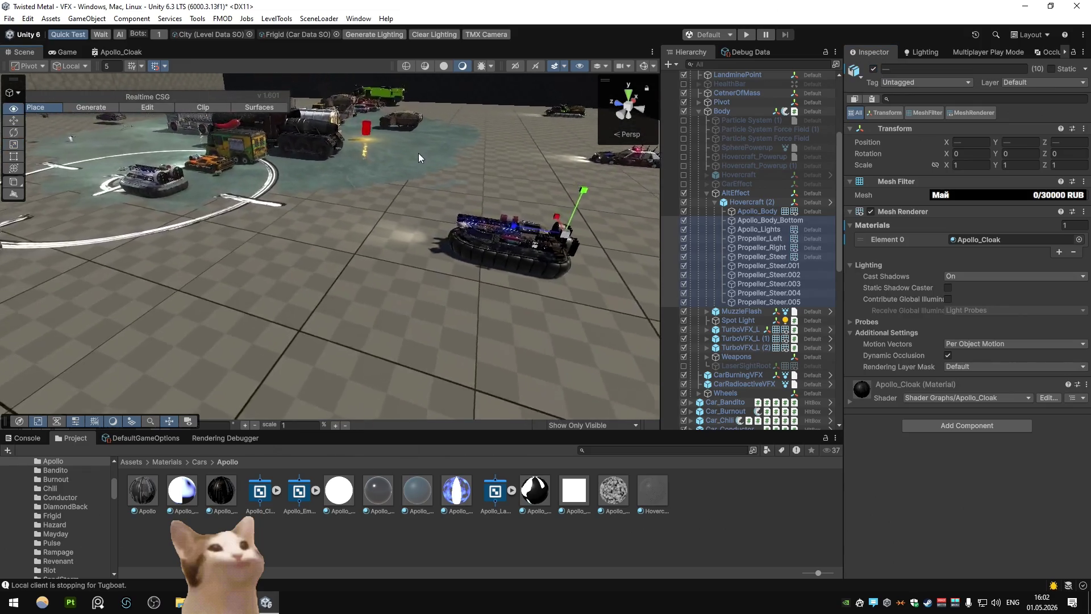
# Create a test Sphere and apply the Apollo_Cloak material to it
pyautogui.click(86, 18)
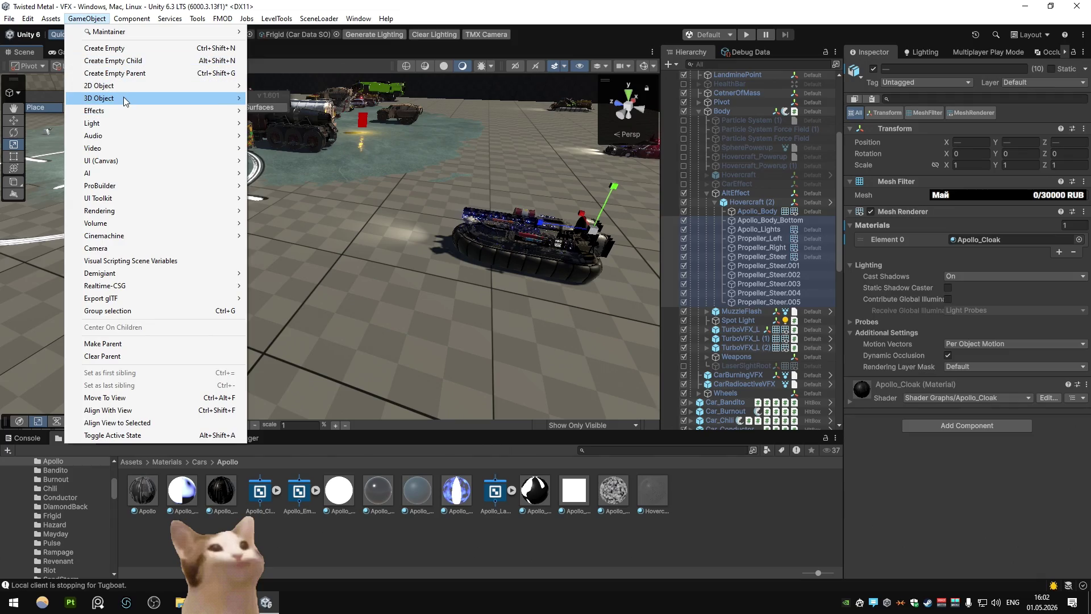
pyautogui.moveTo(121, 97)
pyautogui.click(287, 111)
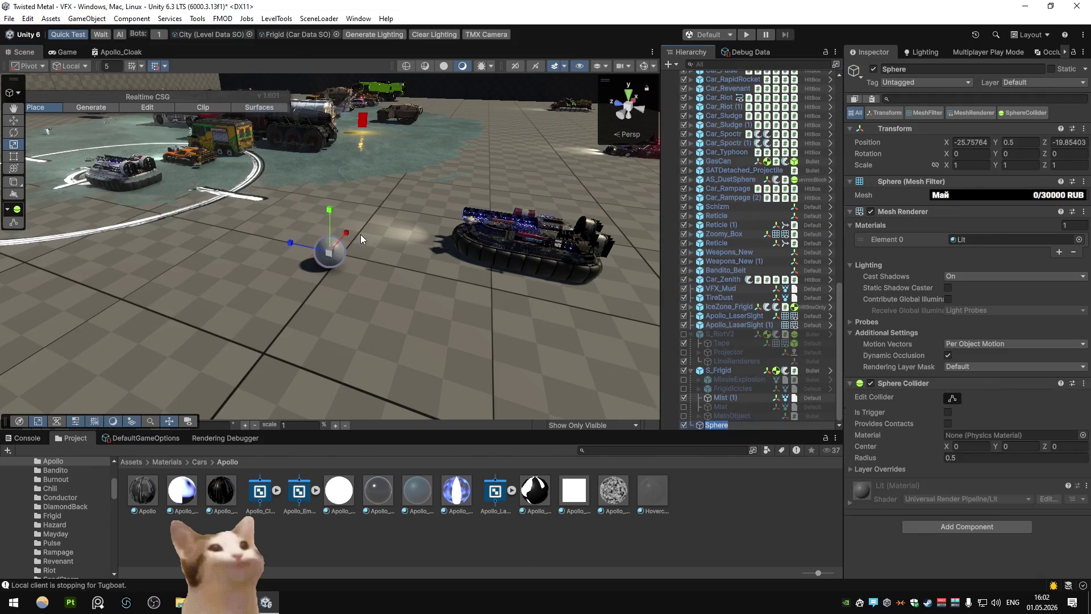
pyautogui.moveTo(321, 260); pyautogui.dragTo(323, 260)
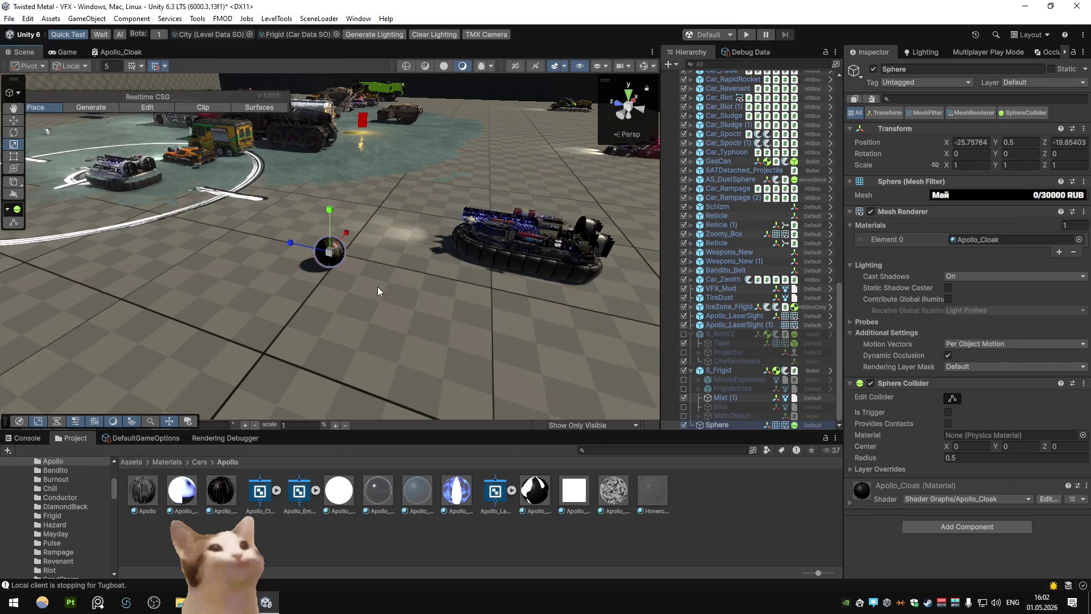
# Wire Scene Color's output into the Lerp's A input in the Apollo_Cloak graph
pyautogui.press('f')
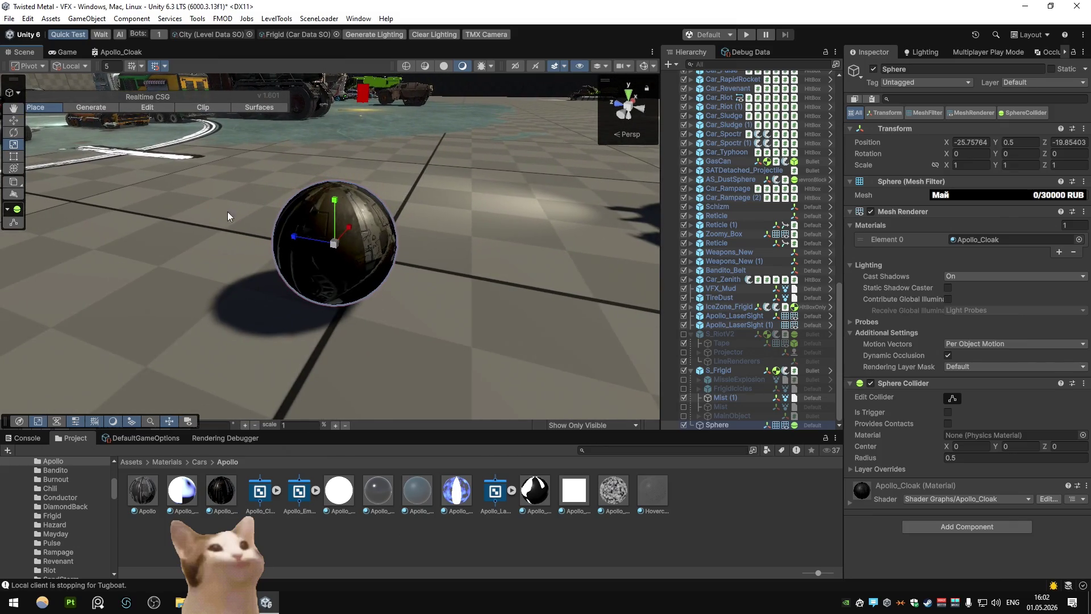
pyautogui.doubleClick(121, 52)
pyautogui.moveTo(394, 281); pyautogui.dragTo(460, 436)
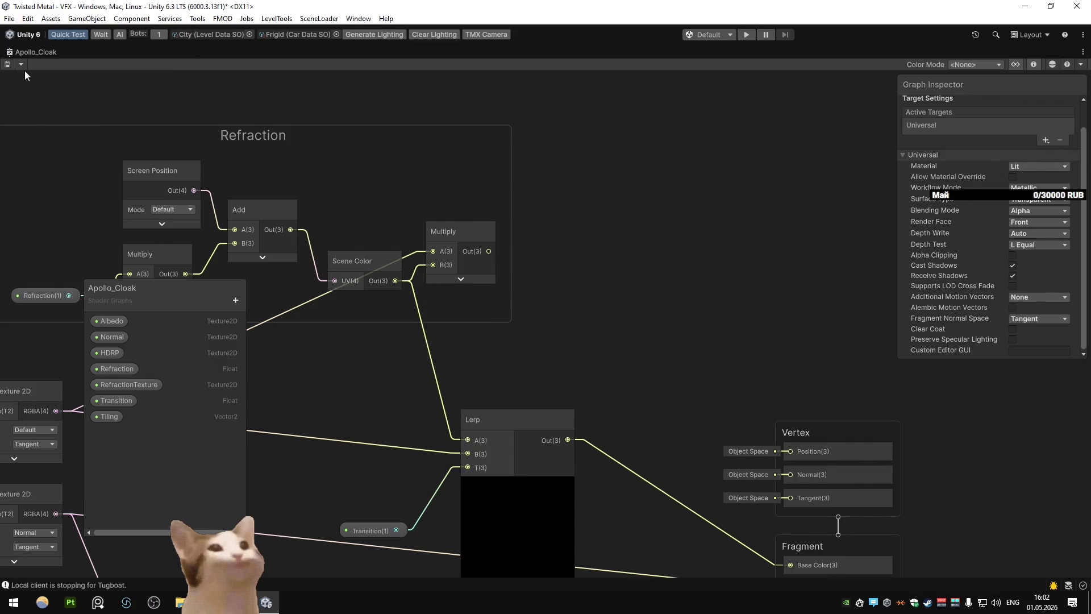
pyautogui.doubleClick(15, 51)
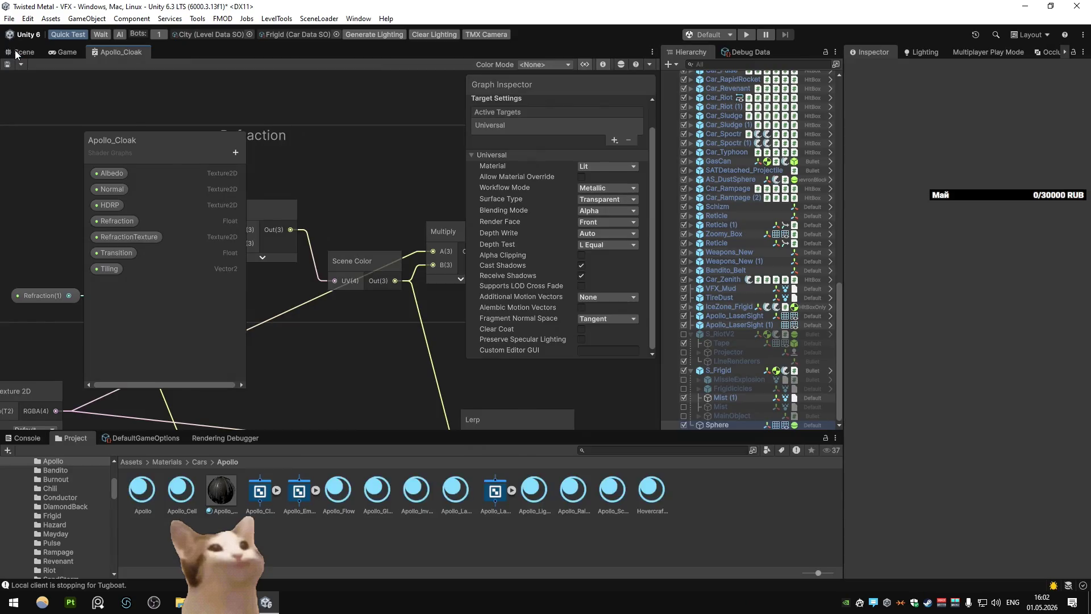
pyautogui.click(15, 51)
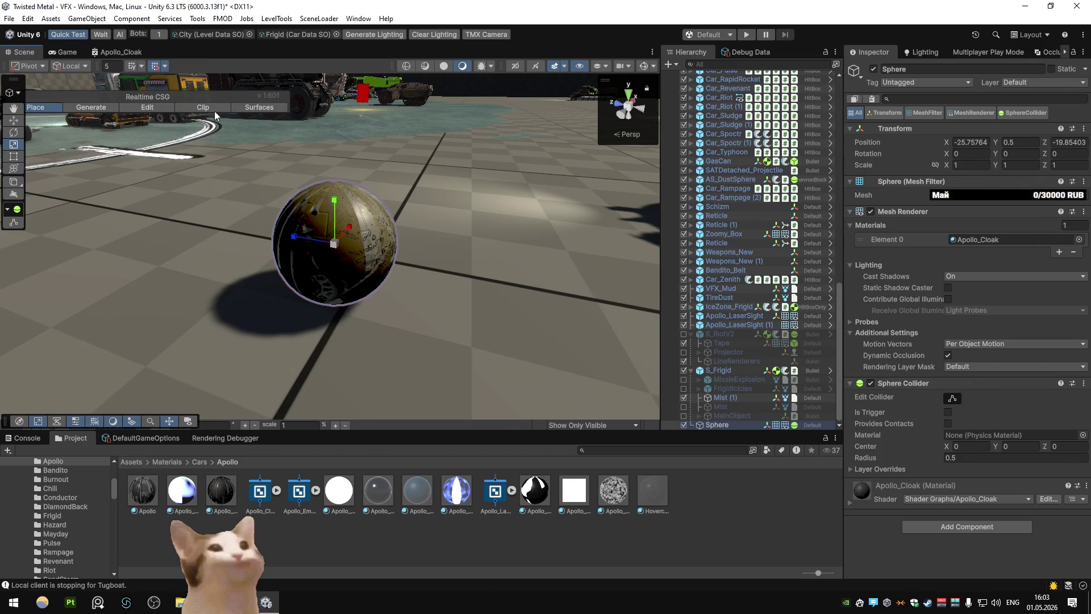
# Delete the graph links into Normal, Smoothness, Ambient Occlusion and Metallic
pyautogui.doubleClick(134, 52)
pyautogui.moveTo(526, 203); pyautogui.dragTo(534, 186)
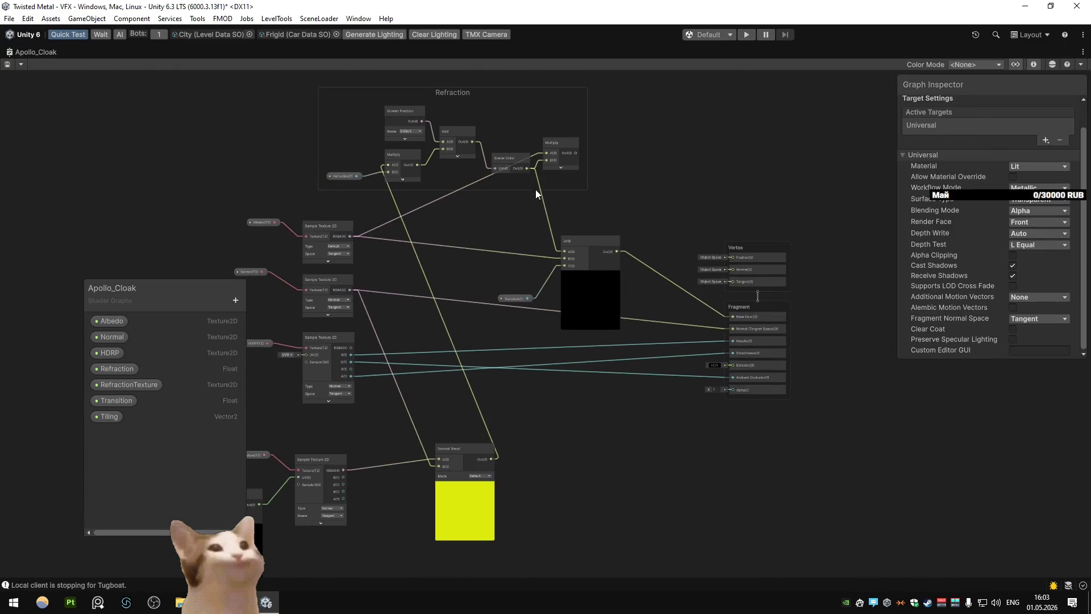
pyautogui.scroll(3, 688, 333)
pyautogui.click(618, 295)
pyautogui.press('Delete')
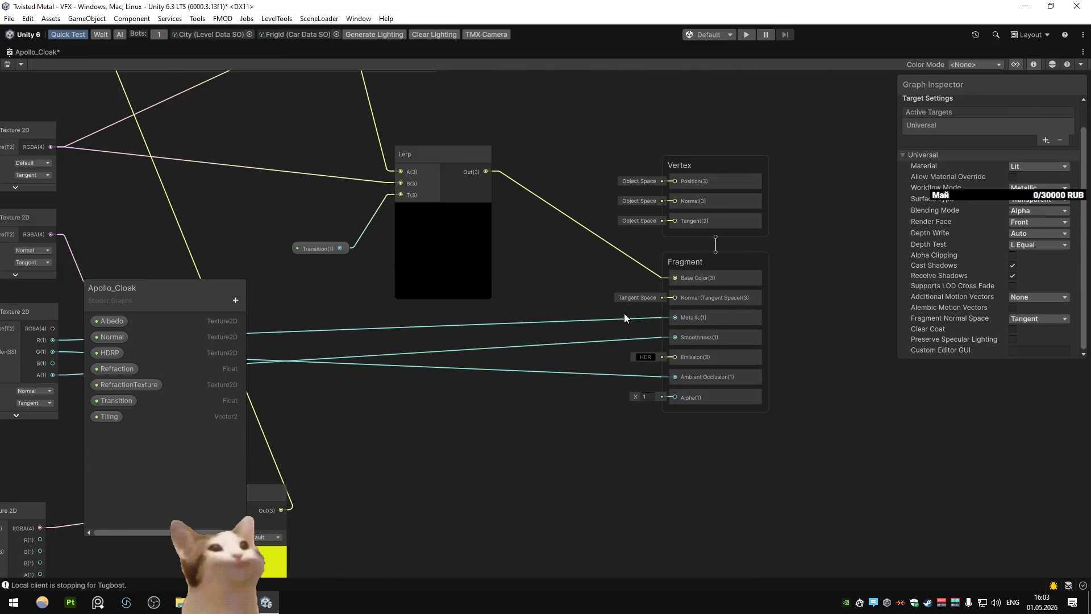
pyautogui.click(623, 339)
pyautogui.press('Delete')
pyautogui.click(608, 375)
pyautogui.press('Delete')
pyautogui.click(604, 320)
pyautogui.press('Delete')
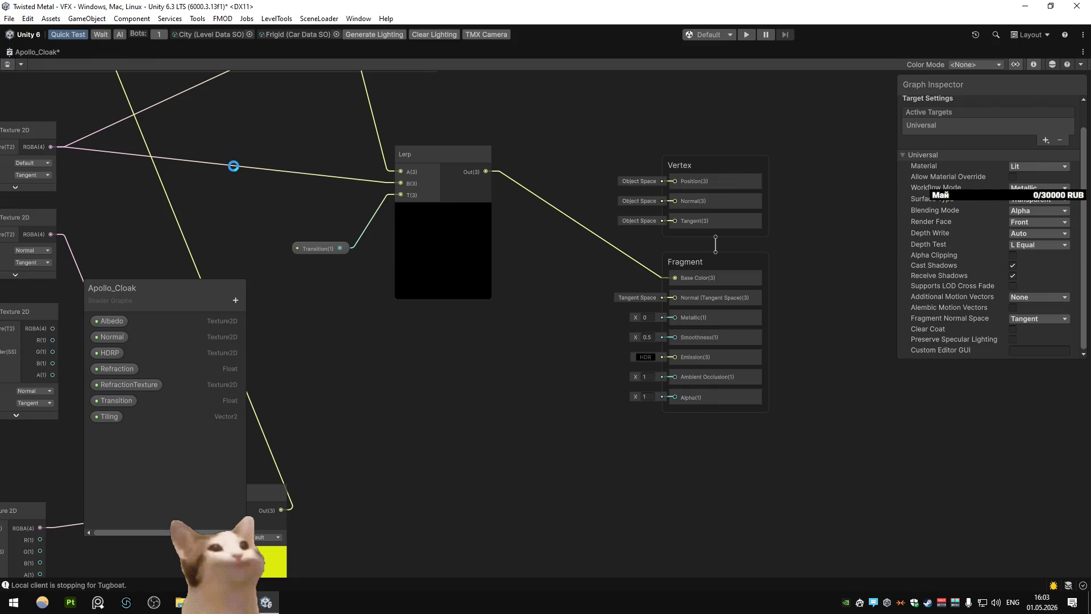
pyautogui.doubleClick(34, 51)
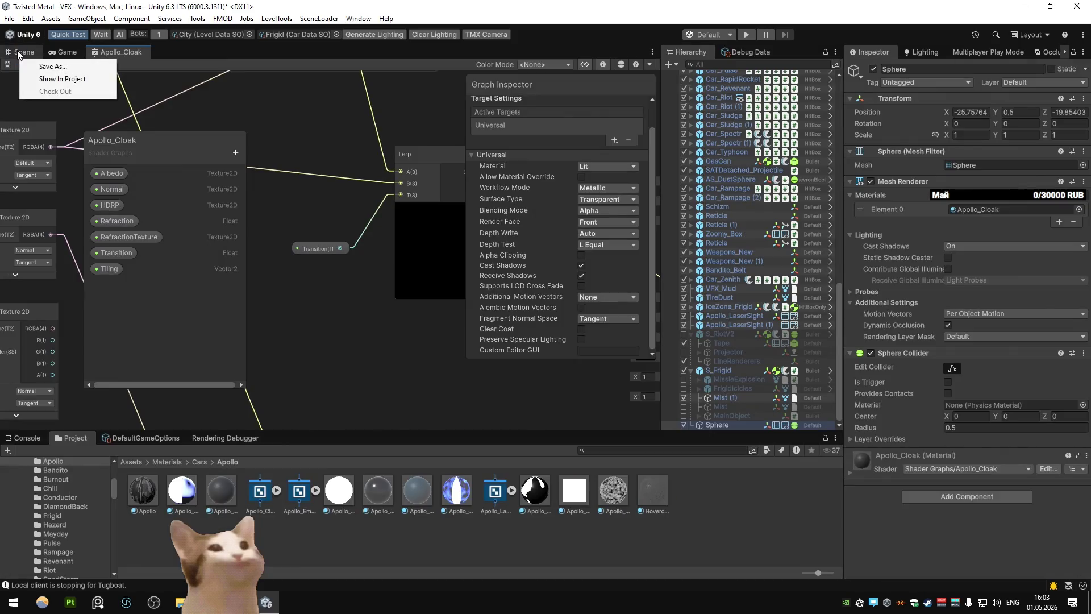
pyautogui.click(23, 52)
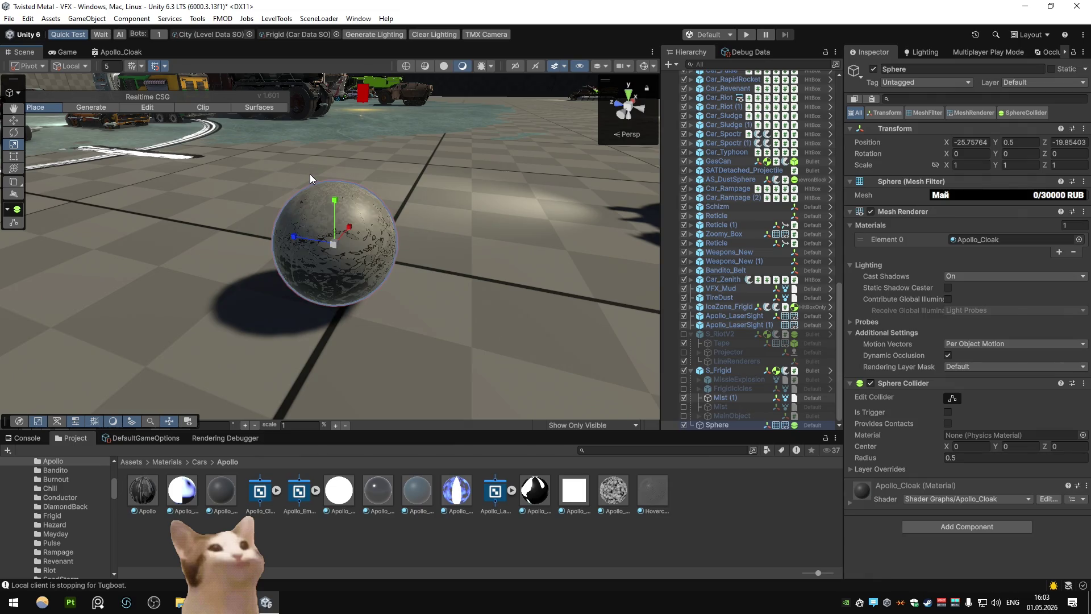
# Lower the Apollo_Cloak Refraction and set Tiling X and Y to 0.25
pyautogui.click(235, 482)
pyautogui.moveTo(940, 248); pyautogui.dragTo(932, 249)
pyautogui.write('0.13')
pyautogui.click(978, 311)
pyautogui.write('4')
pyautogui.click(1017, 312)
pyautogui.write('41')
pyautogui.click(1021, 311)
pyautogui.write('0.25')
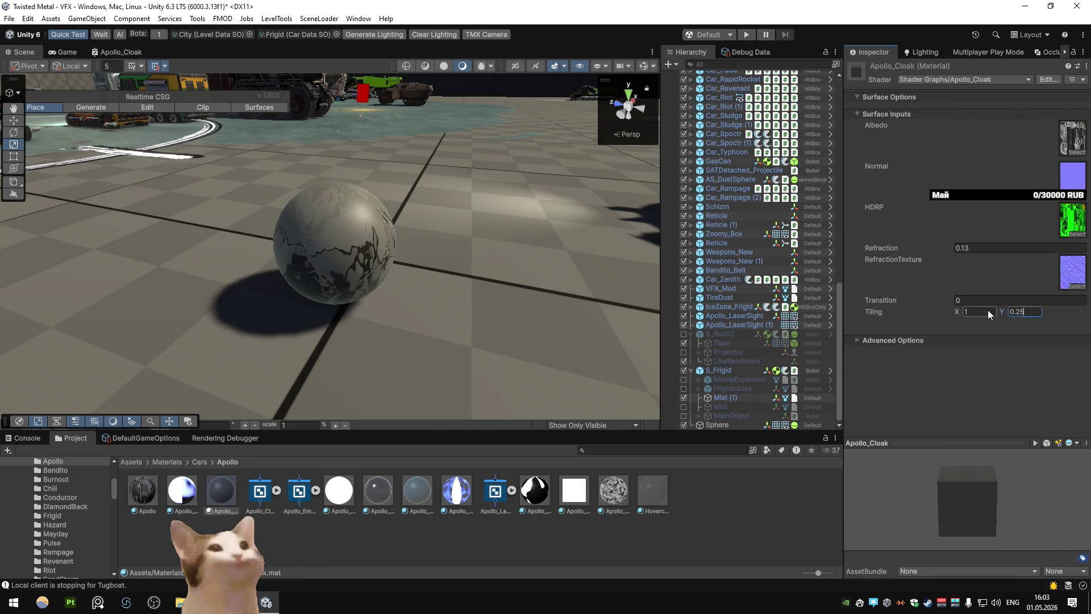
pyautogui.write('0.25')
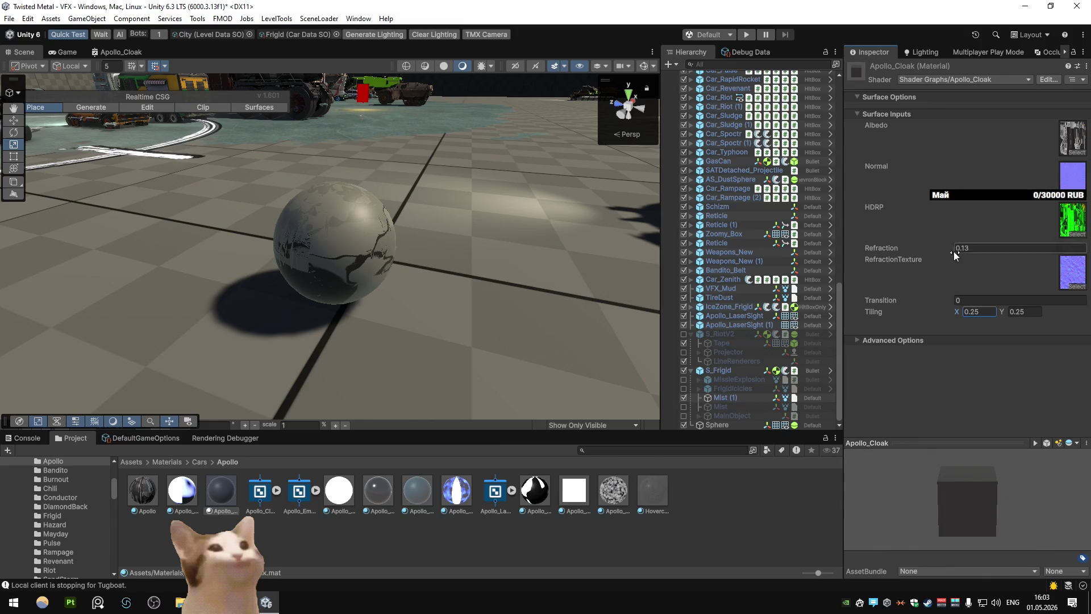
# Try a stronger Refraction, then settle it at 0.1 and view the sphere
pyautogui.moveTo(936, 247); pyautogui.dragTo(945, 248)
pyautogui.click(991, 245)
pyautogui.write('0.1')
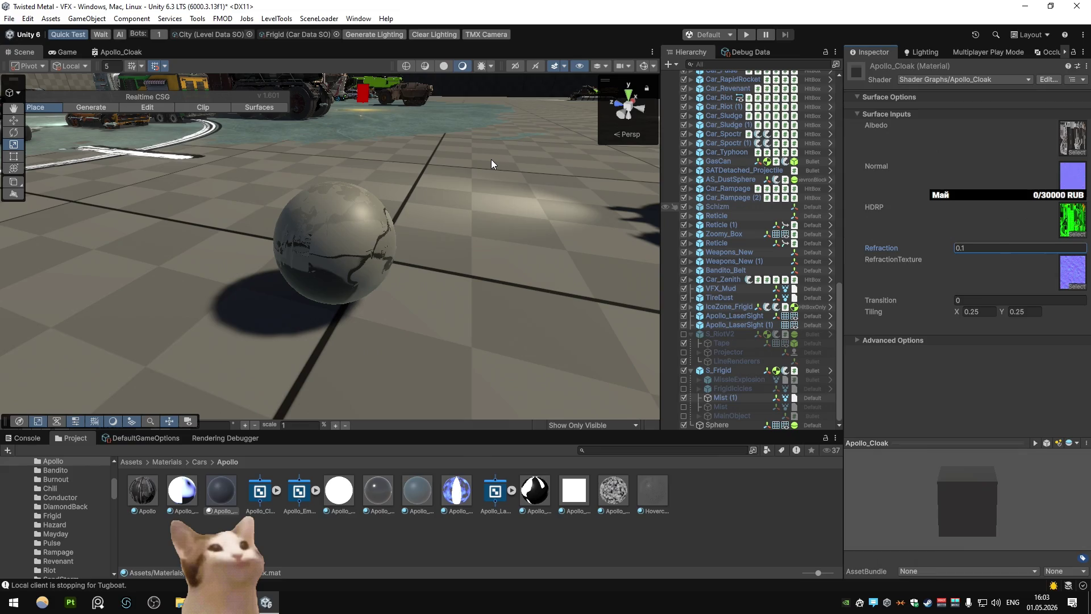
pyautogui.moveTo(490, 159)
pyautogui.mouseDown()
pyautogui.moveTo(417, 150)
pyautogui.moveTo(522, 136)
pyautogui.moveTo(447, 144)
pyautogui.moveTo(450, 125)
pyautogui.moveTo(442, 135)
pyautogui.mouseUp()
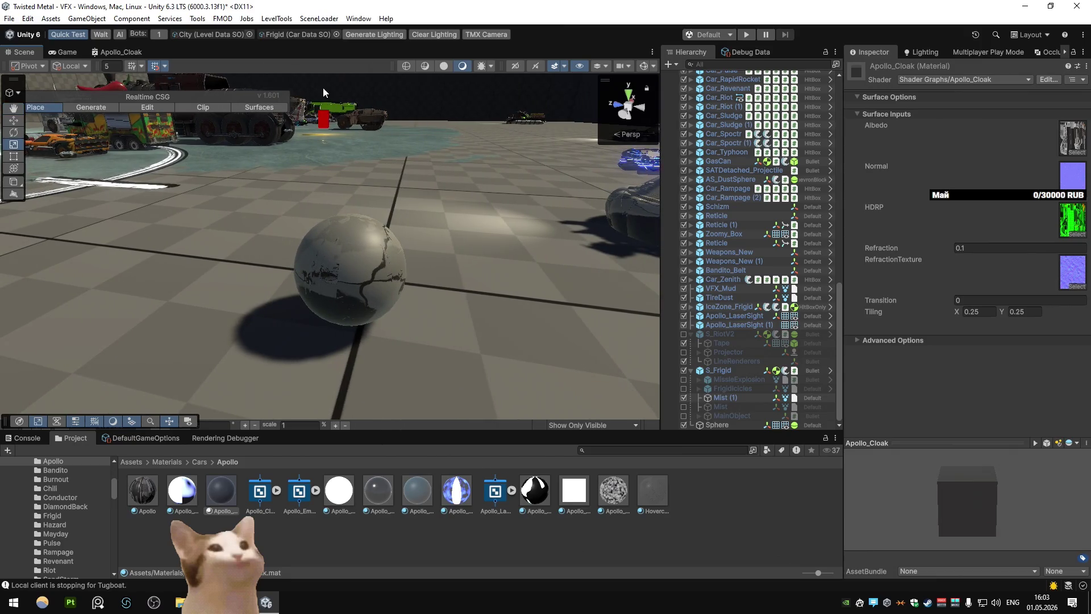
pyautogui.click(86, 18)
# Add a test Cube and give it the Apollo_Cloak material
pyautogui.moveTo(113, 99)
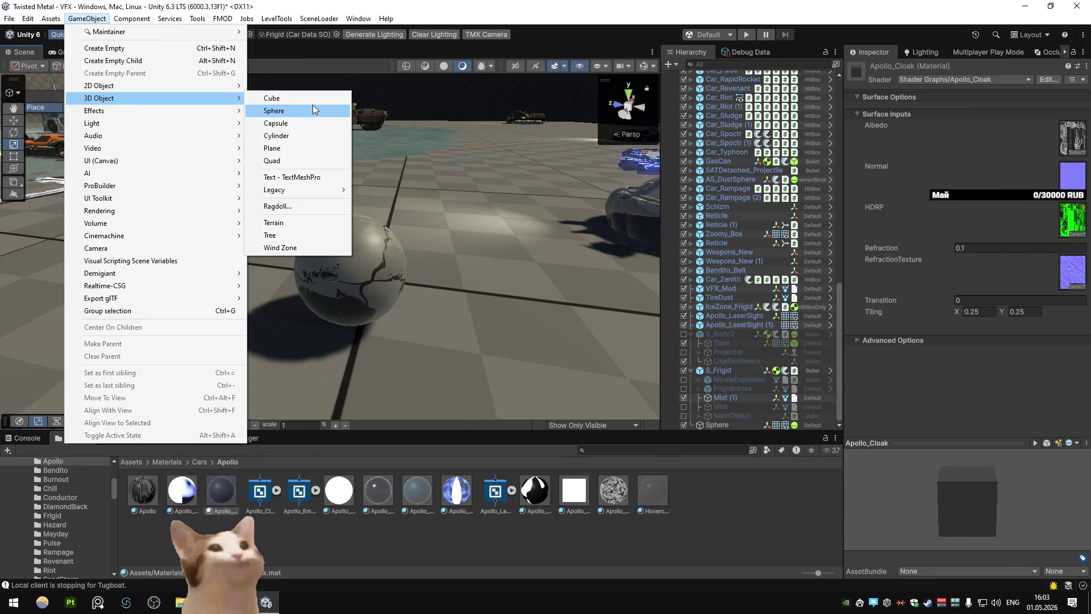
pyautogui.click(310, 99)
pyautogui.moveTo(284, 330); pyautogui.dragTo(301, 279)
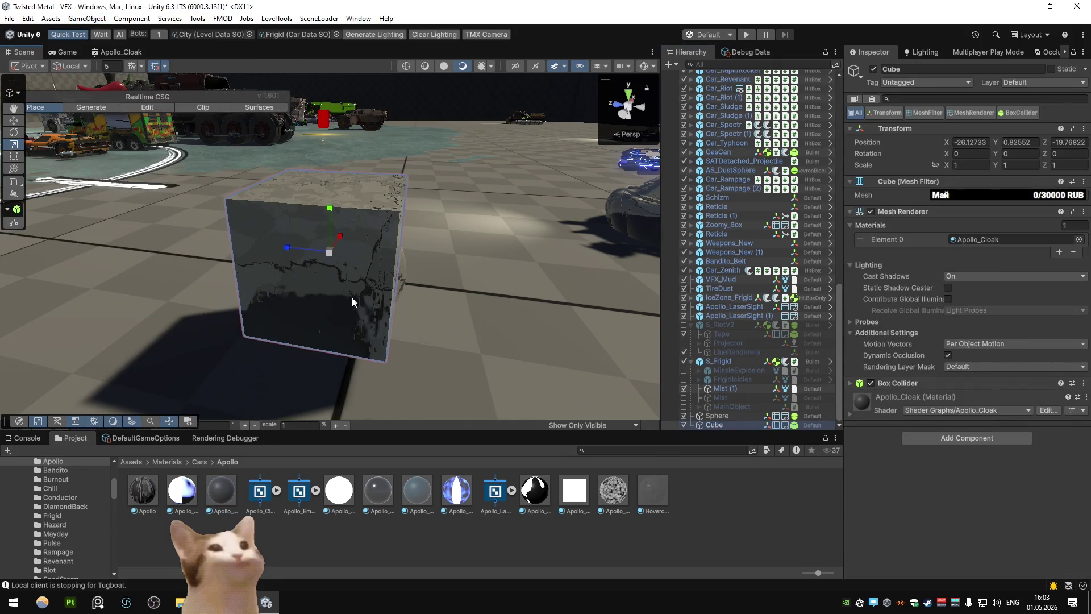
pyautogui.click(329, 293)
pyautogui.click(342, 289)
pyautogui.press('w')
# Hide and re-show the cube to compare with the sphere, then frame it
pyautogui.scroll(-6, 486, 248)
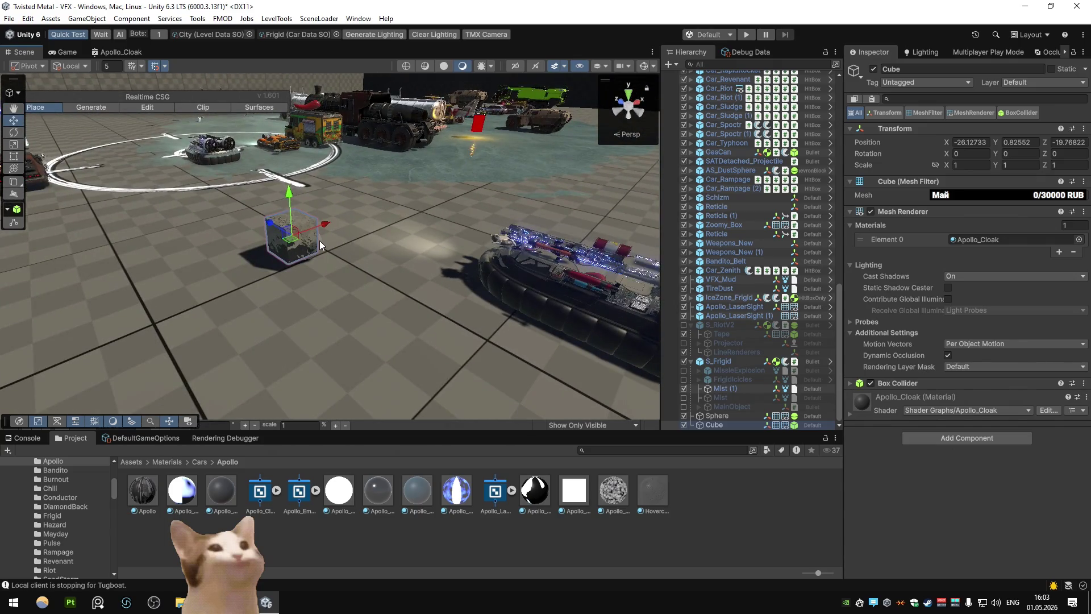
pyautogui.hotkey('alt', 'shift', 'a')
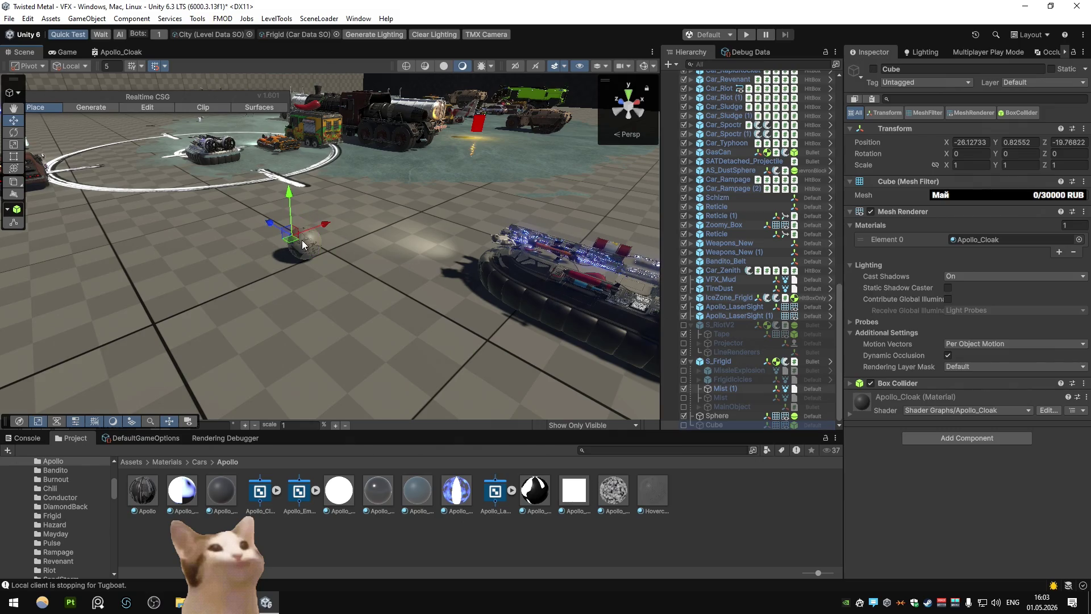
pyautogui.hotkey('alt', 'shift', 'a')
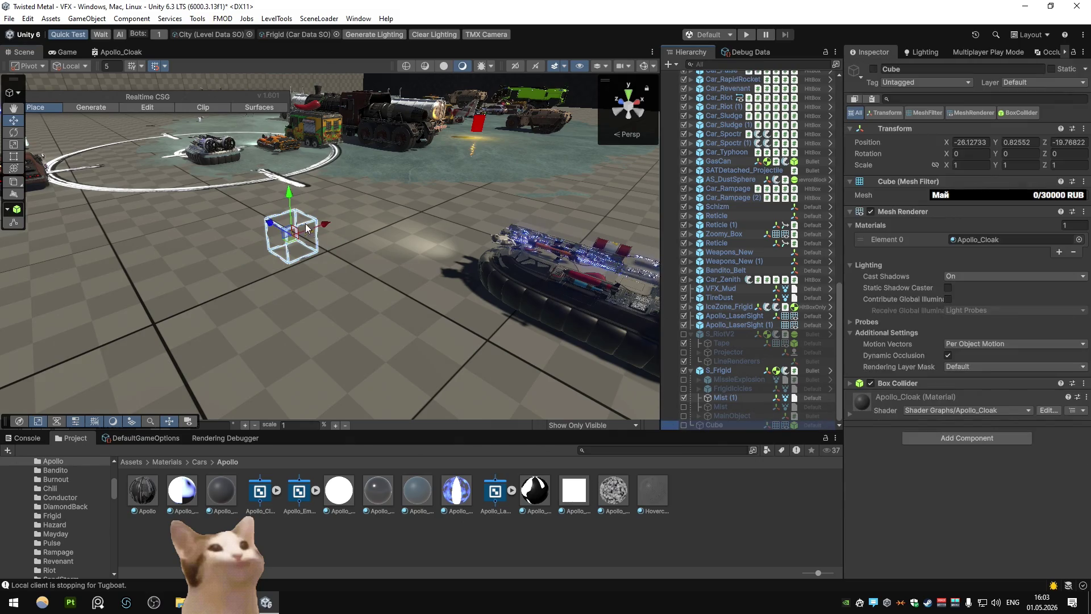
pyautogui.click(684, 425)
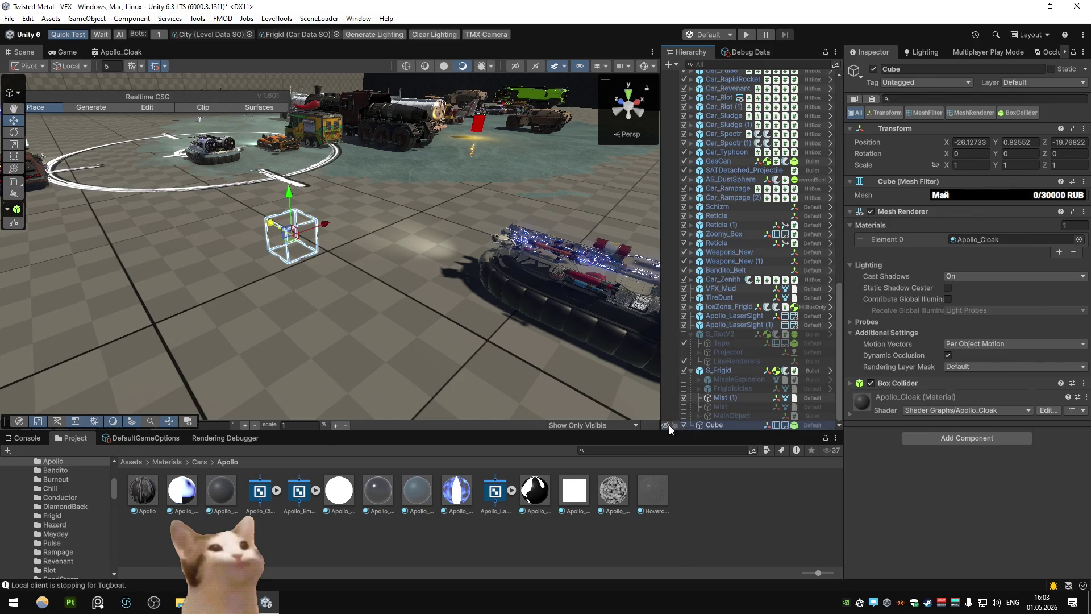
pyautogui.press('f')
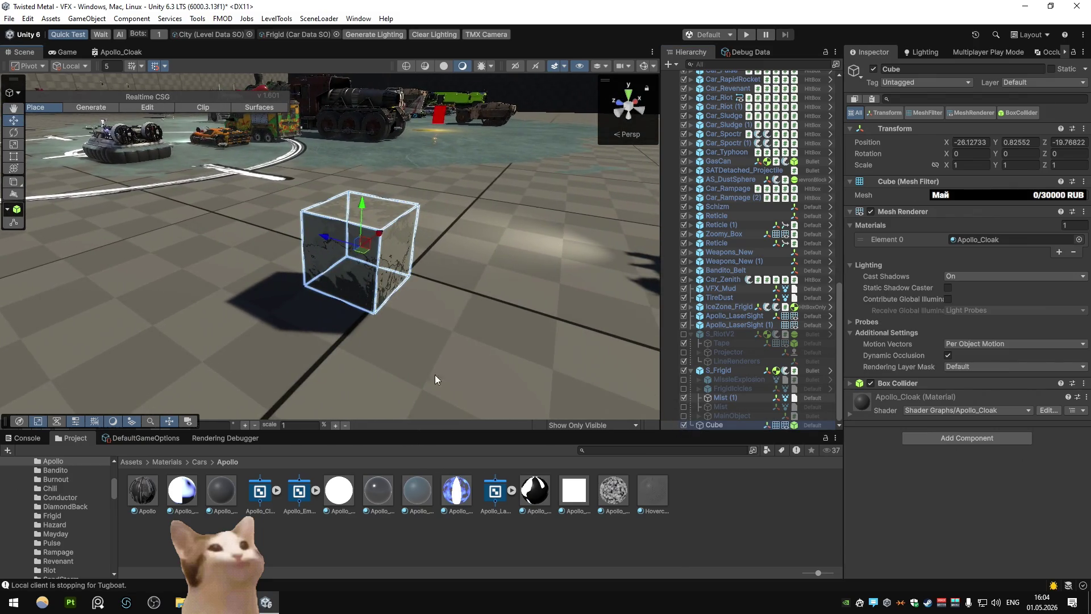
pyautogui.click(717, 496)
pyautogui.click(396, 229)
# Try the cube's Cast Shadows set to Off, then switch it back On
pyautogui.click(968, 276)
pyautogui.click(969, 288)
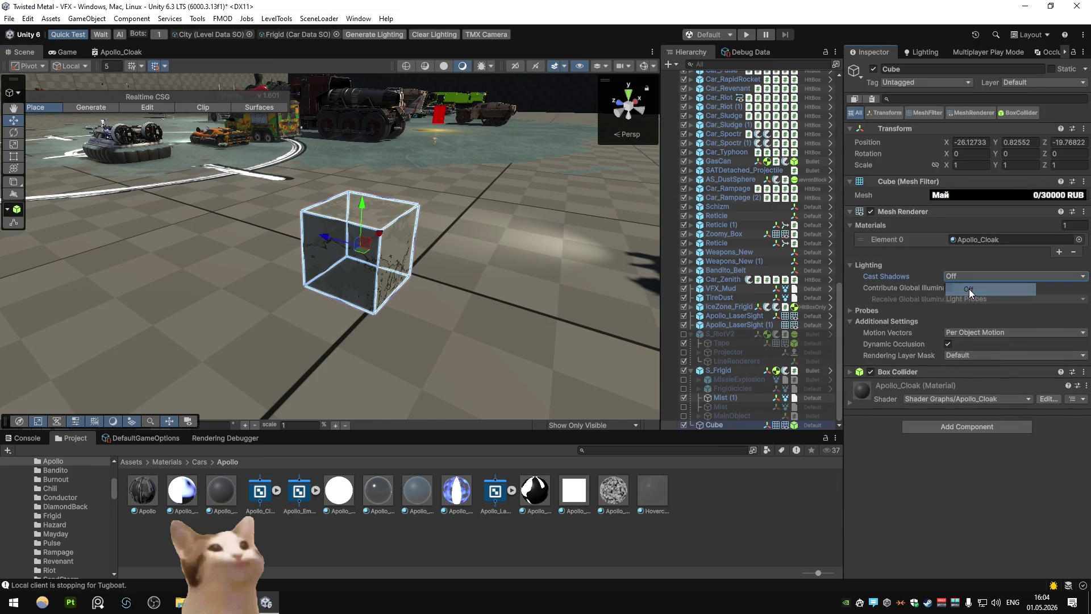
pyautogui.click(969, 276)
pyautogui.click(968, 300)
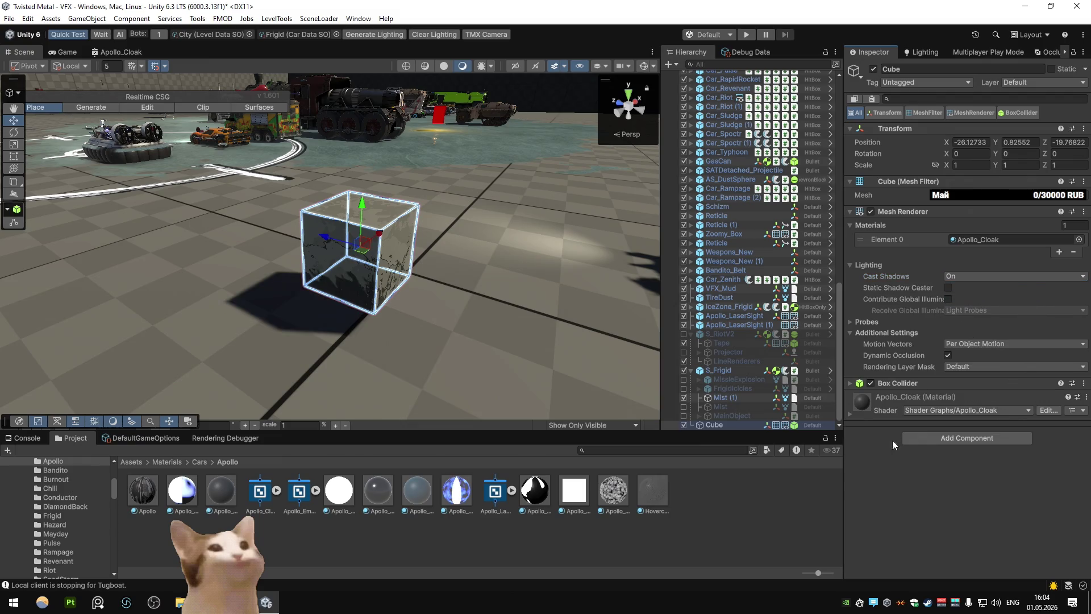
pyautogui.click(802, 485)
pyautogui.moveTo(405, 235)
pyautogui.mouseDown()
pyautogui.moveTo(442, 176)
pyautogui.moveTo(391, 184)
pyautogui.moveTo(405, 205)
pyautogui.mouseUp()
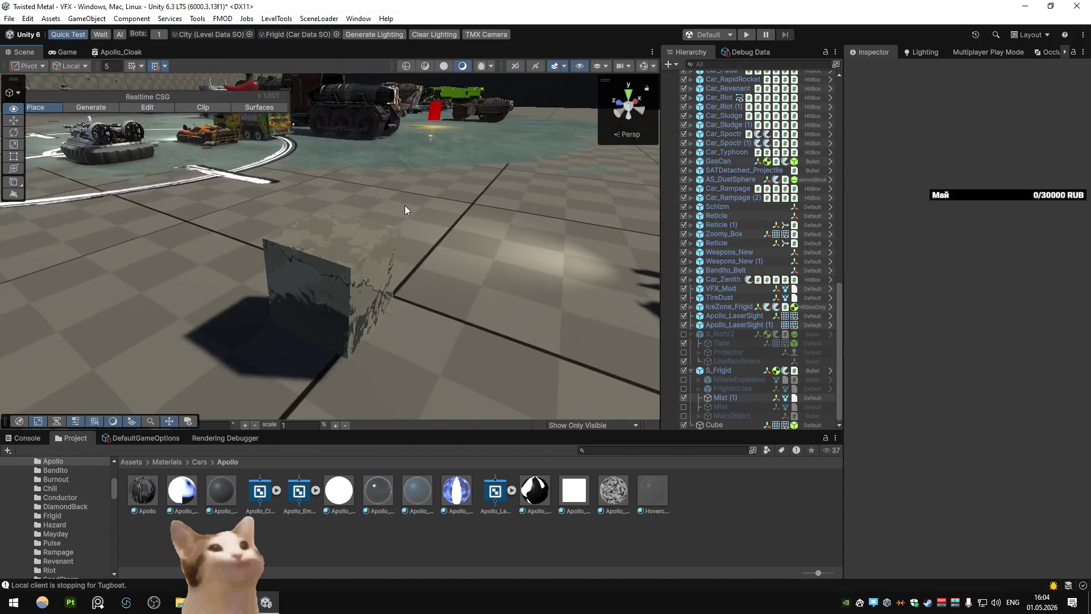
# Set the cube's Mesh Renderer Cast Shadows to Off and view the result
pyautogui.click(336, 274)
pyautogui.click(969, 276)
pyautogui.click(966, 290)
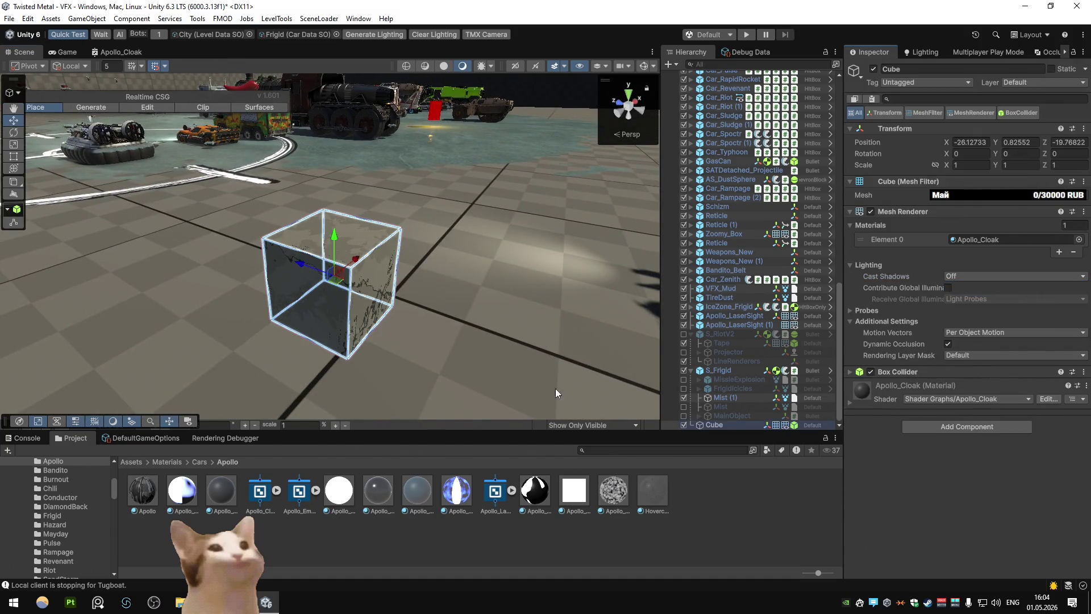
pyautogui.click(463, 333)
pyautogui.moveTo(425, 299)
pyautogui.mouseDown()
pyautogui.moveTo(367, 309)
pyautogui.moveTo(516, 305)
pyautogui.mouseUp()
pyautogui.click(221, 490)
# Set the Apollo_Cloak Refraction to 0.025
pyautogui.click(985, 247)
pyautogui.write('0.03')
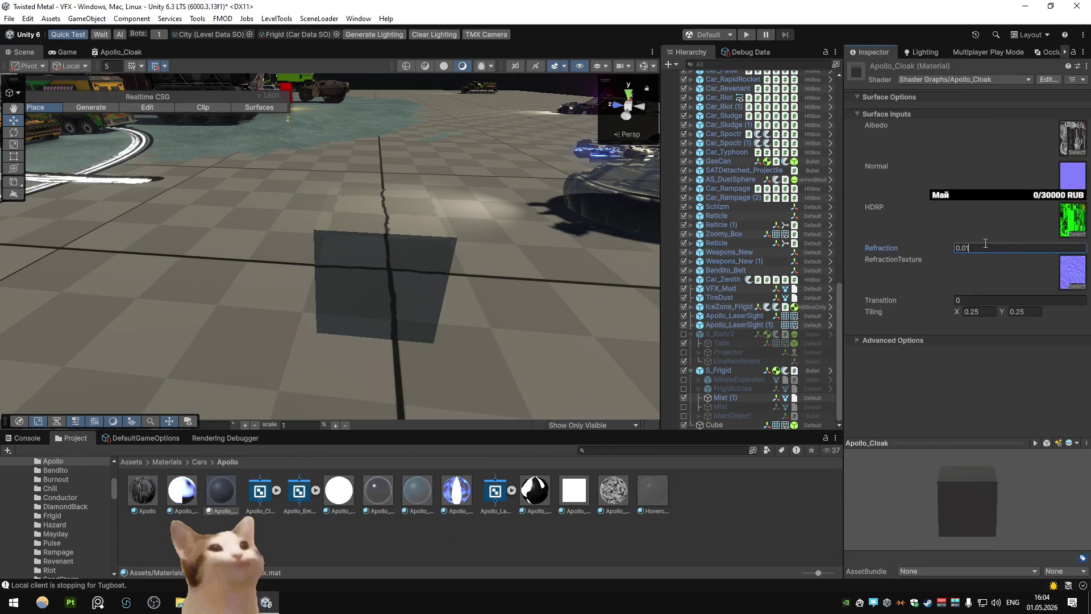
pyautogui.press('BackSpace')
pyautogui.write('25')
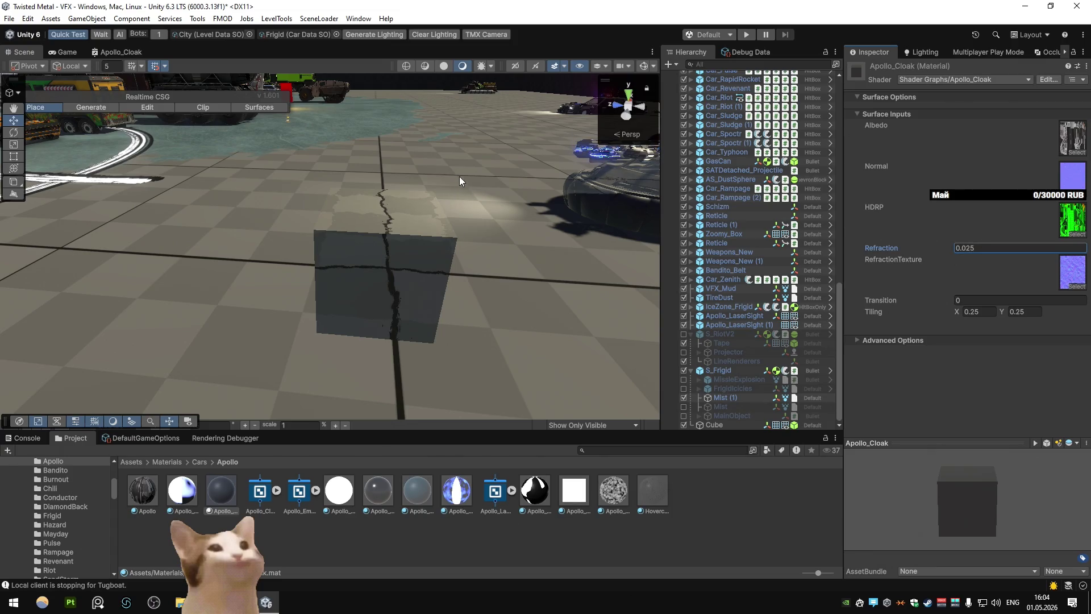
pyautogui.press('Return')
pyautogui.moveTo(475, 185); pyautogui.dragTo(401, 187)
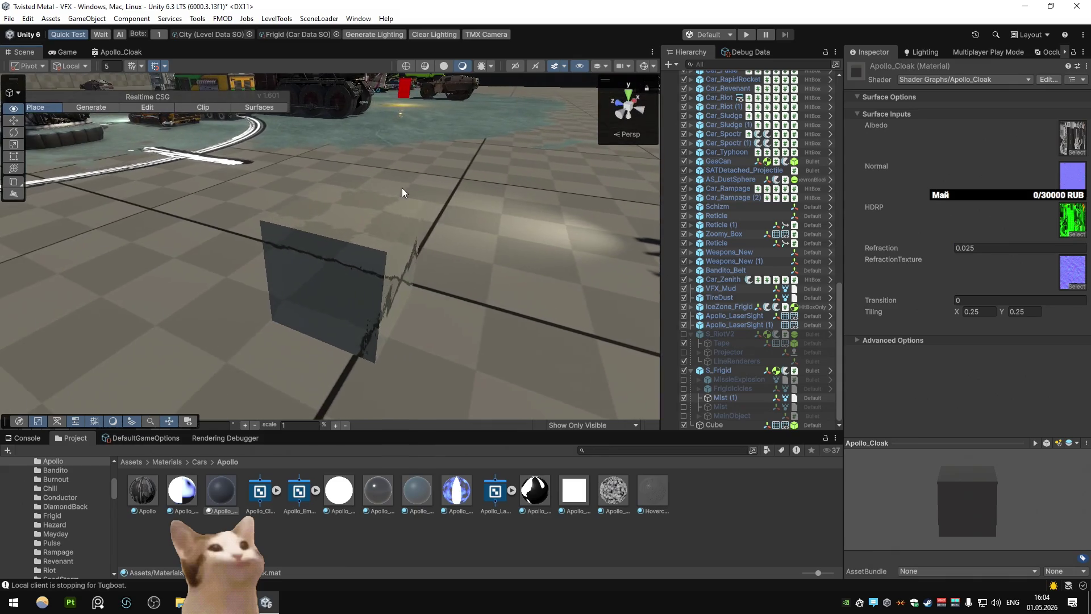
# Preview Transition at 1 and lower values, then set it to 0
pyautogui.click(969, 300)
pyautogui.write('1')
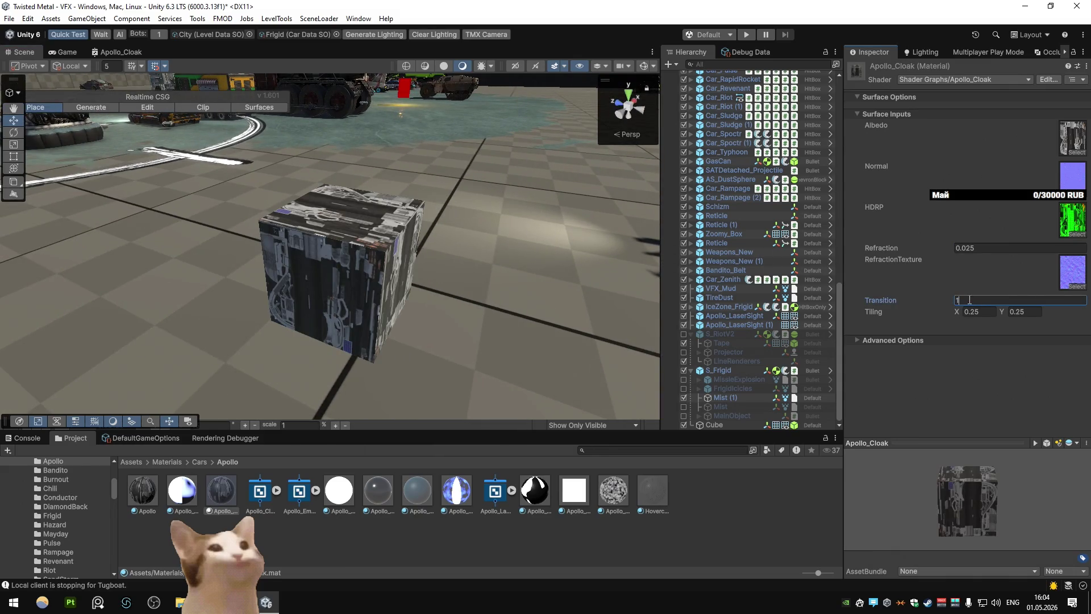
pyautogui.moveTo(937, 298); pyautogui.dragTo(917, 299)
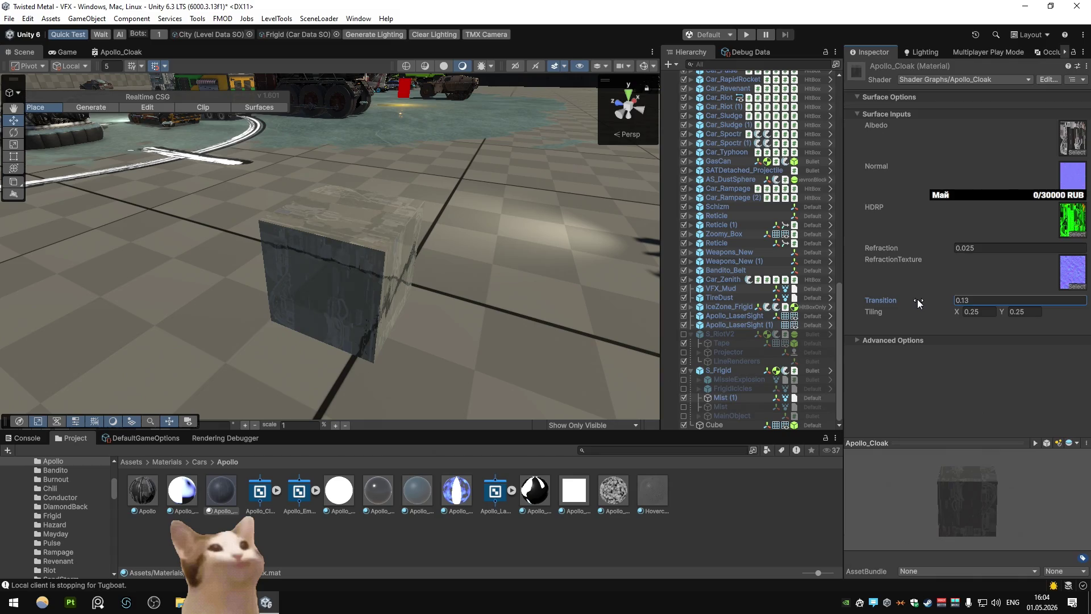
pyautogui.scroll(10, 511, 227)
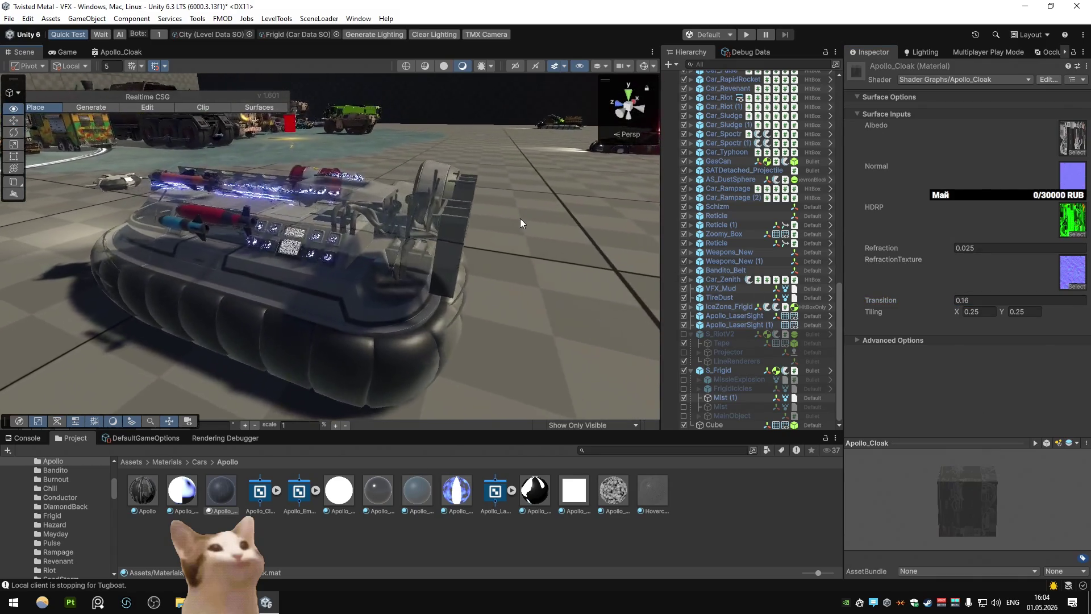
pyautogui.click(995, 299)
pyautogui.write('0')
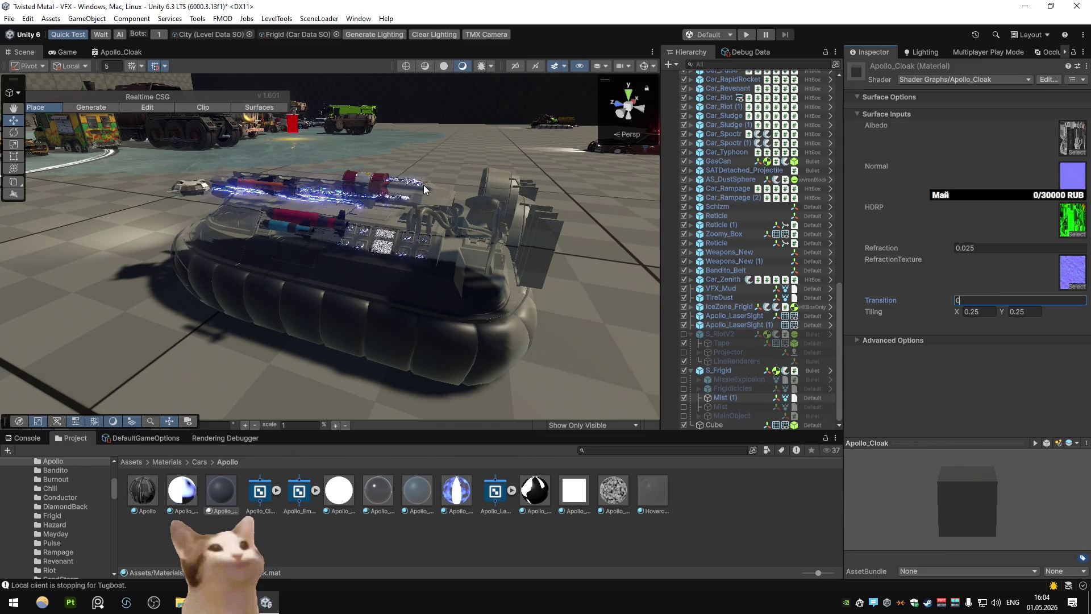
pyautogui.scroll(3, 735, 258)
# Put Apollo_Cloak into Apollo_Body's material slots, replacing Apollo_Glass and Apollo_Screen
pyautogui.click(451, 301)
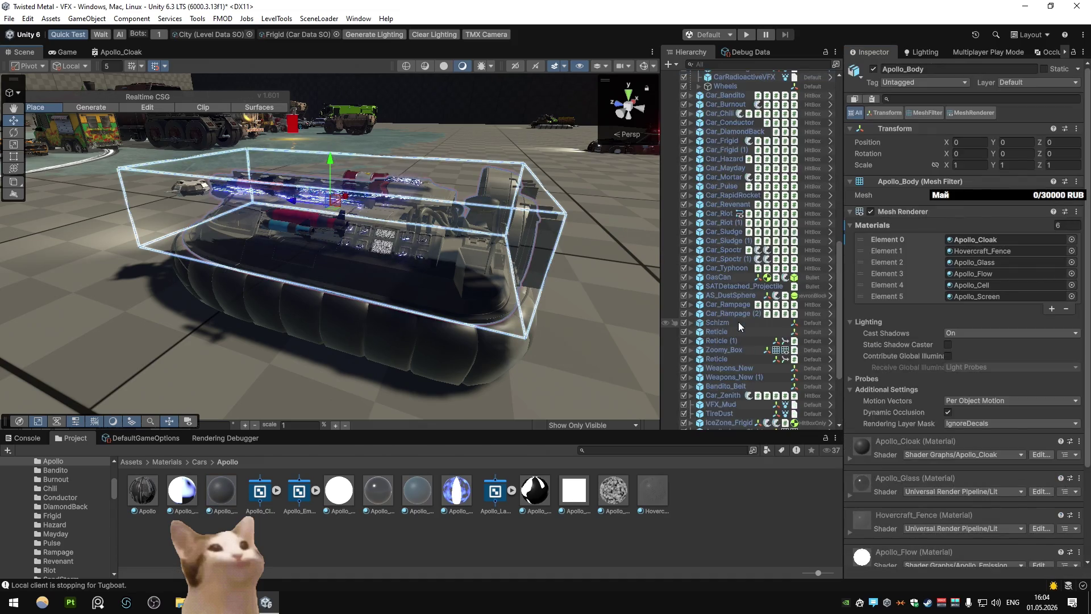
pyautogui.click(956, 239)
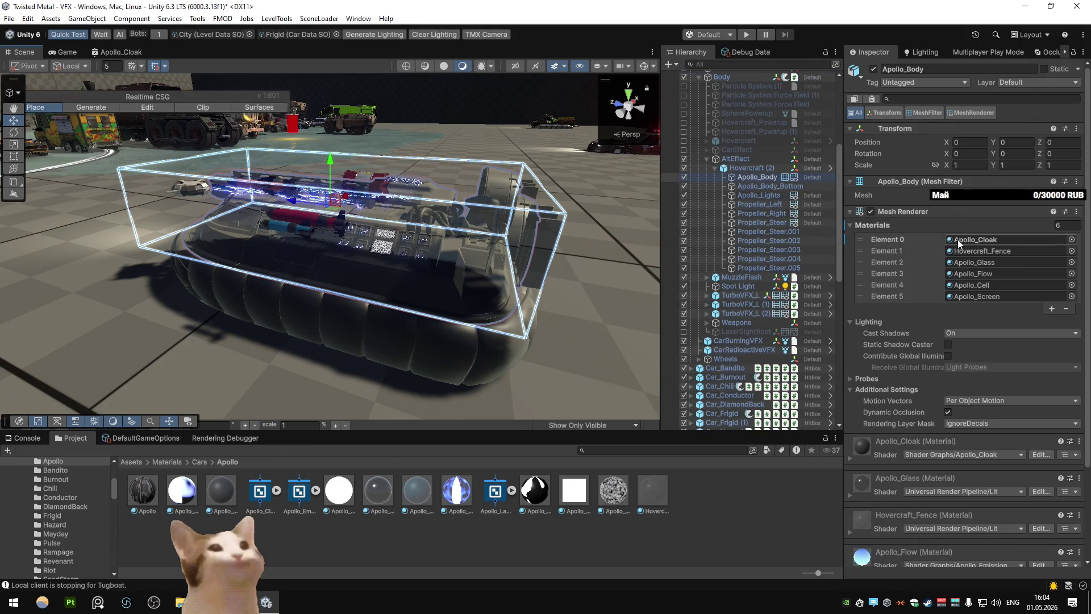
pyautogui.moveTo(221, 490)
pyautogui.mouseDown()
pyautogui.moveTo(511, 256)
pyautogui.moveTo(979, 250)
pyautogui.mouseUp()
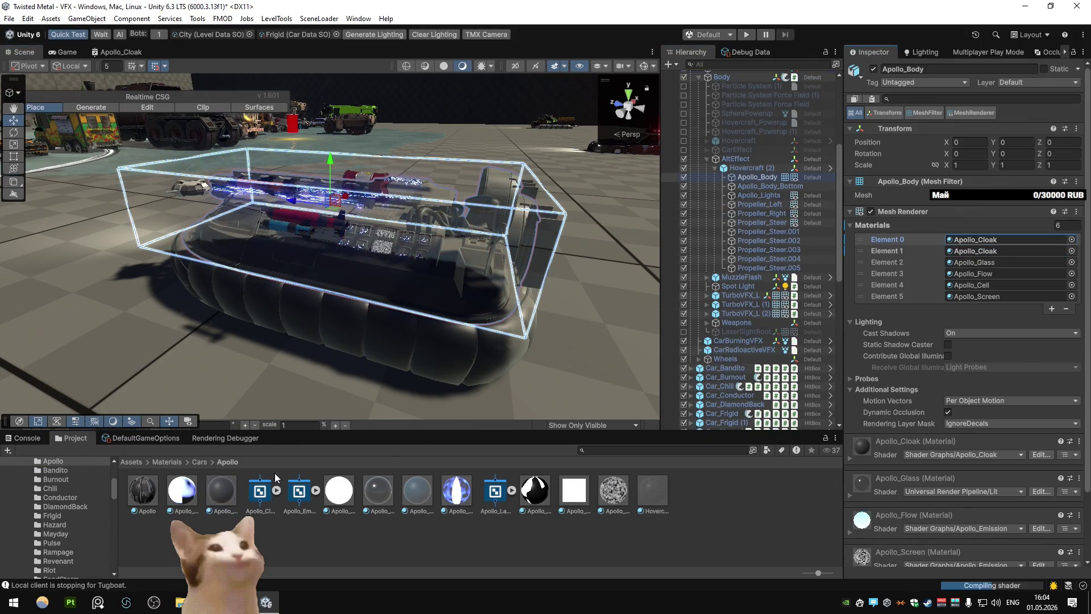
pyautogui.moveTo(840, 306)
pyautogui.mouseDown()
pyautogui.moveTo(969, 262)
pyautogui.moveTo(957, 277)
pyautogui.mouseUp()
pyautogui.moveTo(221, 490); pyautogui.dragTo(968, 286)
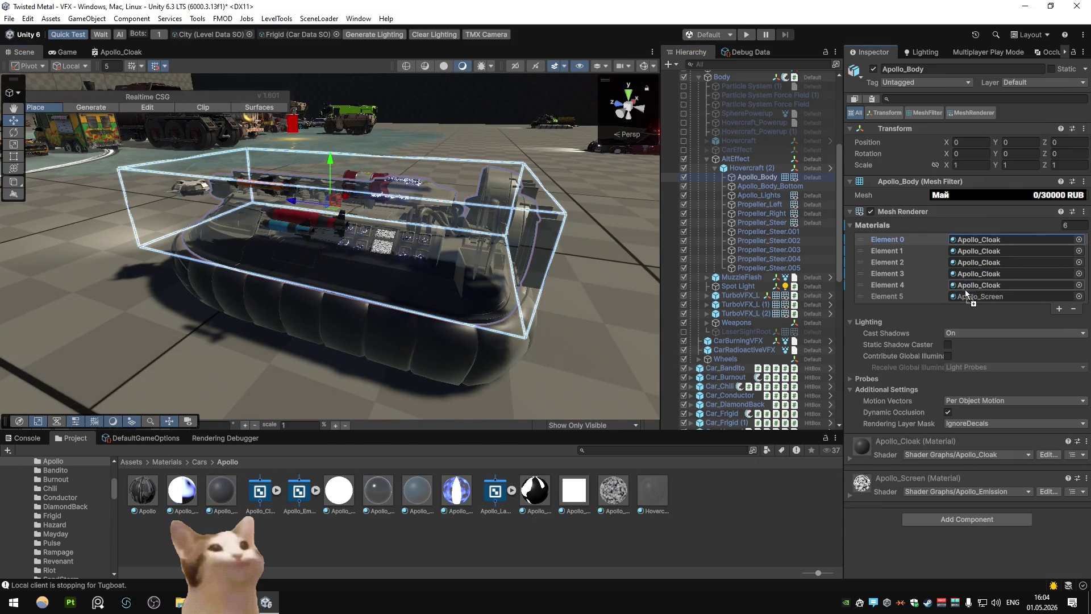
pyautogui.moveTo(250, 484)
pyautogui.mouseDown()
pyautogui.moveTo(624, 369)
pyautogui.moveTo(969, 296)
pyautogui.mouseUp()
# Step through the Hovercraft (2) child meshes to check their materials
pyautogui.click(758, 185)
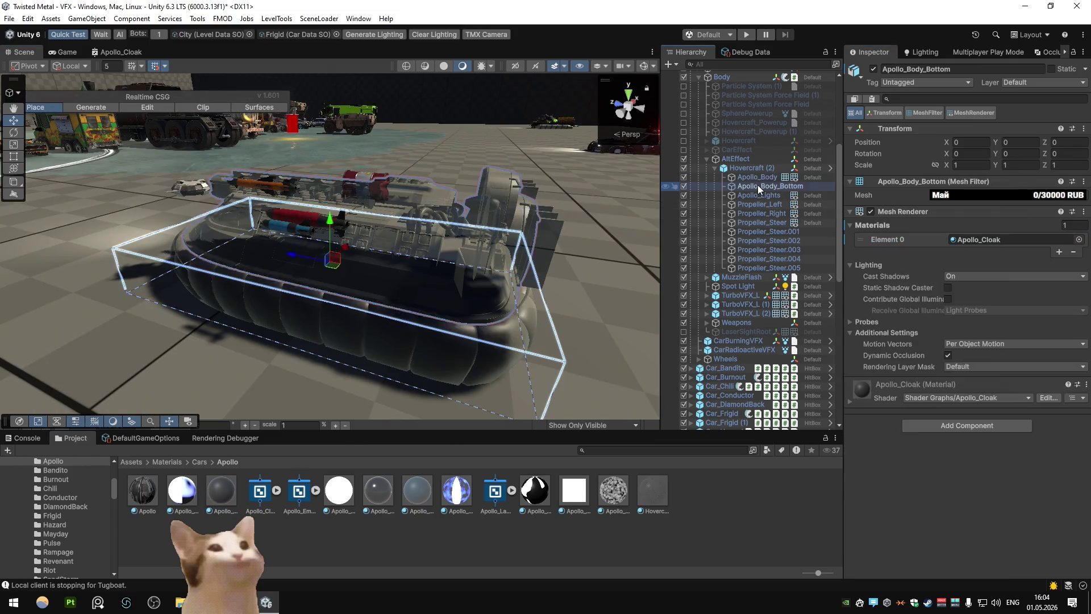
pyautogui.press('Down')
pyautogui.press('Down')
pyautogui.press('Down')
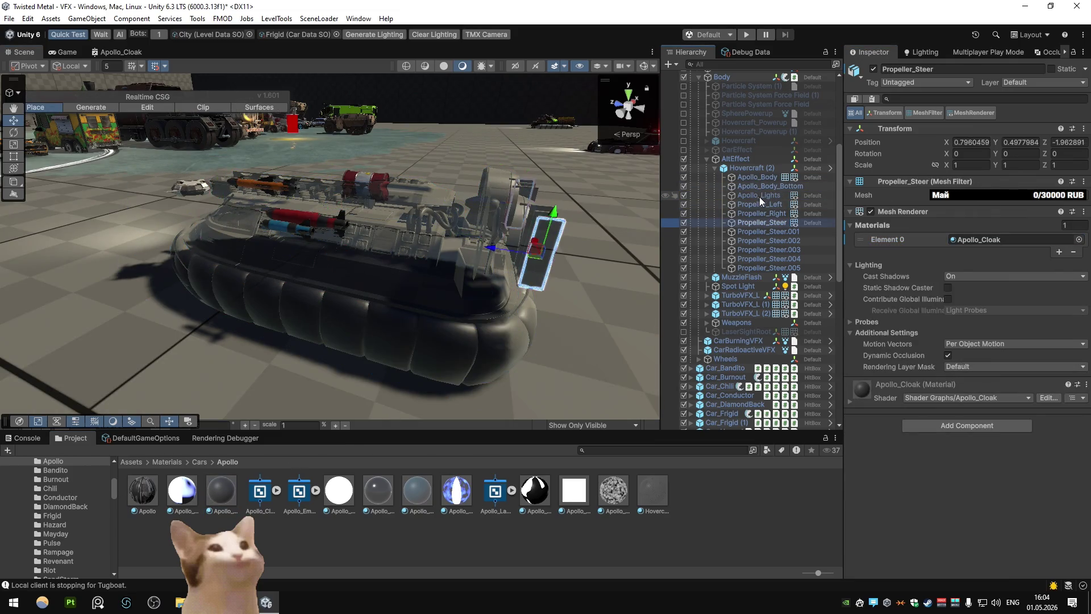
pyautogui.press('Down')
pyautogui.press('Down')
pyautogui.press('Down')
pyautogui.press('Left')
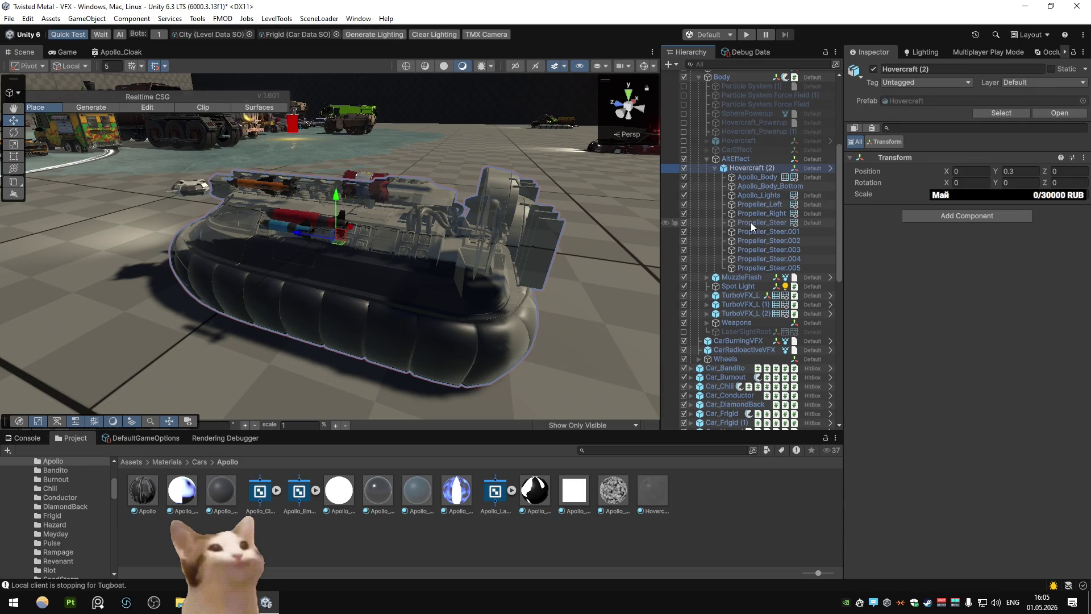
# Set the Apollo_Cloak material's Tiling X and Y to 4
pyautogui.click(755, 176)
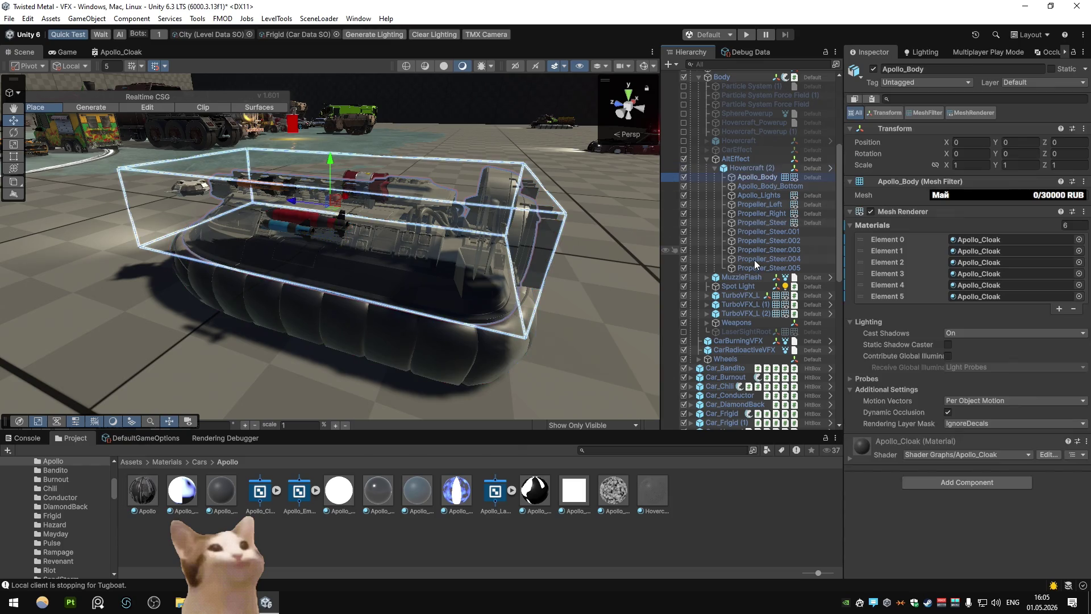
pyautogui.click(761, 479)
pyautogui.click(221, 490)
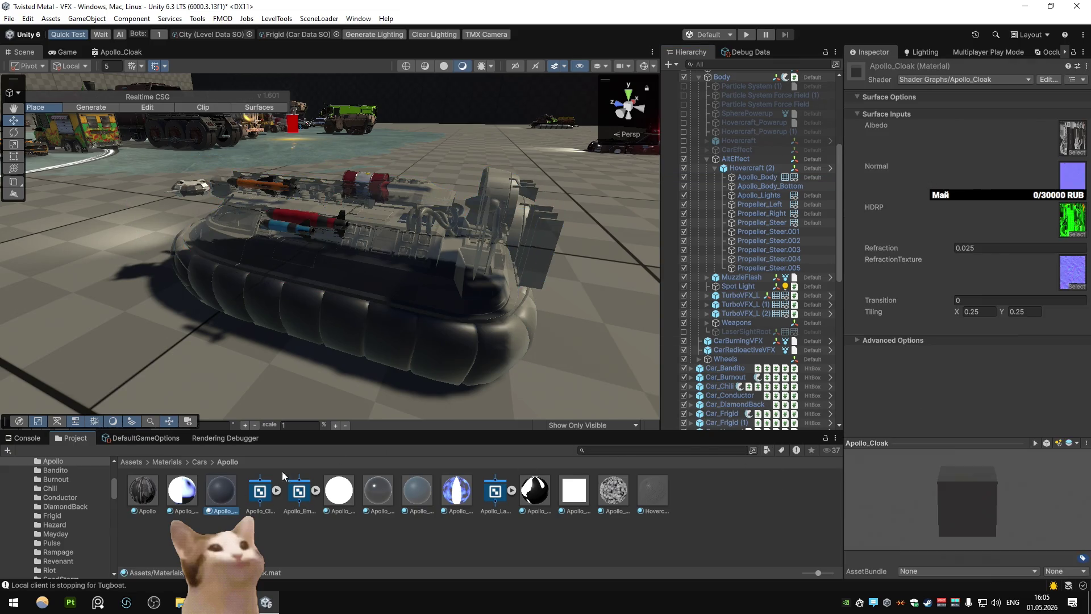
pyautogui.click(988, 316)
pyautogui.write('11')
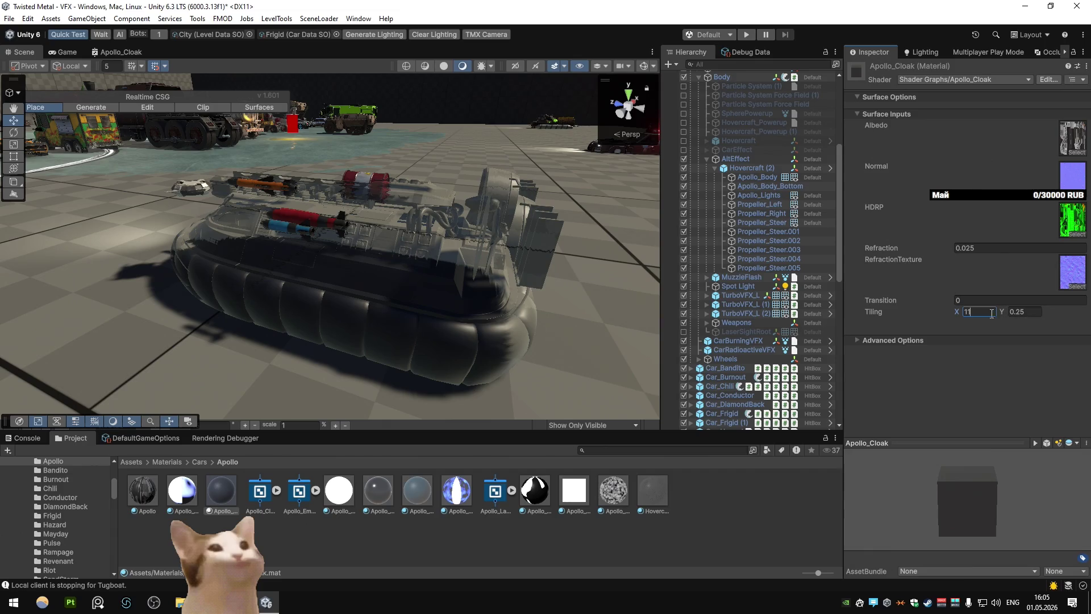
pyautogui.click(1025, 312)
pyautogui.write('1')
pyautogui.write('4')
pyautogui.click(990, 311)
pyautogui.write('4')
pyautogui.scroll(5, 541, 212)
pyautogui.scroll(-5, 556, 217)
pyautogui.moveTo(493, 243)
pyautogui.mouseDown()
pyautogui.moveTo(339, 256)
pyautogui.moveTo(475, 236)
pyautogui.mouseUp()
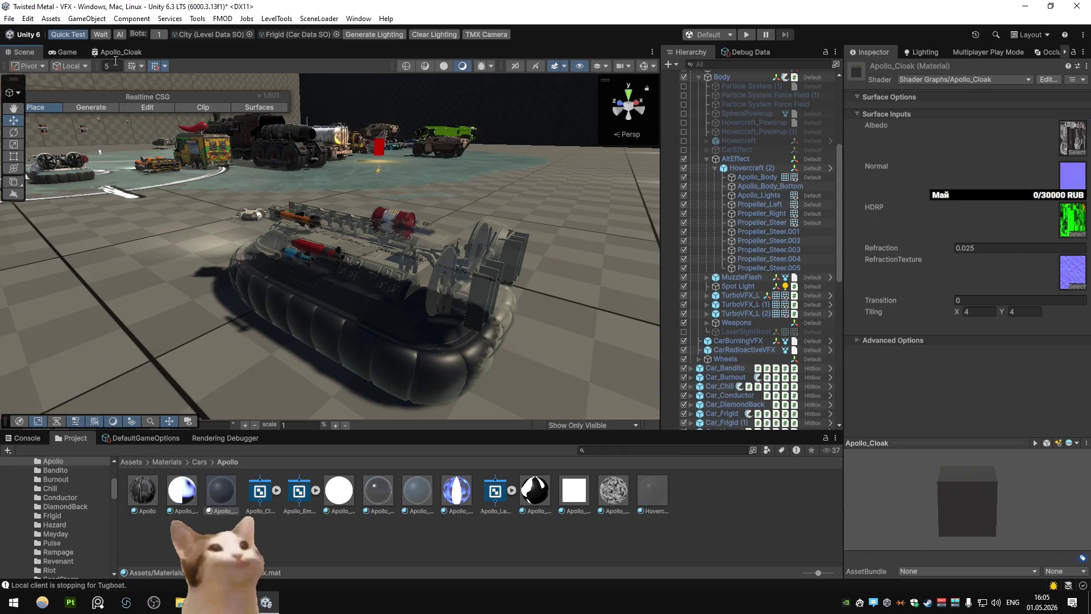
# Maximize the Apollo_Cloak shader graph and add a new Float property to its blackboard
pyautogui.doubleClick(117, 51)
pyautogui.click(235, 299)
pyautogui.click(314, 325)
# Name the property Alpha and wire its node into the Fragment Alpha input
pyautogui.write('Alpha')
pyautogui.press('Return')
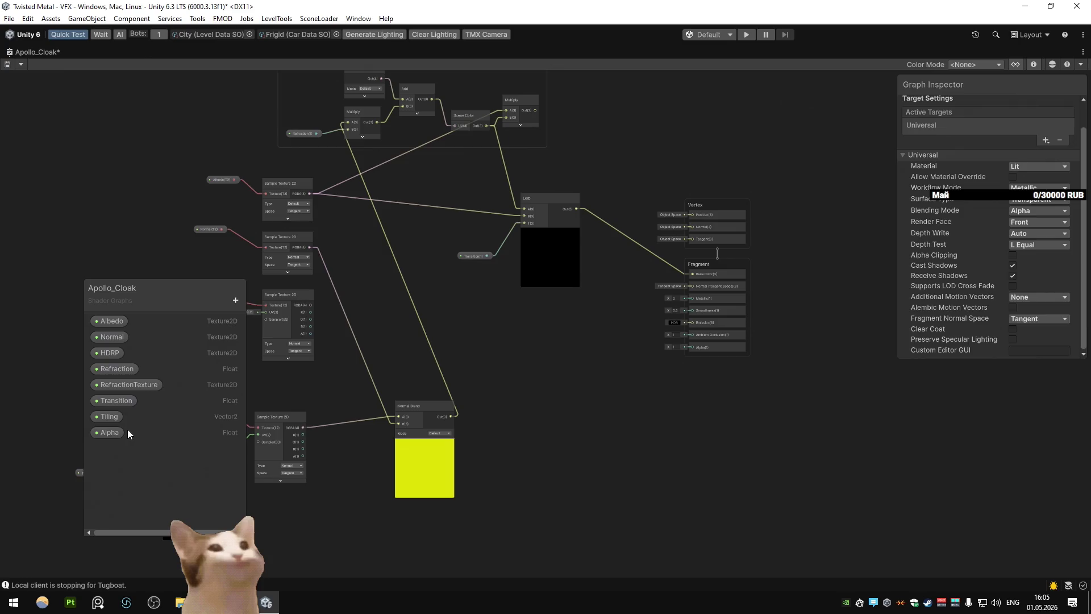
pyautogui.moveTo(128, 431); pyautogui.dragTo(598, 378)
pyautogui.moveTo(679, 353); pyautogui.dragTo(636, 358)
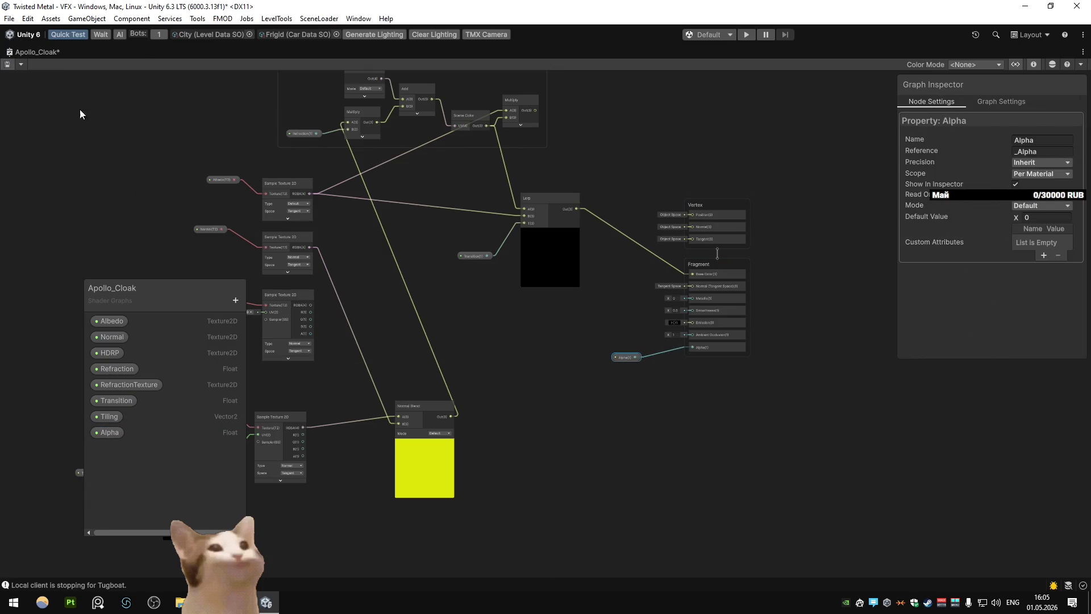
# Test the material's Alpha at 0.48, then set it to 1 for an opaque hovercraft
pyautogui.doubleClick(12, 52)
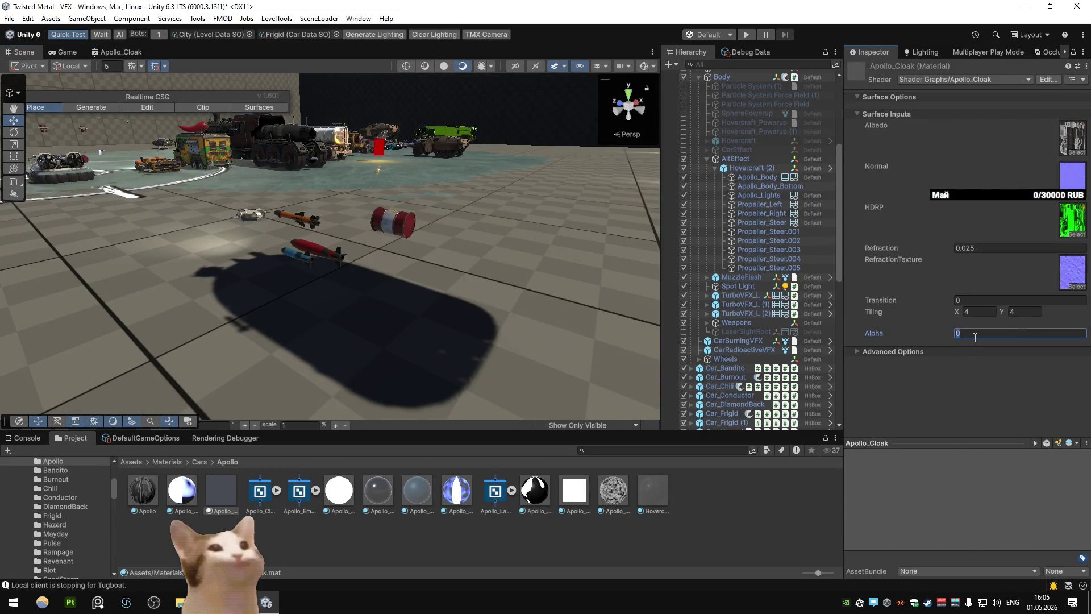
pyautogui.write('0.48')
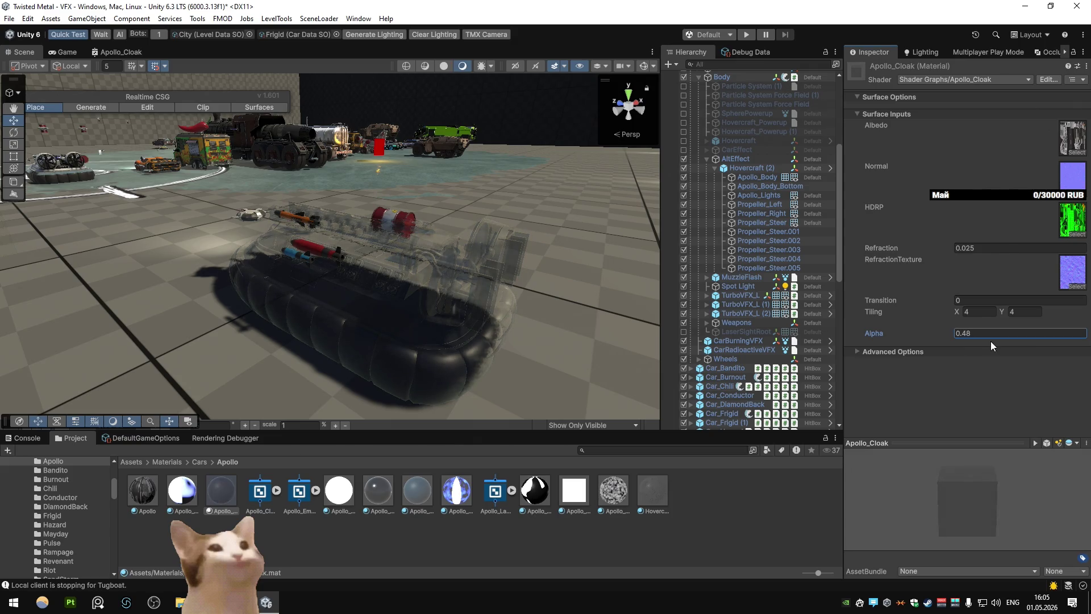
pyautogui.scroll(5, 440, 247)
pyautogui.click(993, 339)
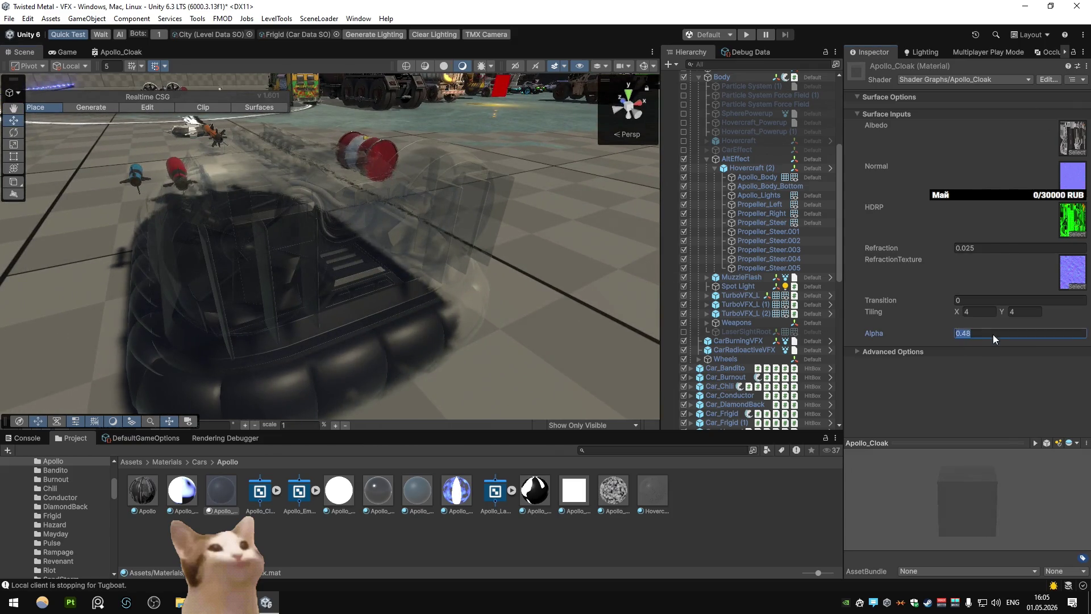
pyautogui.write('1')
pyautogui.press('Return')
pyautogui.scroll(-5, 521, 216)
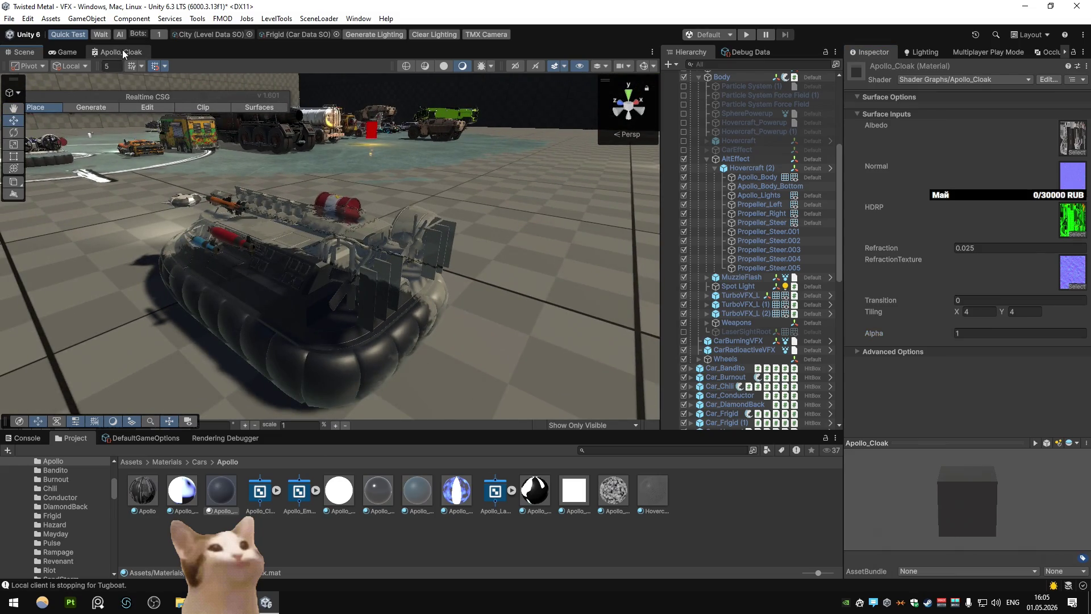
# Delete the Alpha node and remove the Alpha property from the Apollo_Cloak graph
pyautogui.click(122, 49)
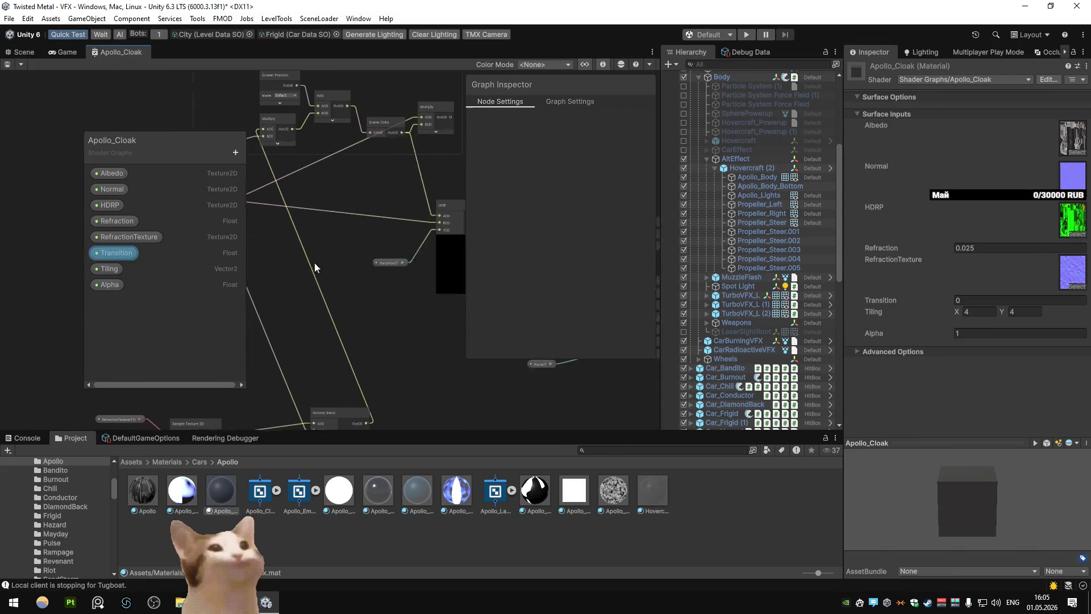
pyautogui.click(295, 356)
pyautogui.press('Delete')
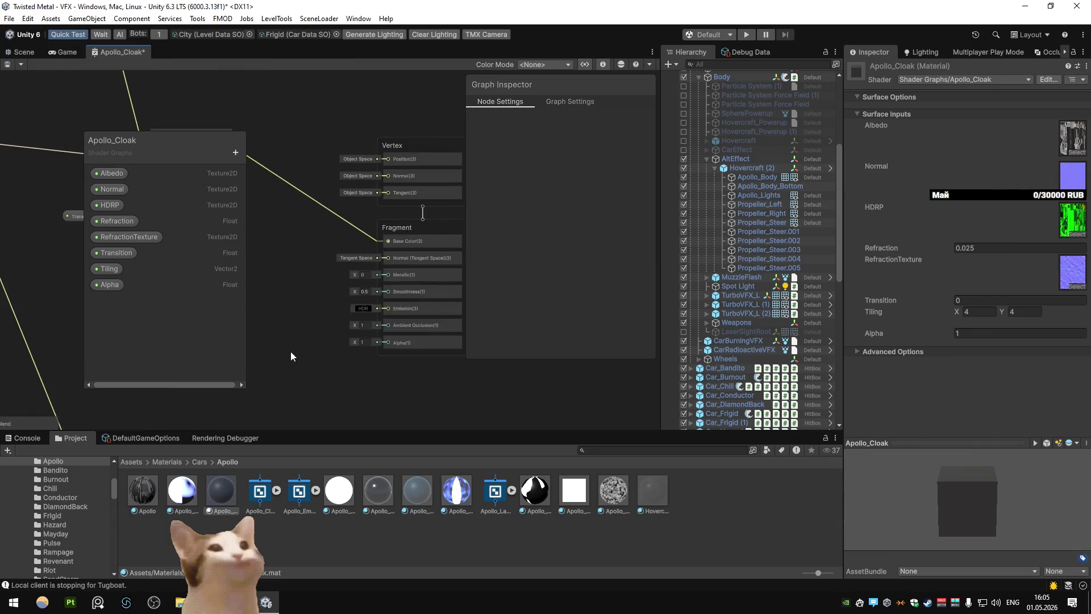
pyautogui.click(104, 285)
pyautogui.press('Delete')
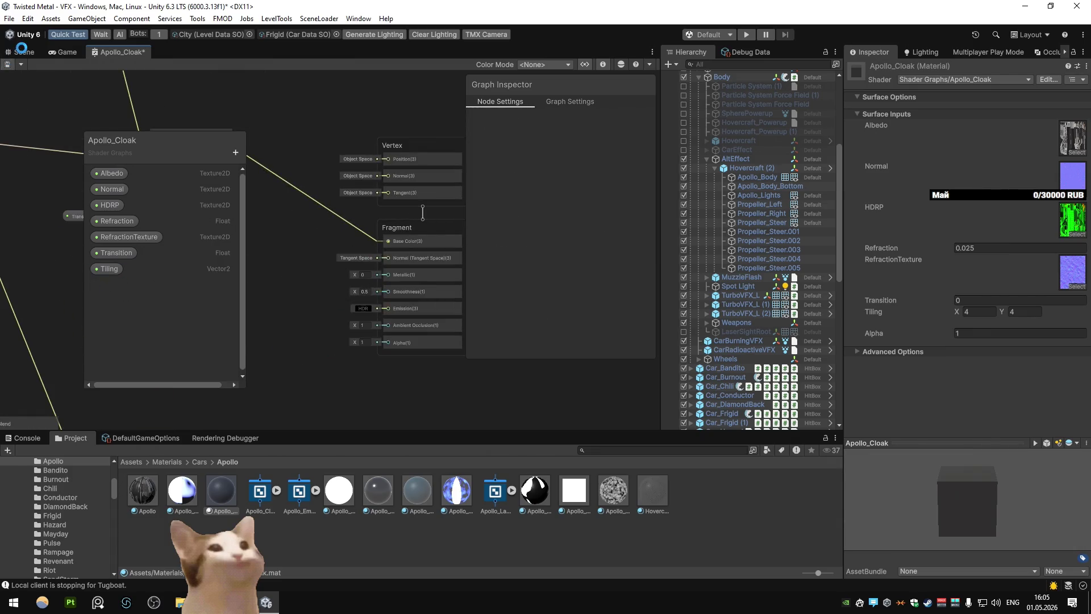
# Go back to the Scene view and orbit to look from behind the hovercraft
pyautogui.click(23, 51)
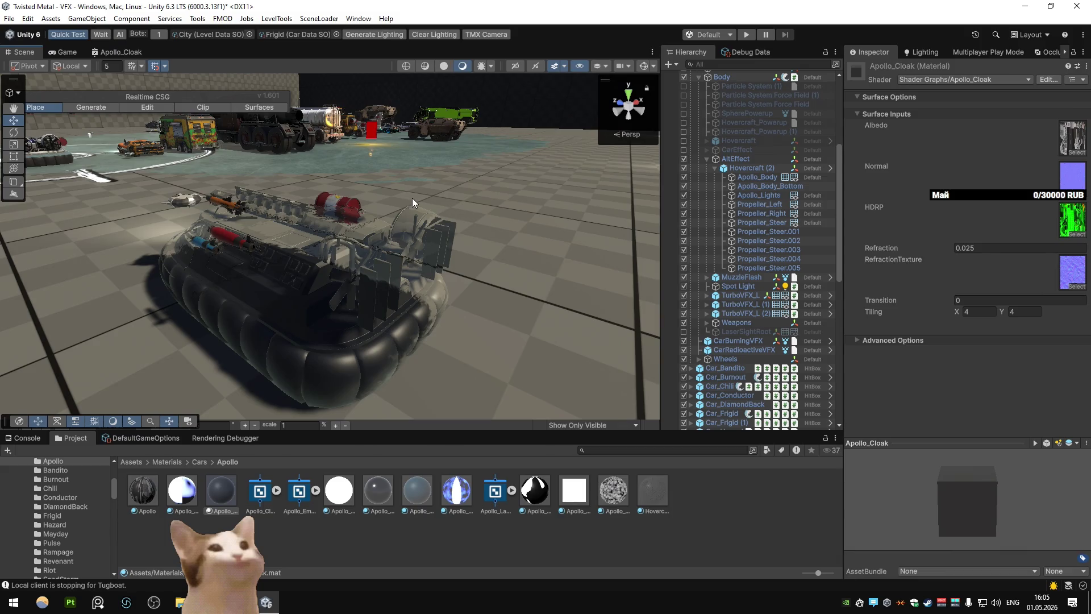
pyautogui.scroll(5, 398, 193)
pyautogui.moveTo(441, 197); pyautogui.dragTo(255, 196)
pyautogui.click(256, 195)
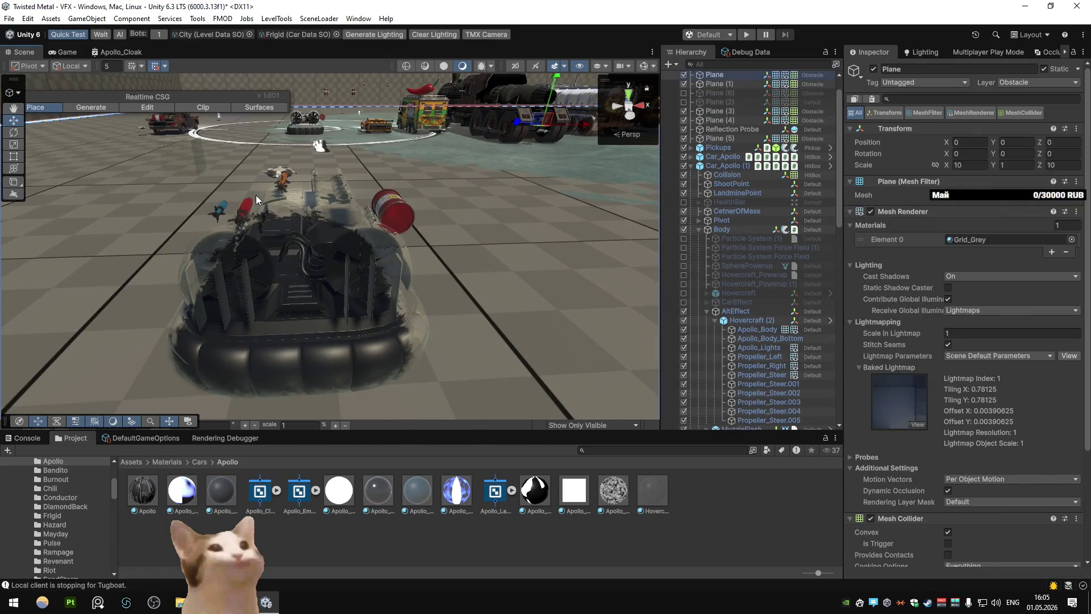
# Open the Apollo_Cloak graph full-window and add a Vector2 property named Scrolling
pyautogui.doubleClick(422, 515)
pyautogui.hotkey('shift', 'space')
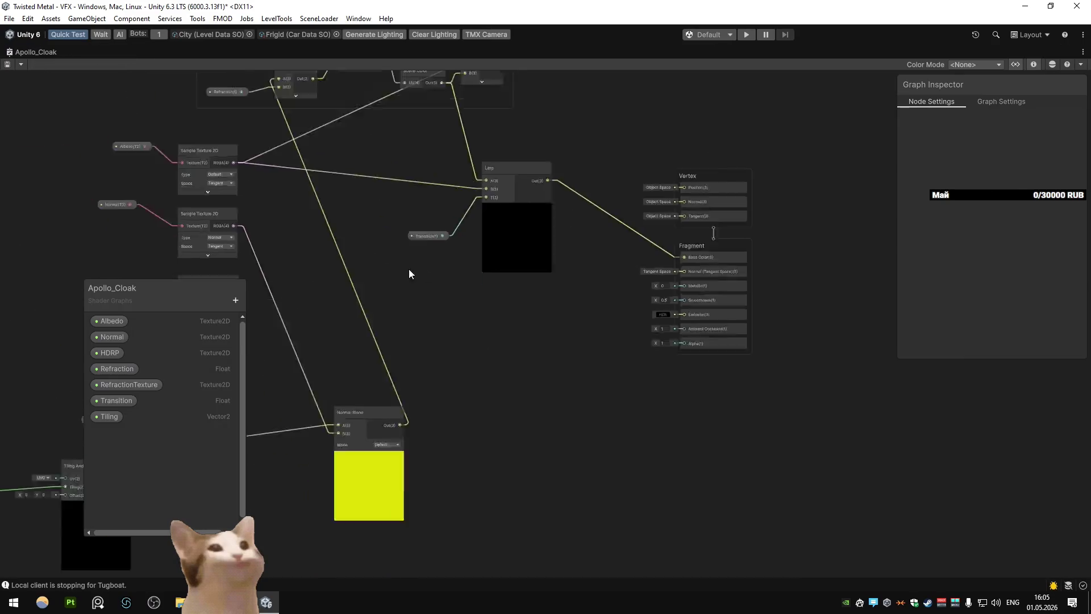
pyautogui.click(235, 300)
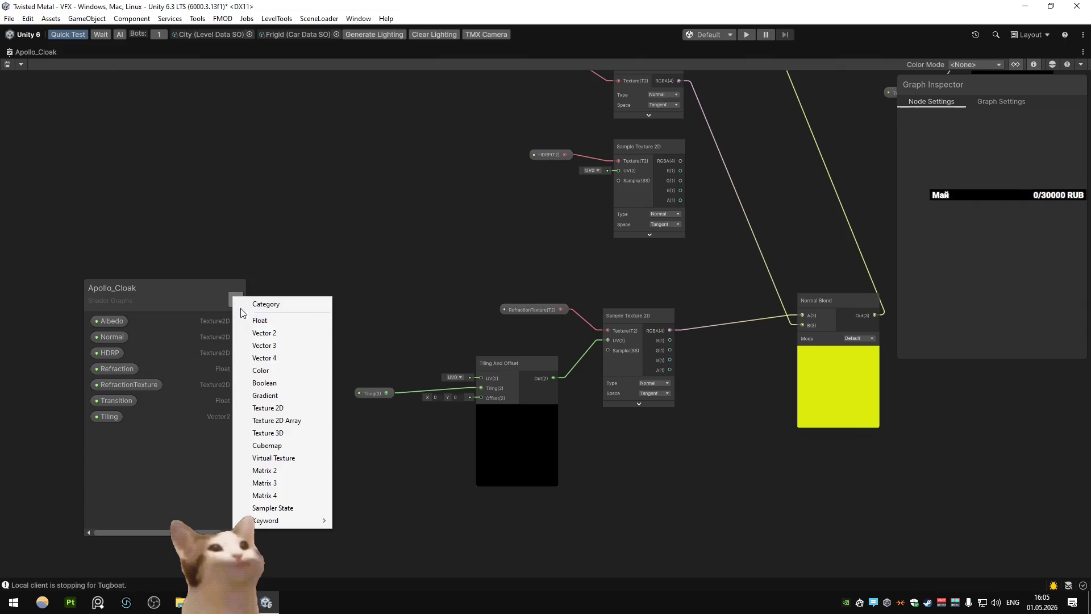
pyautogui.click(257, 335)
pyautogui.write('Scrolling')
pyautogui.press('Return')
# Multiply the Scrolling node by a Time node, collapsing Time to its used output
pyautogui.moveTo(420, 379); pyautogui.dragTo(514, 367)
pyautogui.moveTo(114, 432); pyautogui.dragTo(387, 371)
pyautogui.click(452, 516)
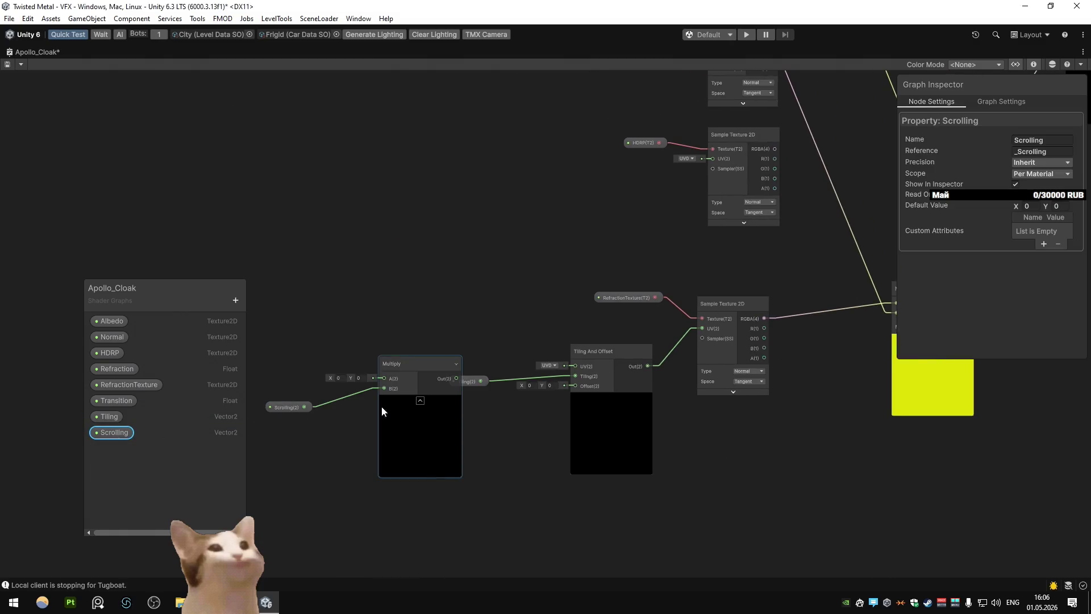
pyautogui.moveTo(323, 355); pyautogui.dragTo(323, 355)
pyautogui.write('time')
pyautogui.click(369, 364)
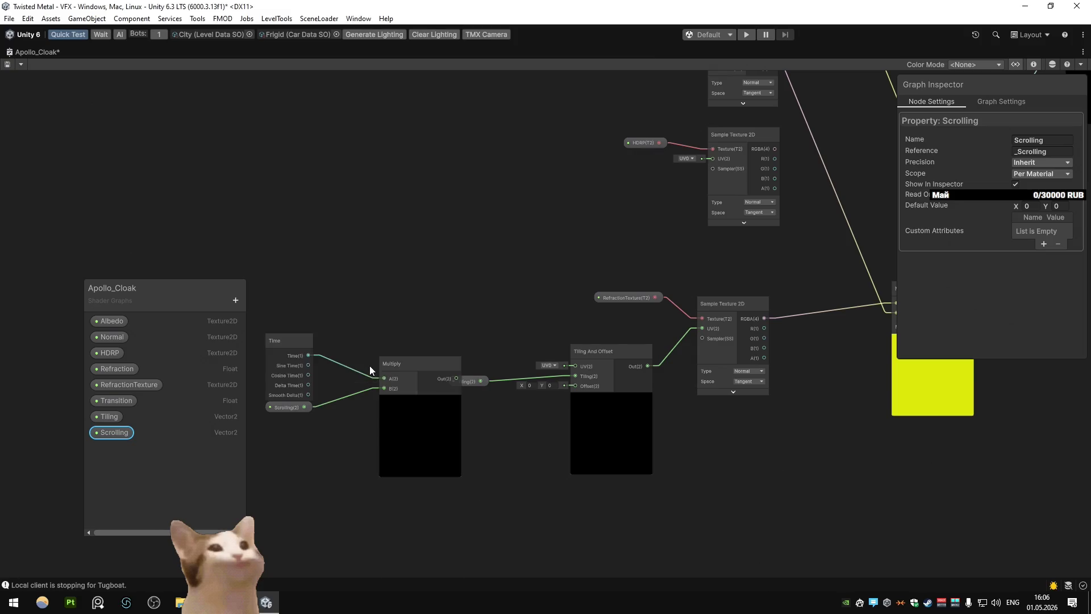
pyautogui.click(273, 353)
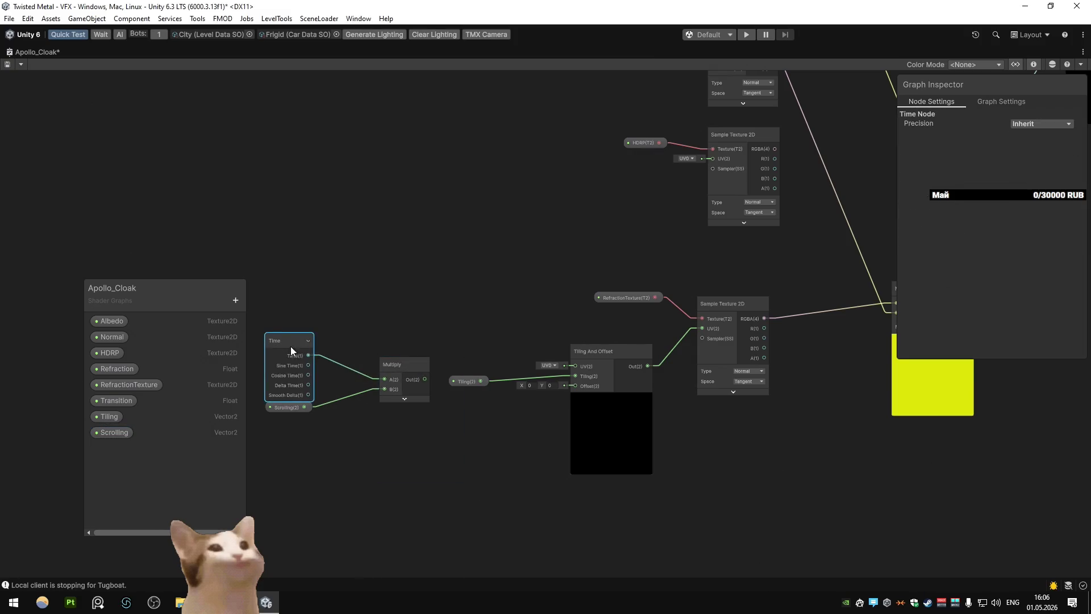
pyautogui.moveTo(293, 351); pyautogui.dragTo(326, 348)
pyautogui.hotkey('ctrl', 'p')
# Feed the Multiply result into Tiling And Offset's Offset and return to the Scene view
pyautogui.moveTo(425, 379); pyautogui.dragTo(497, 392)
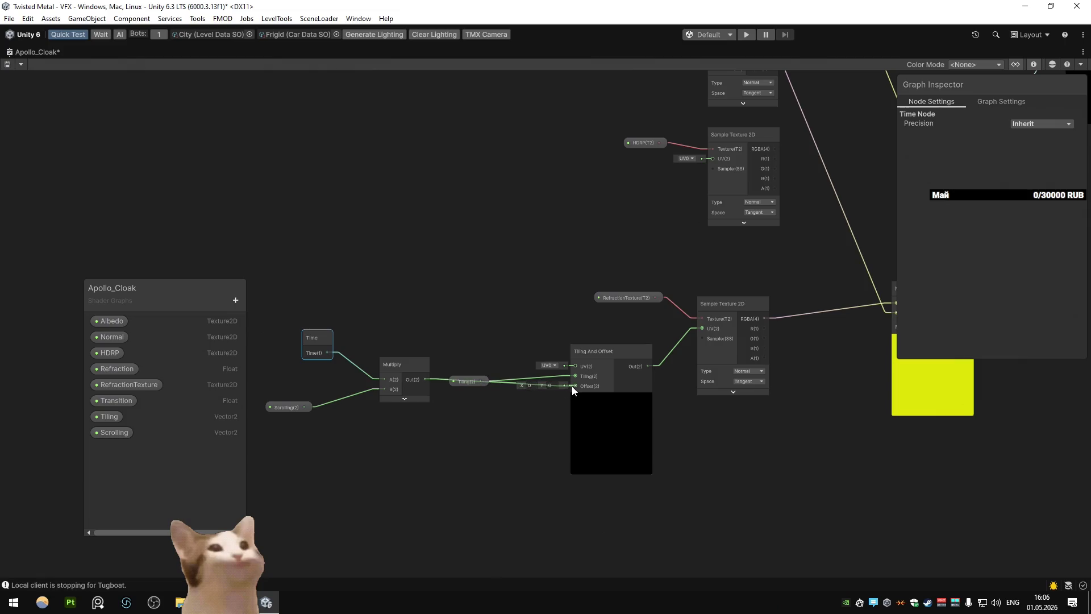
pyautogui.moveTo(571, 386); pyautogui.dragTo(572, 386)
pyautogui.doubleClick(16, 53)
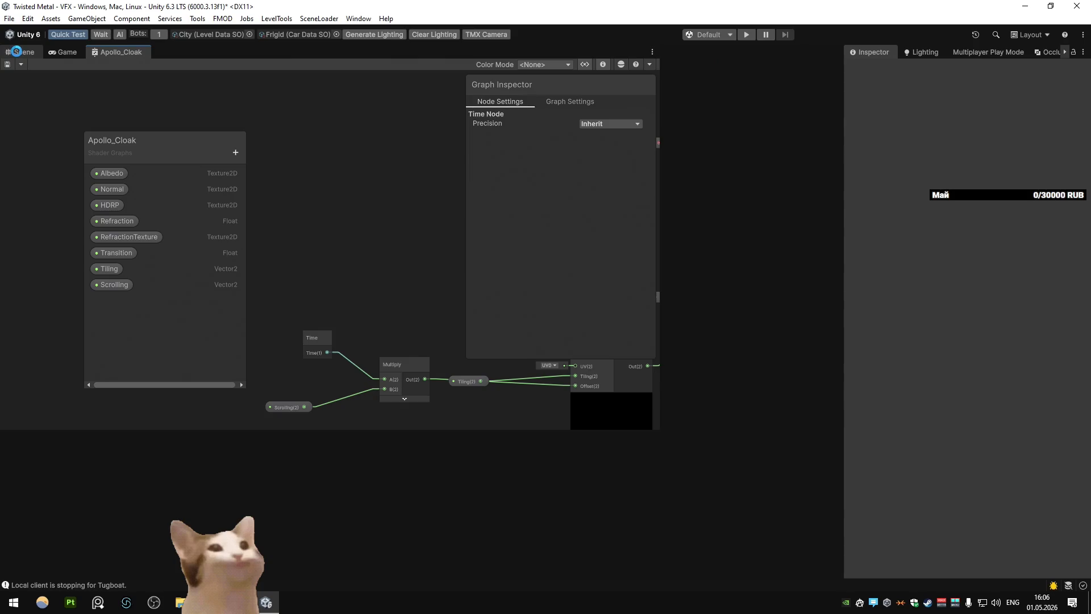
pyautogui.click(16, 52)
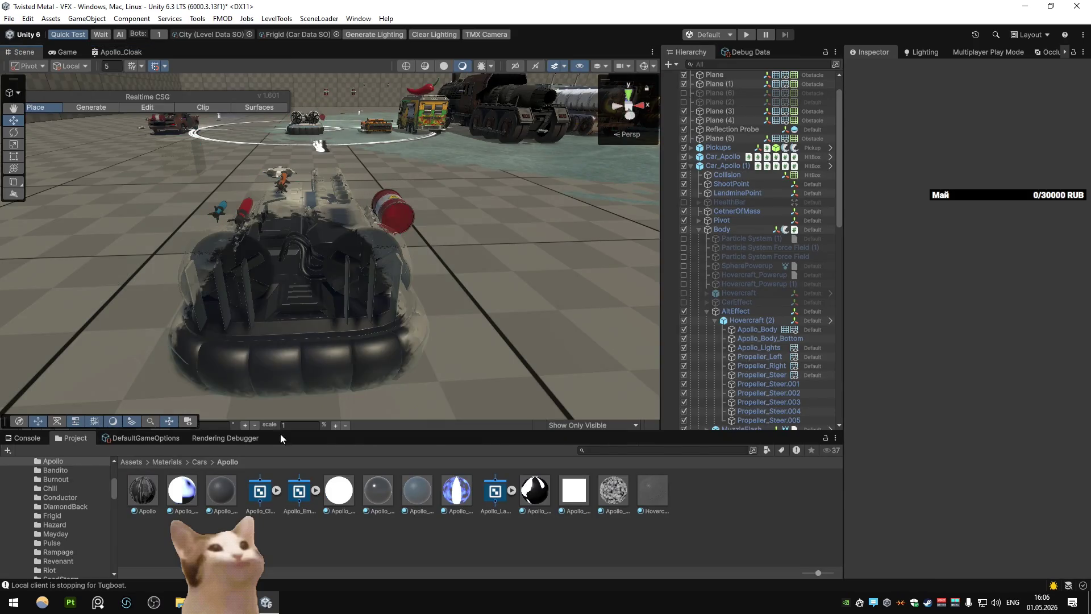
# Set Apollo_Cloak's Scrolling Y to 0.25 and fly the camera close over the hovercraft's deck
pyautogui.click(221, 492)
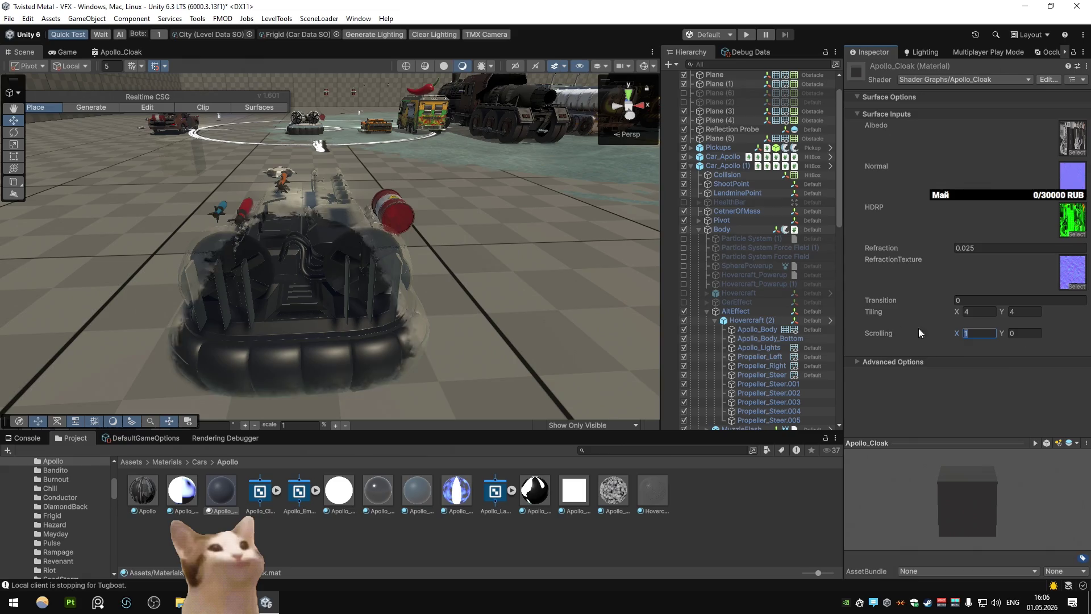
pyautogui.click(1023, 334)
pyautogui.write('1')
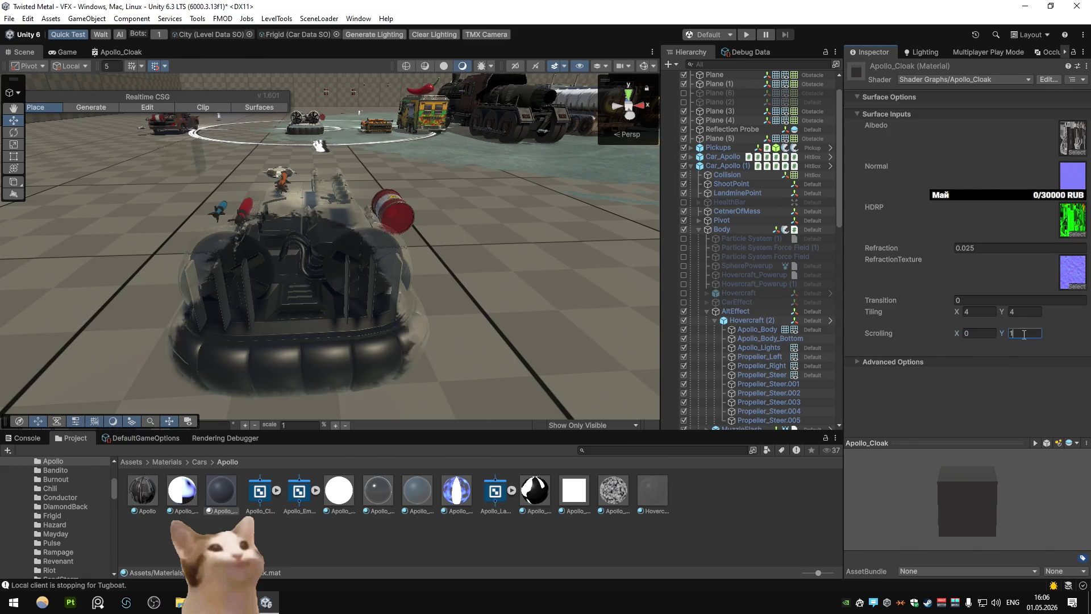
pyautogui.press('BackSpace')
pyautogui.write('0.25')
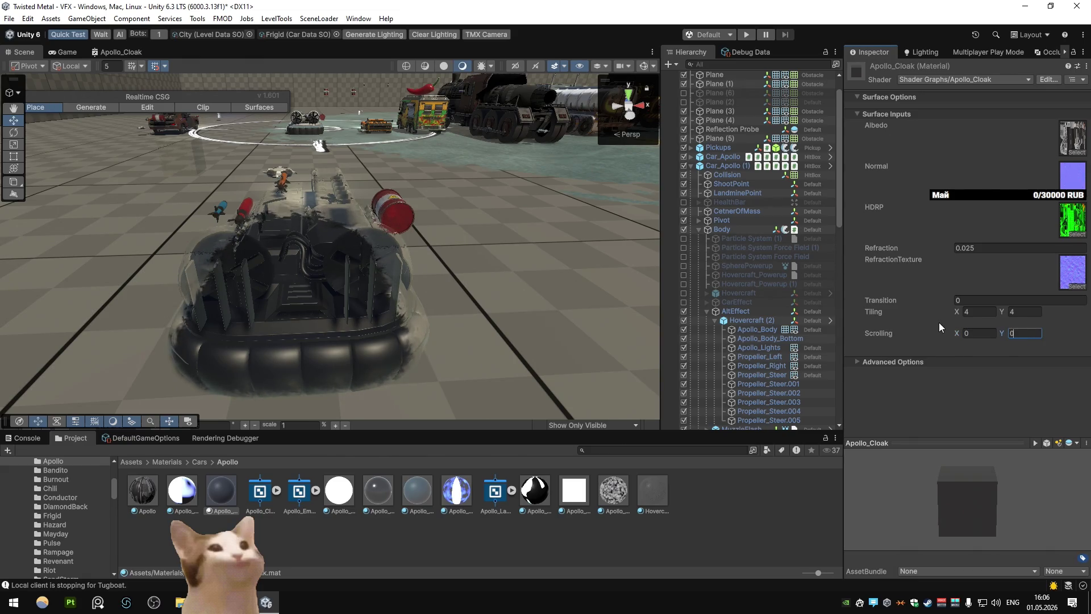
pyautogui.moveTo(434, 274)
pyautogui.mouseDown()
pyautogui.moveTo(550, 192)
pyautogui.moveTo(526, 239)
pyautogui.mouseUp()
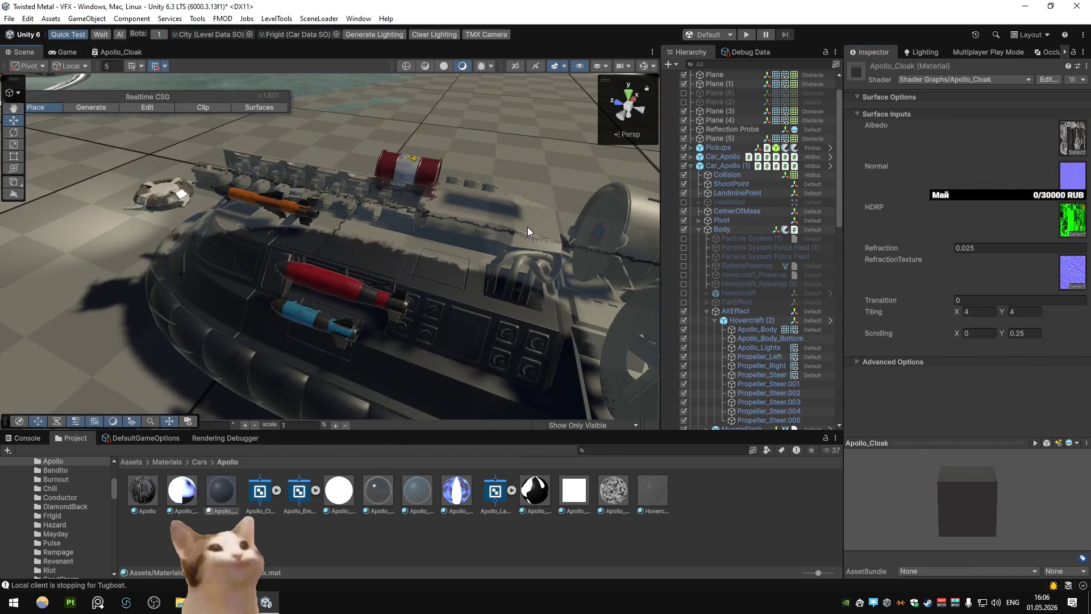
pyautogui.click(592, 449)
# Find the KromsWater shader graph and copy its Position, Split, Combine and Swizzle nodes
pyautogui.write('water')
pyautogui.doubleClick(221, 492)
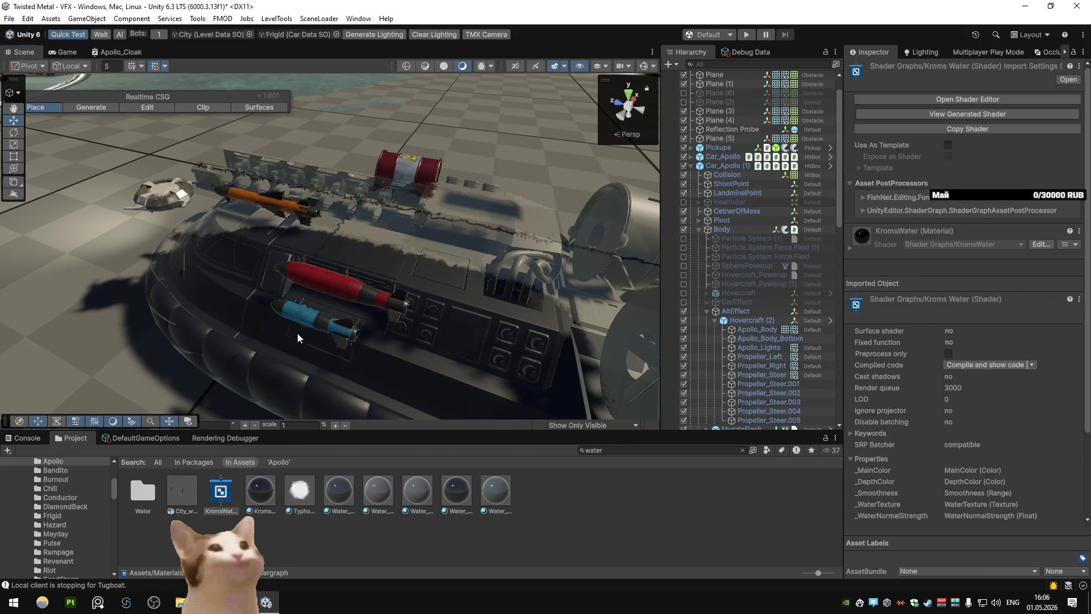
pyautogui.scroll(5, 337, 246)
pyautogui.scroll(-1, 600, 247)
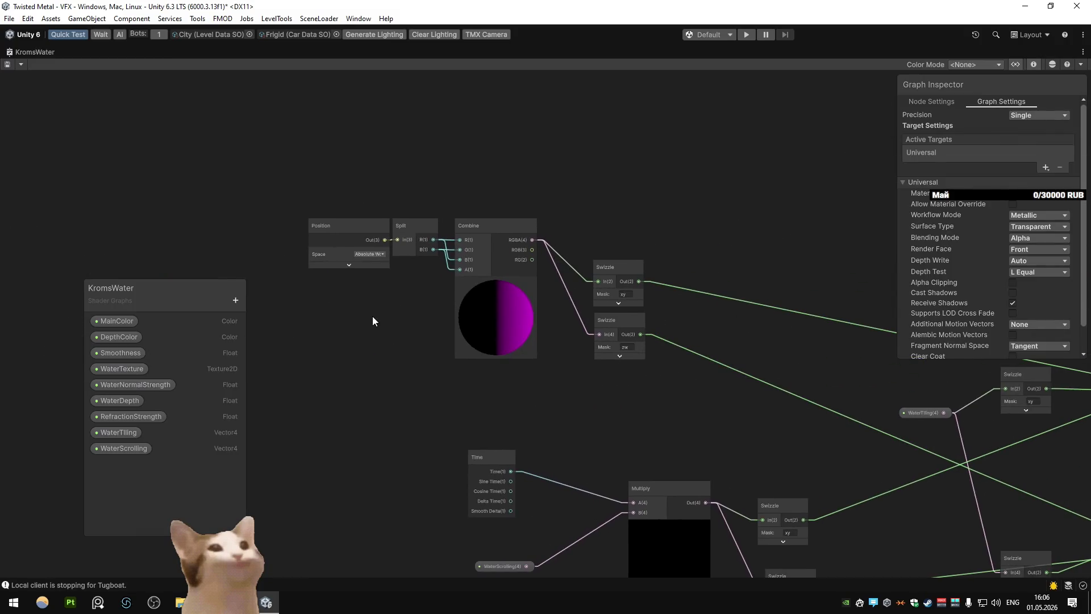
pyautogui.scroll(-2, 376, 307)
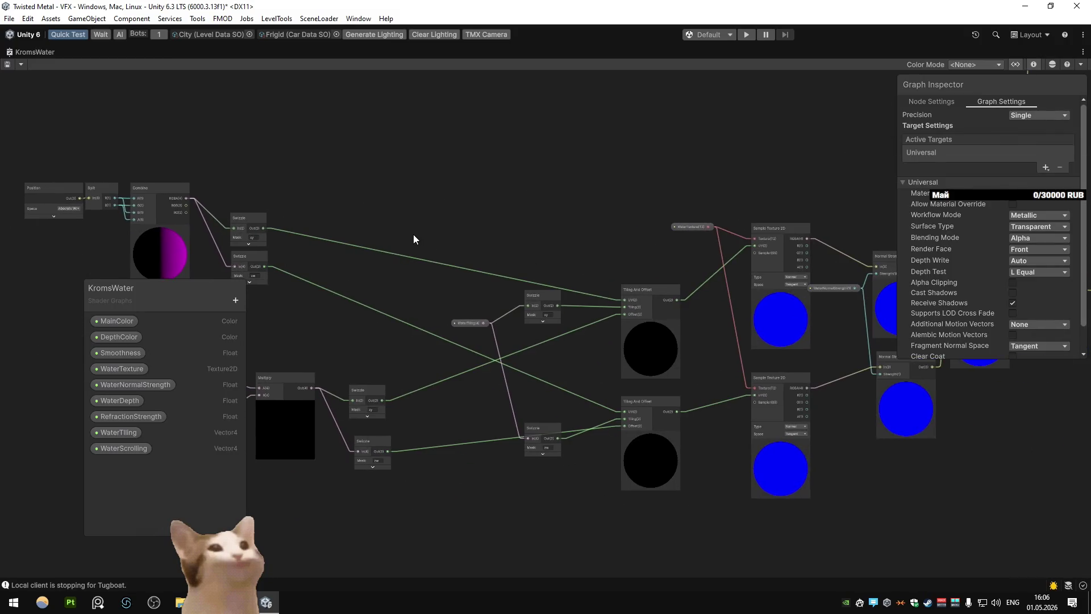
pyautogui.moveTo(348, 231)
pyautogui.mouseDown()
pyautogui.moveTo(525, 240)
pyautogui.moveTo(291, 241)
pyautogui.moveTo(513, 241)
pyautogui.mouseUp()
pyautogui.moveTo(250, 190); pyautogui.dragTo(509, 290)
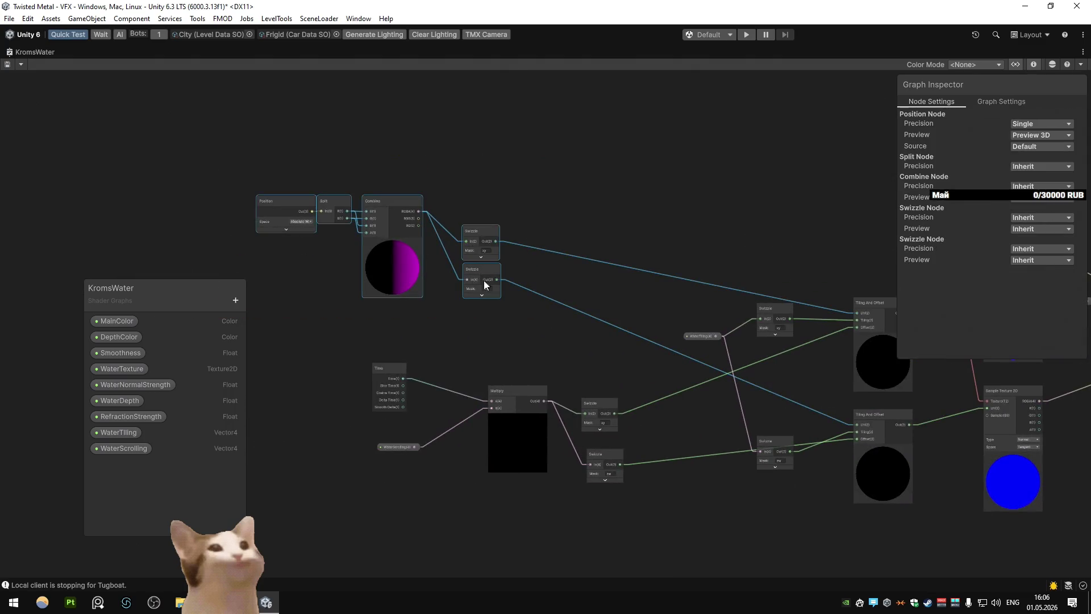
# Paste the copied nodes into the maximized Apollo_Cloak graph and move them lower
pyautogui.doubleClick(138, 53)
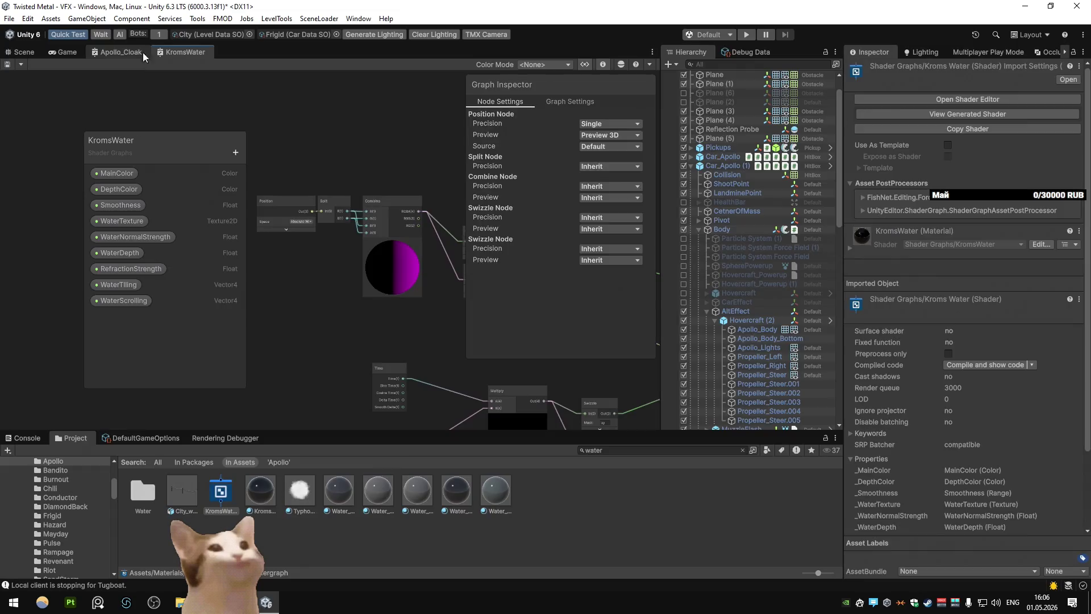
pyautogui.hotkey('shift', 'space')
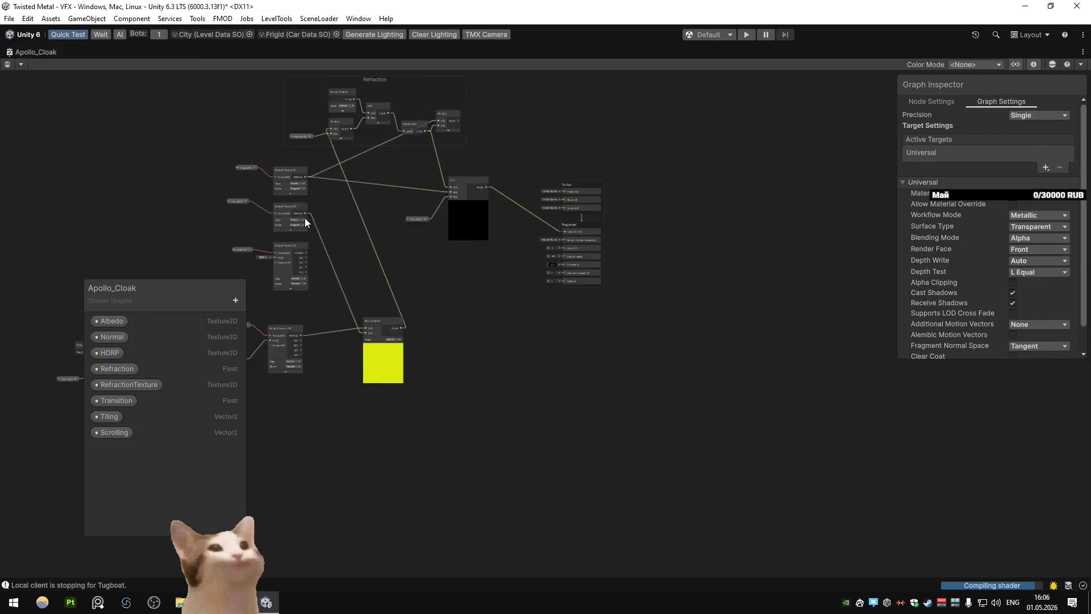
pyautogui.hotkey('ctrl', 'v')
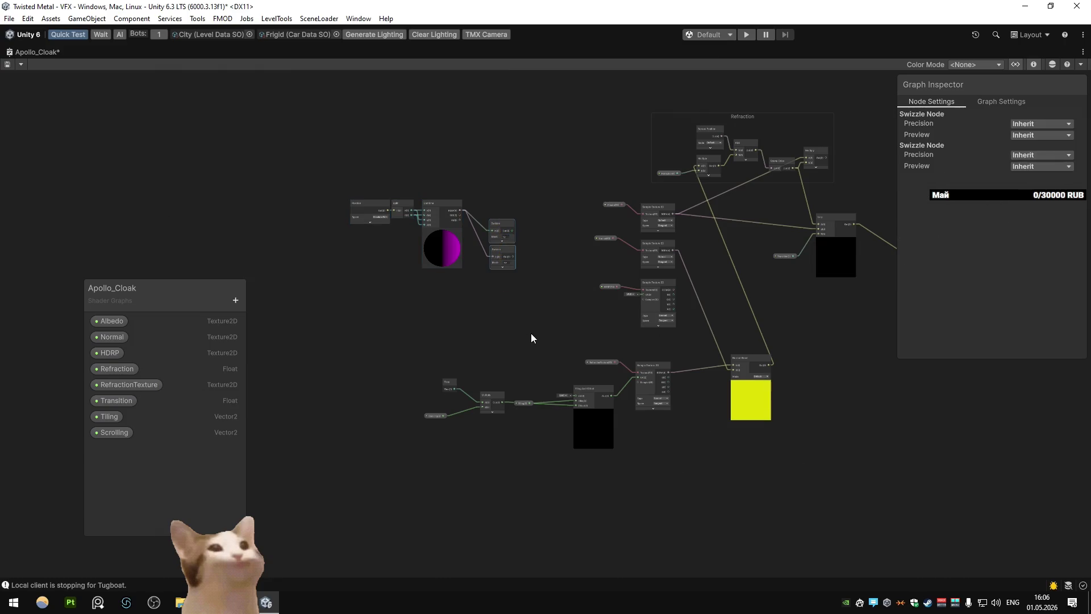
pyautogui.moveTo(507, 252); pyautogui.dragTo(500, 320)
pyautogui.scroll(5, 534, 336)
# Connect the Swizzle xy output to Tiling And Offset's UV and restore the editor layout
pyautogui.click(553, 357)
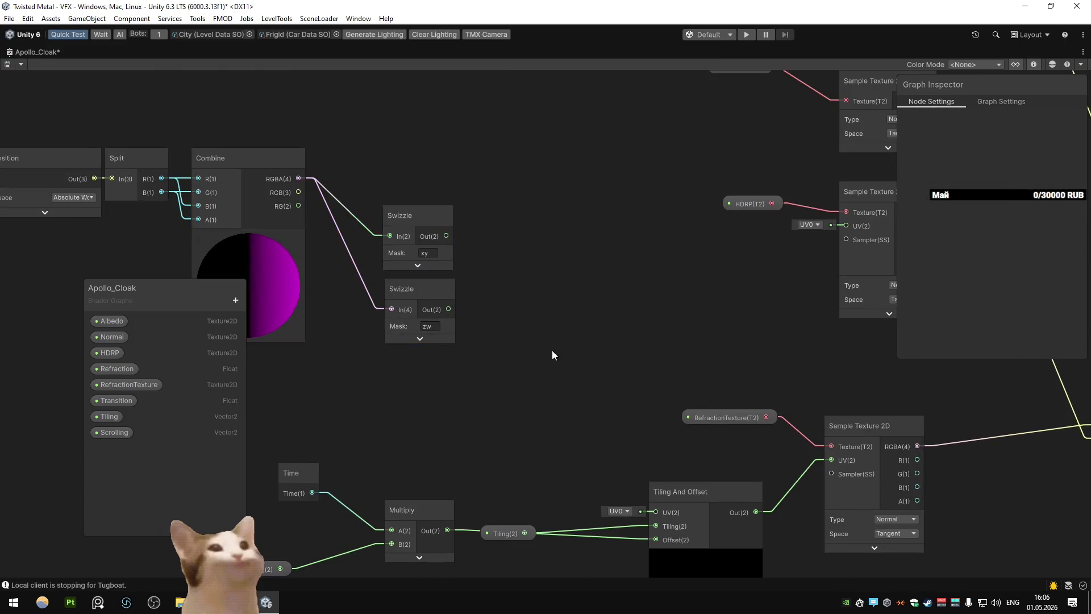
pyautogui.moveTo(551, 350); pyautogui.dragTo(520, 312)
pyautogui.scroll(-2, 519, 312)
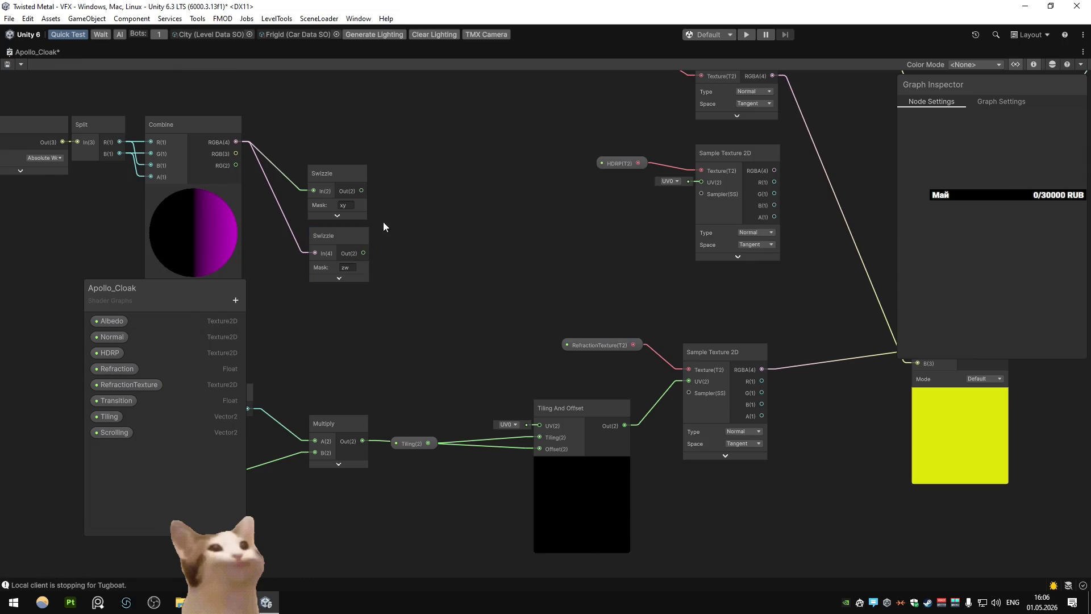
pyautogui.moveTo(363, 191); pyautogui.dragTo(519, 412)
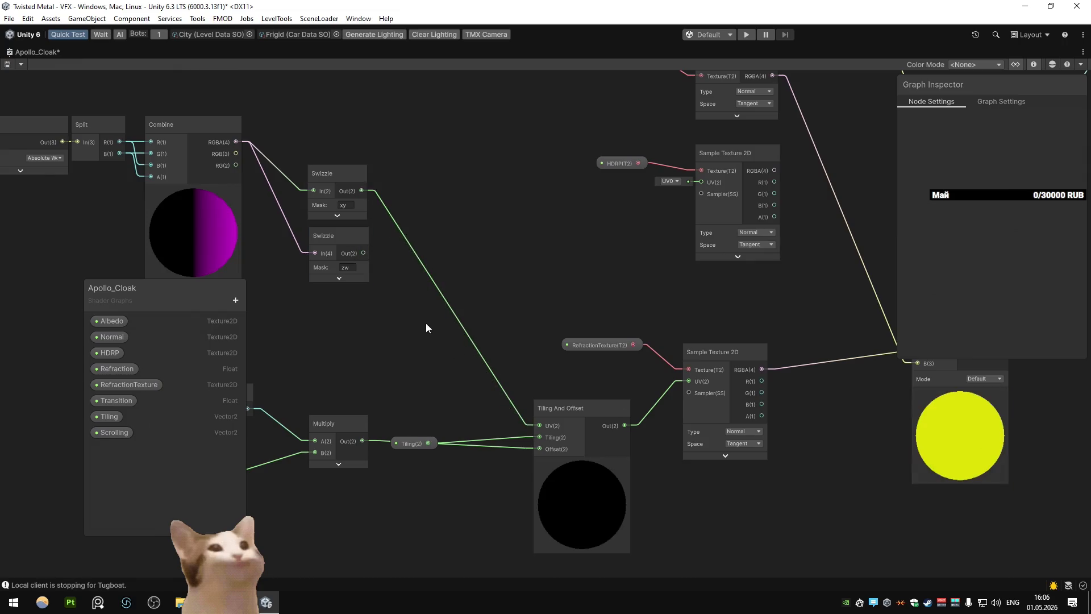
pyautogui.doubleClick(24, 49)
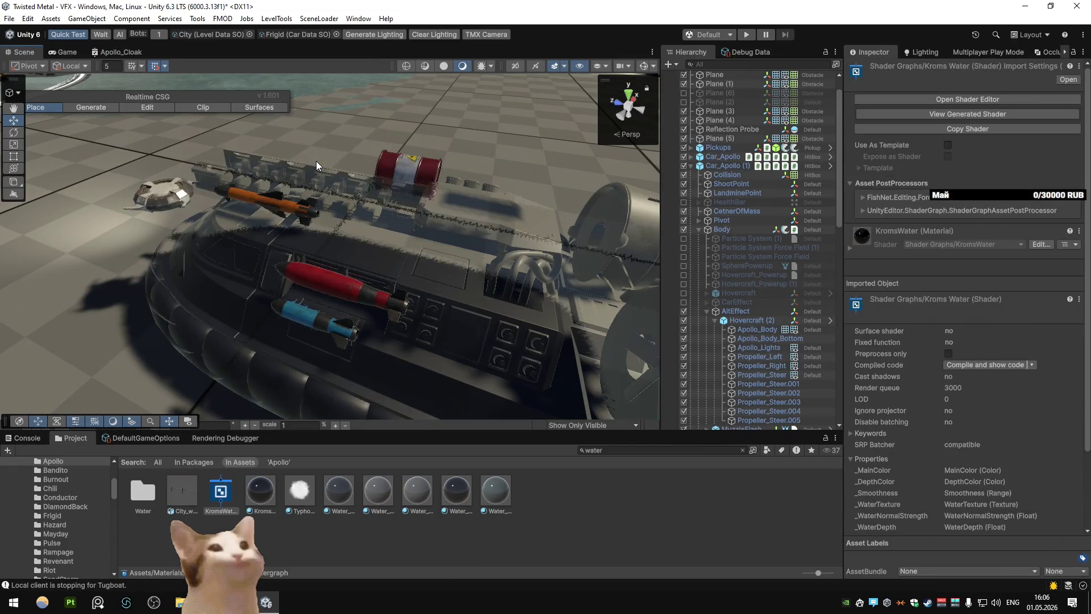
pyautogui.moveTo(317, 162)
pyautogui.mouseDown()
pyautogui.moveTo(426, 229)
pyautogui.moveTo(227, 241)
pyautogui.moveTo(234, 206)
pyautogui.mouseUp()
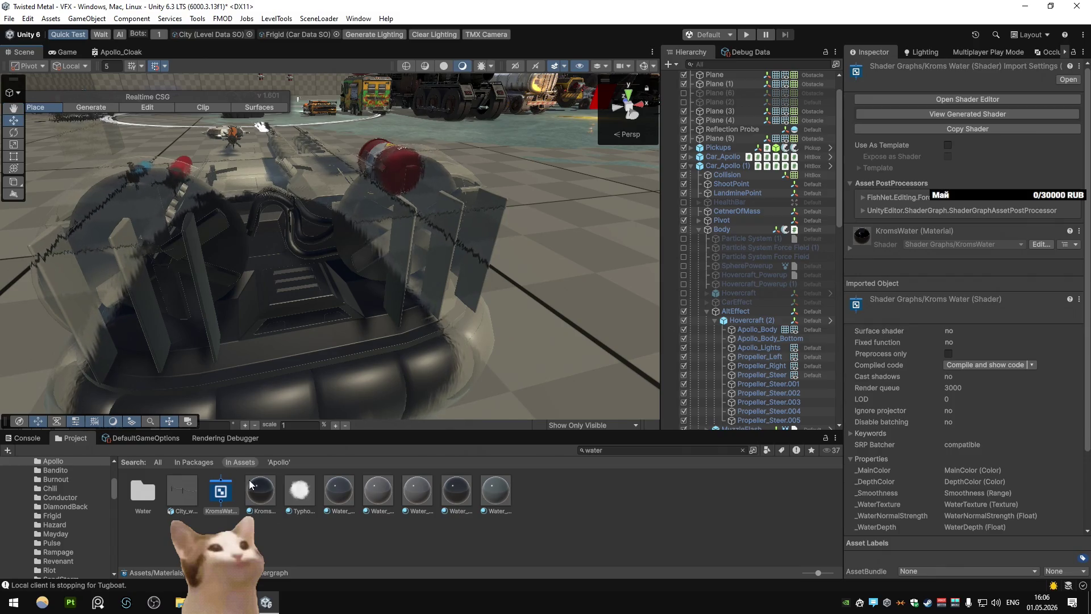
# Search for 'cloak', select the Apollo_Cloak material and set its Tiling to 1 by 1
pyautogui.doubleClick(613, 447)
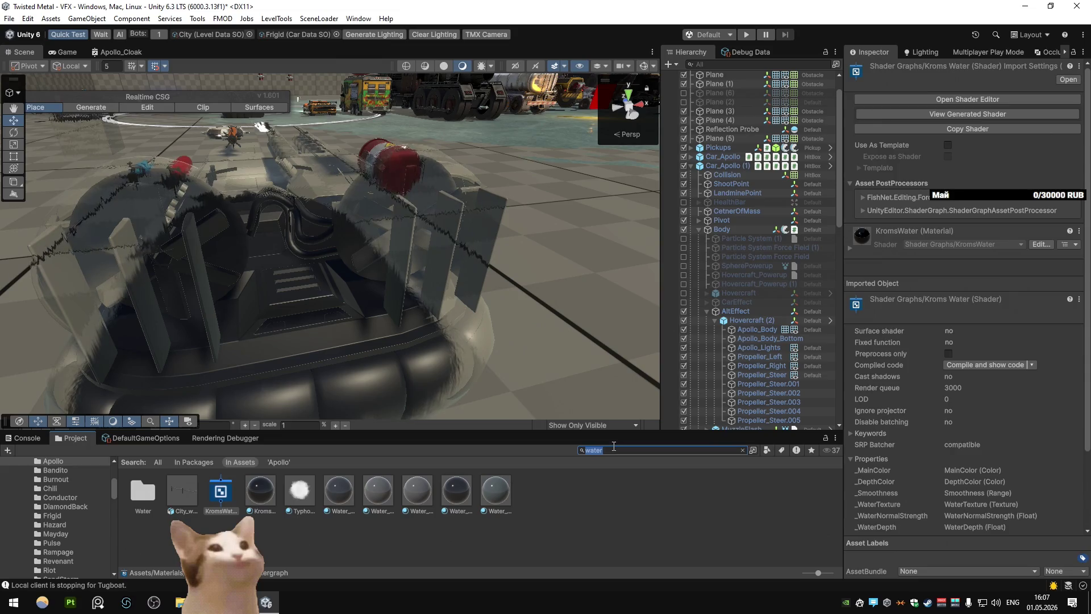
pyautogui.write('cloak')
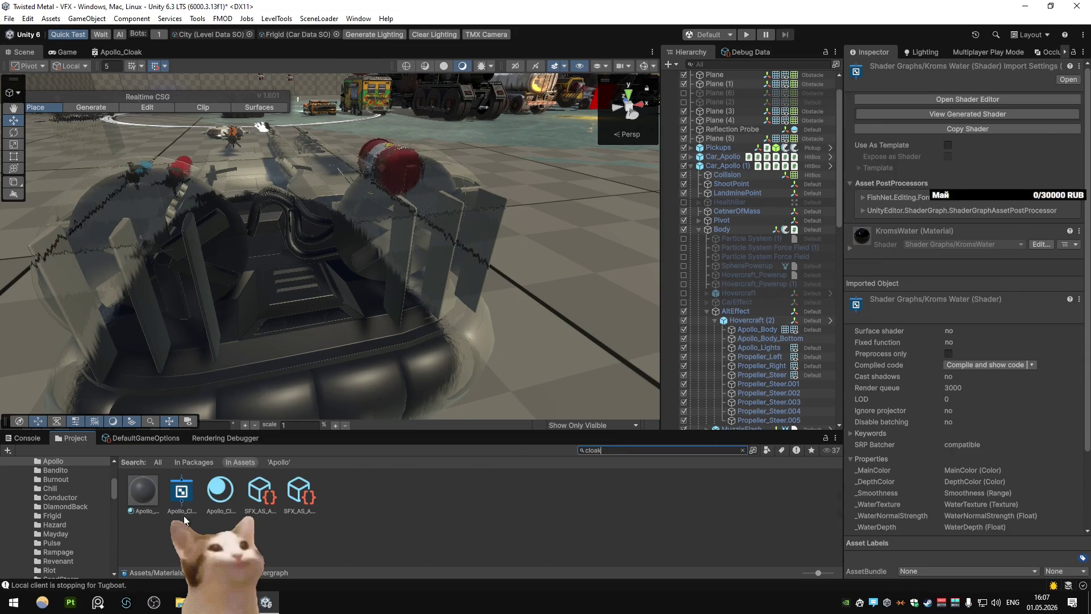
pyautogui.click(152, 498)
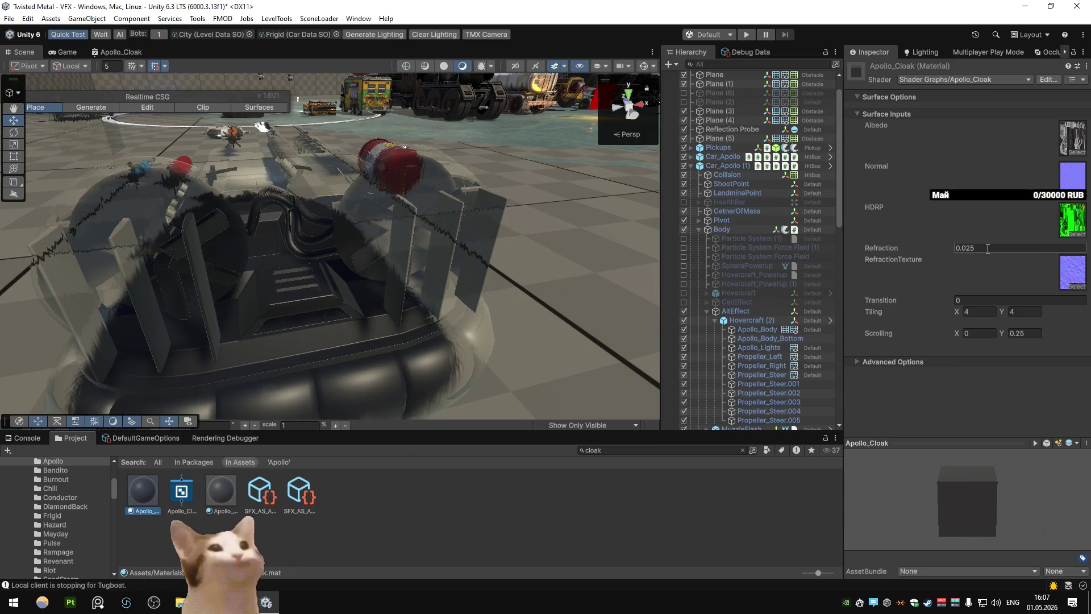
pyautogui.hotkey('ctrl', 'z')
pyautogui.click(987, 312)
pyautogui.write('0.25')
pyautogui.press('Tab')
pyautogui.write('0.25')
pyautogui.hotkey('shift', 'Tab')
pyautogui.write('1')
pyautogui.press('Tab')
pyautogui.write('1')
# Set the material's Scrolling X and Y to 0.1 each
pyautogui.click(1024, 334)
pyautogui.write('0.1')
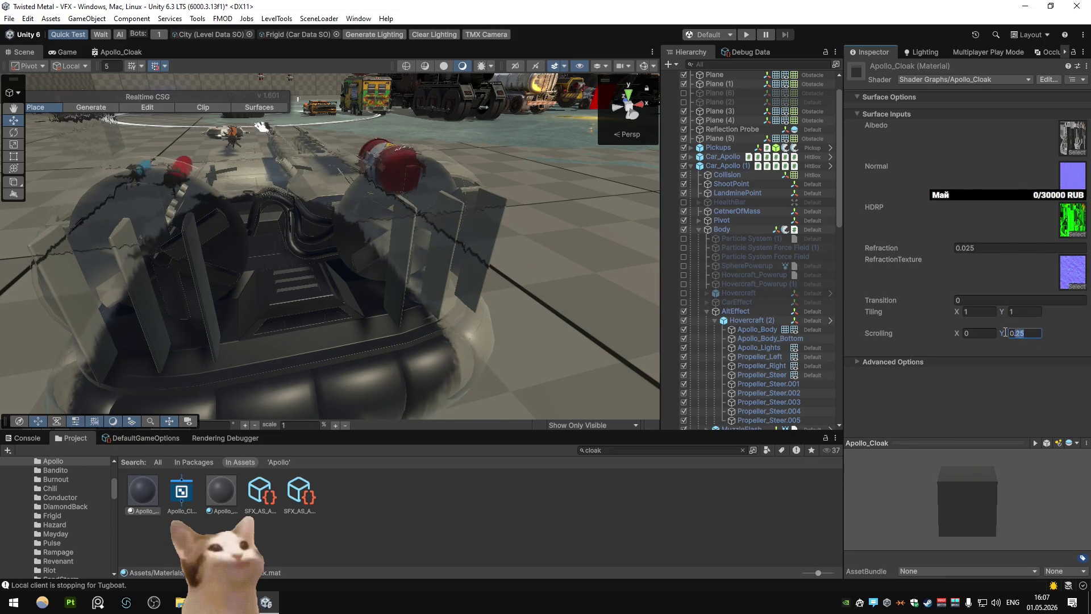
pyautogui.click(970, 332)
pyautogui.write('0.1')
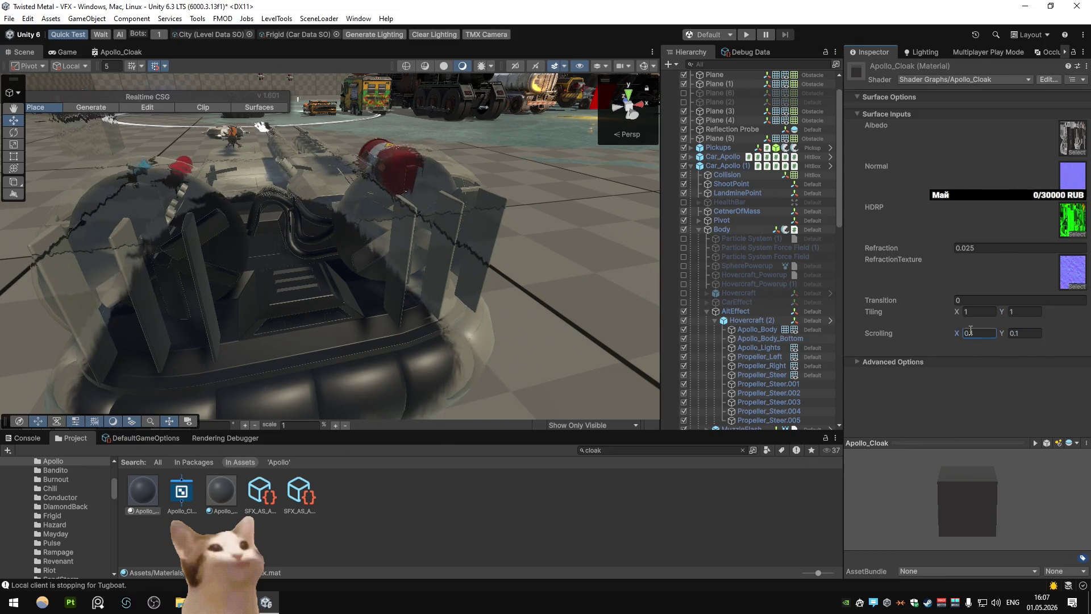
pyautogui.moveTo(222, 236)
pyautogui.mouseDown()
pyautogui.moveTo(408, 253)
pyautogui.moveTo(416, 230)
pyautogui.mouseUp()
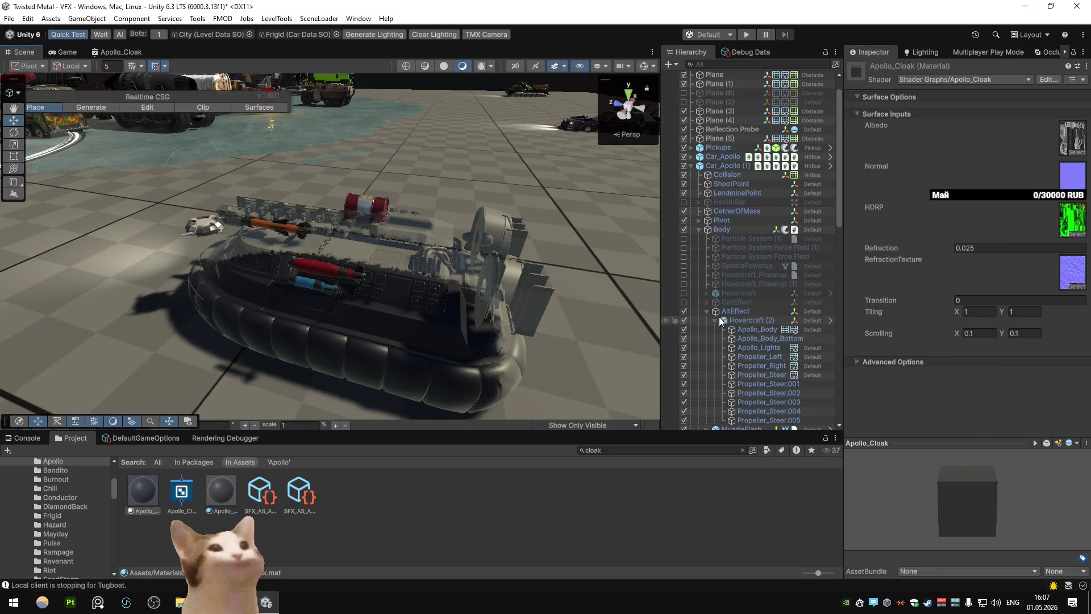
# Turn Cast Shadows Off for Apollo_Body through Propeller_Steer.005, then deselect
pyautogui.click(751, 329)
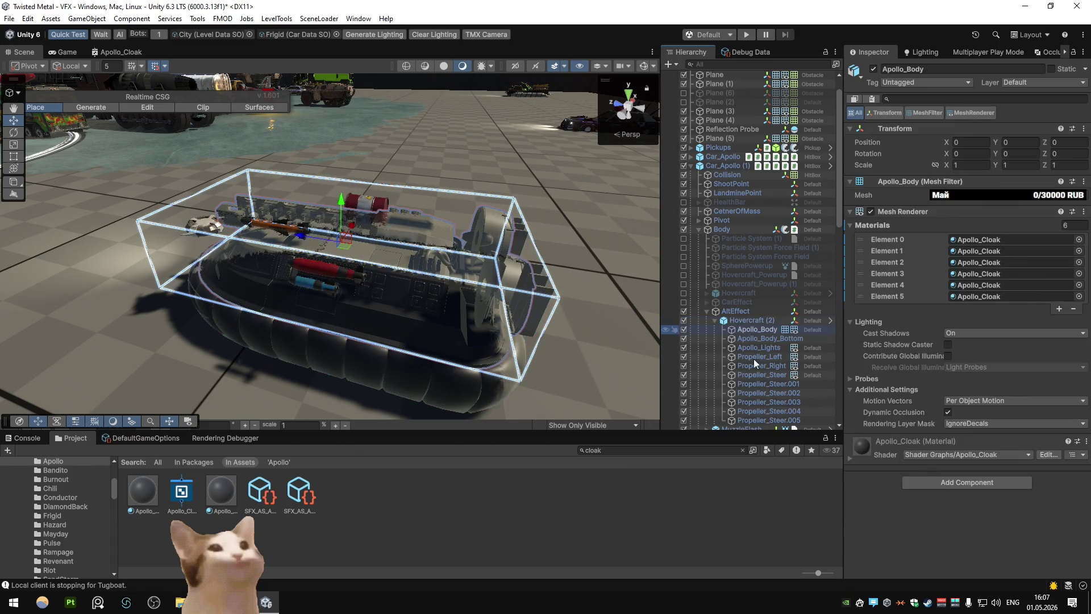
pyautogui.keyDown('shift'); pyautogui.click(769, 420); pyautogui.keyUp('shift')
pyautogui.click(969, 277)
pyautogui.click(966, 287)
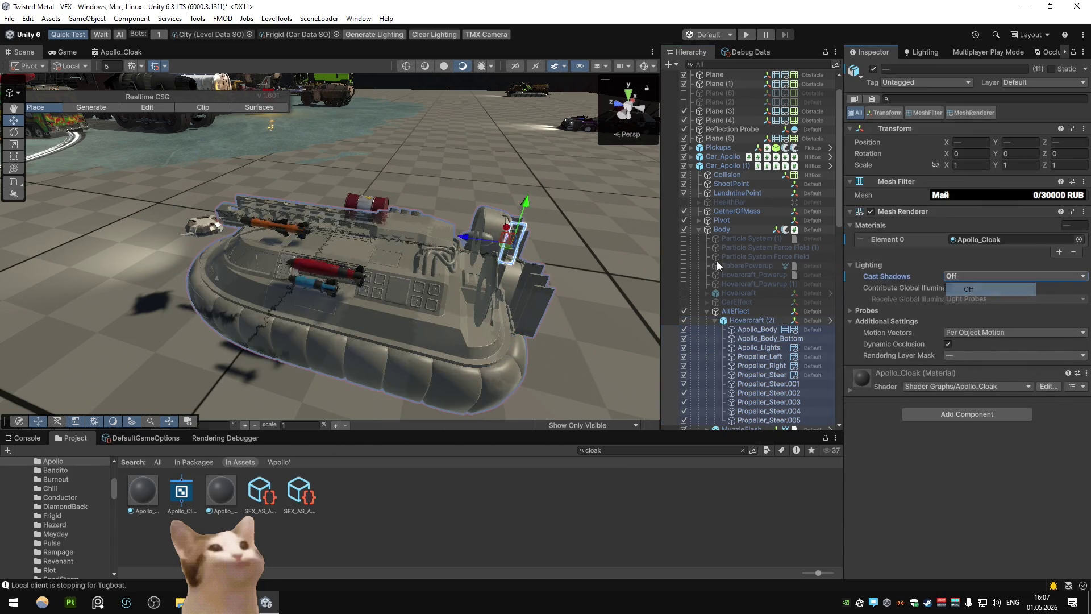
pyautogui.click(575, 399)
pyautogui.moveTo(451, 275)
pyautogui.mouseDown()
pyautogui.moveTo(274, 246)
pyautogui.moveTo(223, 254)
pyautogui.moveTo(403, 243)
pyautogui.mouseUp()
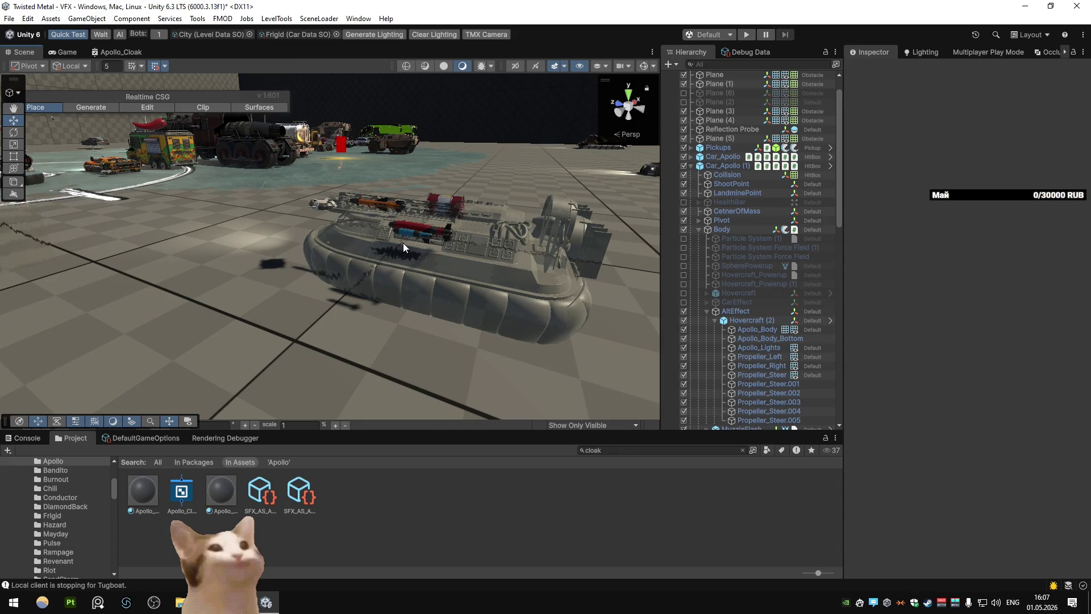
# From the desktop, start Marvel Rivals, approve the permission prompt and launch the game
pyautogui.press('super+d')
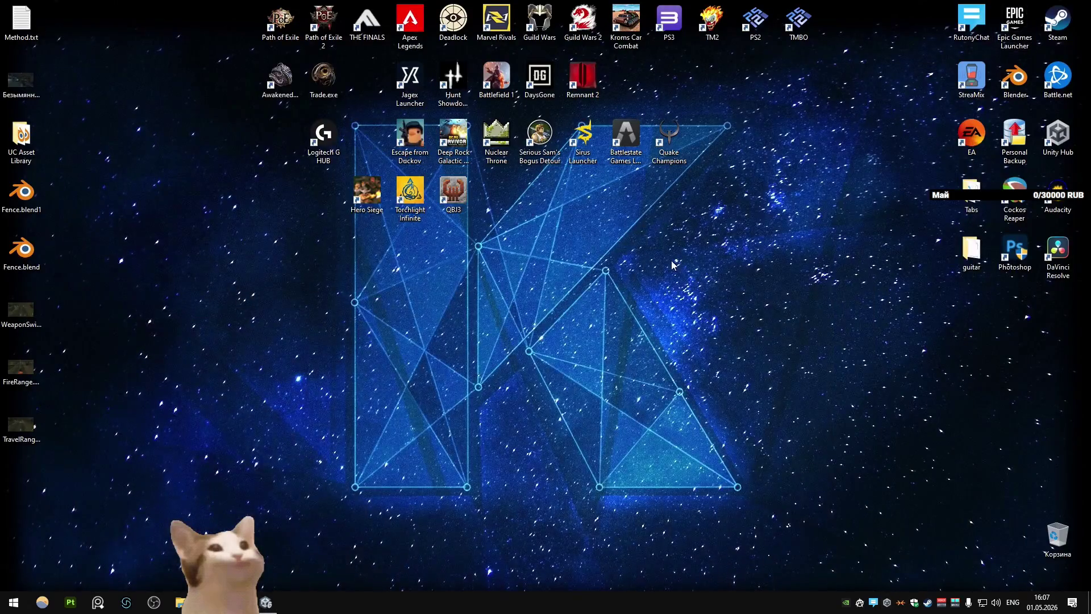
pyautogui.doubleClick(496, 20)
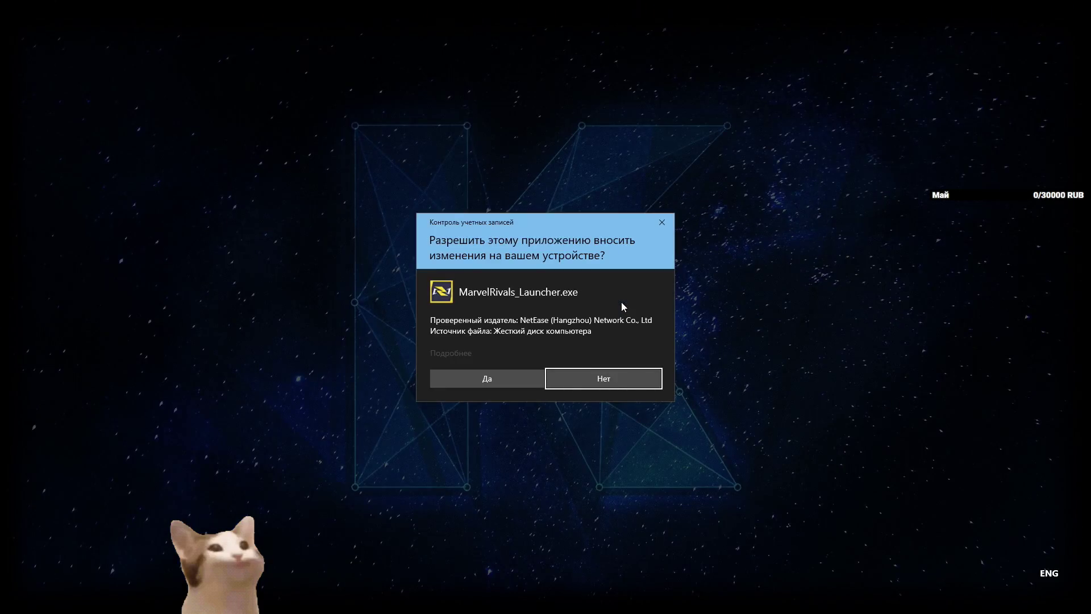
pyautogui.click(476, 379)
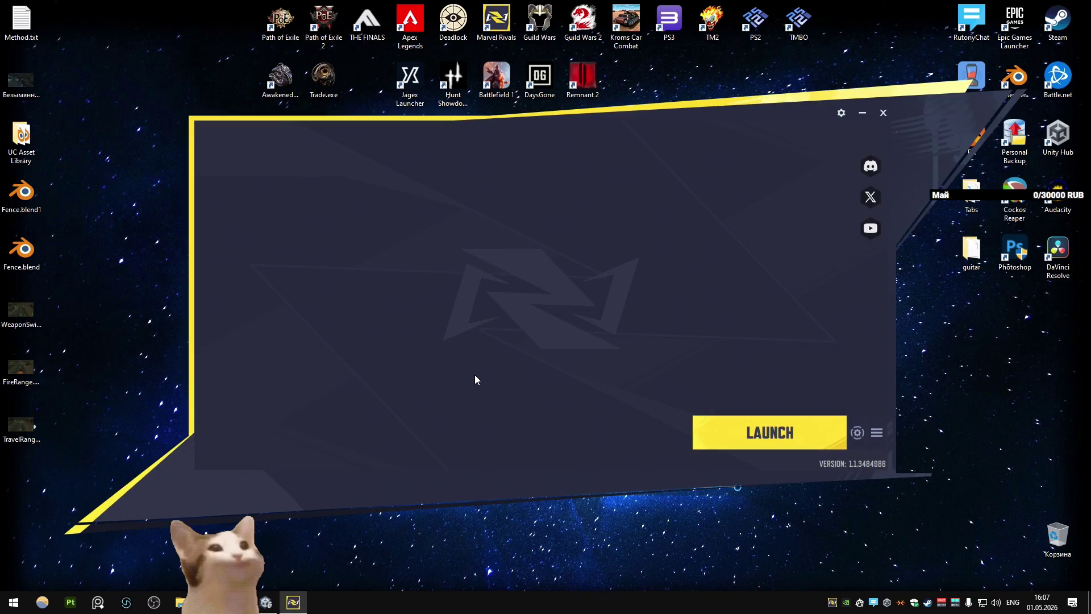
pyautogui.click(768, 432)
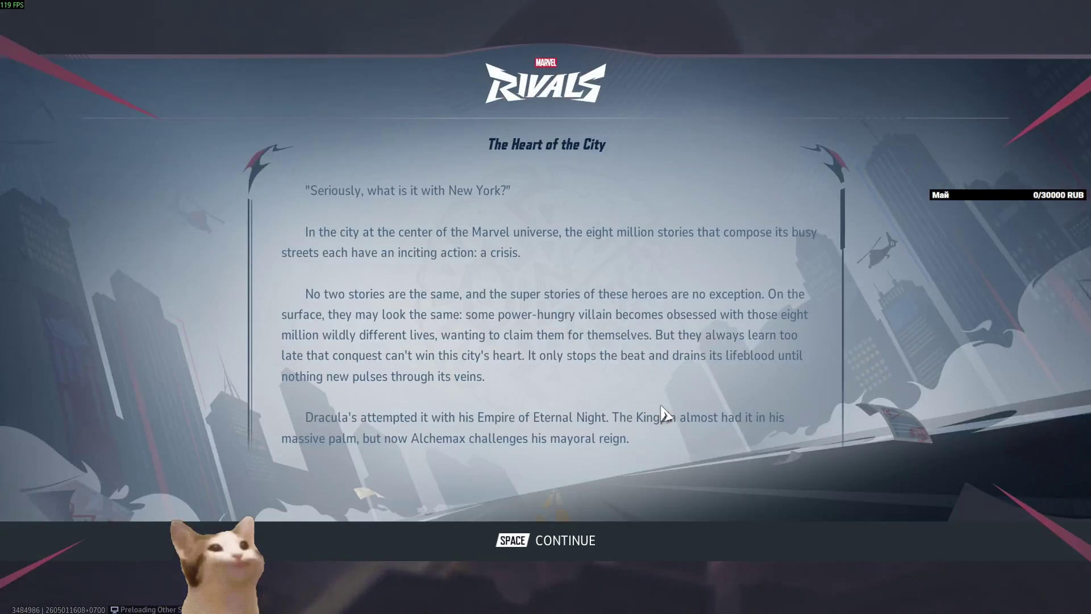
# Skip the story screen, log in and go to the play lobby
pyautogui.press('space')
pyautogui.click(642, 298)
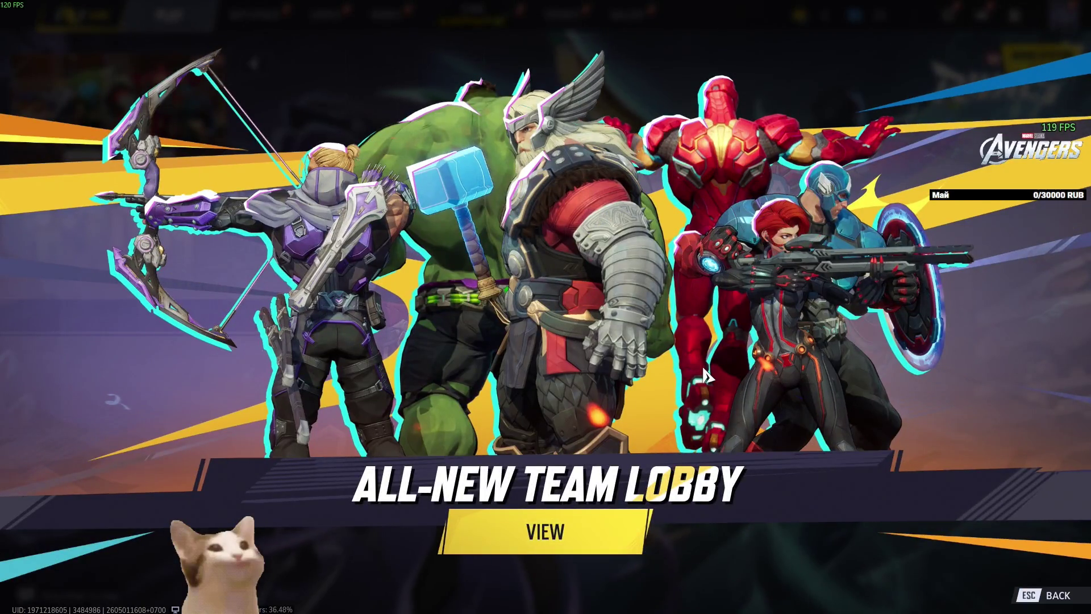
pyautogui.press('Escape')
pyautogui.press('e')
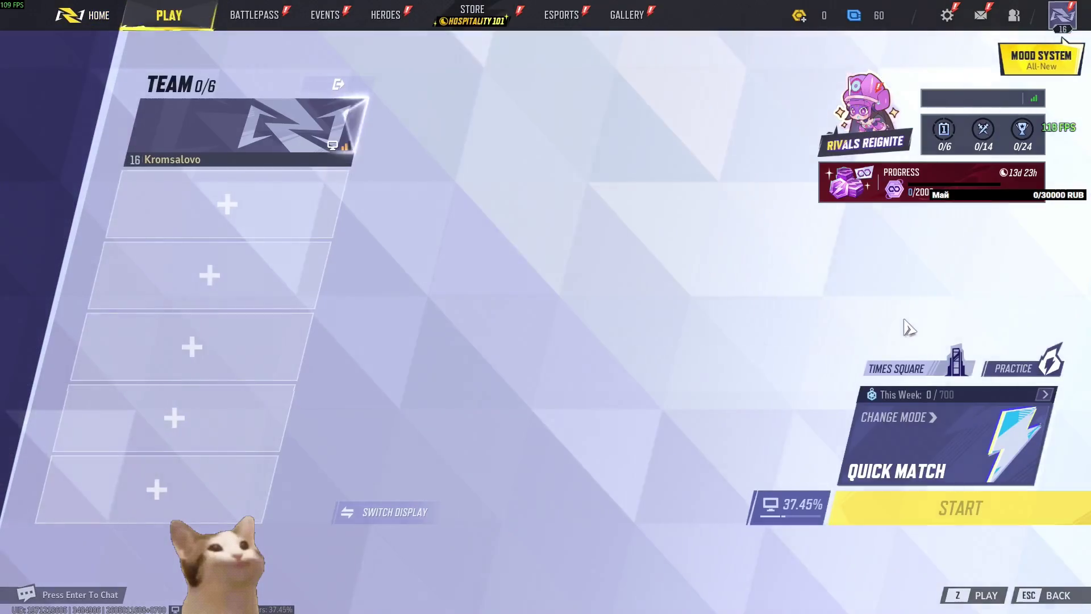
# Start the Practice Range with Invisible Woman as the hero
pyautogui.click(1026, 332)
pyautogui.click(642, 364)
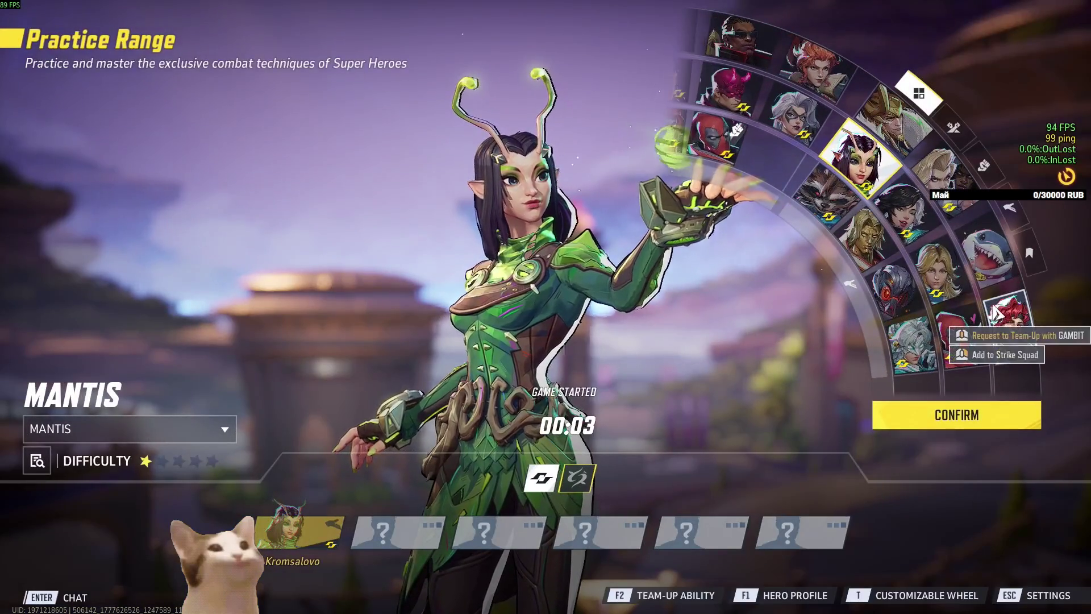
pyautogui.click(962, 290)
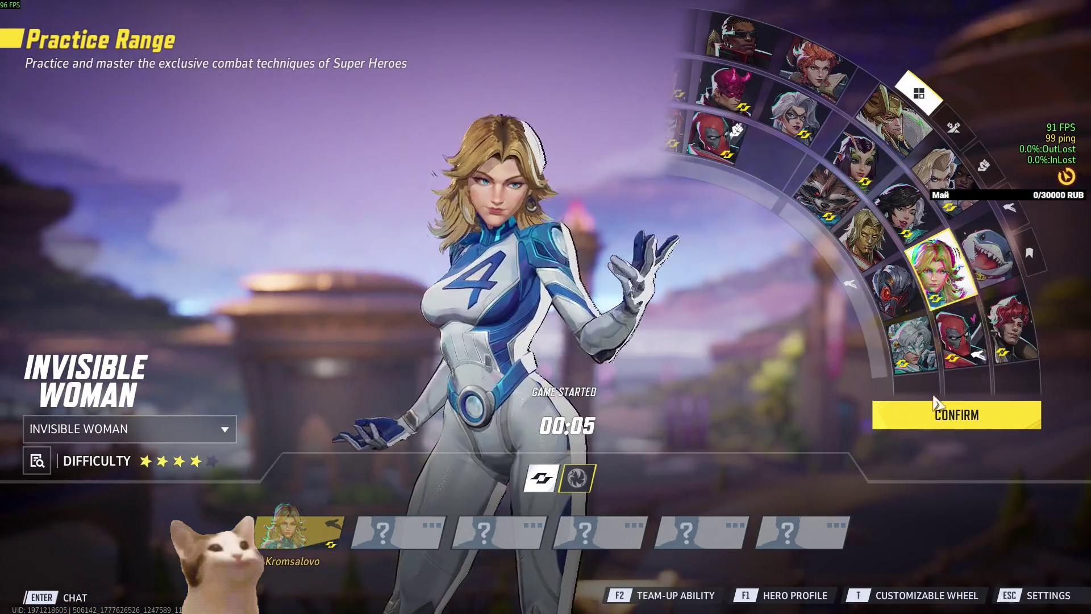
pyautogui.click(943, 415)
pyautogui.press('shift')
# Run up to the Galacta bots and hit them with push blasts and a shield dome
pyautogui.press('w')
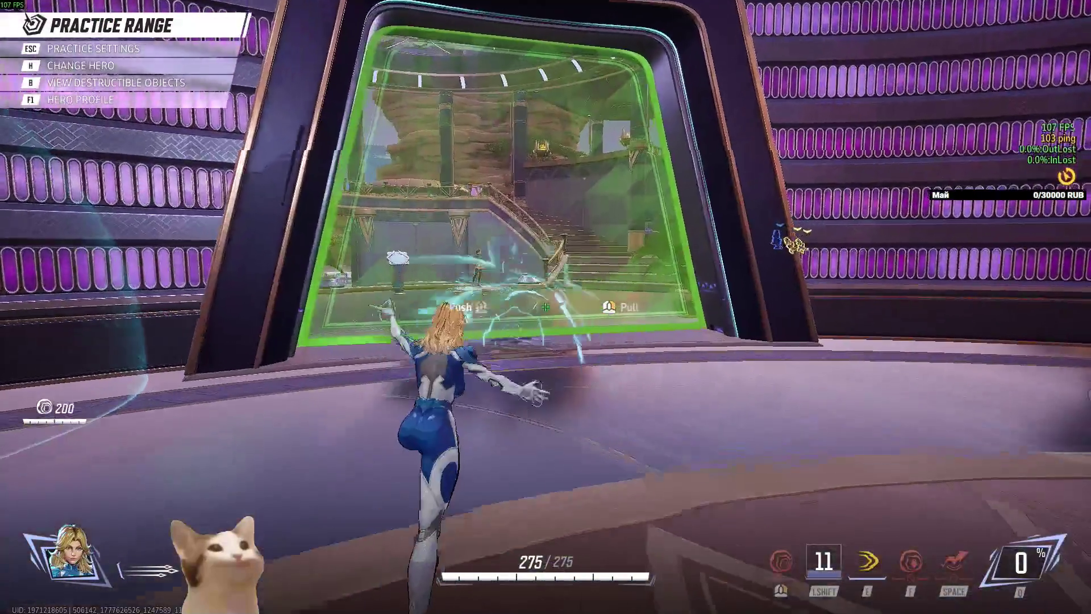
pyautogui.press('e')
pyautogui.press('w')
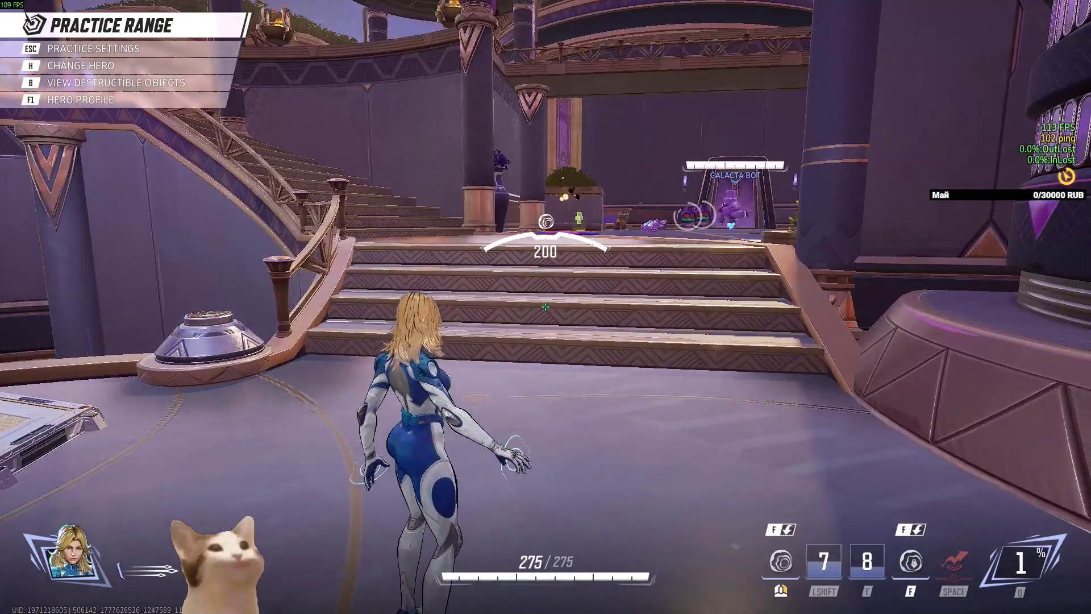
pyautogui.press('w')
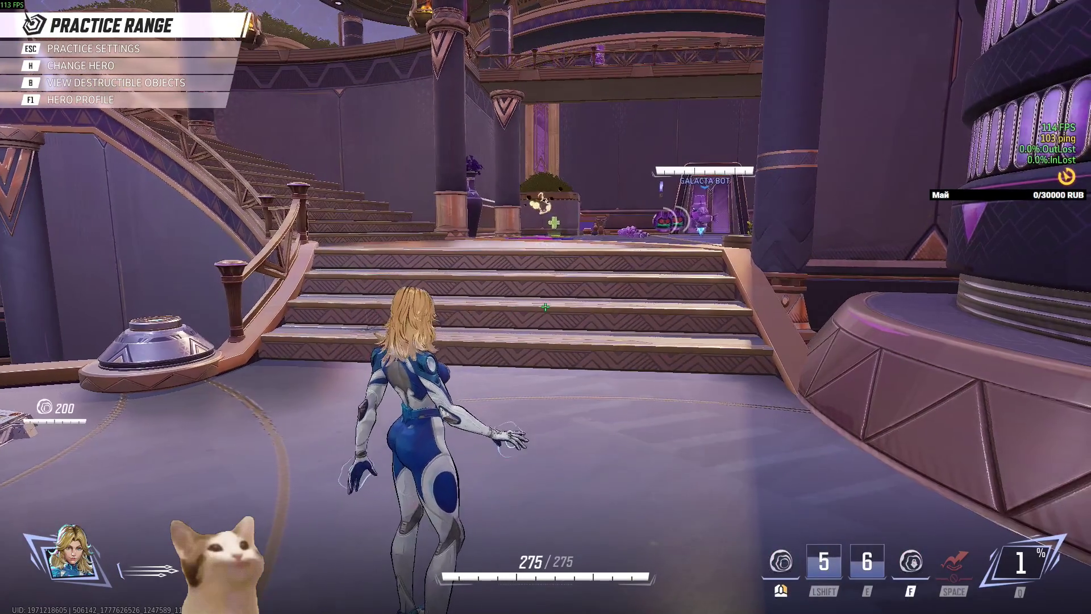
pyautogui.press('w')
pyautogui.press('w')
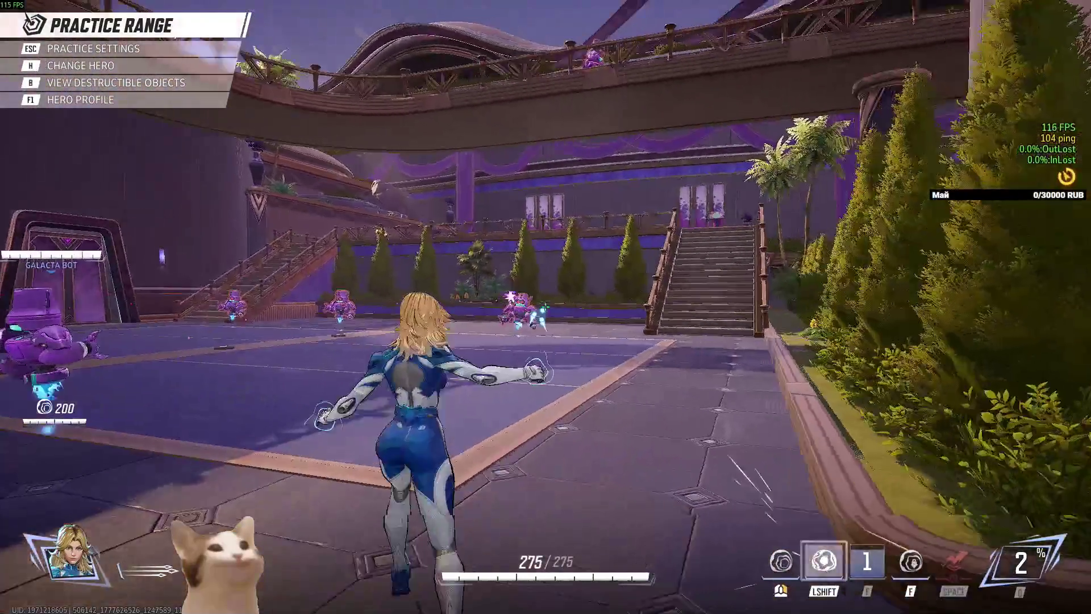
pyautogui.click(545, 306)
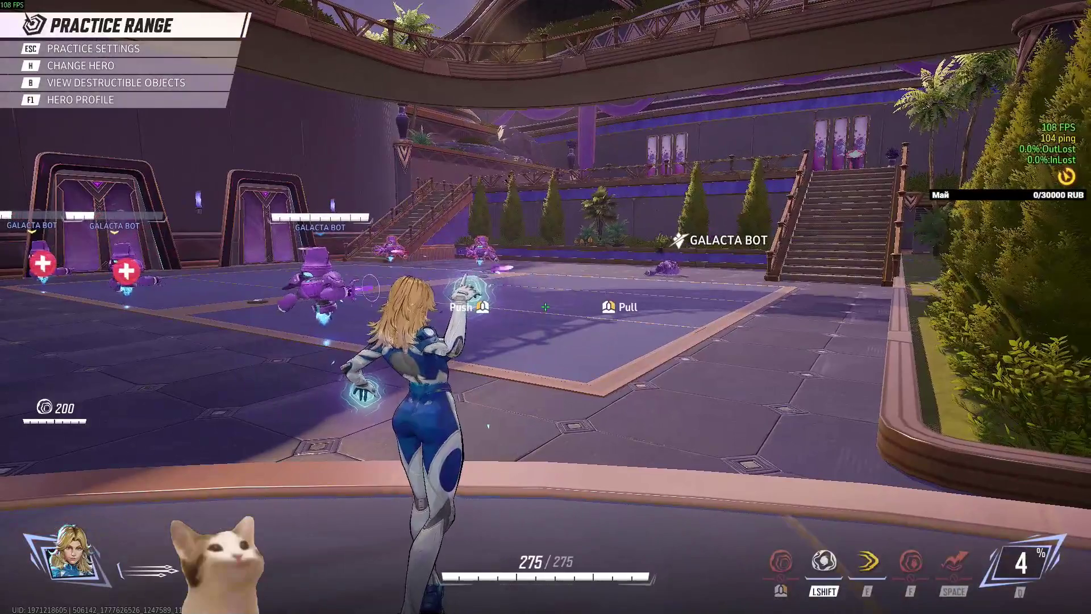
pyautogui.click(545, 307)
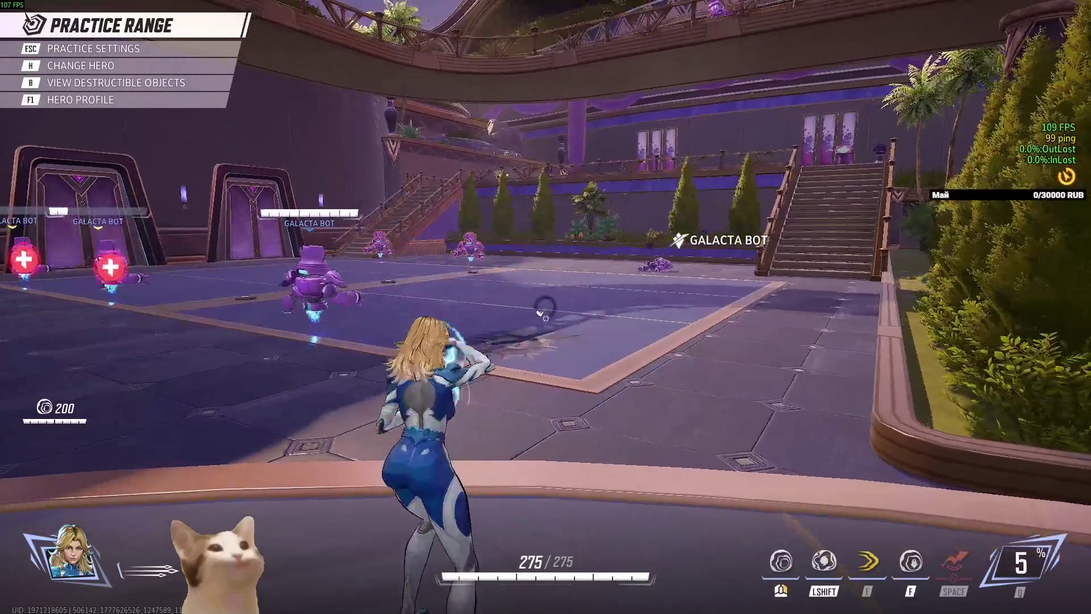
pyautogui.press('e')
pyautogui.press('w')
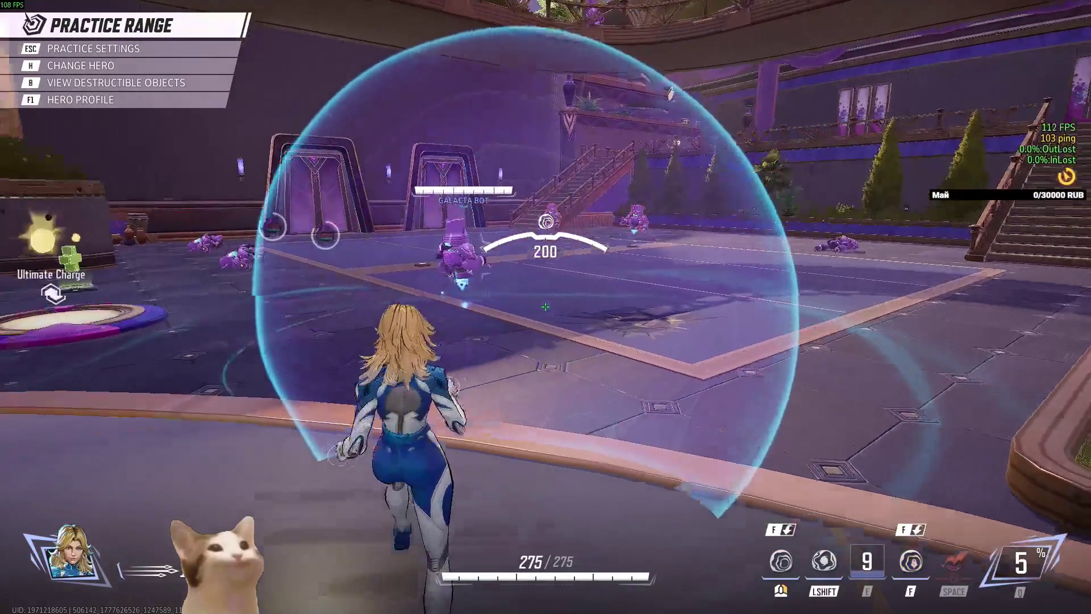
pyautogui.press('w')
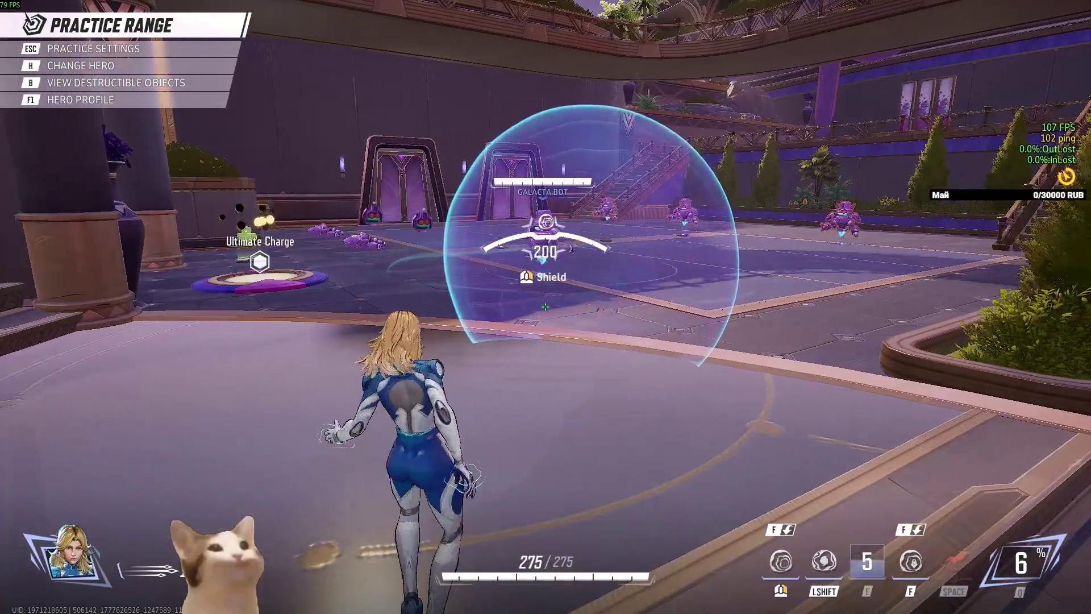
# Use the Shift and F abilities, turn invisible to escape upstairs, then open Settings
pyautogui.press('shift')
pyautogui.press('f')
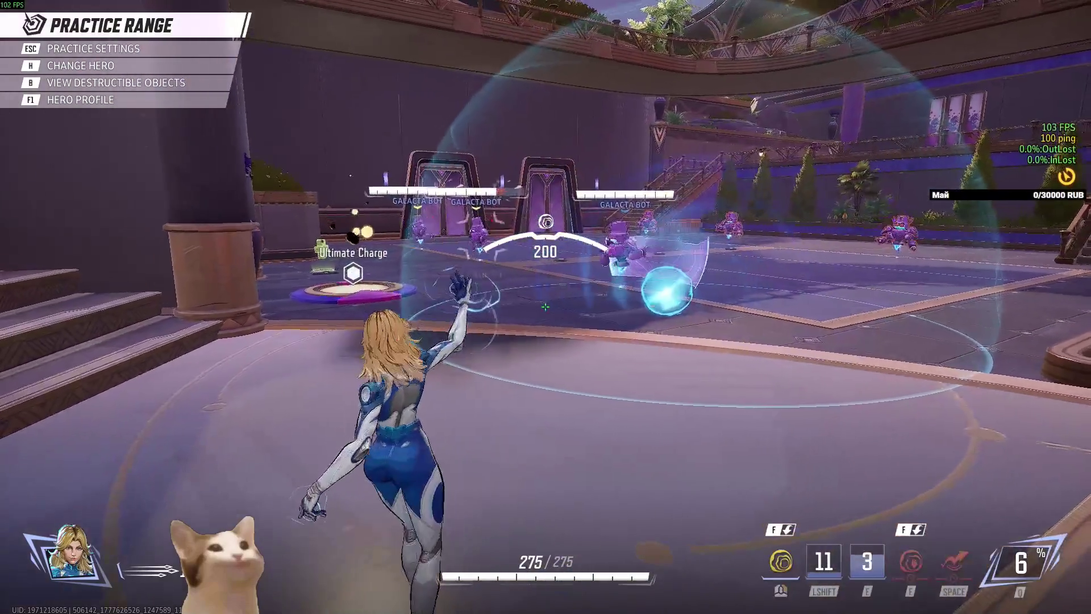
pyautogui.press('F1')
pyautogui.press('F1')
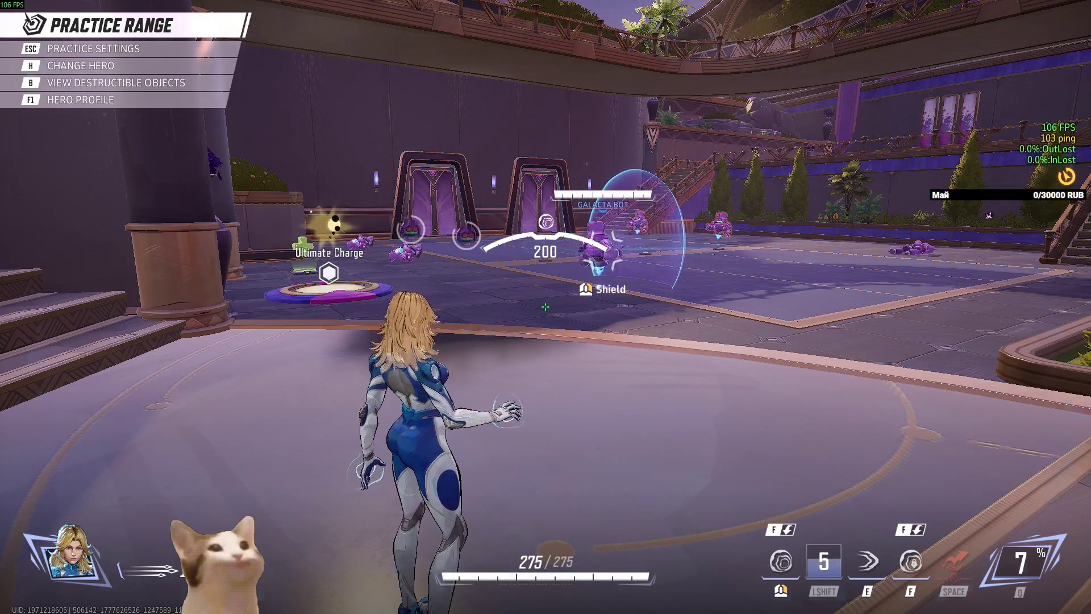
pyautogui.press('shift')
pyautogui.press('shift')
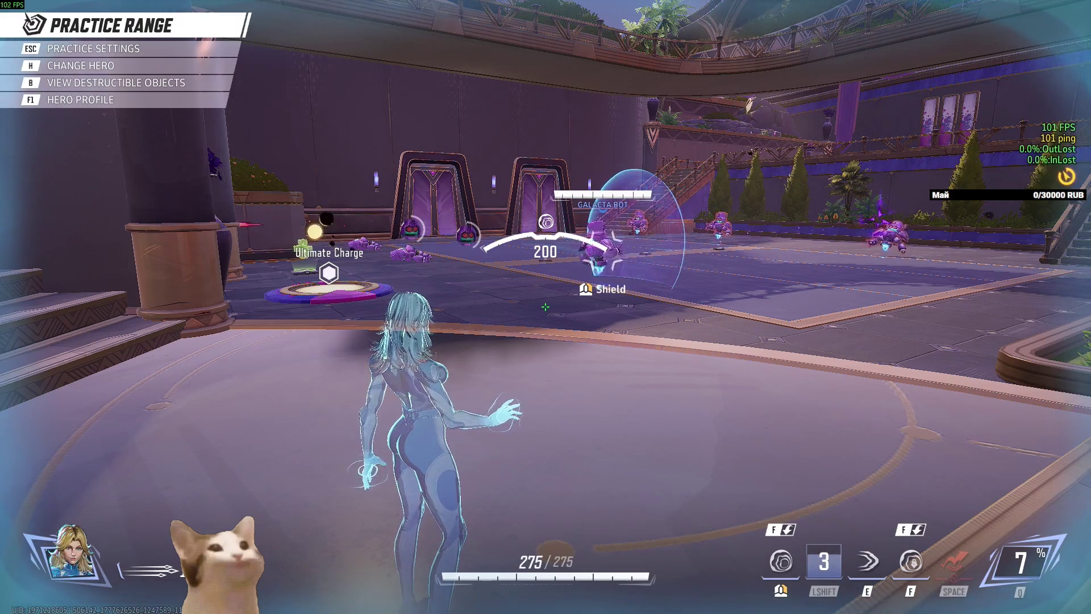
pyautogui.press('shift')
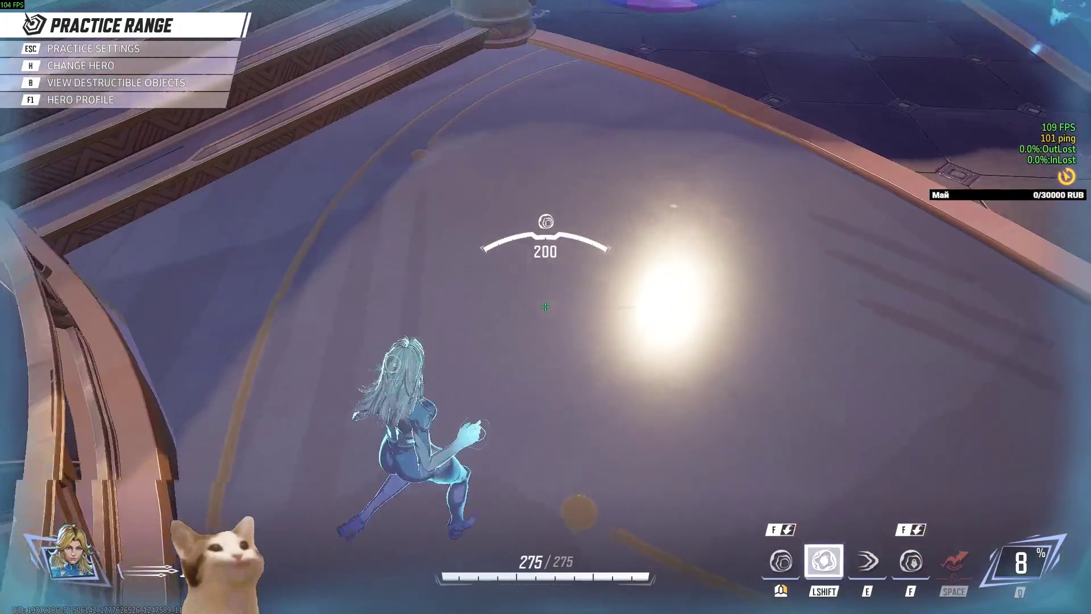
pyautogui.click(546, 307)
pyautogui.press('w')
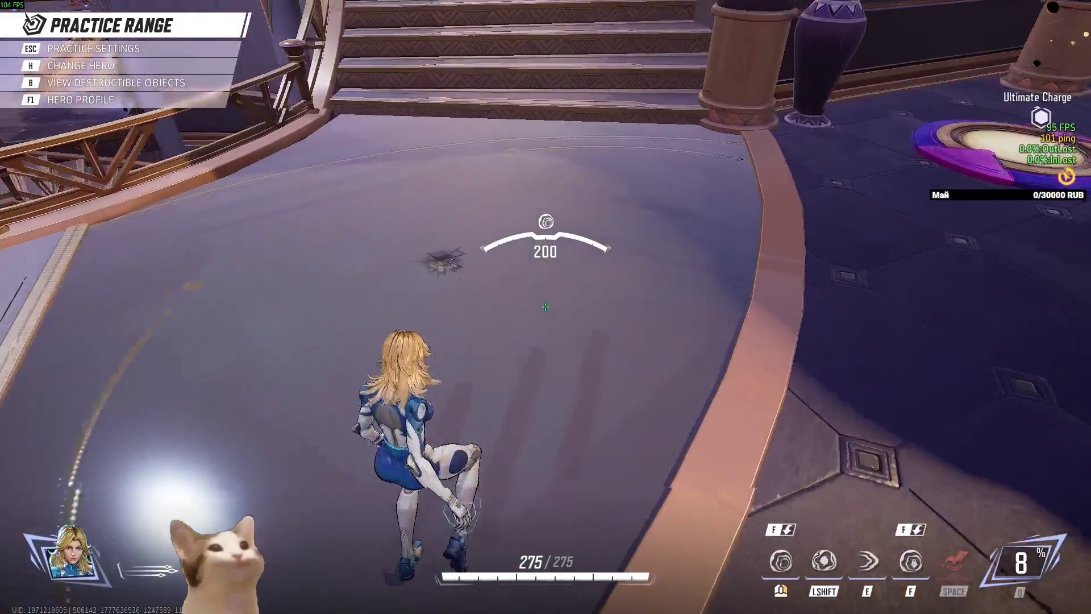
pyautogui.press('w')
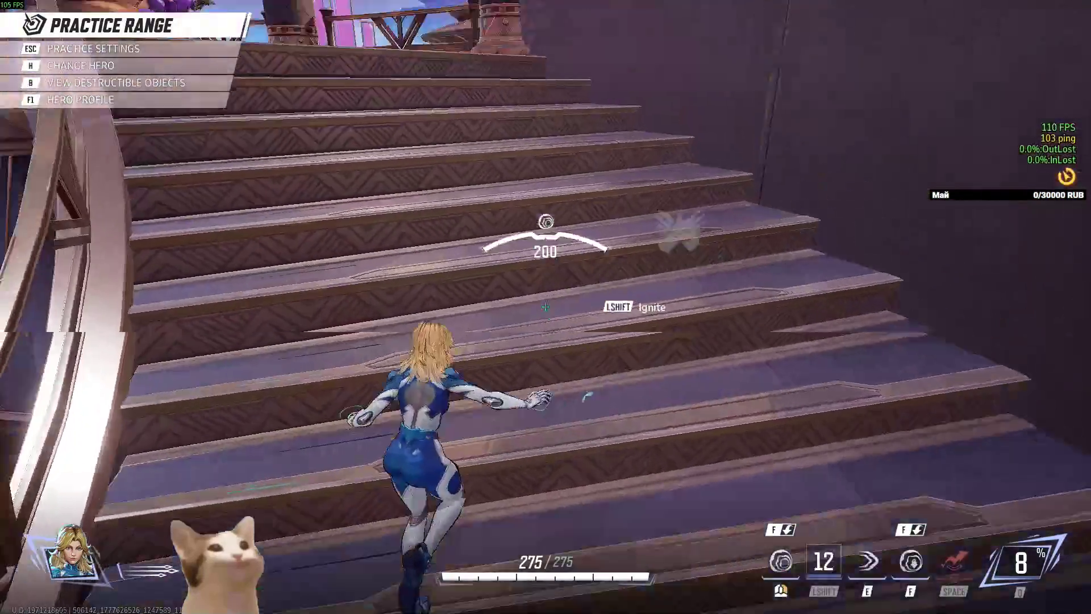
pyautogui.press('space')
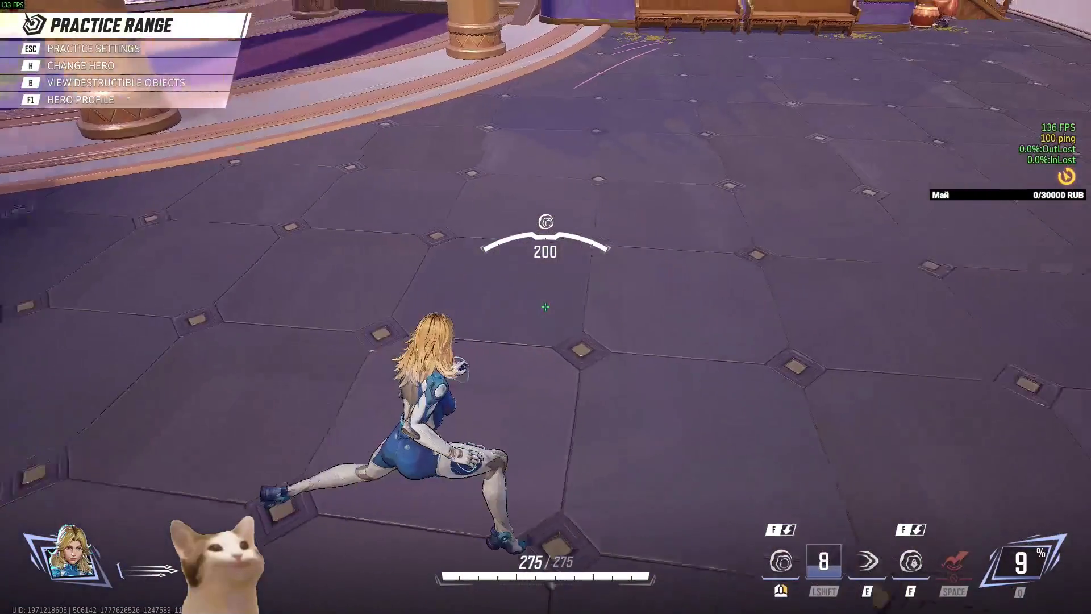
pyautogui.press('Escape')
pyautogui.click(540, 295)
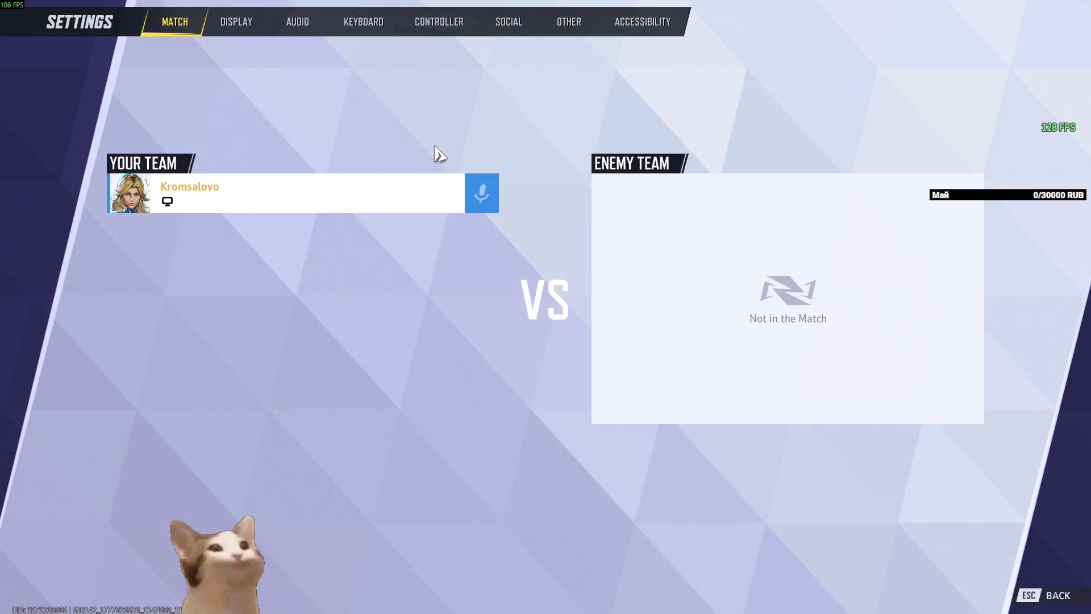
# In Display settings, change Shadow Detail from Low to Ultra, then apply and confirm it
pyautogui.press('e')
pyautogui.scroll(3, 352, 236)
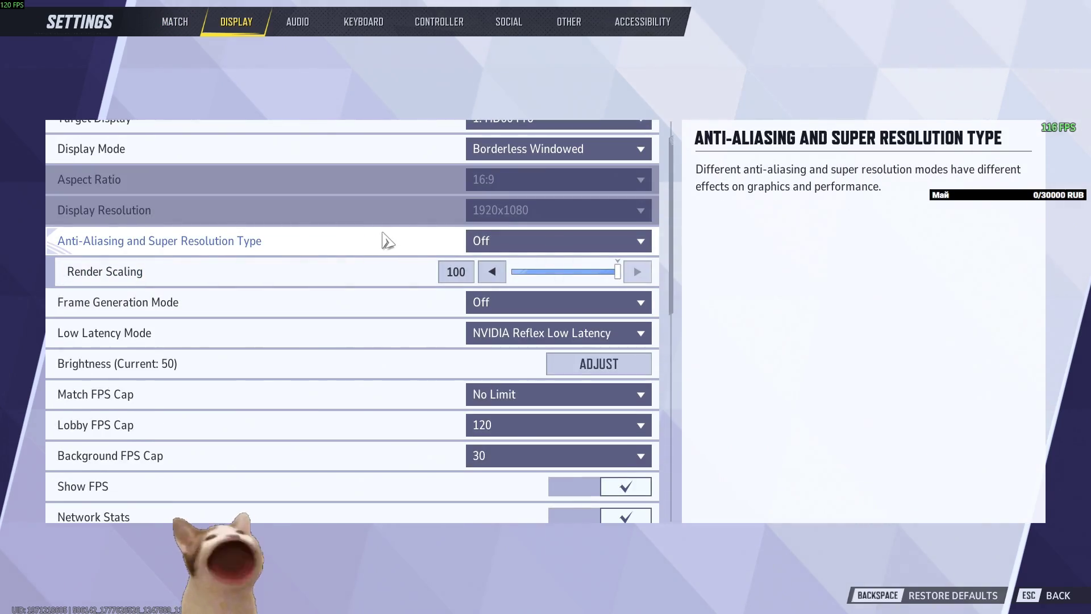
pyautogui.scroll(-3, 383, 230)
pyautogui.scroll(-3, 382, 227)
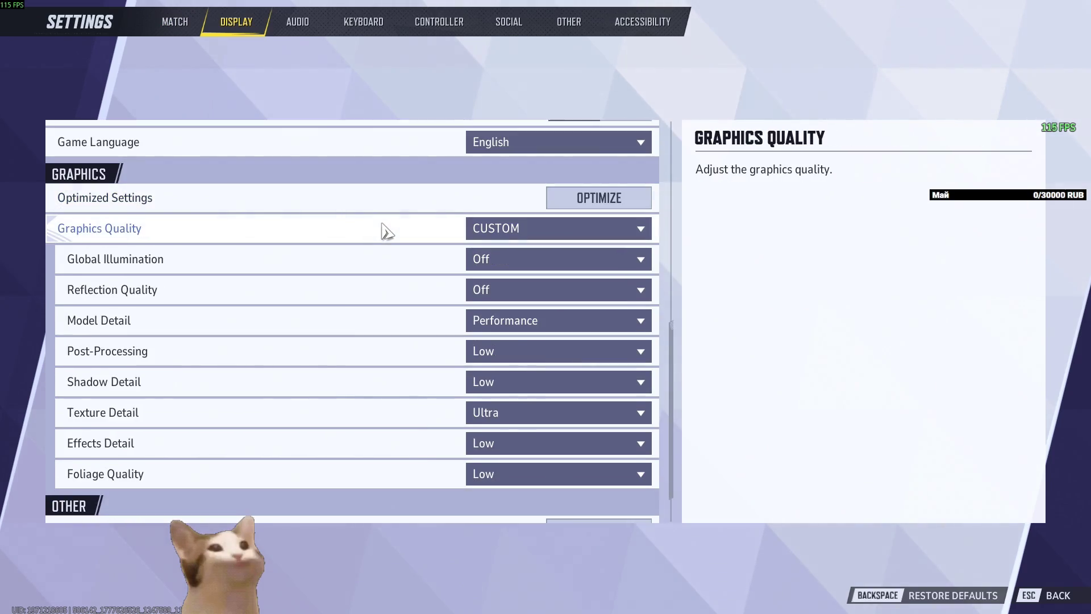
pyautogui.click(518, 381)
pyautogui.click(514, 494)
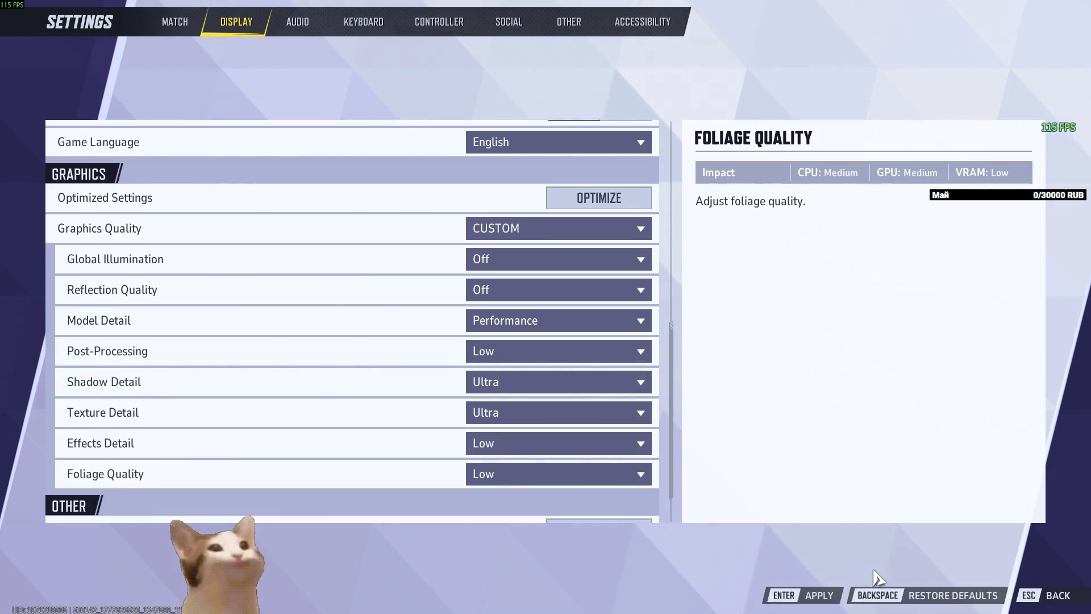
pyautogui.click(807, 593)
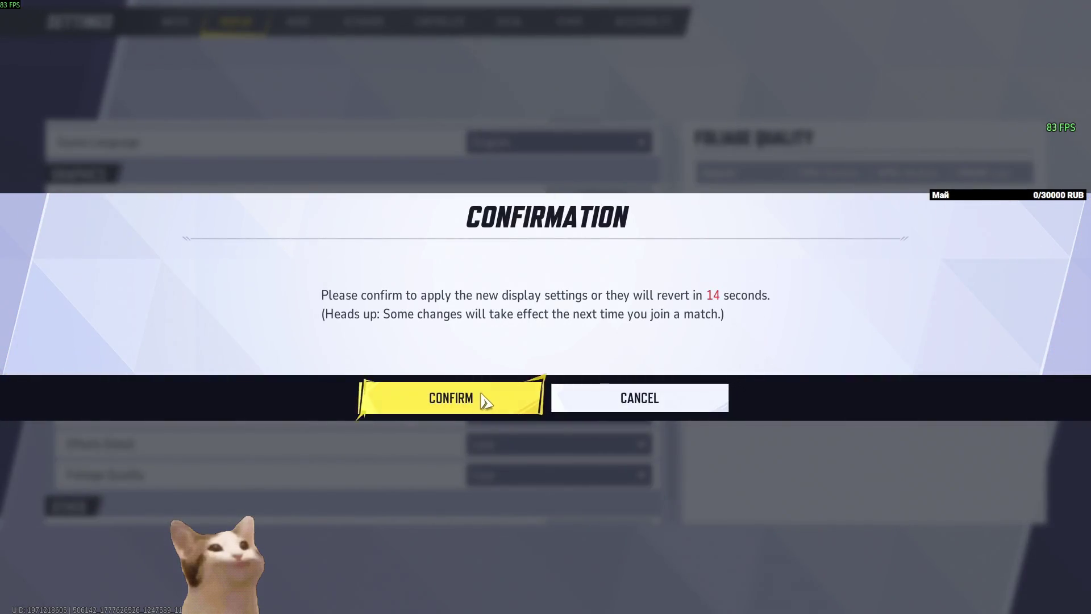
pyautogui.click(486, 401)
# Back in the practice range, run across the floor and fire twice to test the shadows
pyautogui.press('Escape')
pyautogui.press('Escape')
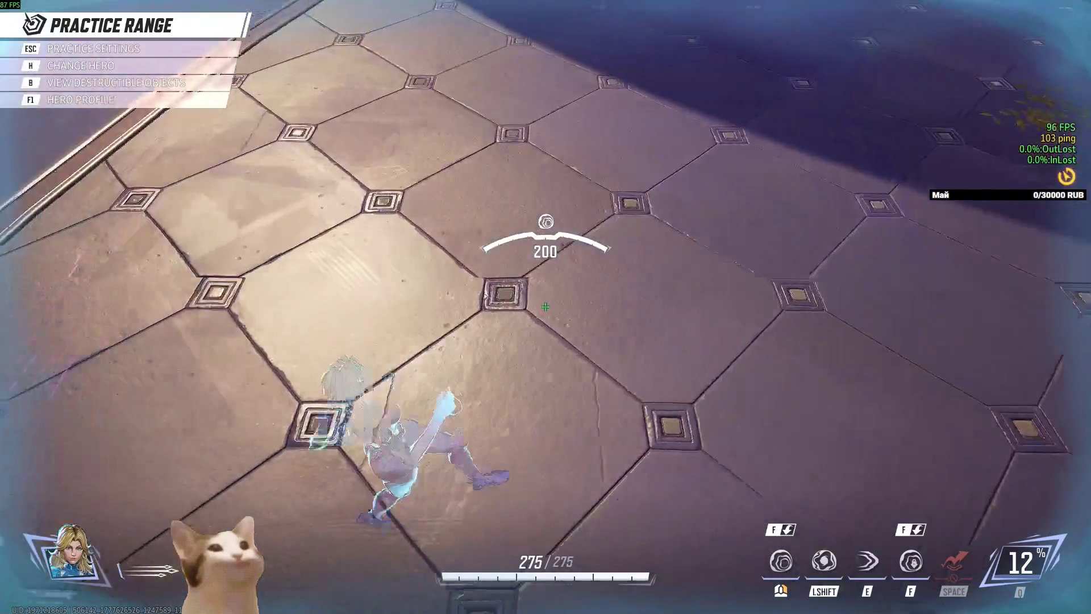
pyautogui.press('w')
pyautogui.press('w')
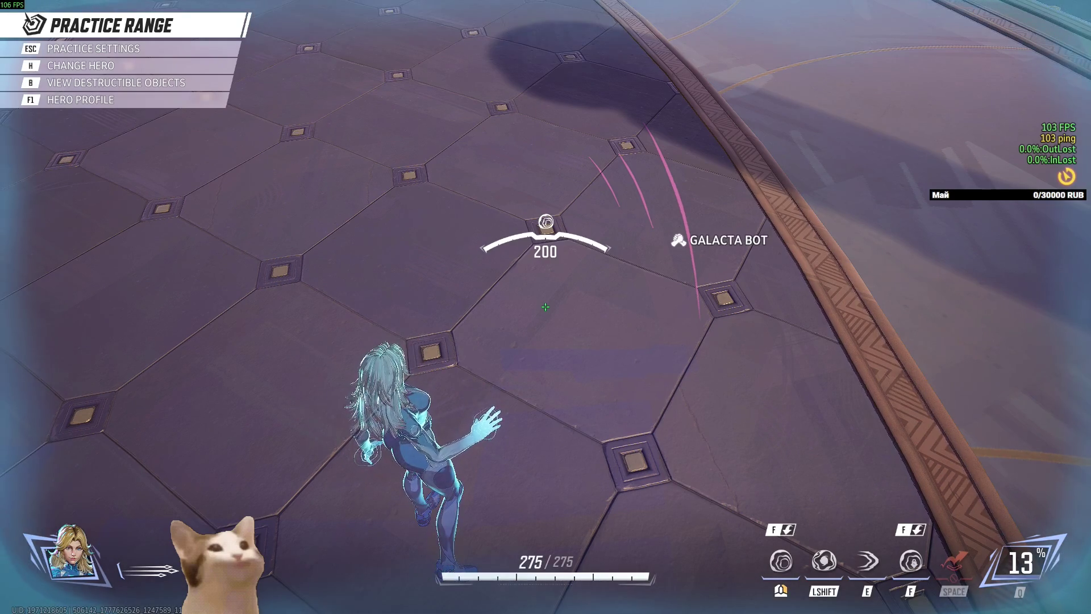
pyautogui.click(545, 307)
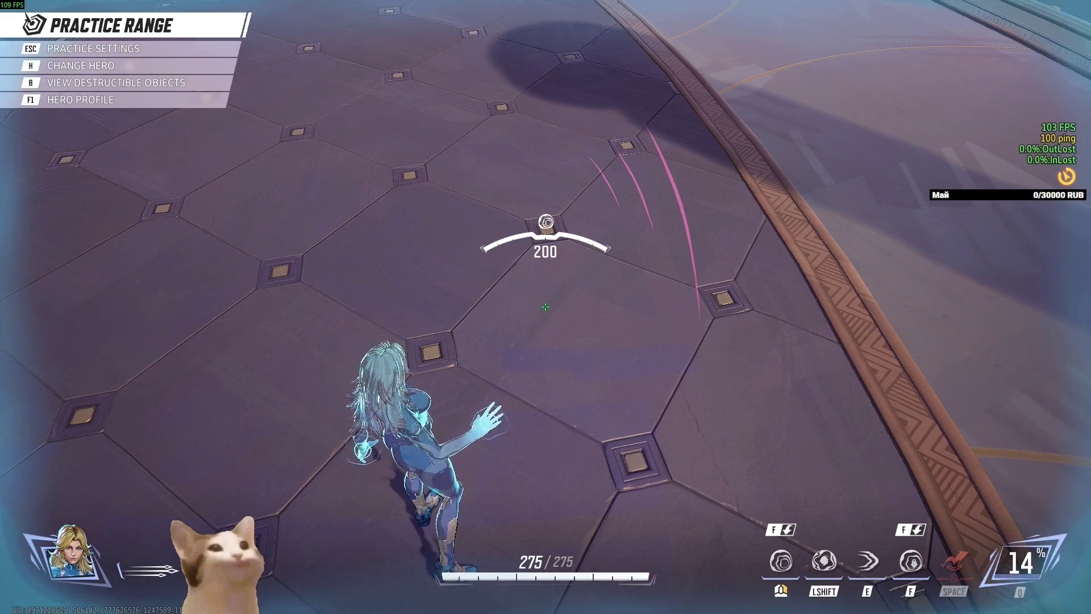
pyautogui.click(545, 307)
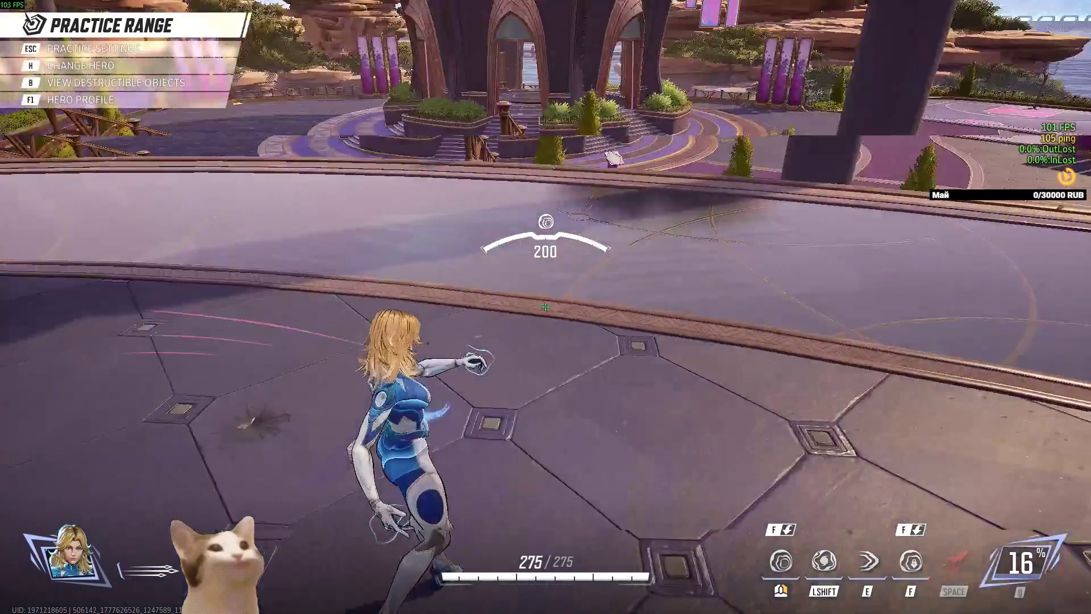
# Pause the game and exit Marvel Rivals to the desktop
pyautogui.press('Escape')
pyautogui.click(528, 474)
pyautogui.press('Escape')
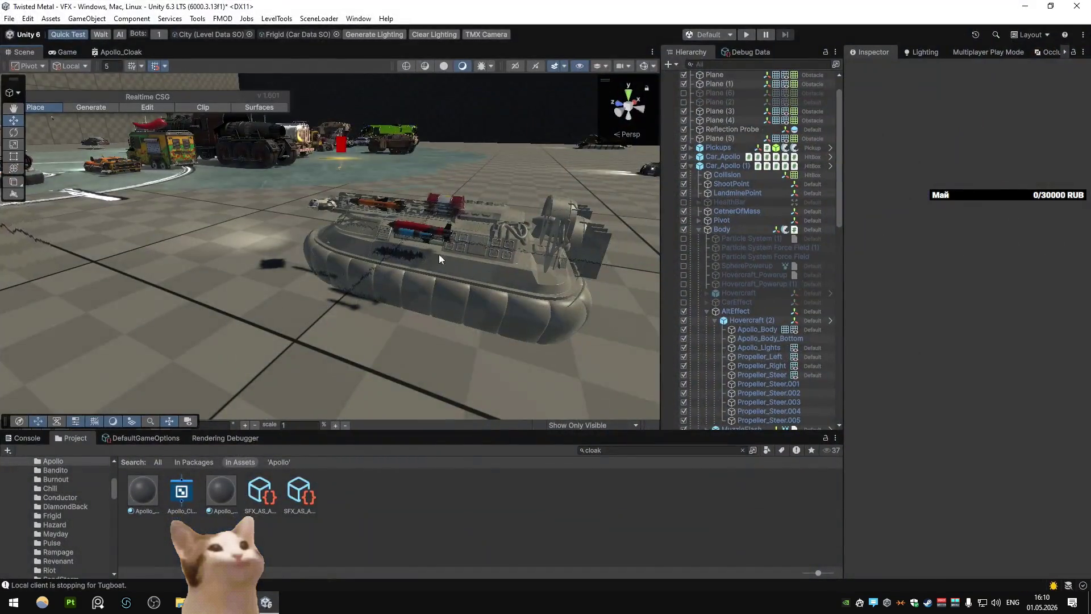
# Give the Apollo_Cloak material Refraction 0.01 and Tiling 0.25 on X and Y
pyautogui.moveTo(439, 254)
pyautogui.mouseDown()
pyautogui.moveTo(436, 240)
pyautogui.moveTo(348, 232)
pyautogui.moveTo(384, 238)
pyautogui.mouseUp()
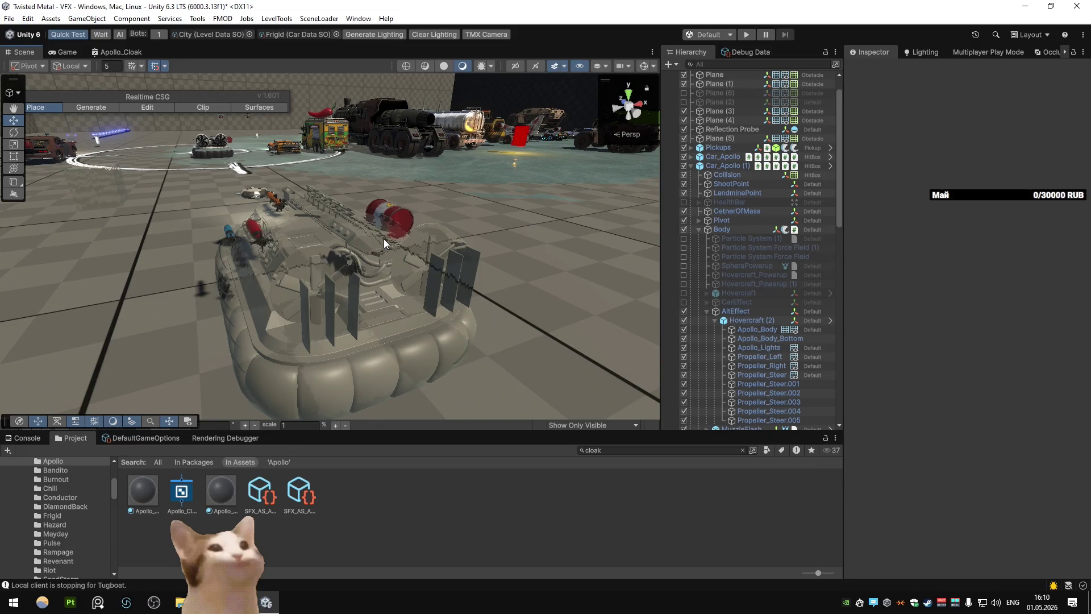
pyautogui.click(221, 490)
pyautogui.click(143, 490)
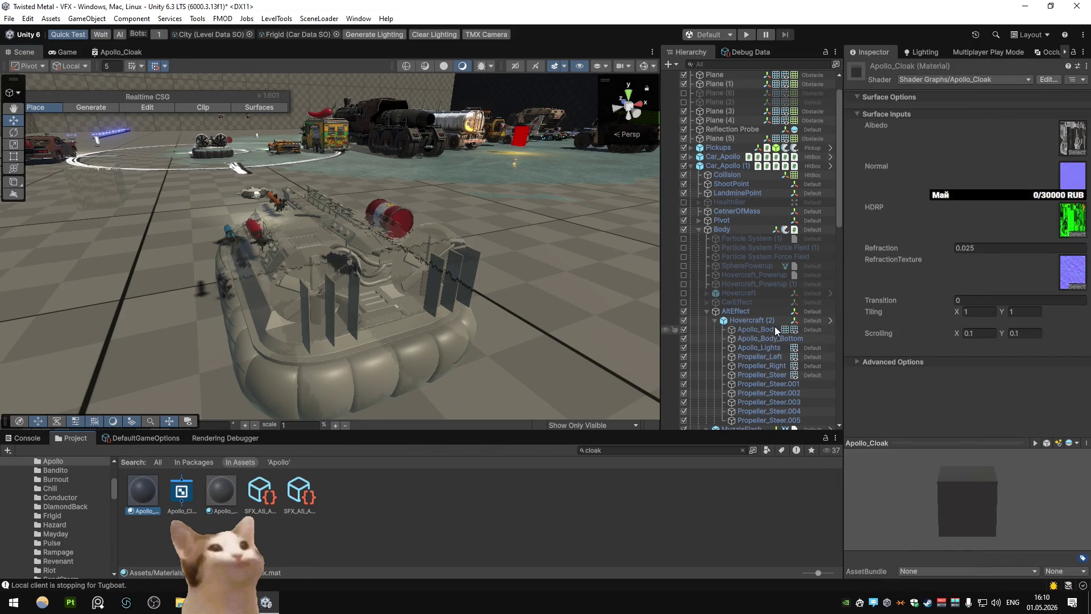
pyautogui.click(998, 248)
pyautogui.write('0.0')
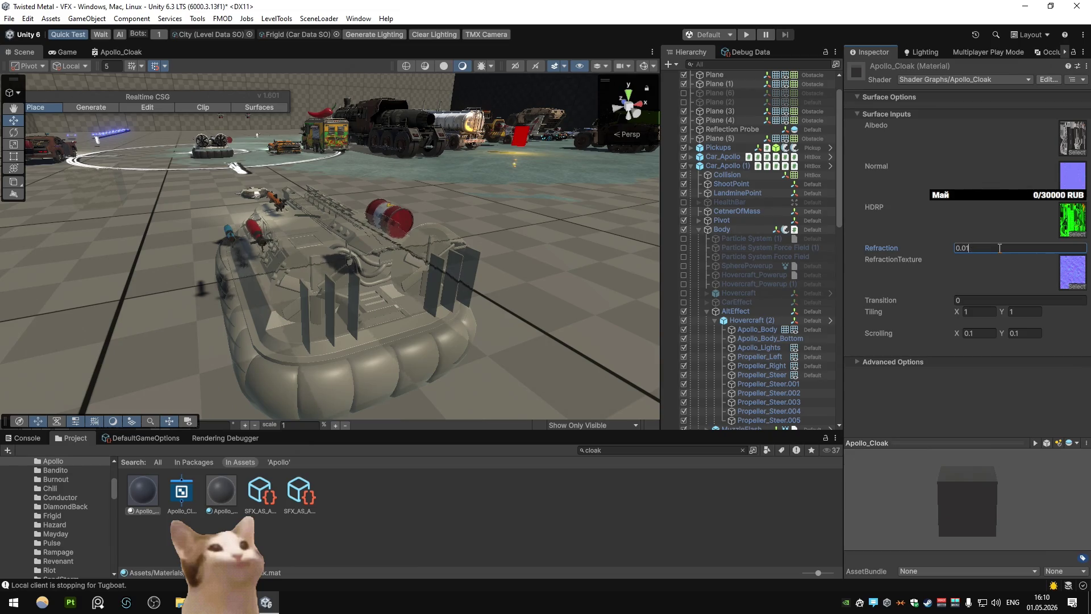
pyautogui.click(983, 312)
pyautogui.write('0.25')
pyautogui.press('Return')
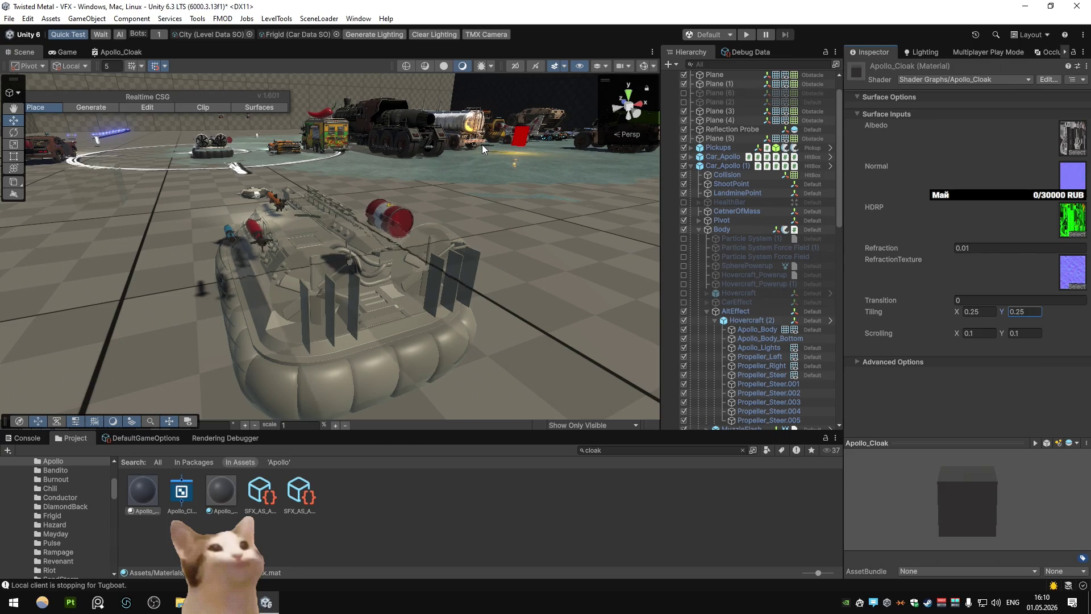
pyautogui.moveTo(482, 144)
pyautogui.mouseDown()
pyautogui.moveTo(567, 214)
pyautogui.moveTo(296, 234)
pyautogui.moveTo(510, 203)
pyautogui.moveTo(516, 148)
pyautogui.moveTo(478, 214)
pyautogui.moveTo(455, 213)
pyautogui.moveTo(580, 224)
pyautogui.moveTo(562, 191)
pyautogui.moveTo(588, 223)
pyautogui.moveTo(497, 199)
pyautogui.mouseUp()
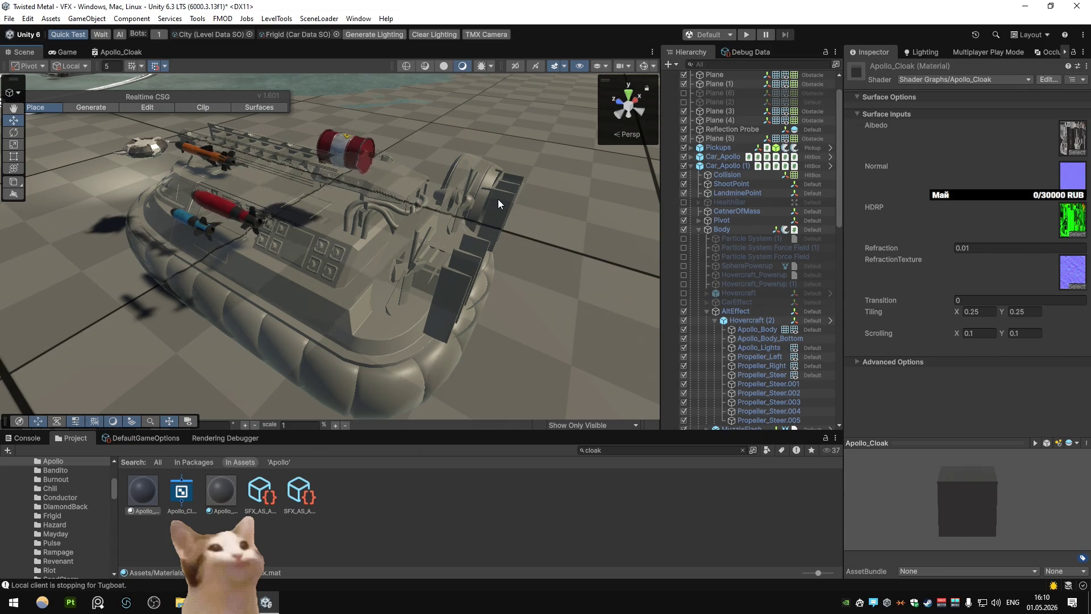
# Maximize the Apollo_Cloak graph, lower the Tiling node and shift the UV node cluster left
pyautogui.doubleClick(120, 52)
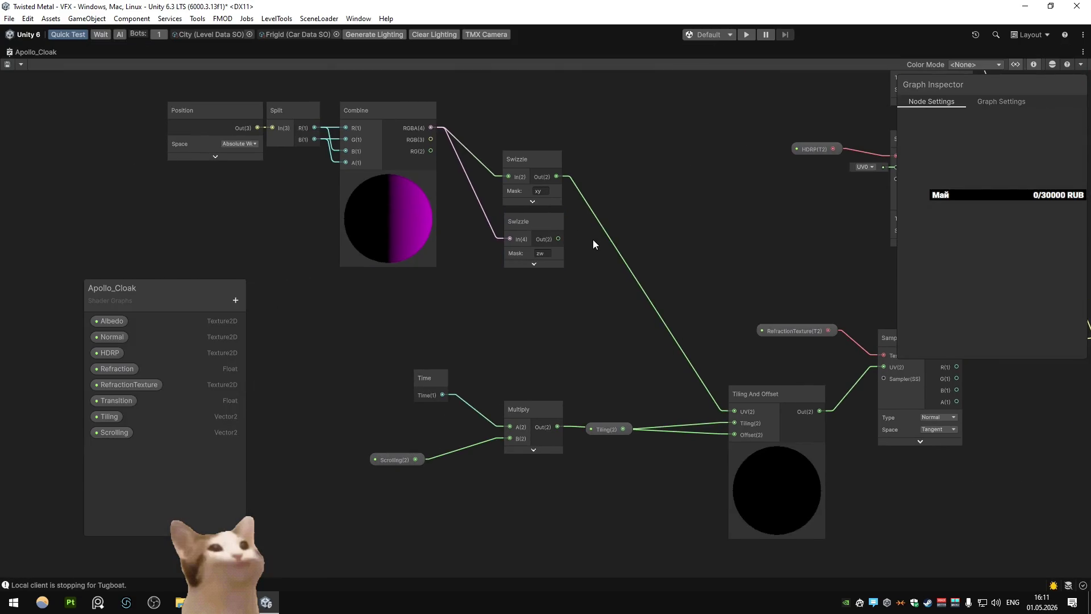
pyautogui.moveTo(593, 241); pyautogui.dragTo(448, 237)
pyautogui.moveTo(455, 426); pyautogui.dragTo(455, 453)
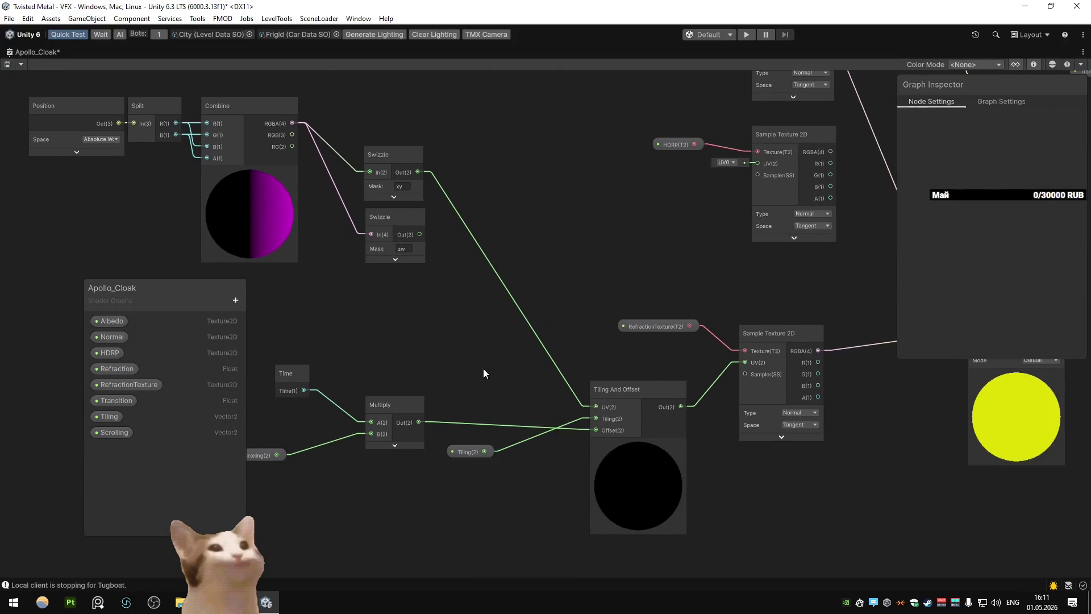
pyautogui.scroll(-5, 438, 316)
pyautogui.scroll(8, 485, 319)
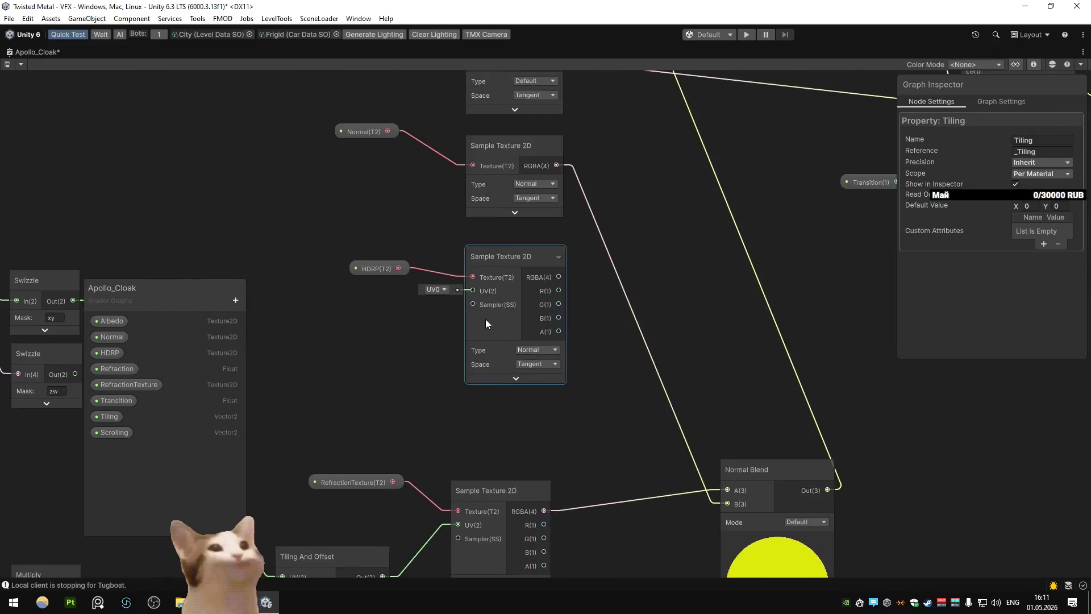
pyautogui.moveTo(485, 319); pyautogui.dragTo(471, 257)
pyautogui.scroll(-5, 421, 251)
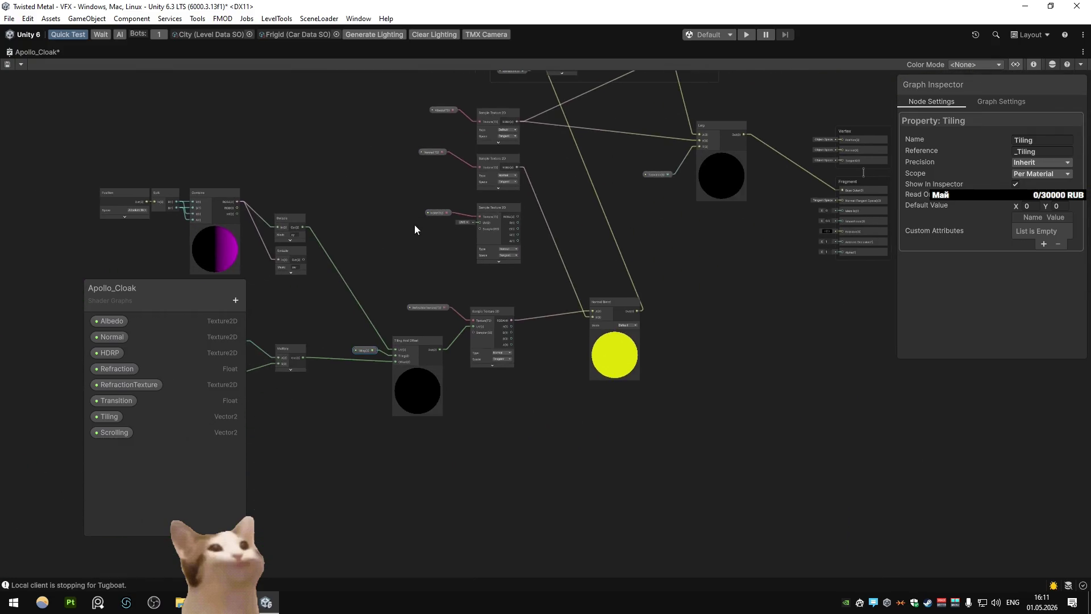
pyautogui.moveTo(215, 162)
pyautogui.mouseDown()
pyautogui.moveTo(595, 437)
pyautogui.moveTo(544, 430)
pyautogui.mouseUp()
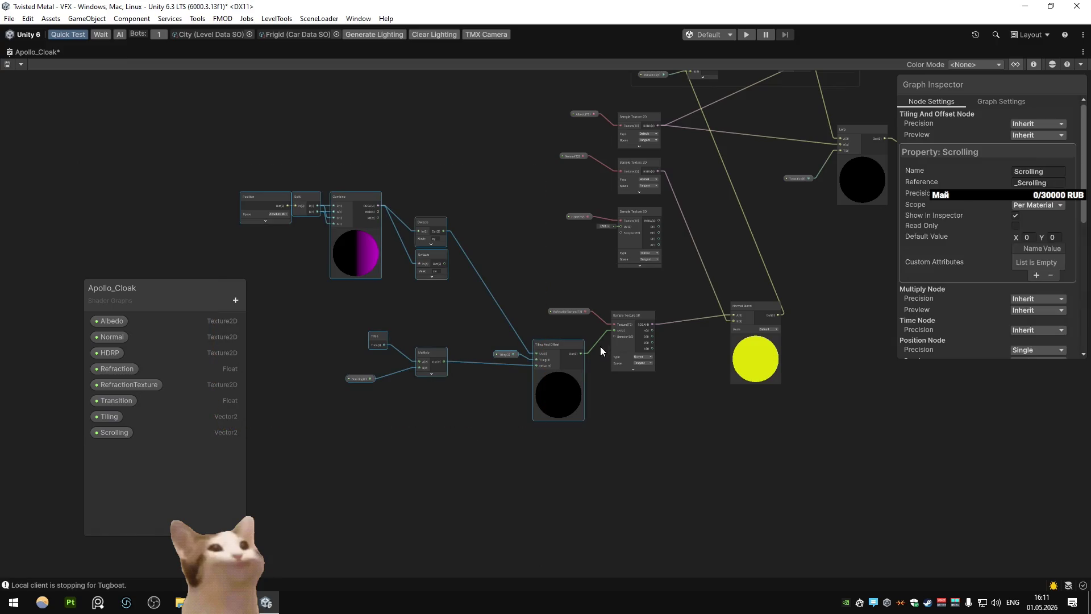
pyautogui.moveTo(623, 315)
pyautogui.mouseDown()
pyautogui.moveTo(518, 323)
pyautogui.moveTo(614, 321)
pyautogui.mouseUp()
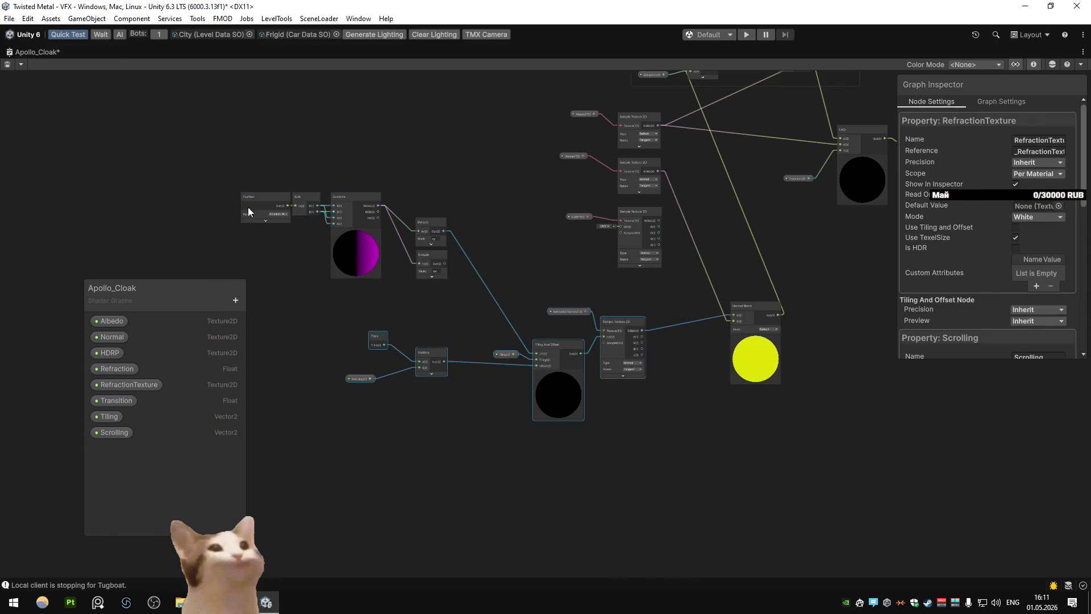
pyautogui.moveTo(372, 271); pyautogui.dragTo(239, 270)
# Connect the RefractionTexture sample output to the Refraction group's Multiply A, then restore the layout
pyautogui.moveTo(638, 291); pyautogui.dragTo(533, 299)
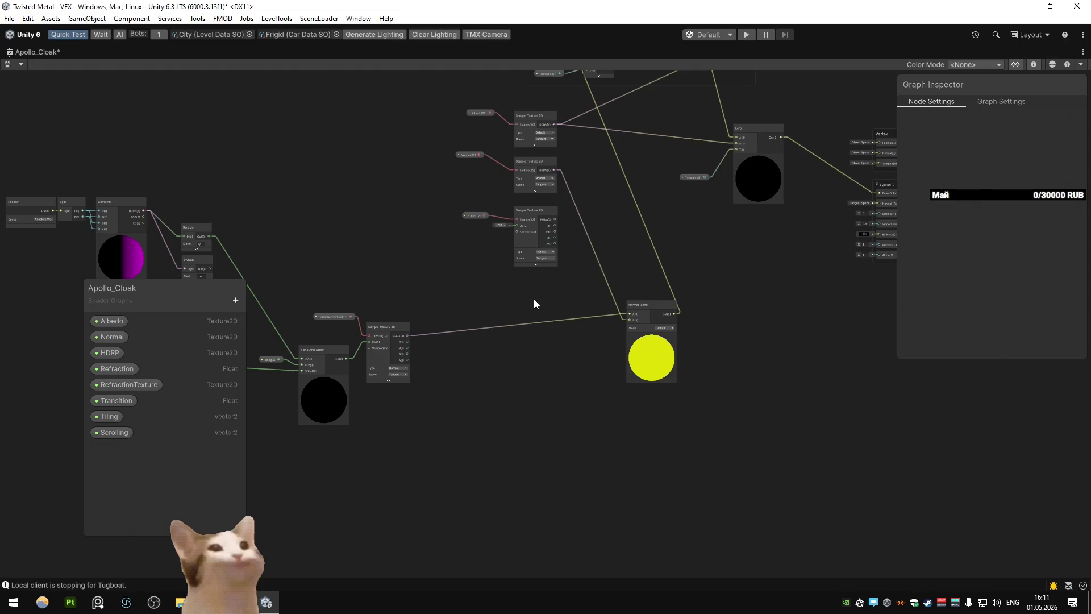
pyautogui.moveTo(533, 299); pyautogui.dragTo(453, 329)
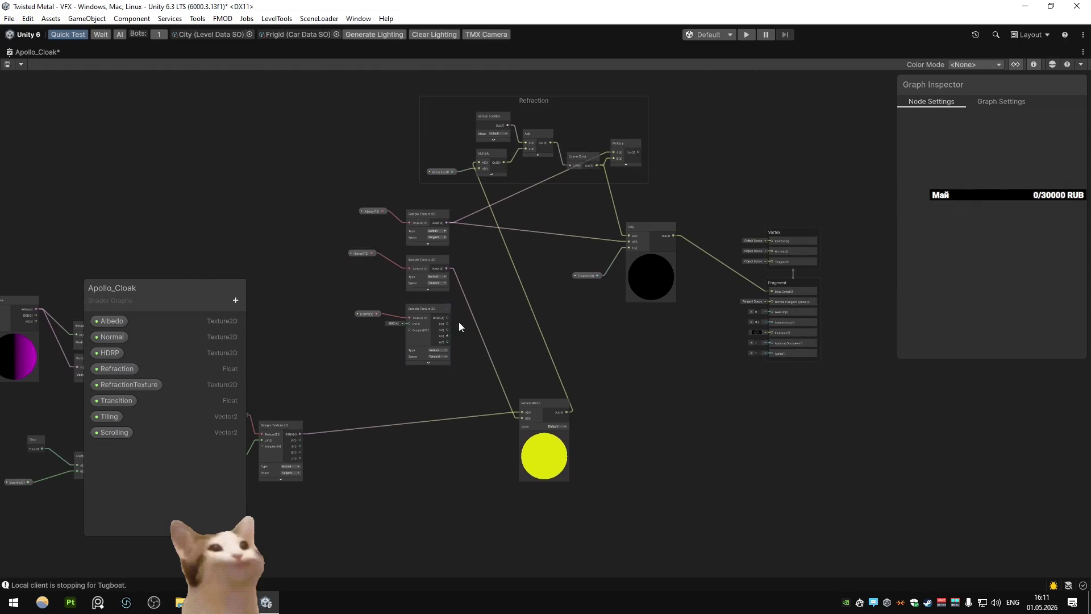
pyautogui.moveTo(479, 265)
pyautogui.mouseDown()
pyautogui.moveTo(591, 224)
pyautogui.moveTo(590, 282)
pyautogui.mouseUp()
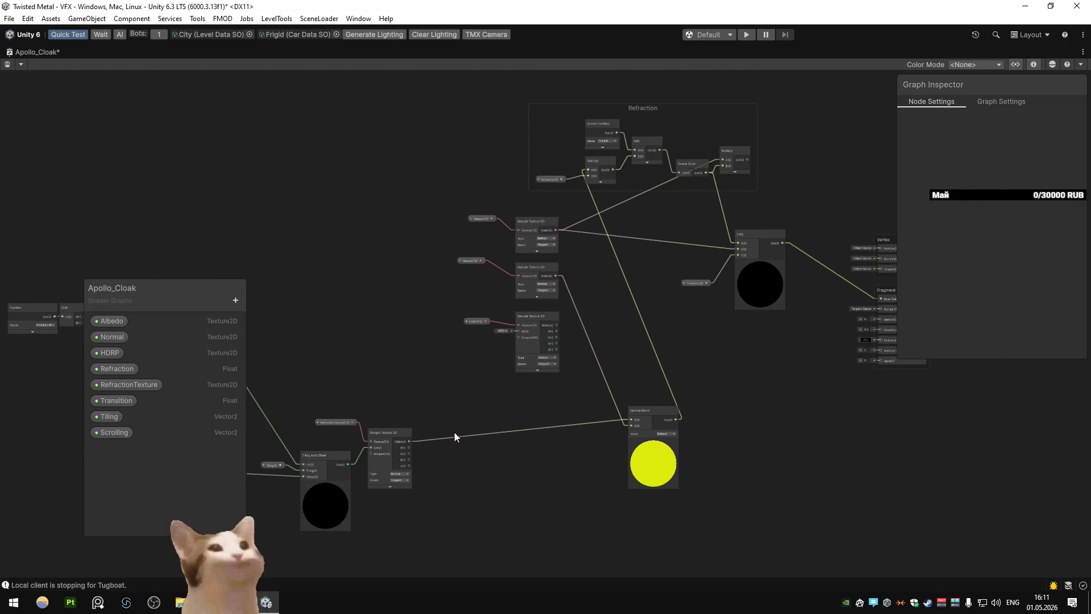
pyautogui.moveTo(561, 197); pyautogui.dragTo(589, 169)
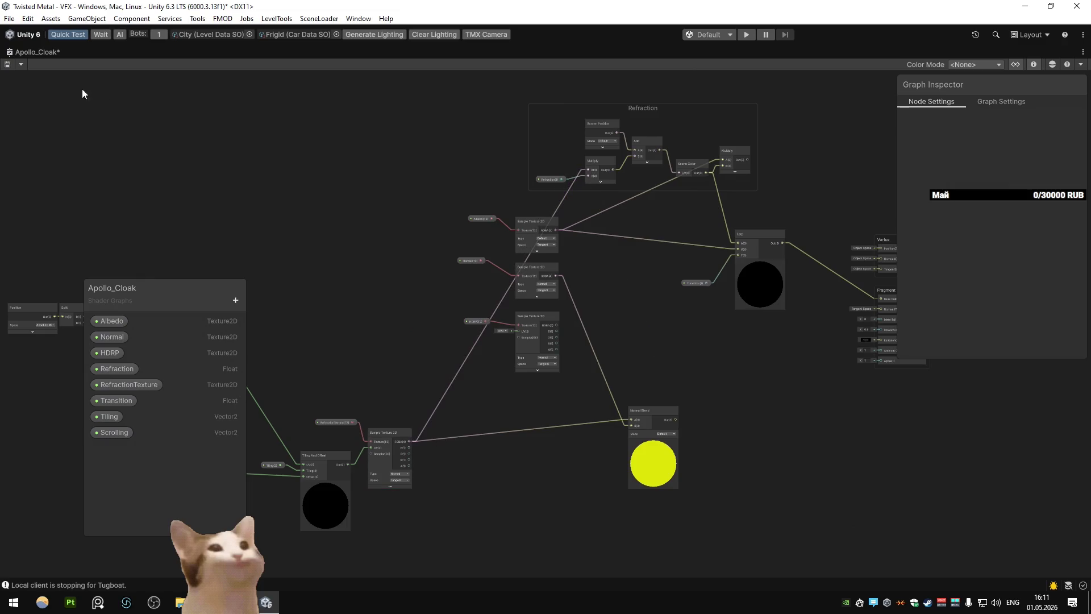
pyautogui.doubleClick(20, 53)
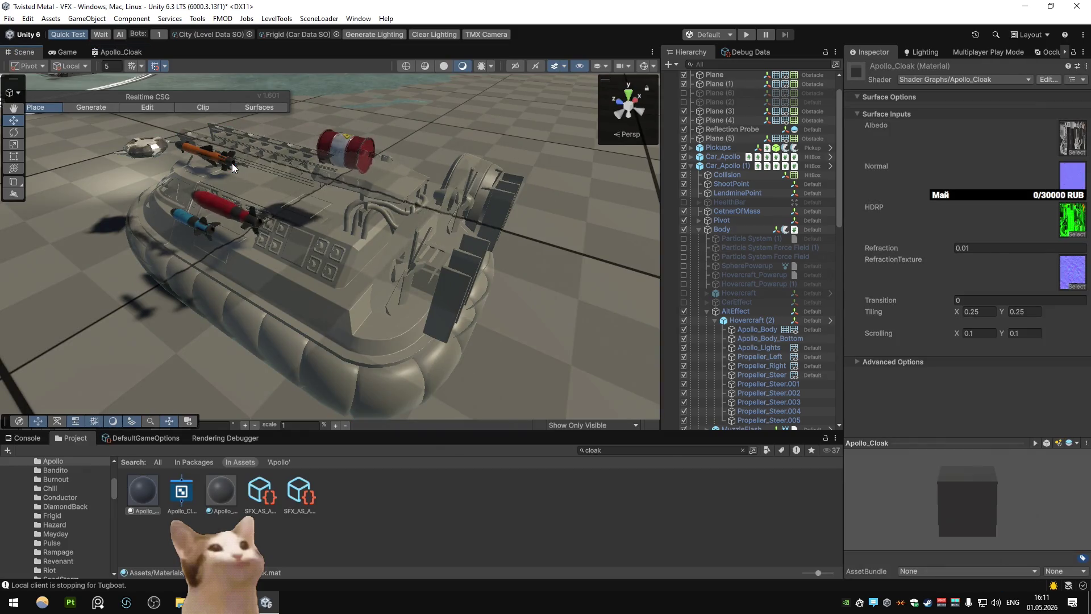
# Wire Normal Blend's Out into the refraction Multiply's A input and return to the Scene
pyautogui.doubleClick(115, 55)
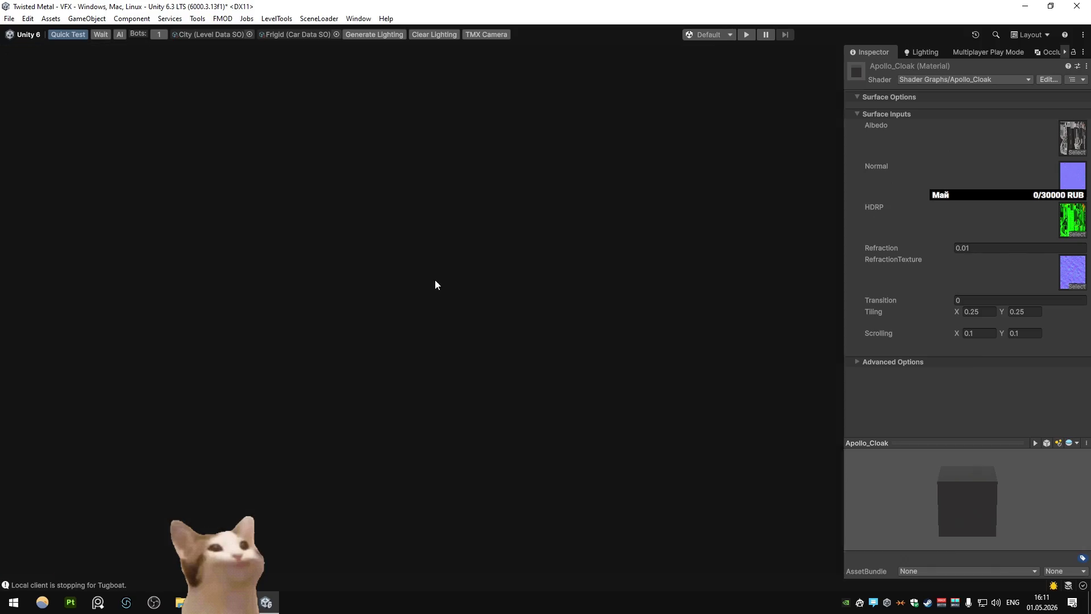
pyautogui.moveTo(675, 421)
pyautogui.mouseDown()
pyautogui.moveTo(623, 325)
pyautogui.moveTo(588, 169)
pyautogui.mouseUp()
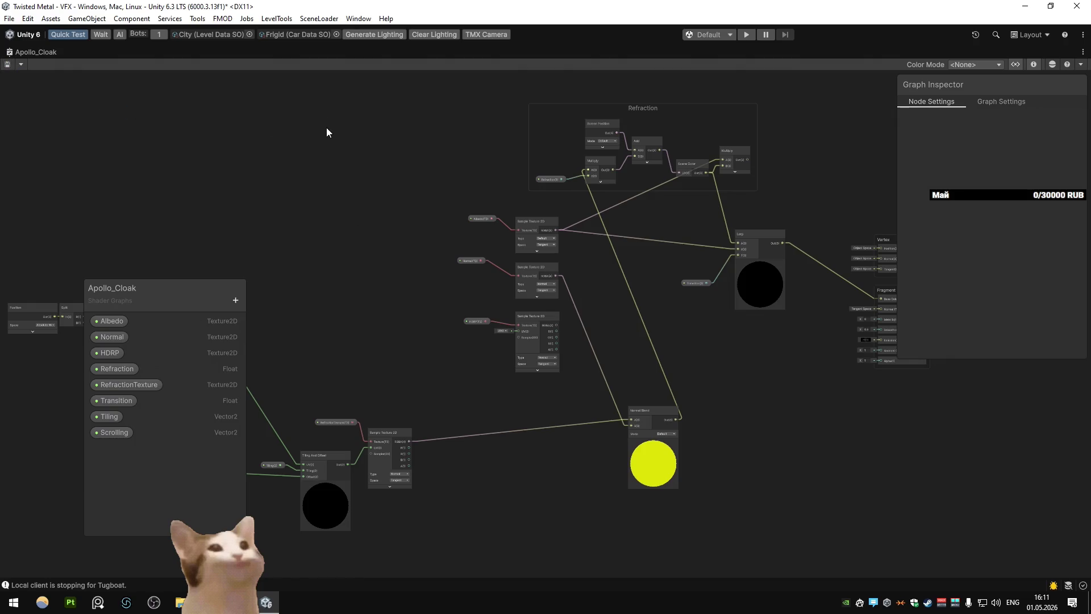
pyautogui.doubleClick(29, 53)
pyautogui.click(21, 54)
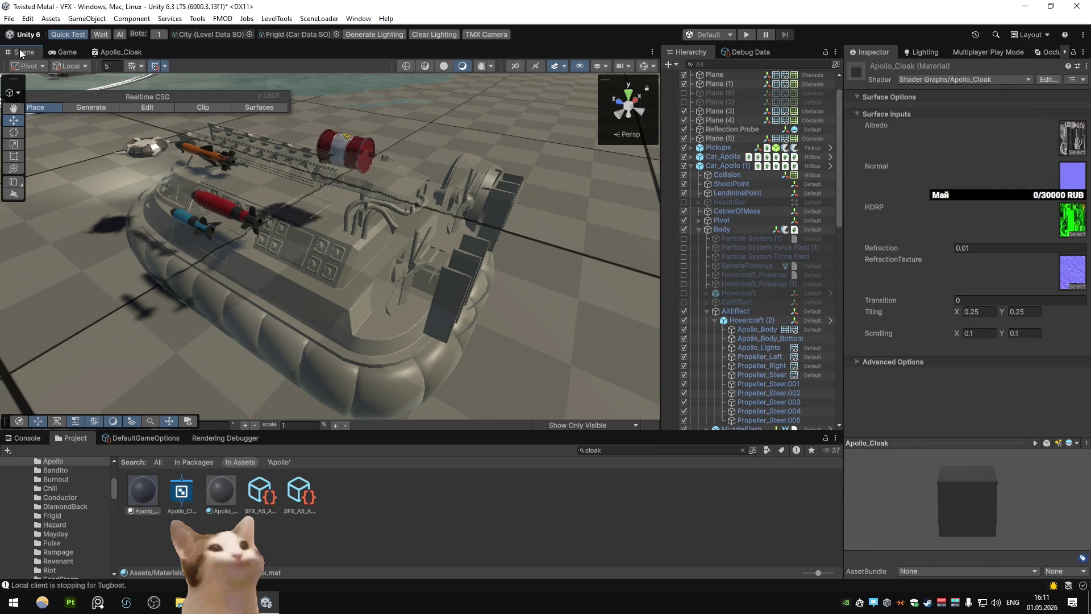
# Set Apollo_Cloak's Transition to 1 to reveal the hovercraft, then back to 0
pyautogui.rightClick(20, 53)
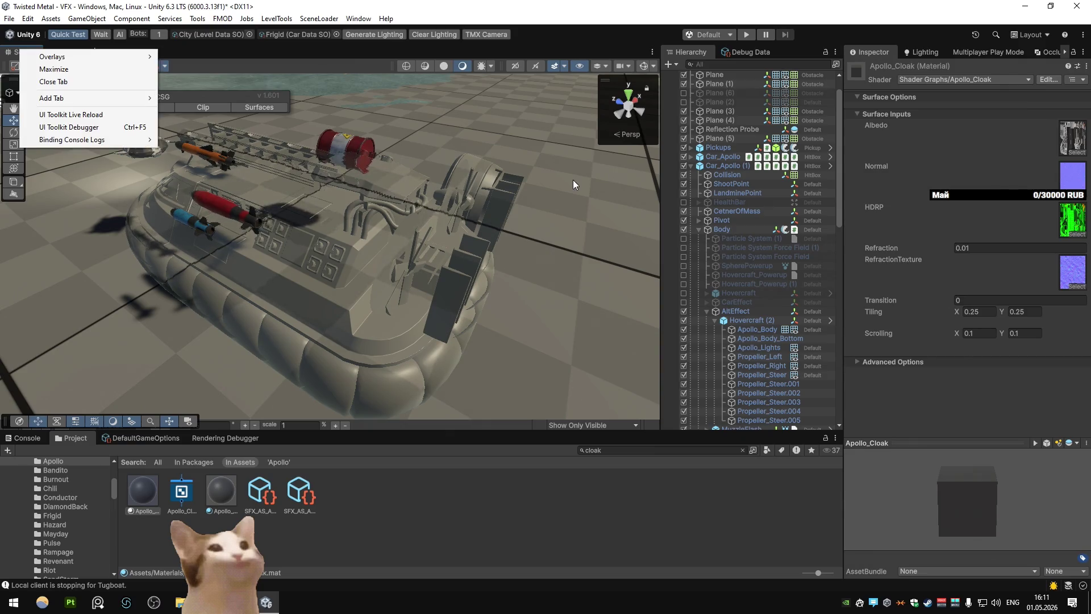
pyautogui.click(976, 296)
pyautogui.write('1')
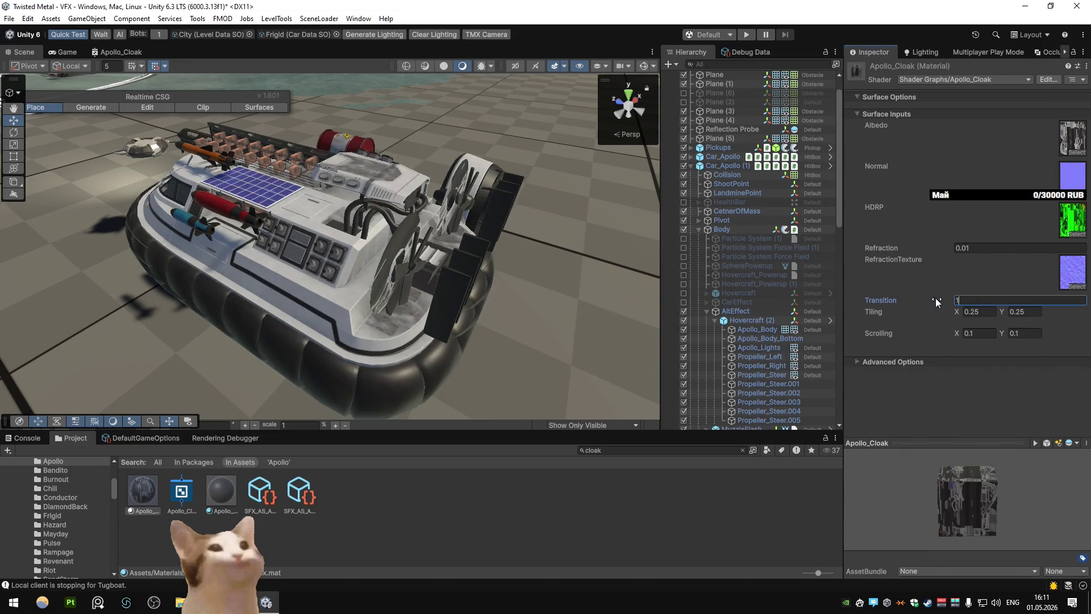
pyautogui.moveTo(590, 238)
pyautogui.mouseDown()
pyautogui.moveTo(486, 241)
pyautogui.moveTo(580, 236)
pyautogui.mouseUp()
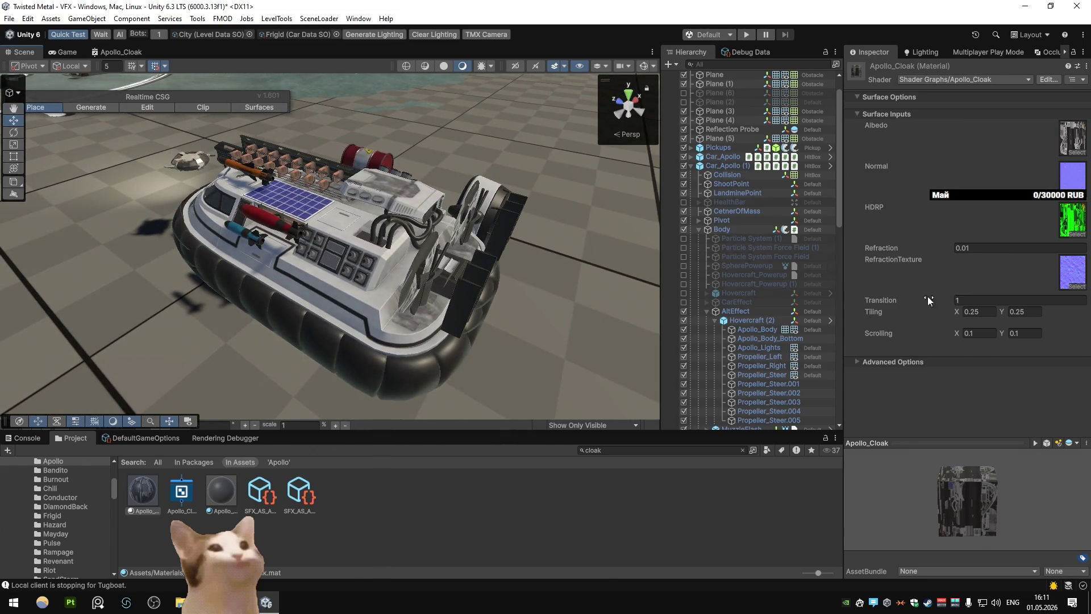
pyautogui.write('0')
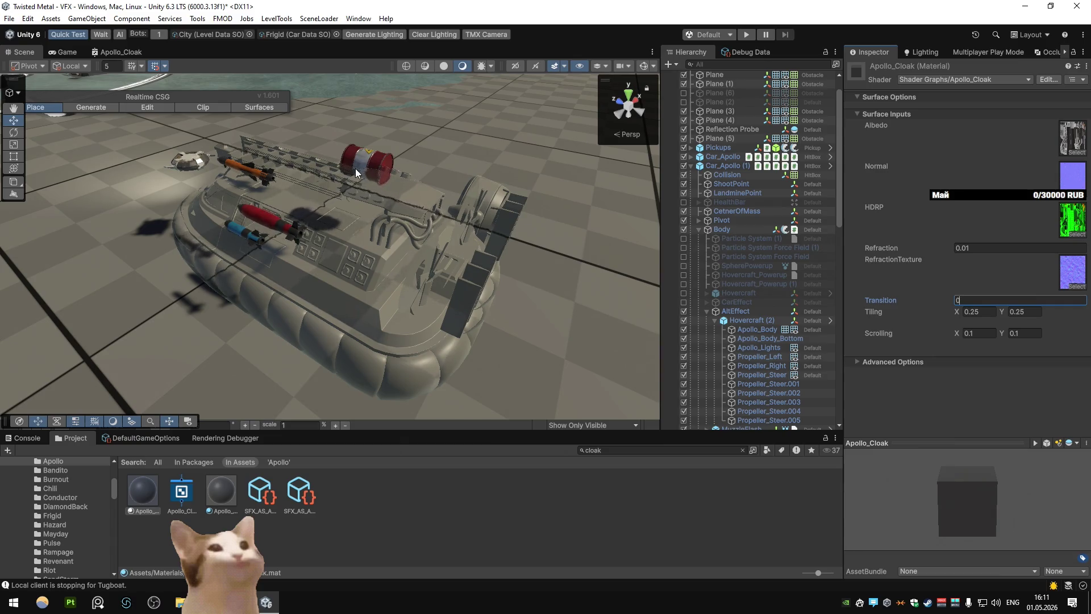
pyautogui.doubleClick(121, 52)
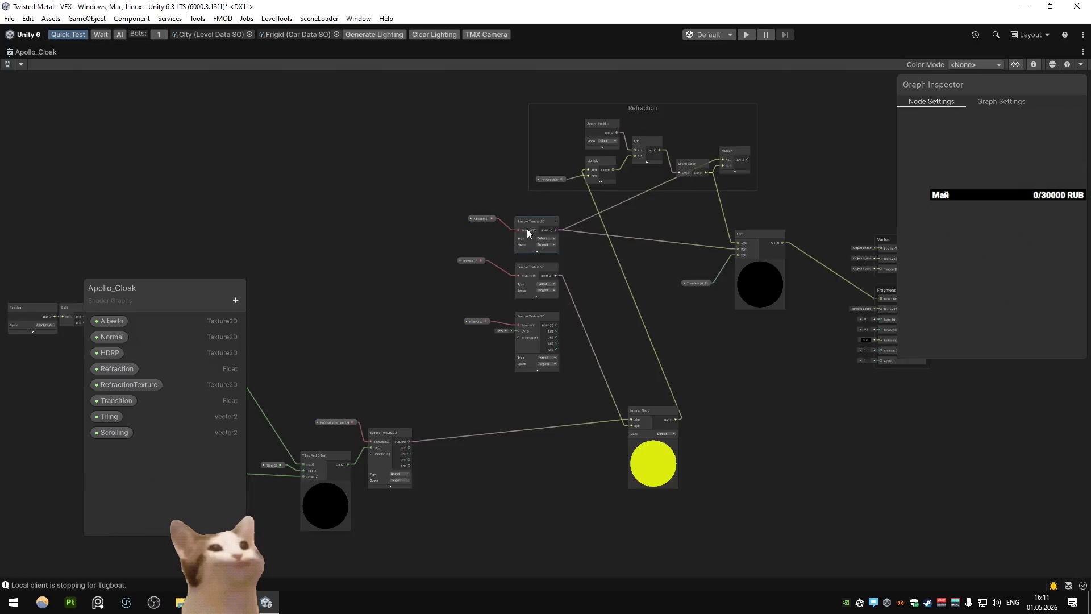
# Select the Fragment block, review the Universal target in Graph Settings, then return to the Scene
pyautogui.scroll(-3, 509, 214)
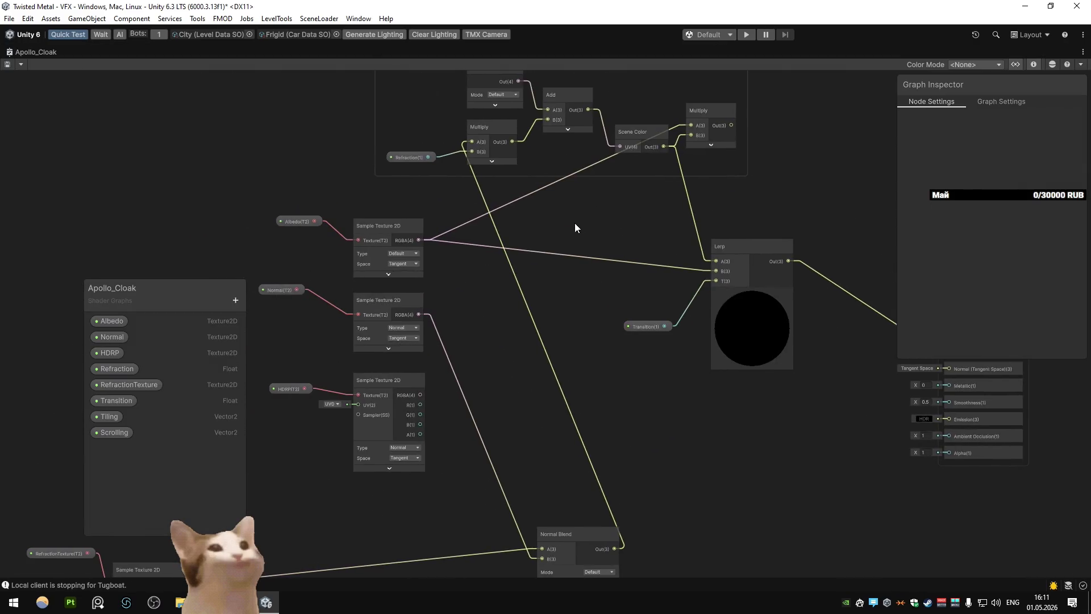
pyautogui.moveTo(588, 223); pyautogui.dragTo(377, 216)
pyautogui.click(717, 317)
pyautogui.click(1008, 104)
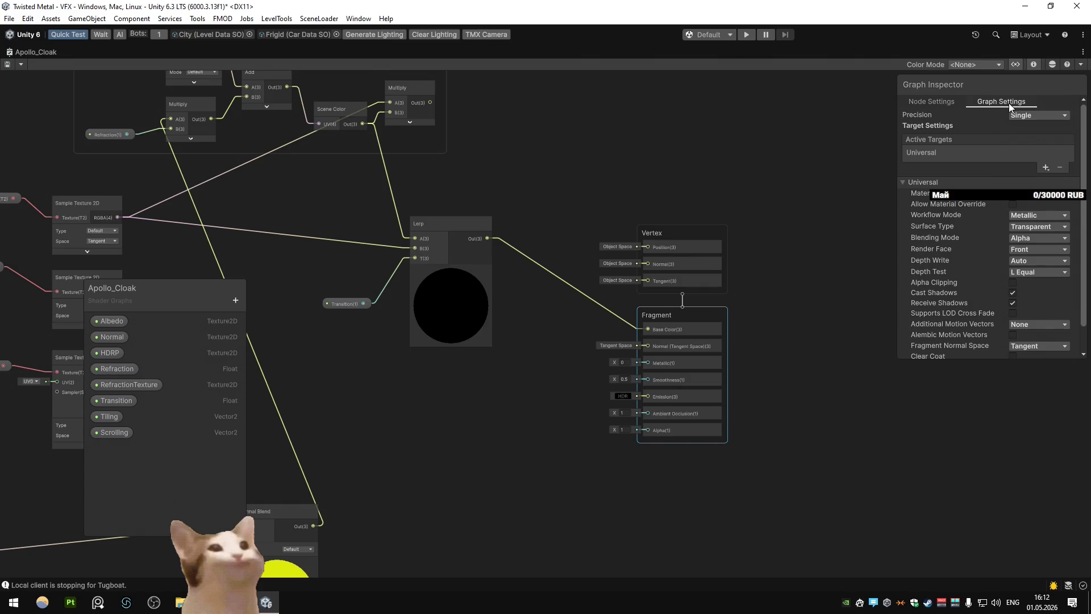
pyautogui.scroll(-3, 1008, 104)
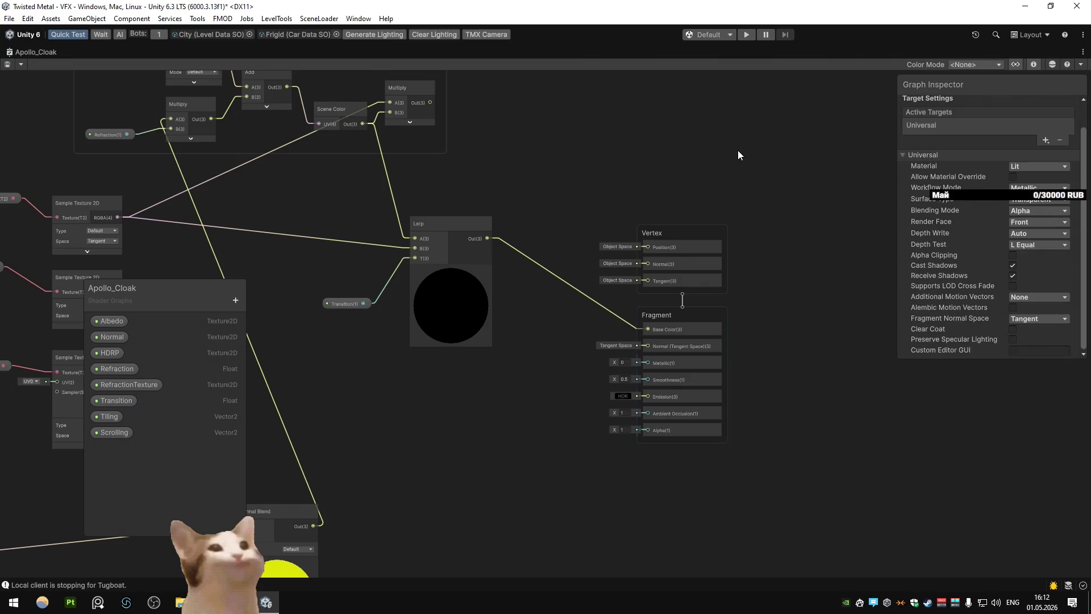
pyautogui.hotkey('shift', 'space')
pyautogui.click(24, 52)
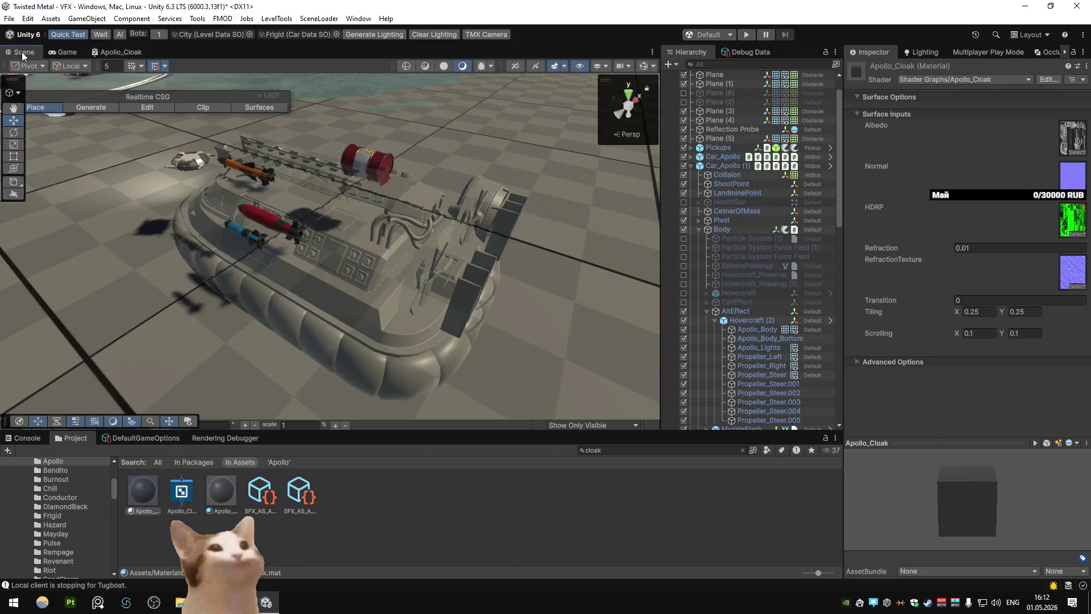
pyautogui.click(970, 299)
pyautogui.write('1')
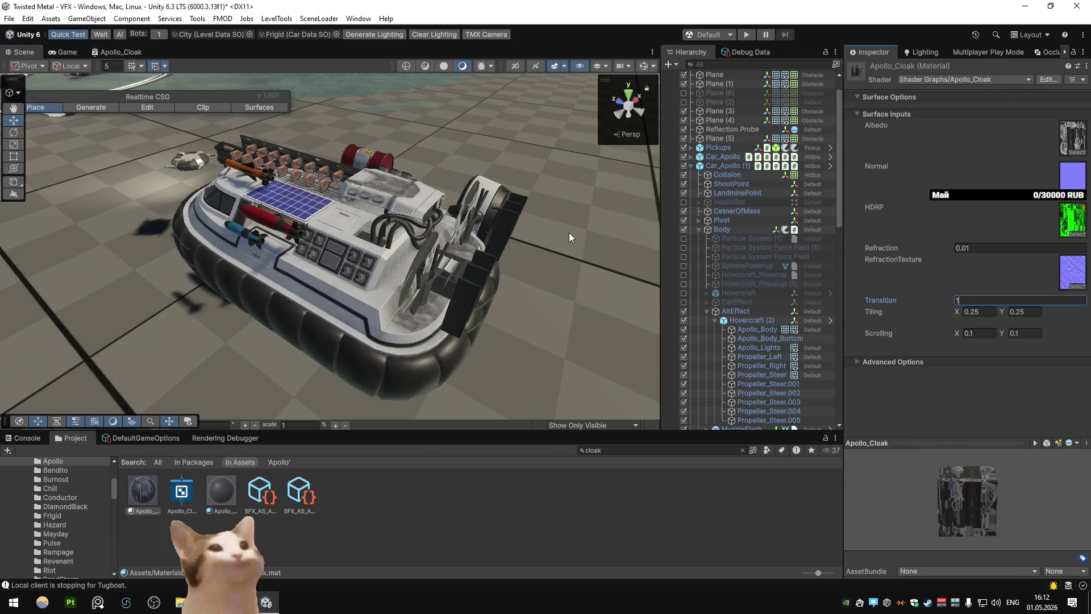
pyautogui.moveTo(435, 258)
pyautogui.mouseDown()
pyautogui.moveTo(273, 226)
pyautogui.moveTo(305, 241)
pyautogui.moveTo(349, 223)
pyautogui.moveTo(396, 226)
pyautogui.moveTo(602, 258)
pyautogui.moveTo(328, 257)
pyautogui.moveTo(309, 212)
pyautogui.moveTo(324, 211)
pyautogui.mouseUp()
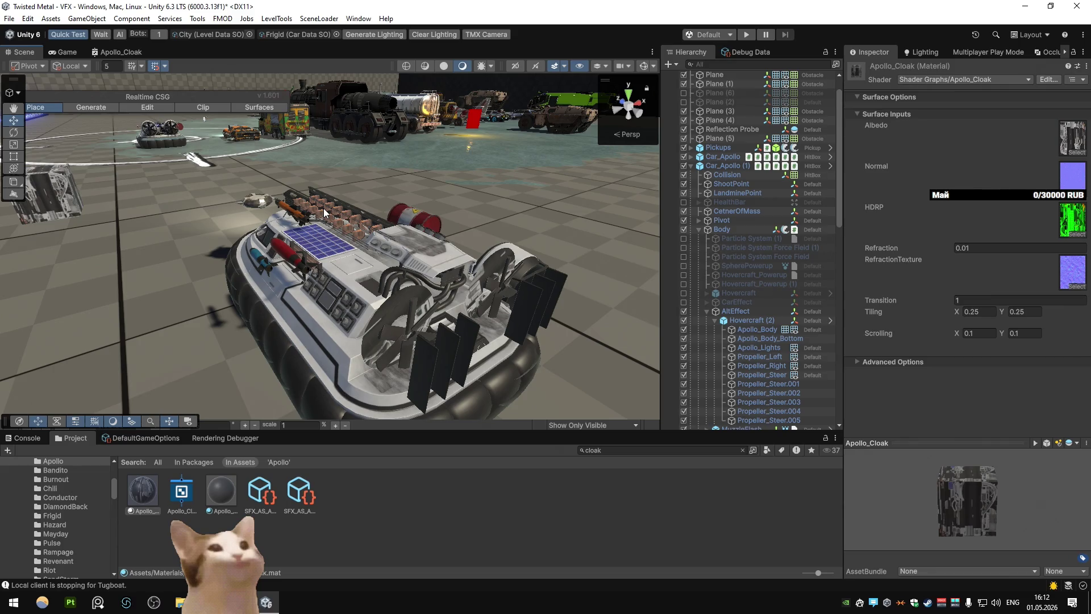
pyautogui.doubleClick(986, 300)
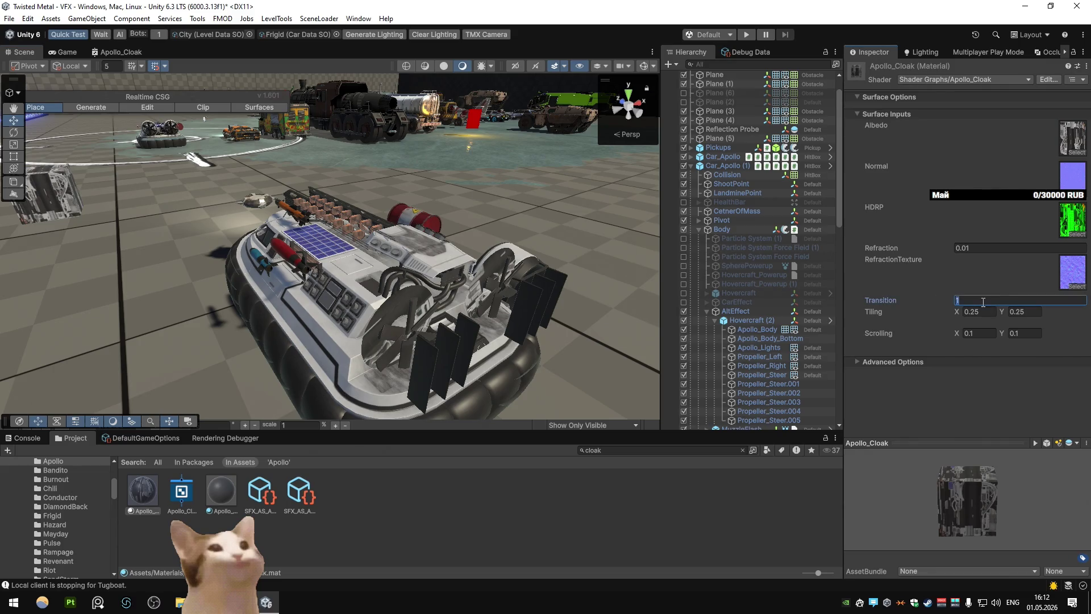
pyautogui.write('0')
pyautogui.scroll(3, 352, 238)
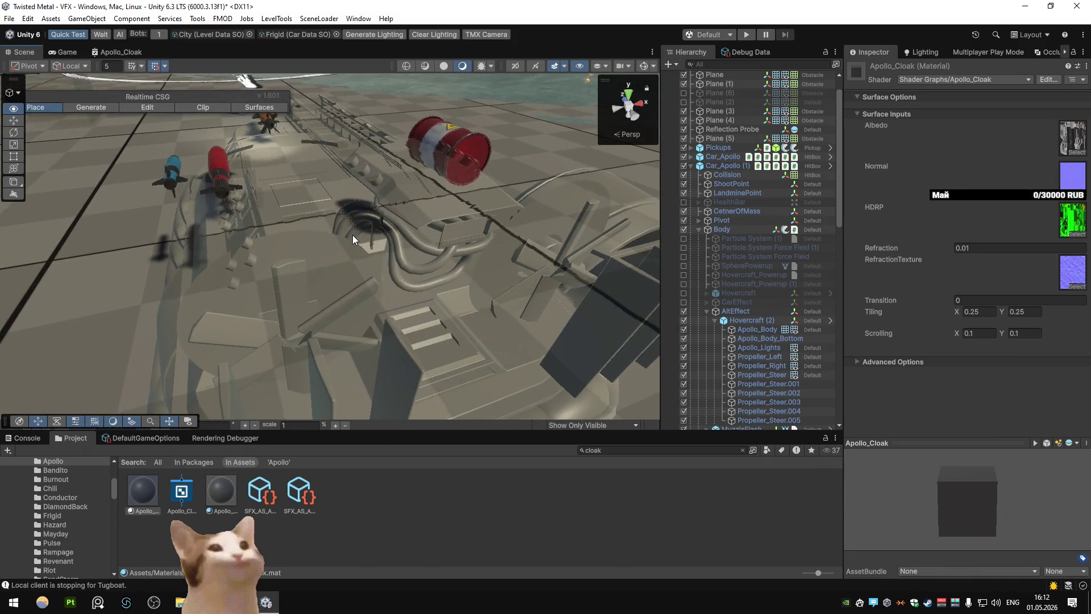
pyautogui.scroll(-4, 380, 214)
pyautogui.scroll(3, 397, 223)
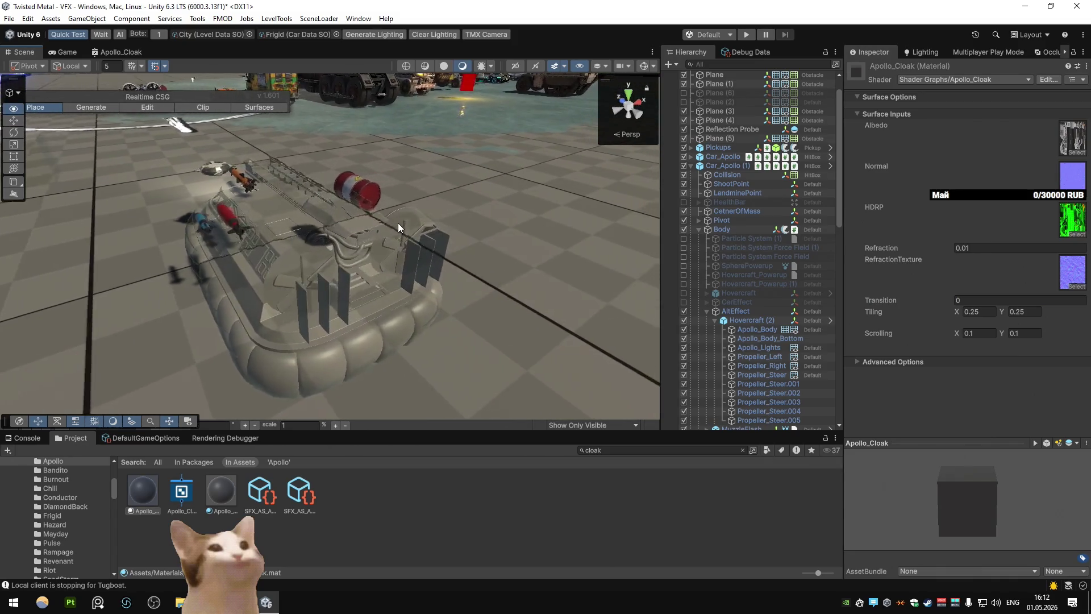
pyautogui.scroll(3, 387, 230)
pyautogui.moveTo(377, 234); pyautogui.dragTo(388, 240)
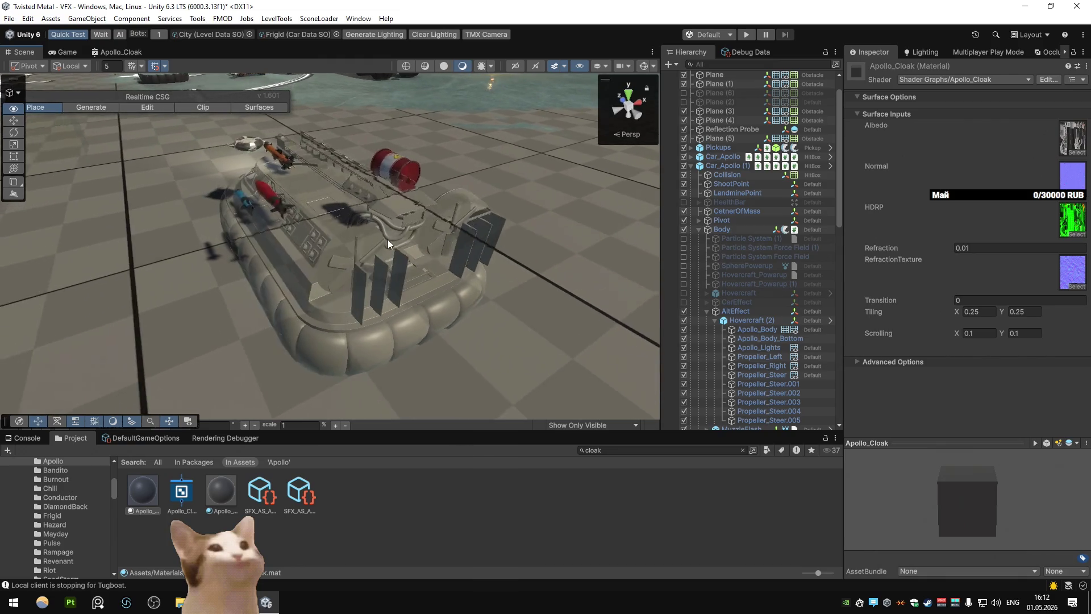